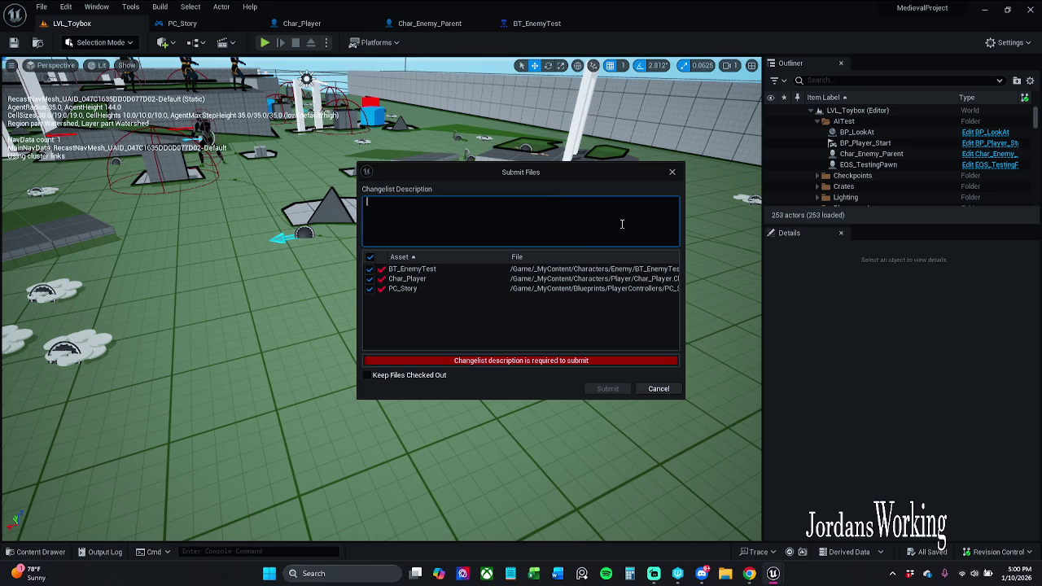
# Step: Reposition the Submit Files dialog, enter 'check-in before something breaks' and submit the three assets
pyautogui.moveTo(530, 186)
pyautogui.mouseDown()
pyautogui.moveTo(484, 144)
pyautogui.moveTo(462, 71)
pyautogui.mouseUp()
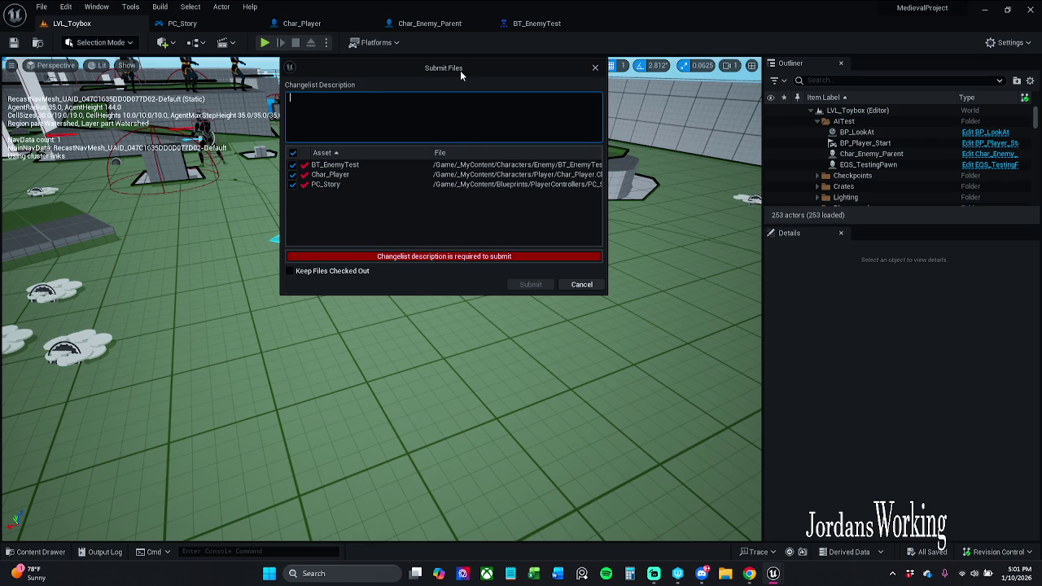
pyautogui.moveTo(460, 70); pyautogui.dragTo(507, 70)
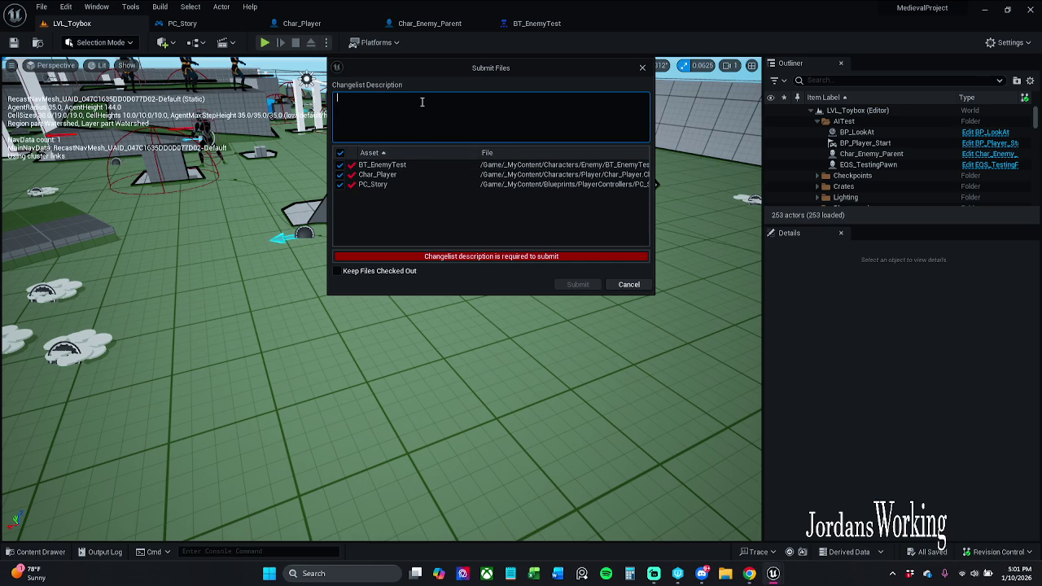
pyautogui.write('ch')
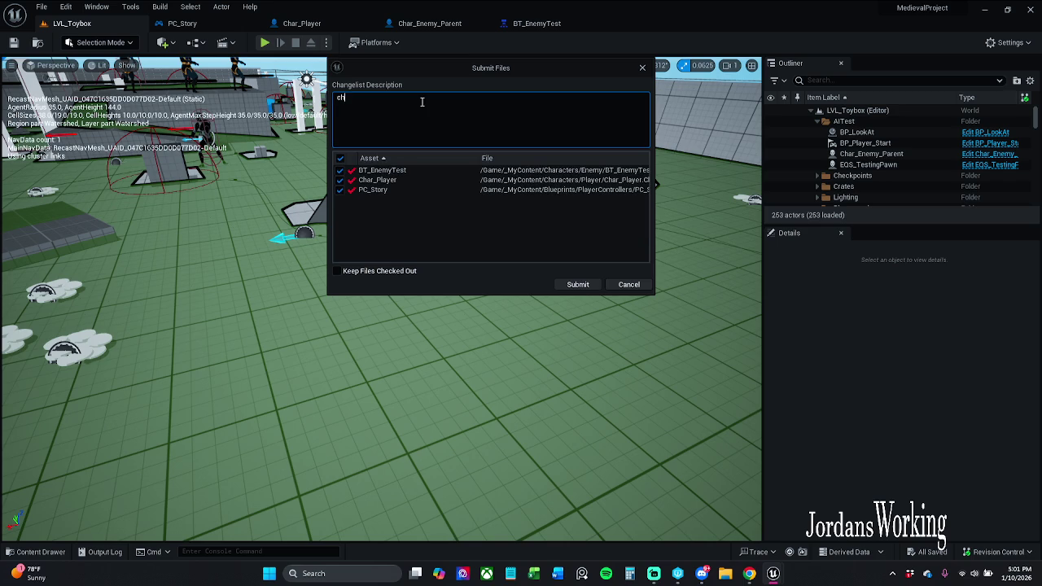
pyautogui.write('eck-in before')
pyautogui.write(' something')
pyautogui.write(' breaks')
pyautogui.click(578, 284)
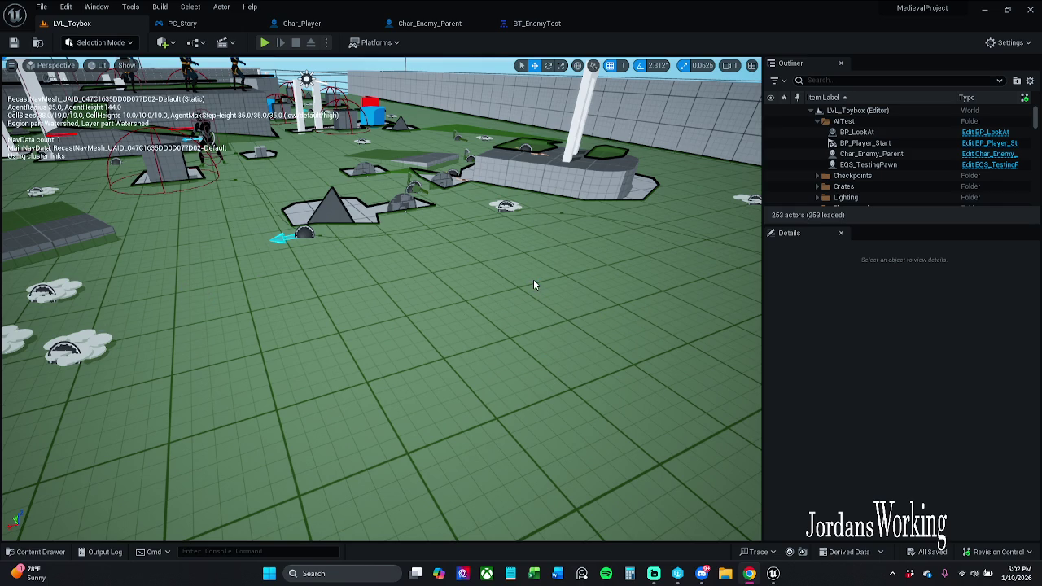
# Step: Launch Task Manager with Ctrl+Shift+Esc to deal with the frozen UnrealEditor
pyautogui.hotkey('ctrl', 'shift', 'Escape')
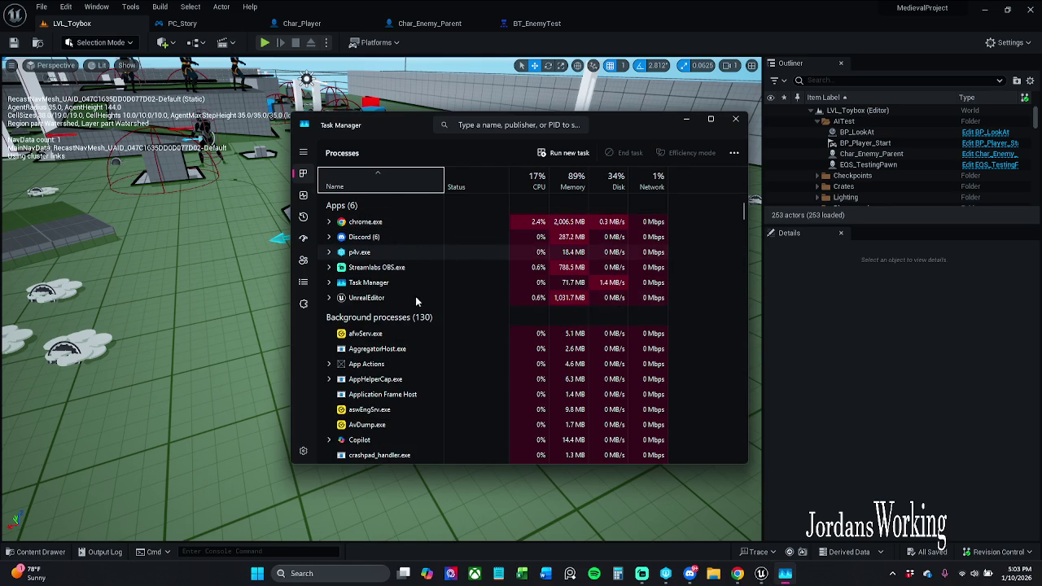
# Step: End the UnrealEditor task and close Task Manager
pyautogui.rightClick(416, 298)
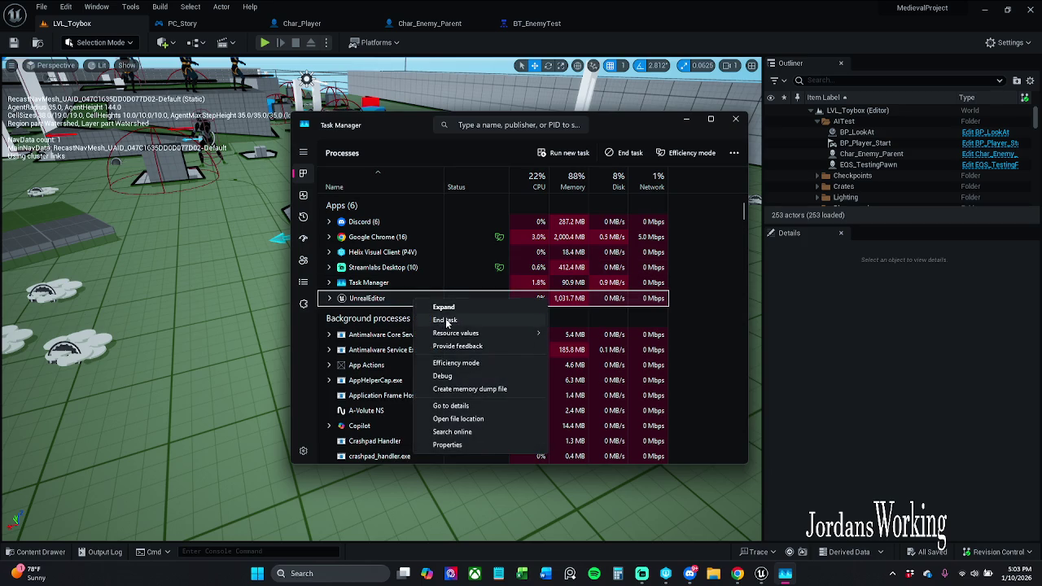
pyautogui.click(446, 321)
pyautogui.click(735, 119)
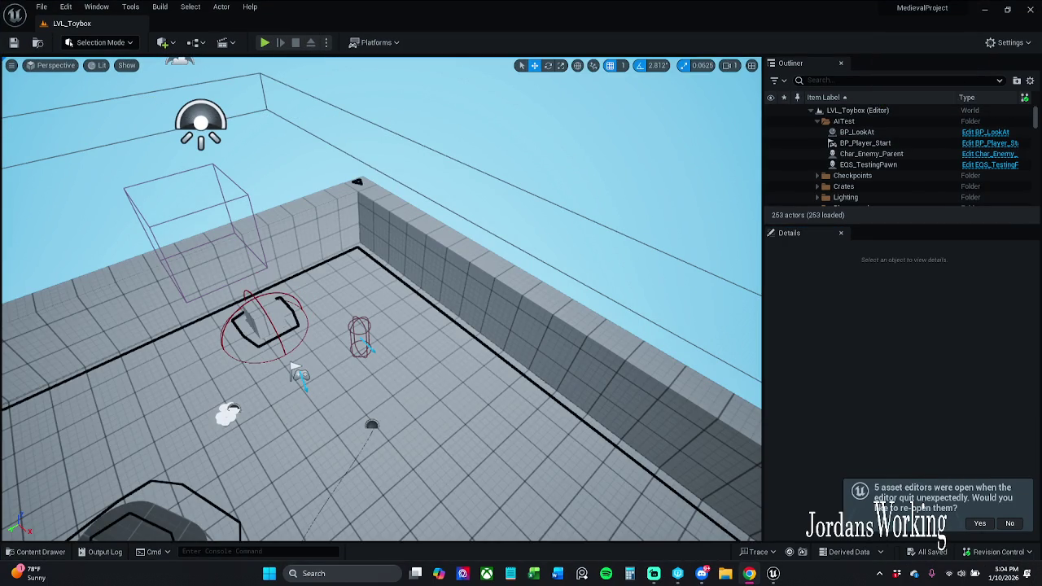
# Step: Show the navmesh in LVL_Toybox, then close the Char_Enemy_Parent and BT_EnemyTest editors
pyautogui.press('p')
pyautogui.scroll(-5, 538, 419)
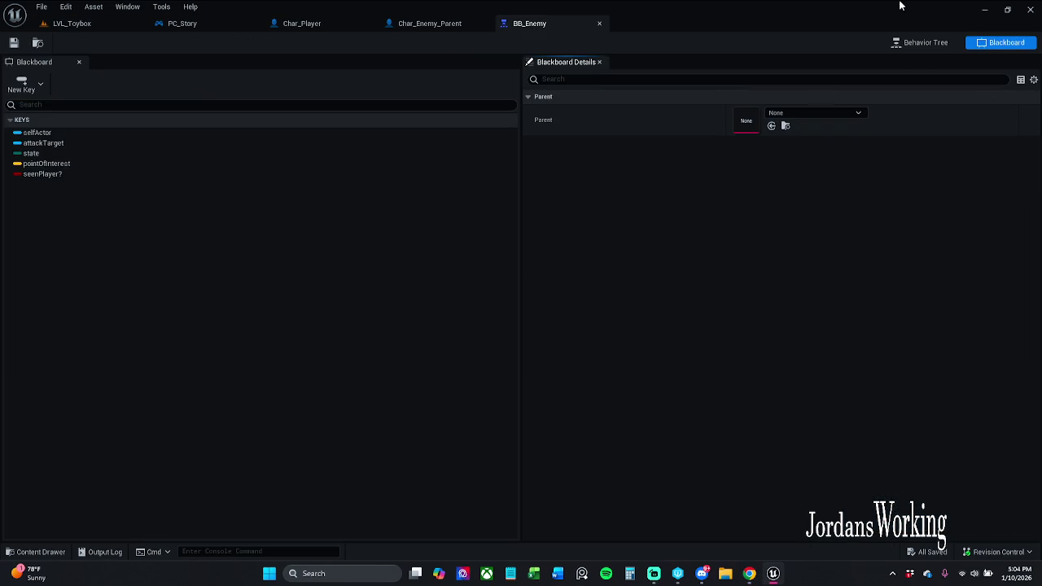
pyautogui.click(928, 43)
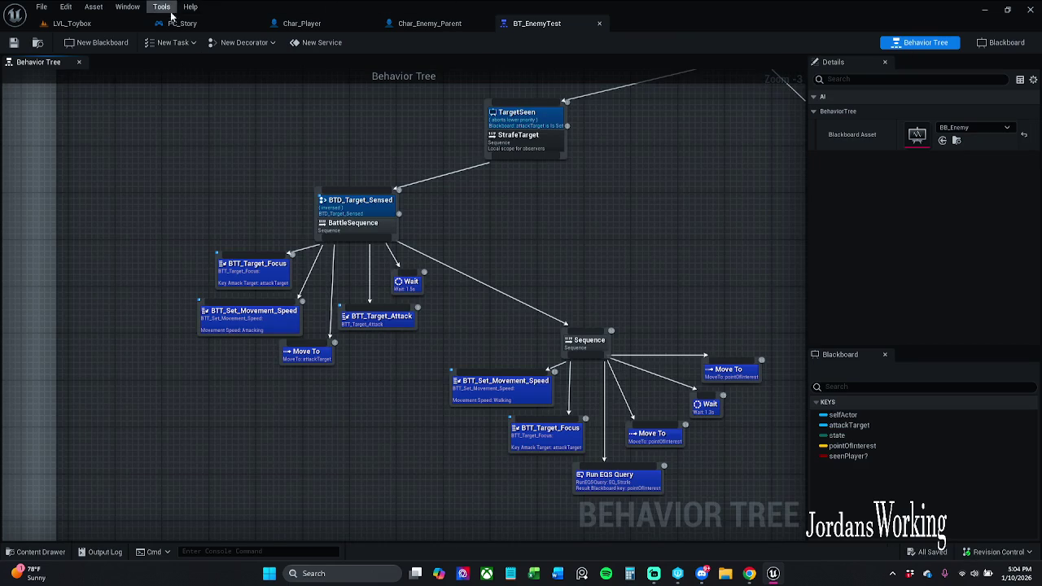
pyautogui.click(87, 24)
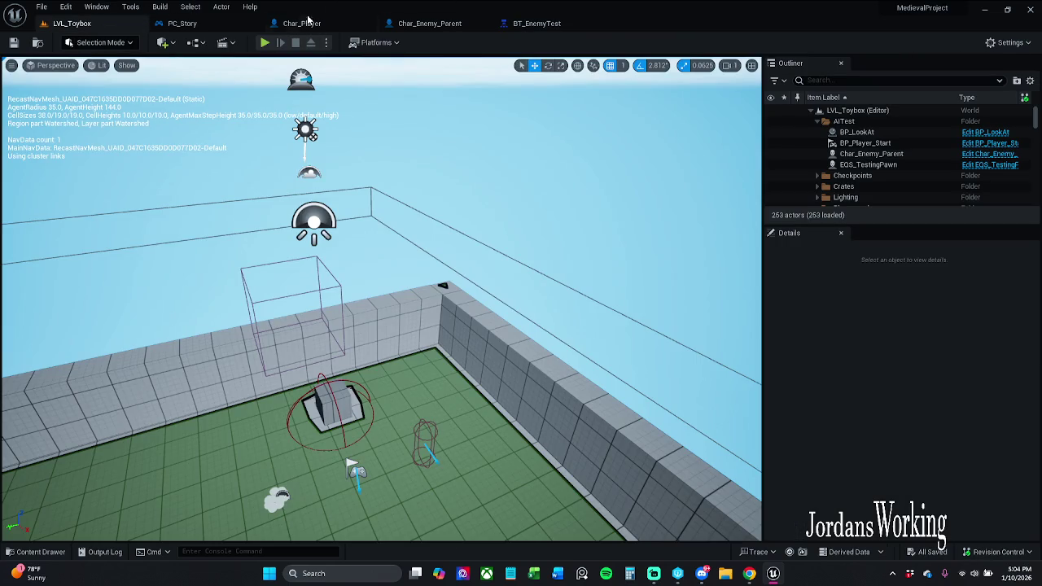
pyautogui.click(484, 26)
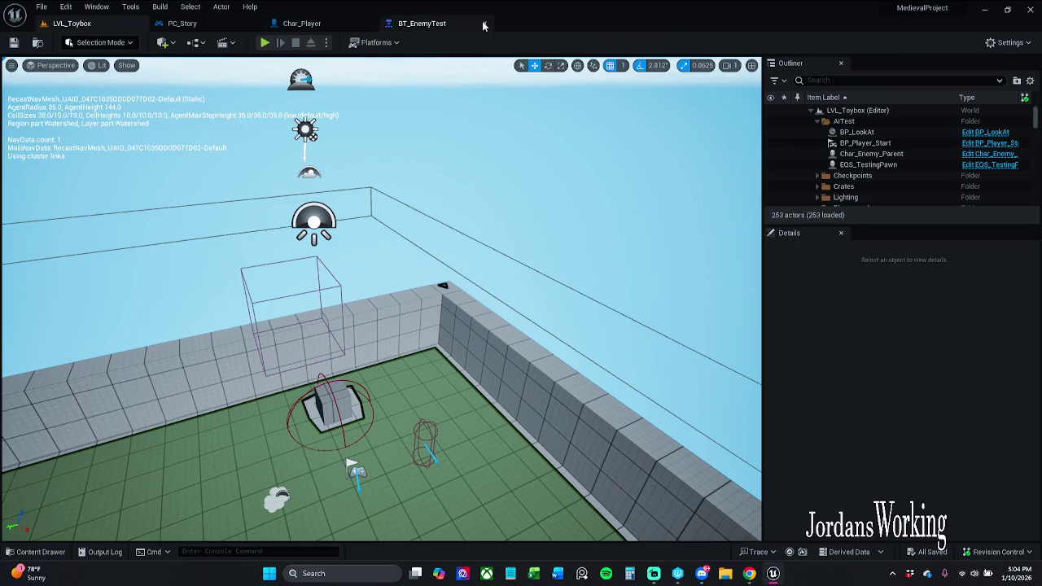
pyautogui.click(484, 25)
# Step: Open PC_Story and browse its Controller Functions graph, inspecting the X key weapon-drop logic
pyautogui.click(195, 23)
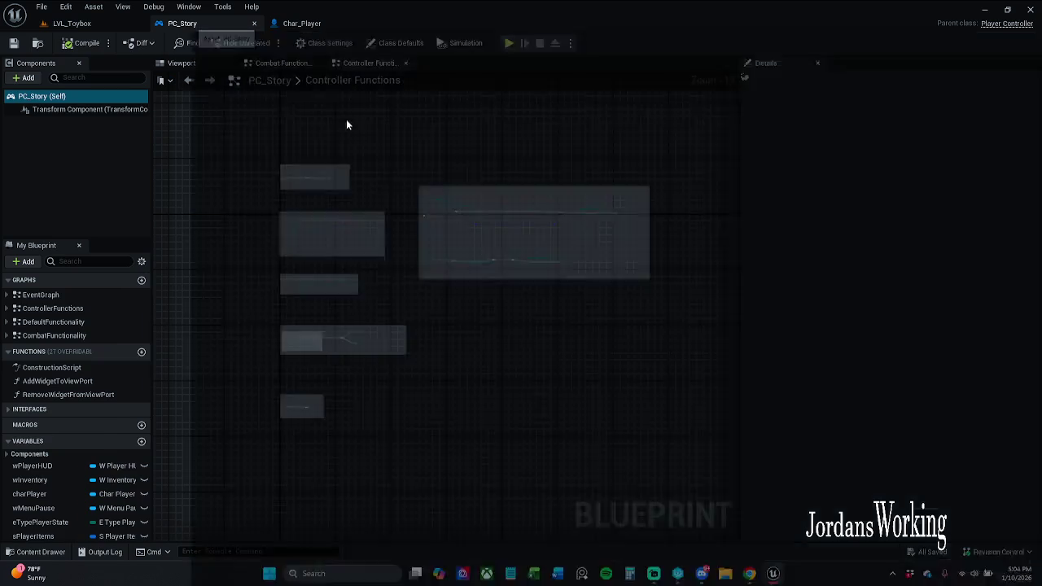
pyautogui.scroll(2, 418, 206)
pyautogui.scroll(2, 417, 206)
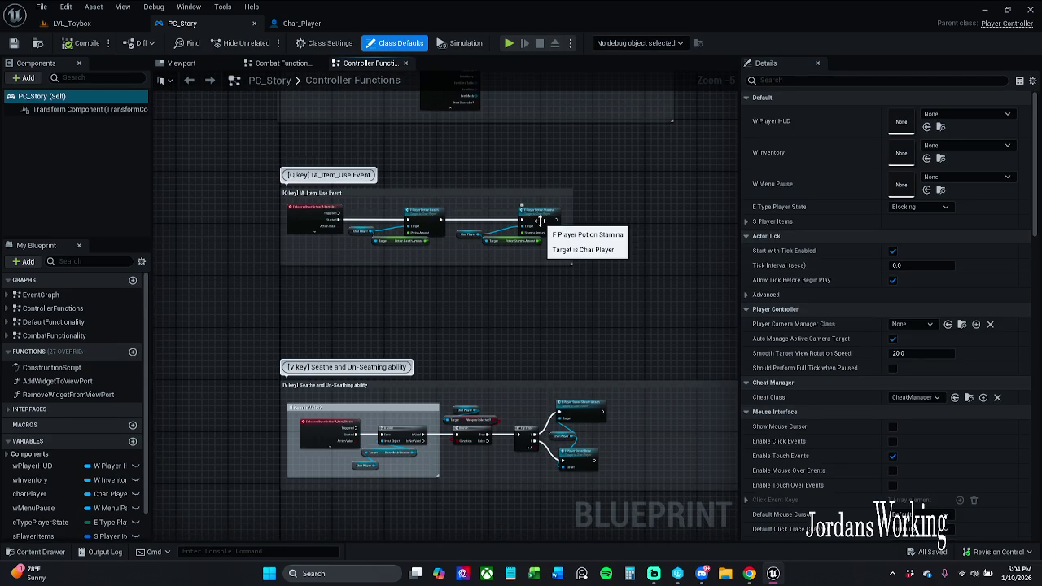
pyautogui.moveTo(633, 184)
pyautogui.mouseDown()
pyautogui.moveTo(420, 334)
pyautogui.moveTo(391, 212)
pyautogui.mouseUp()
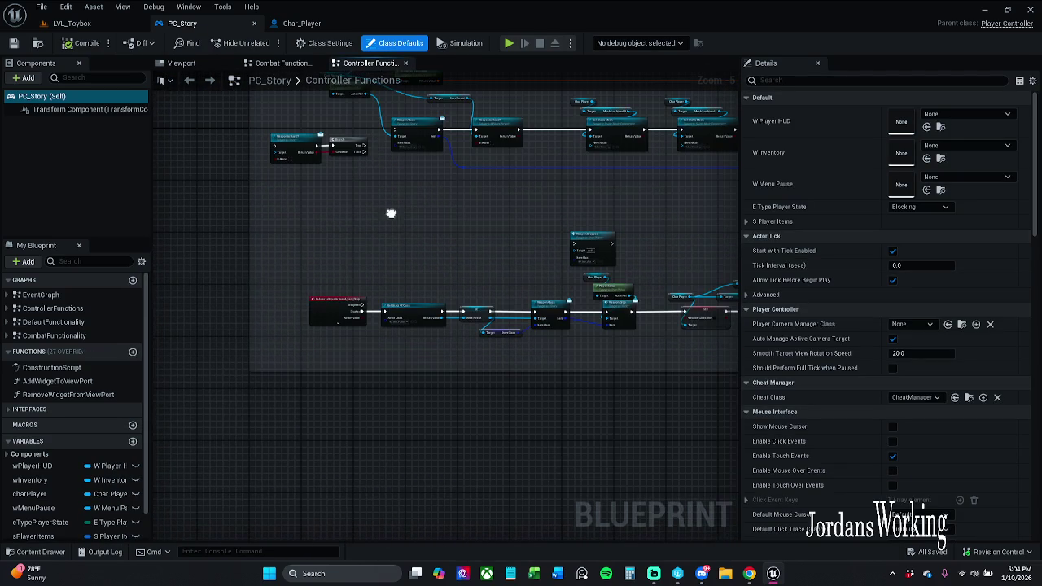
pyautogui.scroll(5, 407, 290)
pyautogui.moveTo(475, 271); pyautogui.dragTo(298, 241)
pyautogui.scroll(-1, 298, 240)
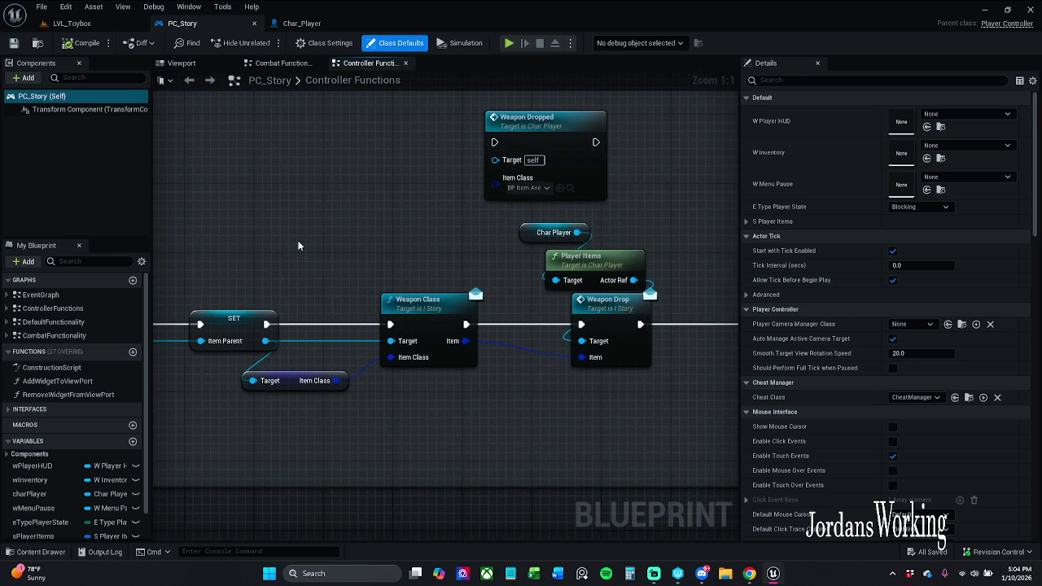
pyautogui.moveTo(377, 246)
pyautogui.mouseDown()
pyautogui.moveTo(246, 212)
pyautogui.moveTo(367, 236)
pyautogui.mouseUp()
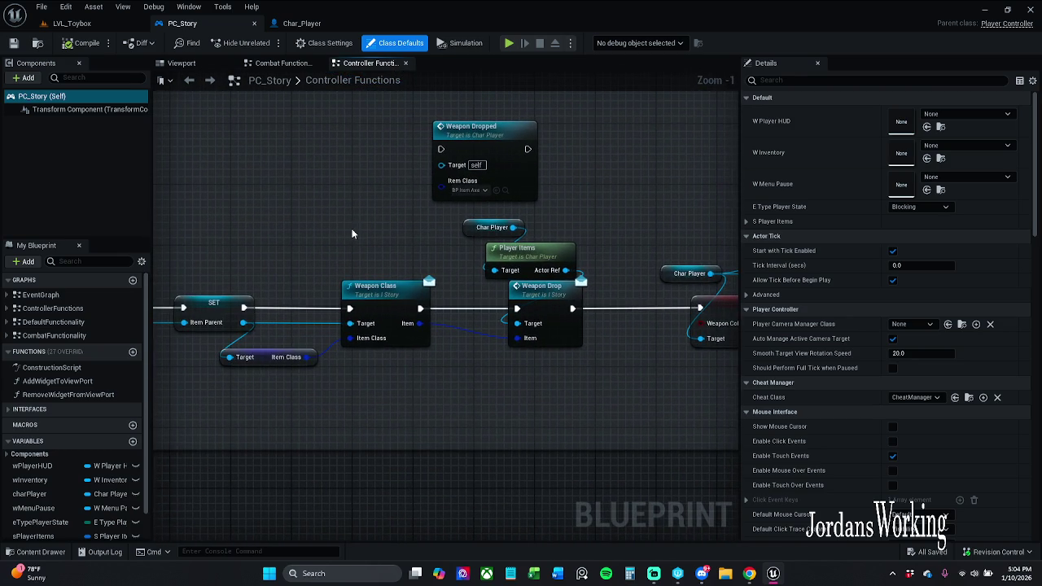
pyautogui.click(293, 358)
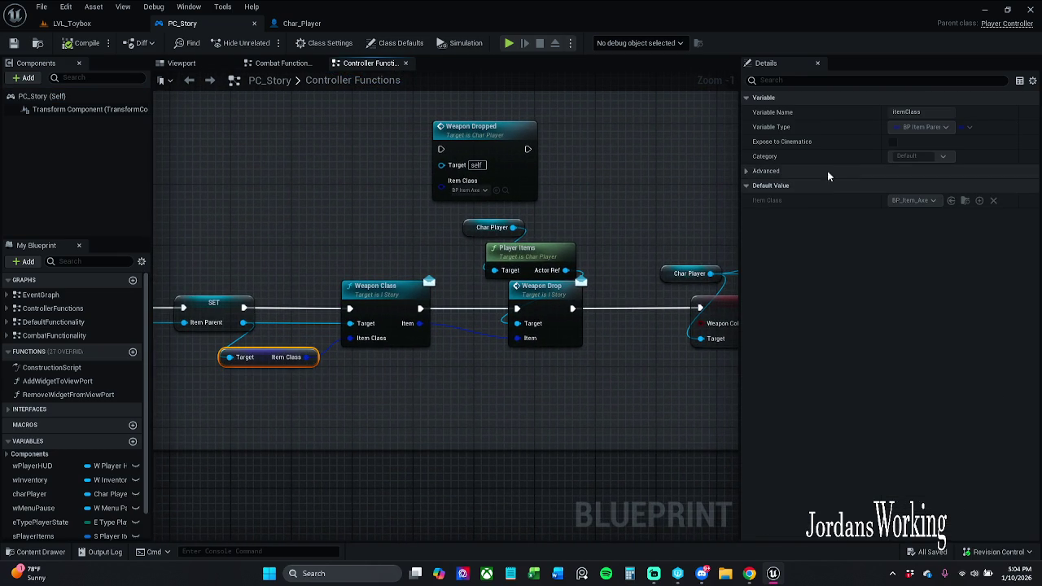
pyautogui.scroll(-11, 409, 363)
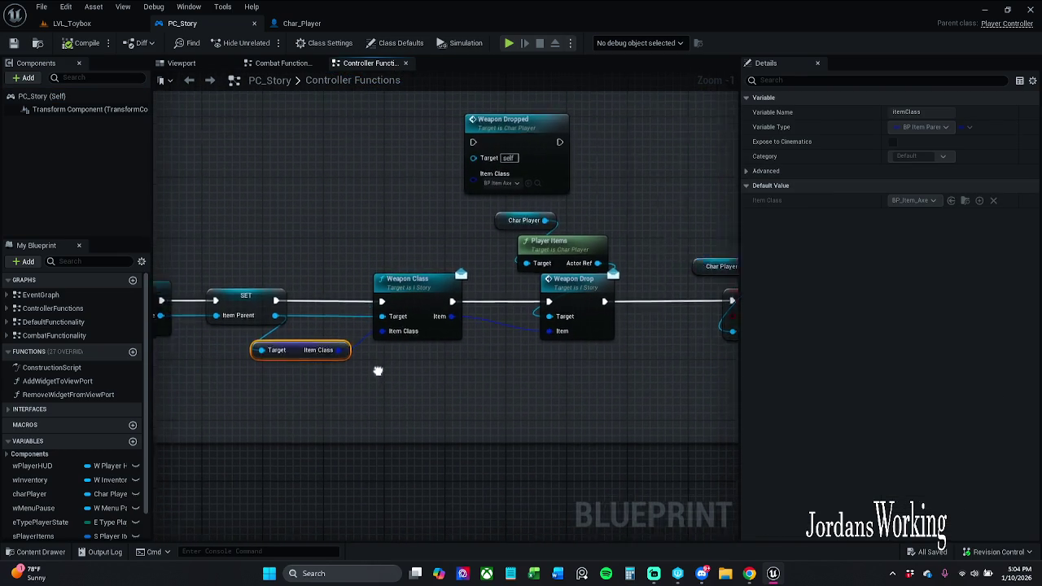
pyautogui.moveTo(404, 276); pyautogui.dragTo(459, 282)
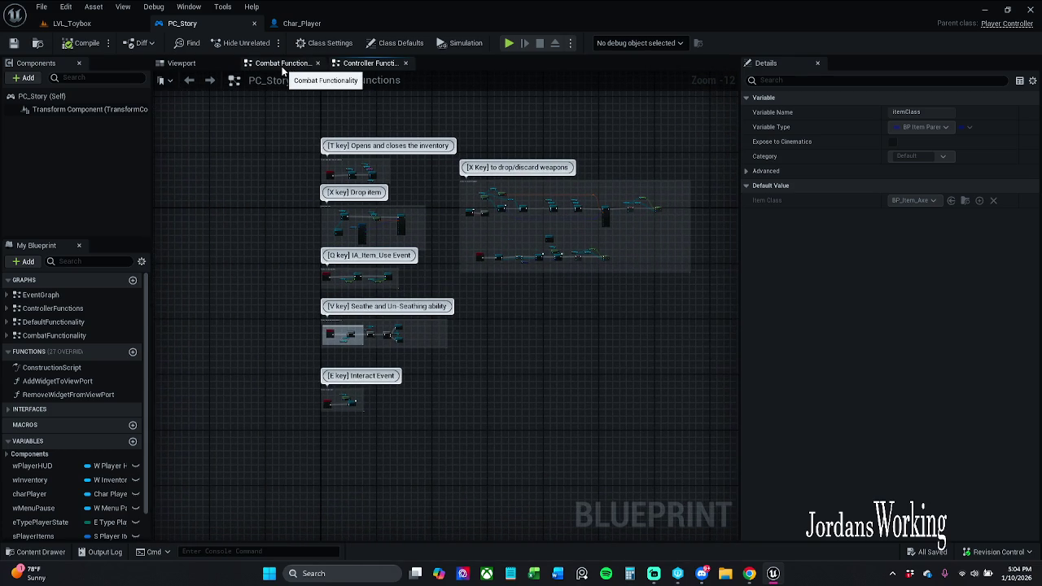
# Step: In the Combat Functionality graph, resize the AnimMontageAttack comment box to fit its nodes
pyautogui.click(284, 69)
pyautogui.scroll(-3, 403, 313)
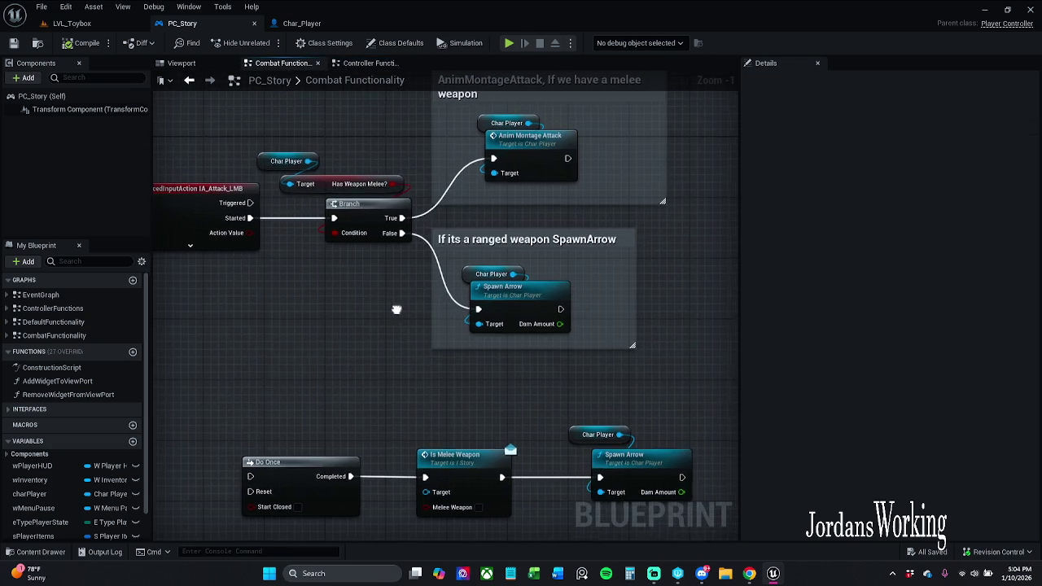
pyautogui.scroll(3, 420, 241)
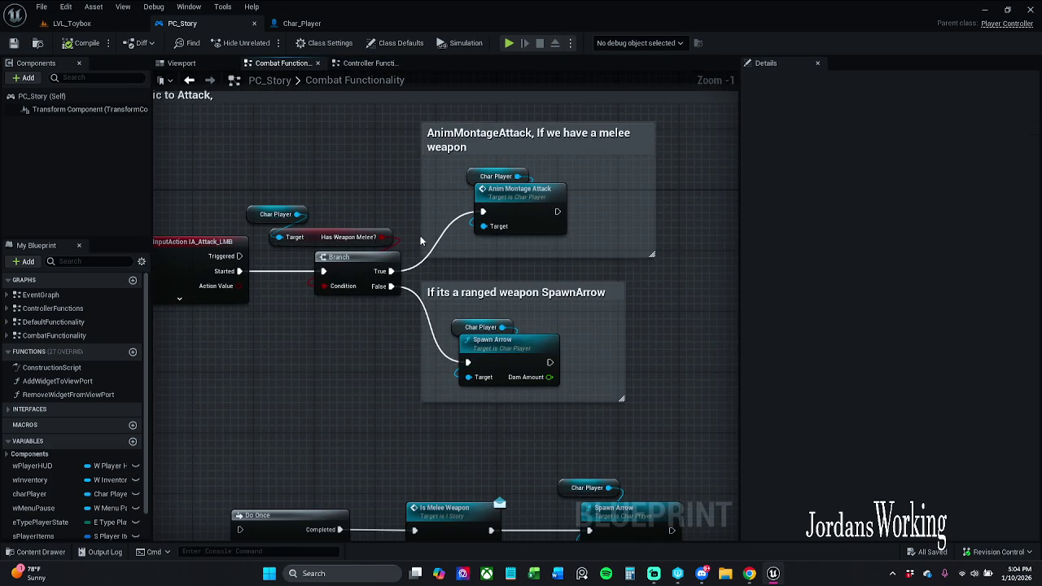
pyautogui.moveTo(422, 195); pyautogui.dragTo(437, 196)
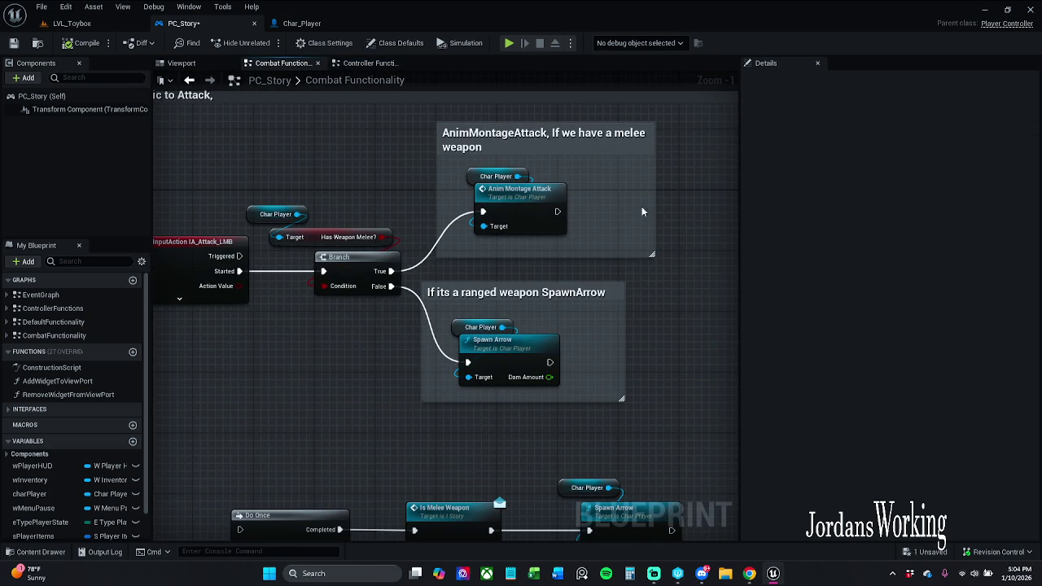
pyautogui.moveTo(656, 204)
pyautogui.mouseDown()
pyautogui.moveTo(688, 204)
pyautogui.moveTo(679, 204)
pyautogui.mouseUp()
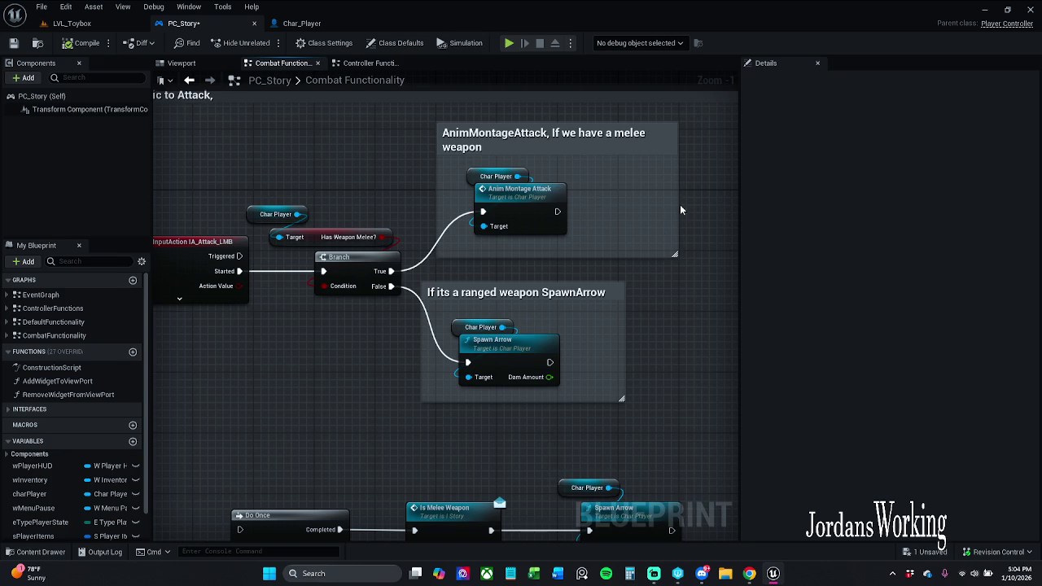
pyautogui.moveTo(627, 257); pyautogui.dragTo(629, 250)
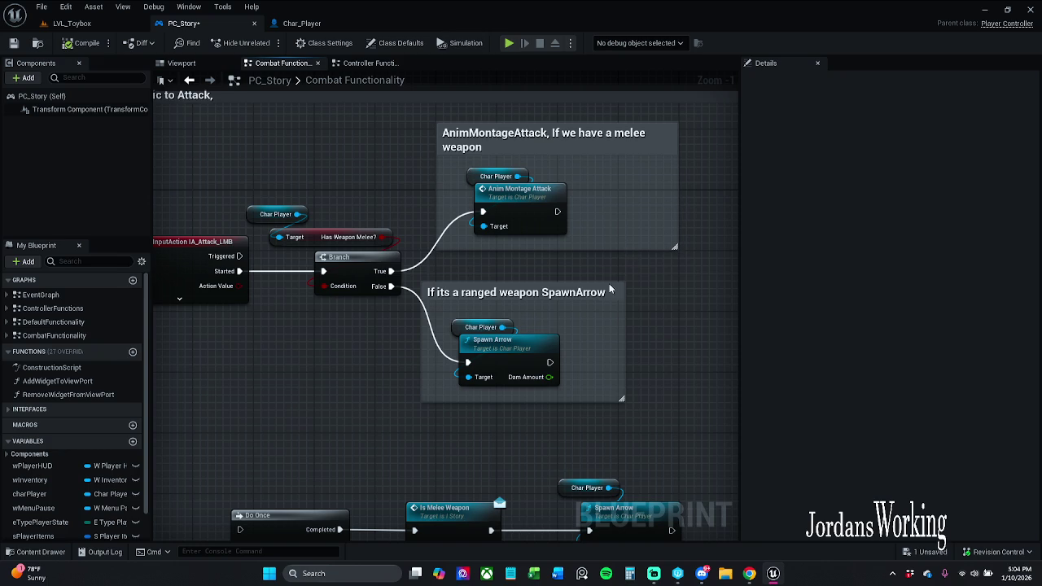
pyautogui.moveTo(609, 317)
pyautogui.mouseDown()
pyautogui.moveTo(532, 273)
pyautogui.moveTo(592, 291)
pyautogui.mouseUp()
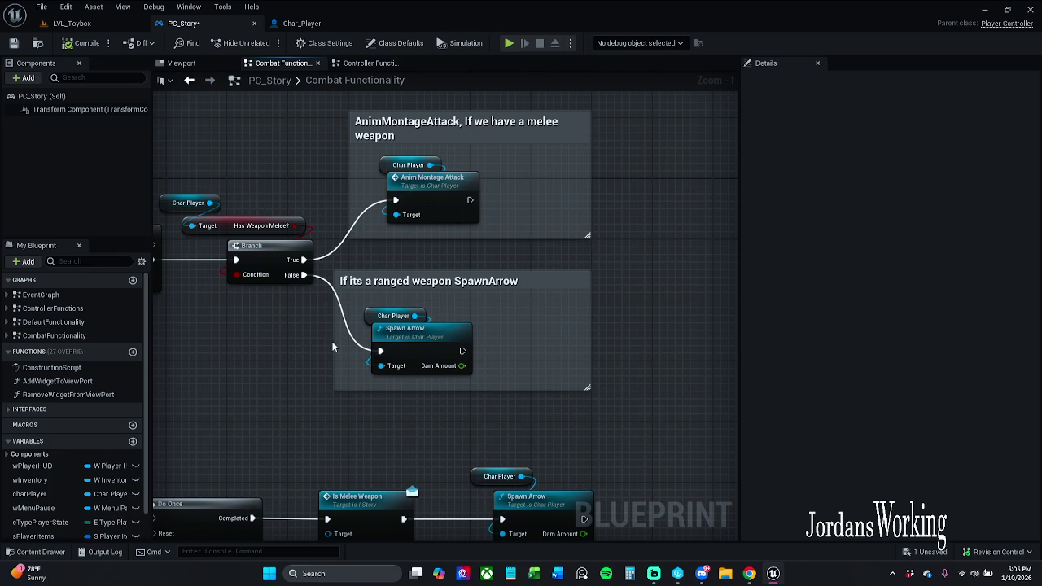
# Step: Narrow the SpawnArrow comment from the left and save PC_Story, checking it out
pyautogui.moveTo(337, 342); pyautogui.dragTo(353, 342)
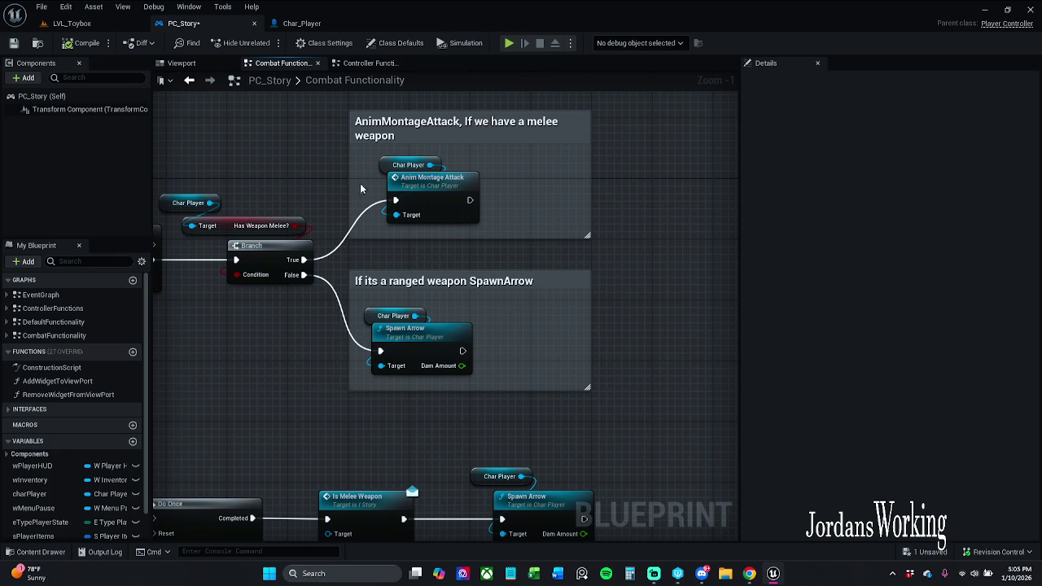
pyautogui.hotkey('ctrl', 's')
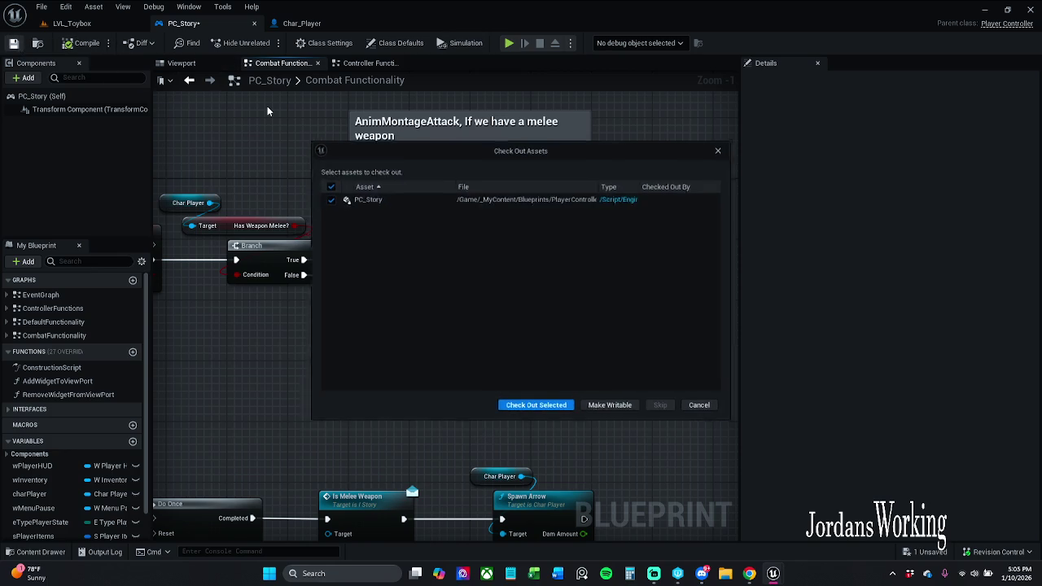
pyautogui.click(544, 406)
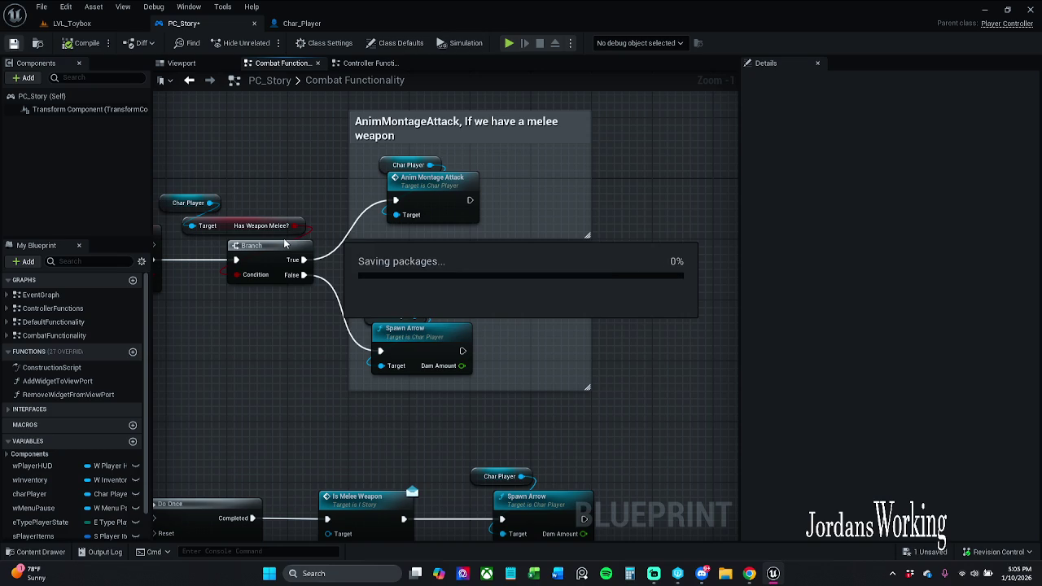
pyautogui.moveTo(317, 250); pyautogui.dragTo(470, 254)
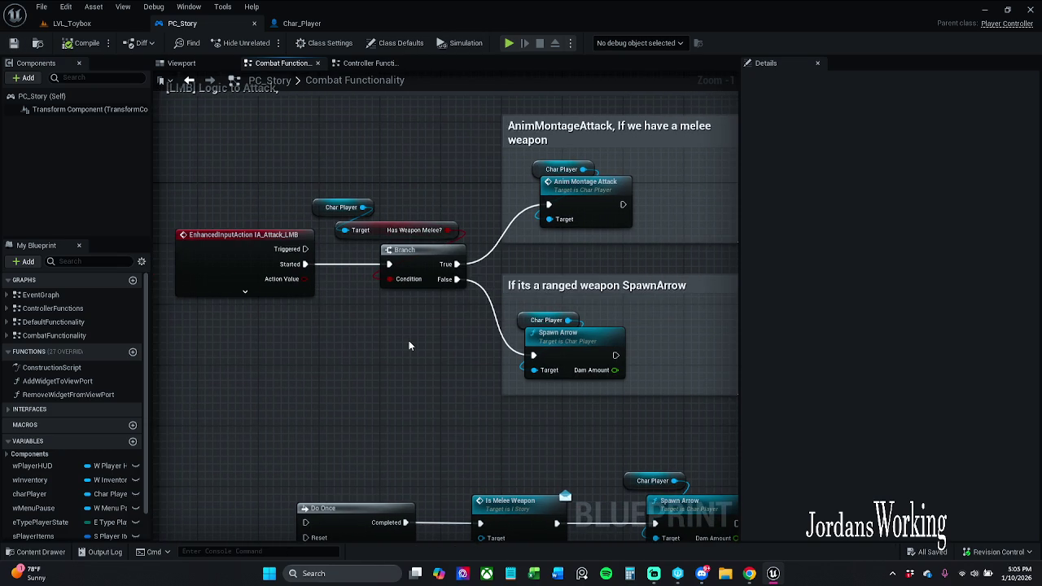
# Step: Search Char_Player's variables for 'hasWe' and find references to hasWeaponMelee?
pyautogui.click(321, 24)
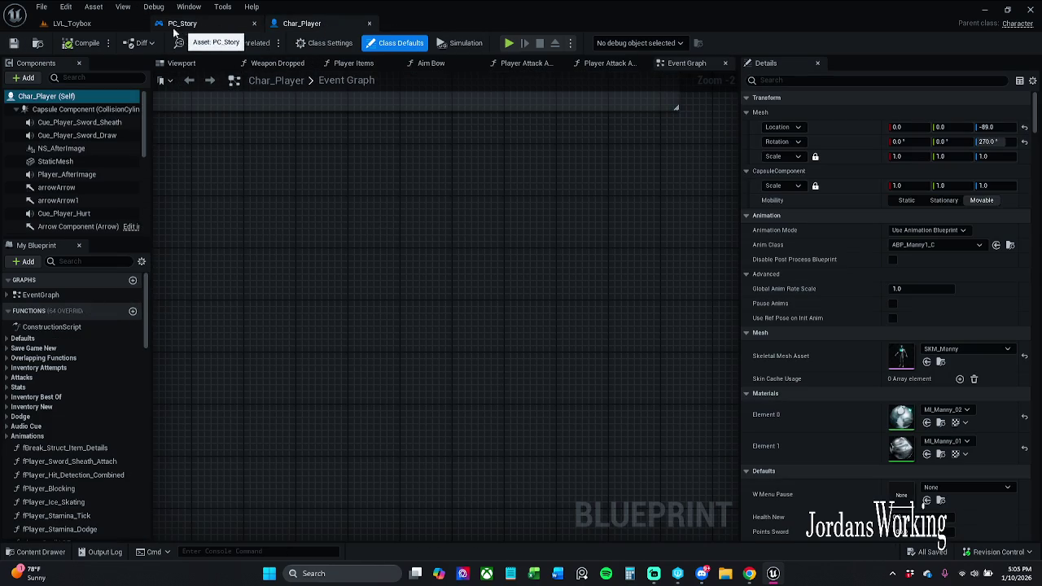
pyautogui.click(207, 26)
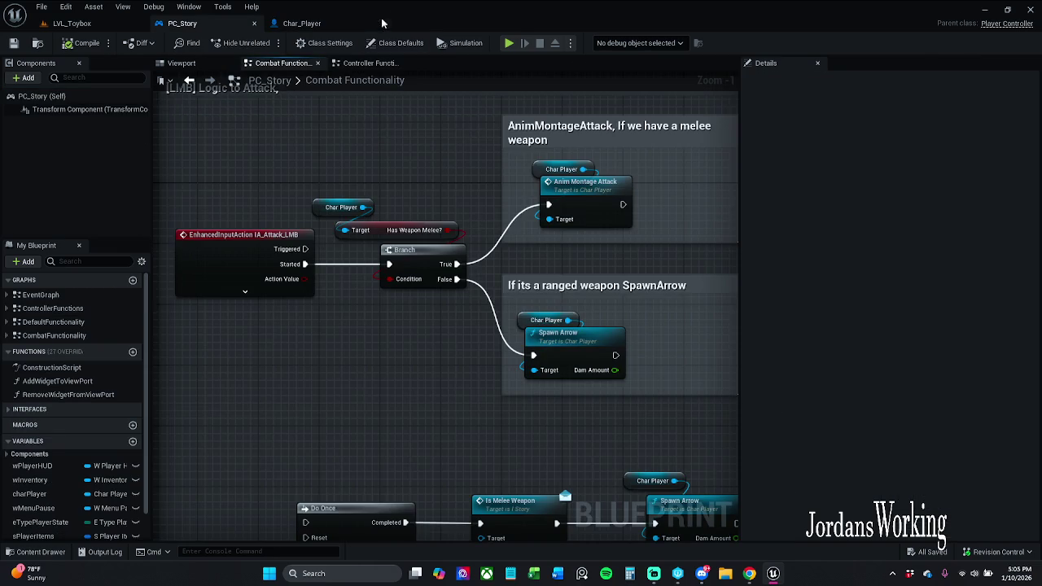
pyautogui.click(313, 23)
pyautogui.scroll(-15, 149, 369)
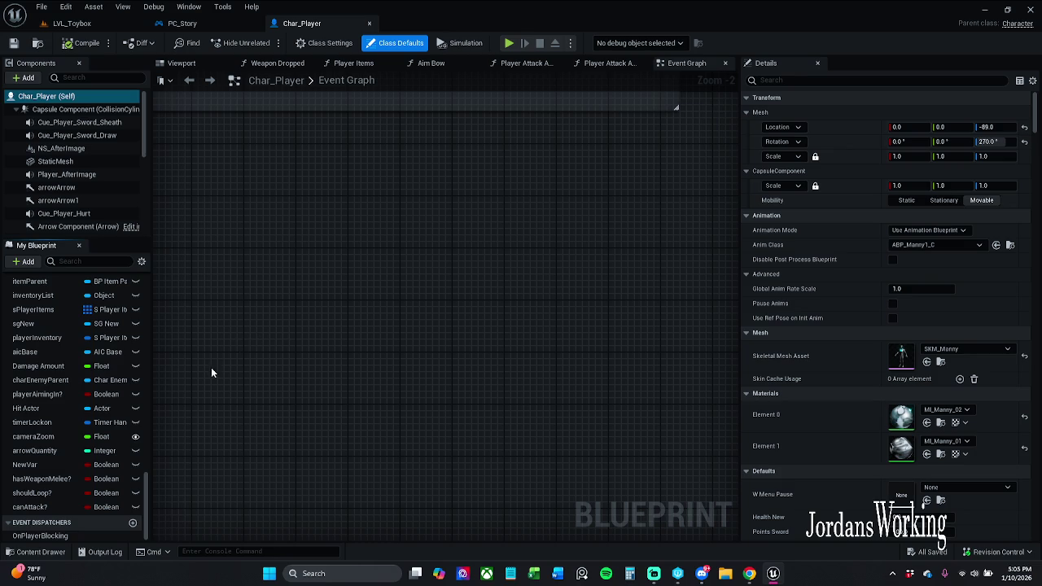
pyautogui.click(111, 265)
pyautogui.write('hasWe')
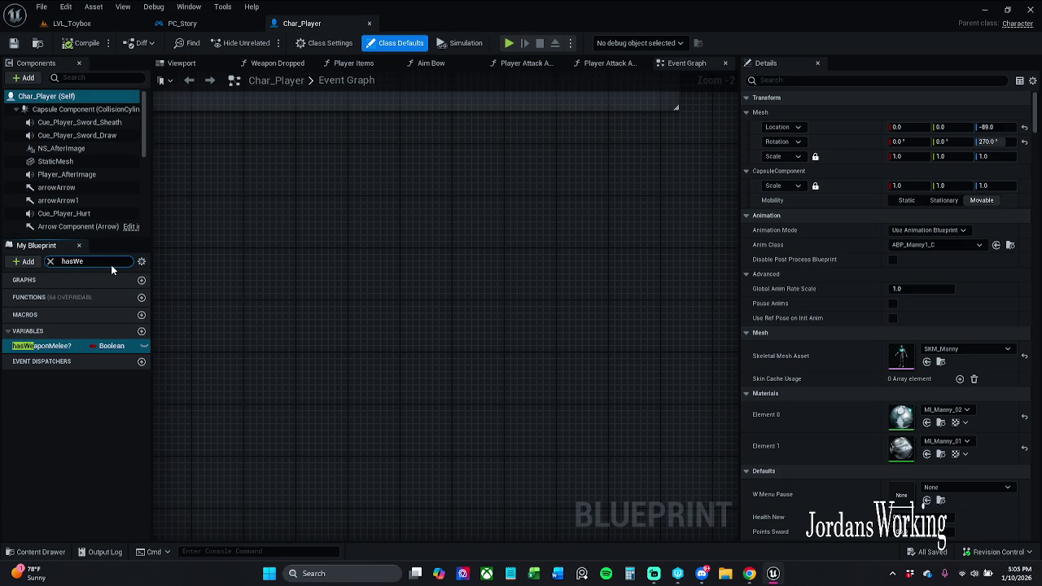
pyautogui.click(92, 346)
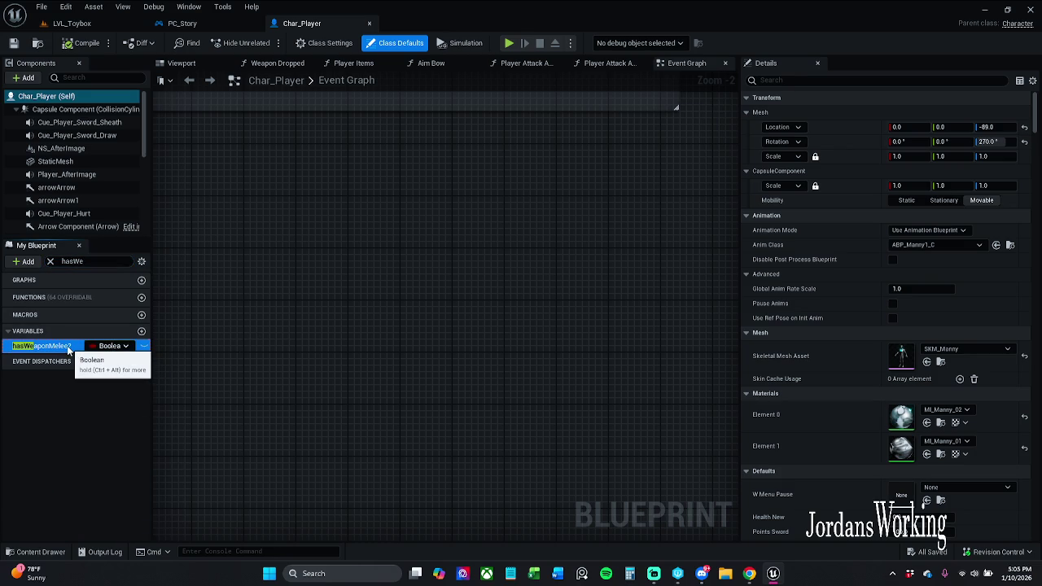
pyautogui.rightClick(60, 348)
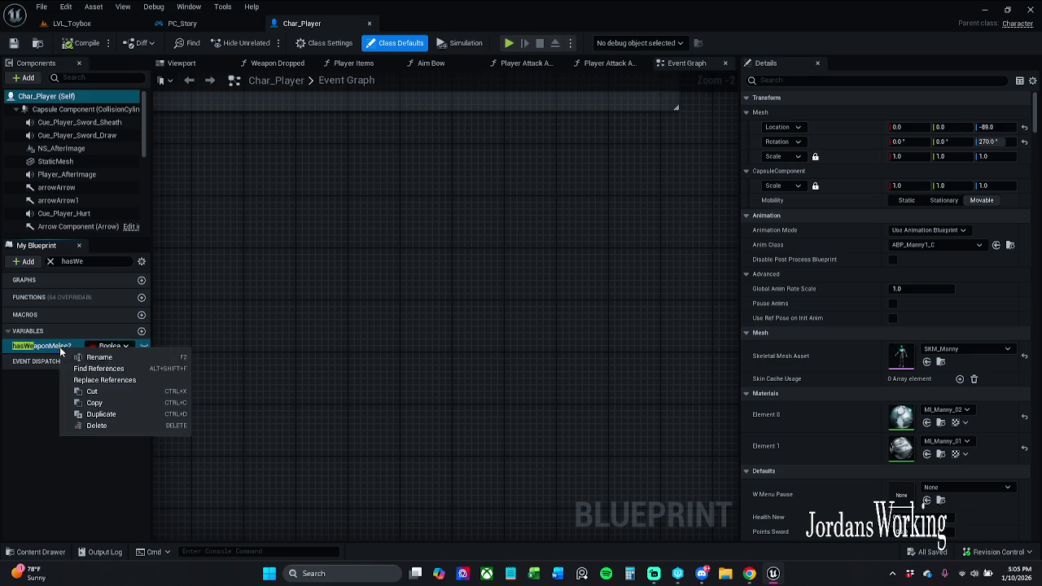
pyautogui.click(104, 367)
pyautogui.click(213, 483)
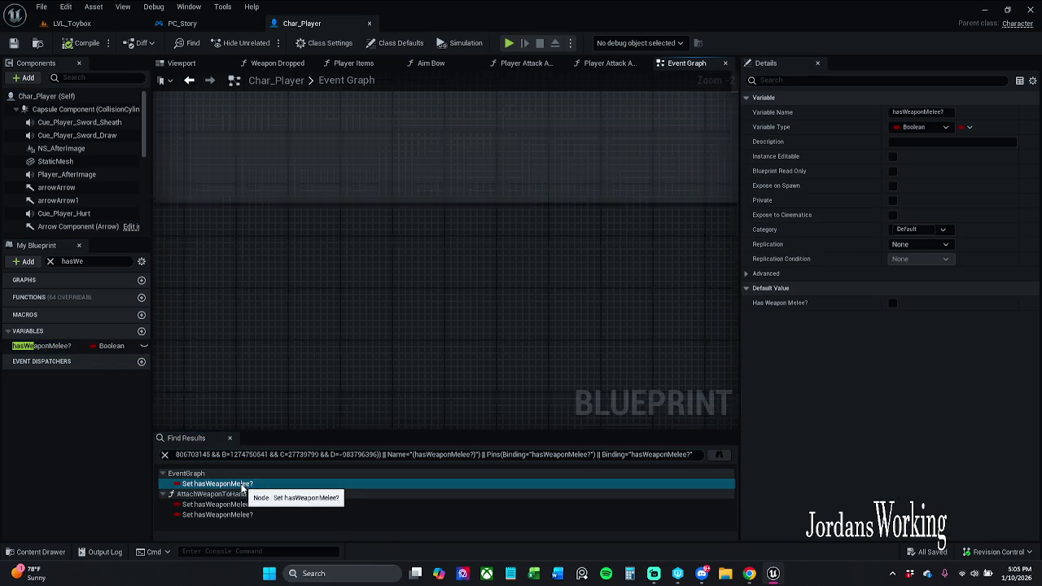
# Step: Select the OnBeginPlay and saved-info nodes and move them up and left
pyautogui.scroll(2, 309, 386)
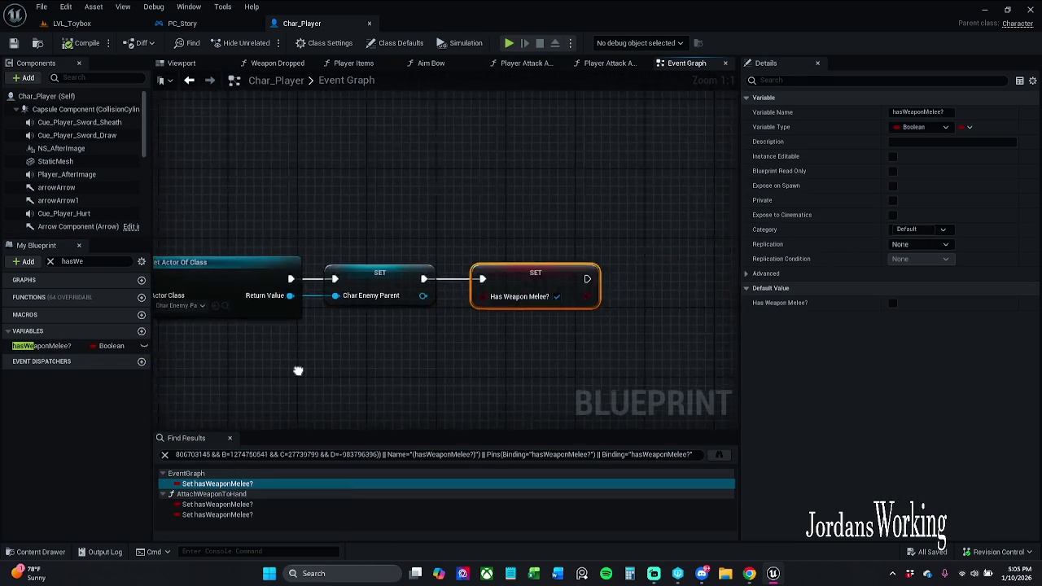
pyautogui.scroll(-1, 376, 293)
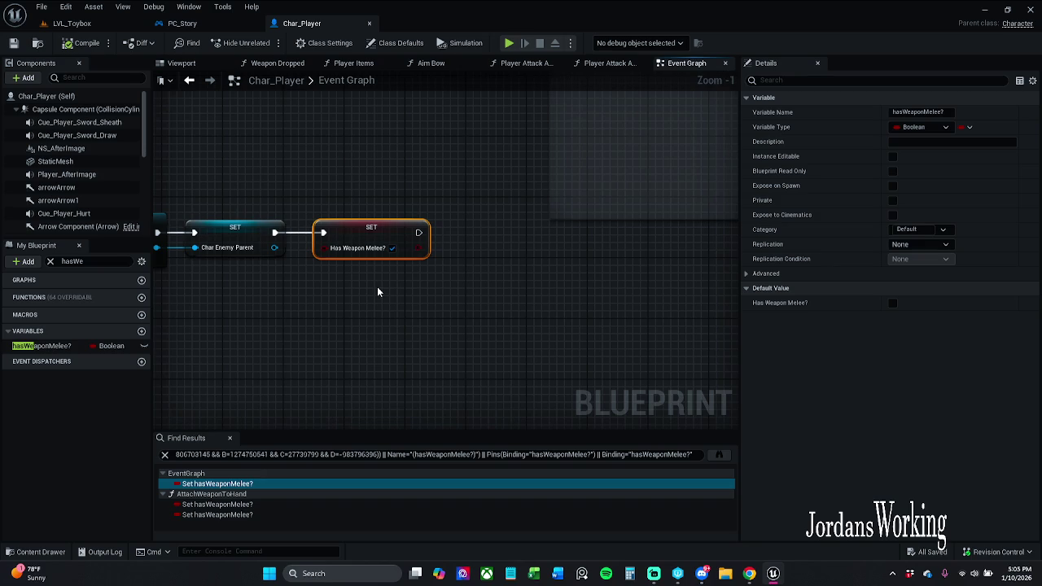
pyautogui.moveTo(377, 293); pyautogui.dragTo(651, 194)
pyautogui.scroll(-10, 570, 194)
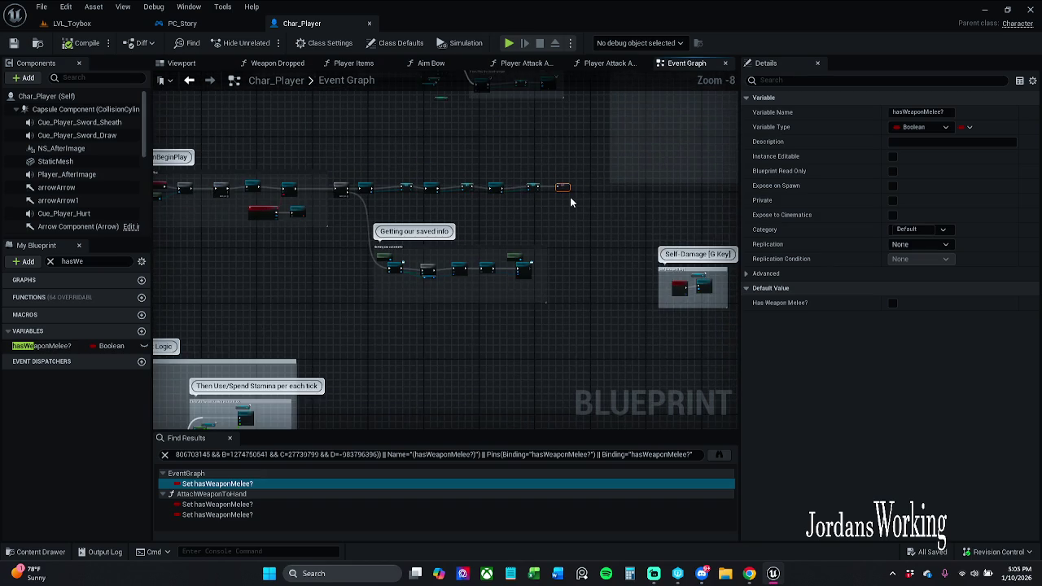
pyautogui.moveTo(572, 171)
pyautogui.mouseDown()
pyautogui.moveTo(359, 252)
pyautogui.moveTo(320, 255)
pyautogui.mouseUp()
pyautogui.moveTo(359, 198); pyautogui.dragTo(272, 178)
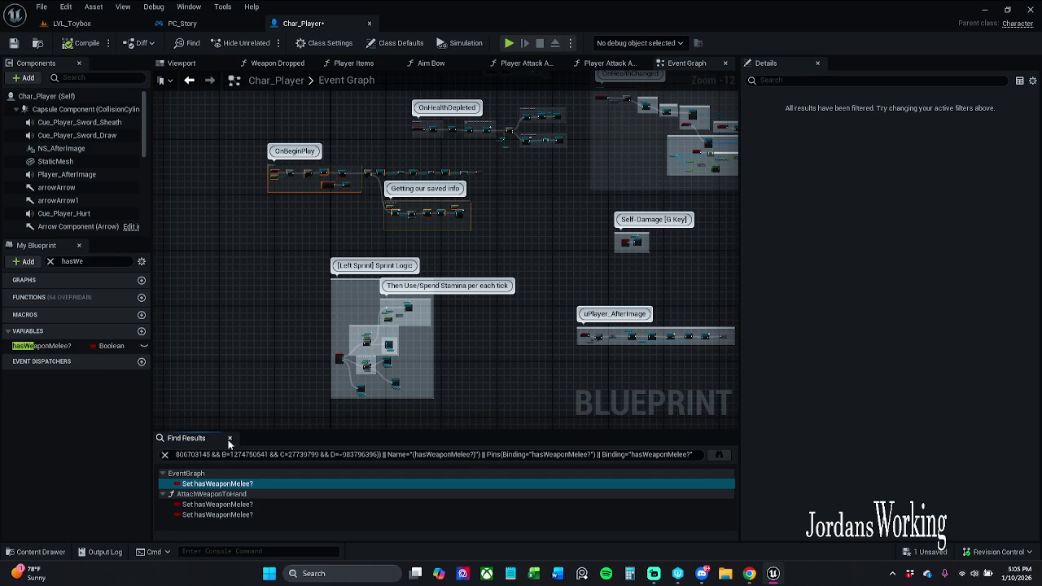
# Step: Close the Find Results and save Char_Player, checking it out
pyautogui.click(230, 438)
pyautogui.click(14, 44)
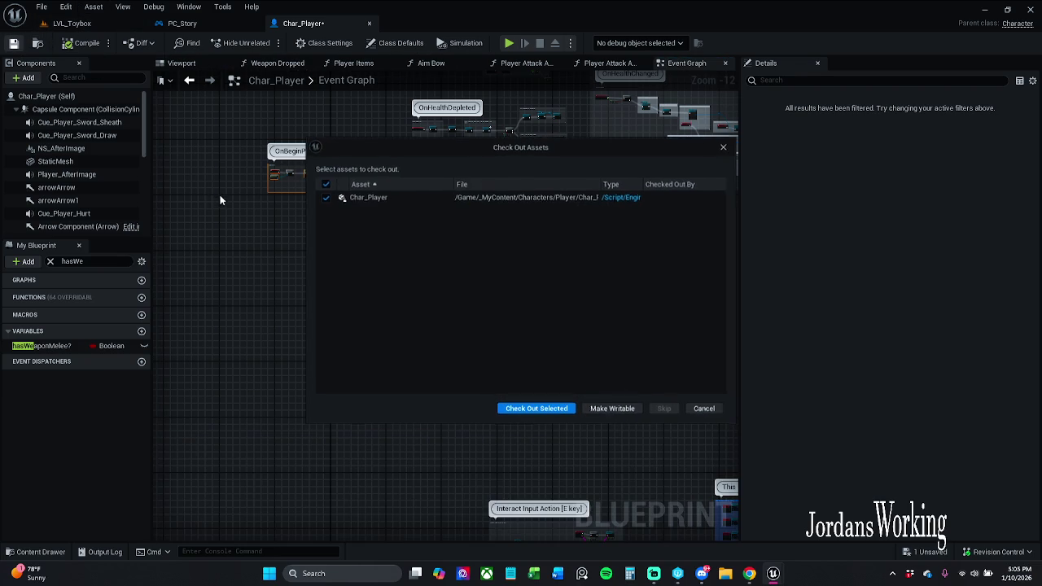
pyautogui.click(537, 407)
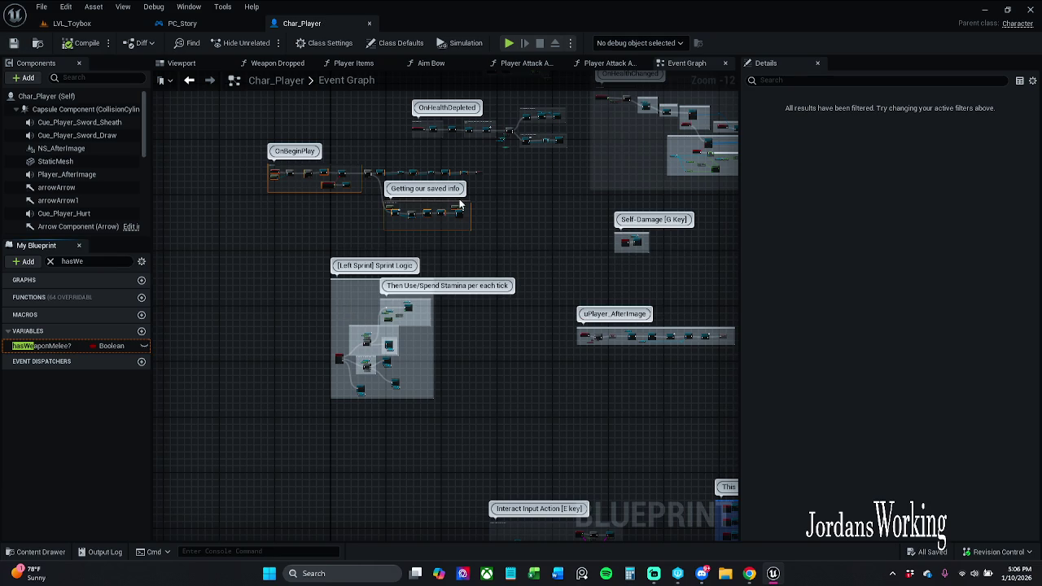
# Step: Resize the 'Getting our saved info' comment and nudge Get Game Instance and Get Game Data right
pyautogui.scroll(12, 451, 220)
pyautogui.moveTo(458, 251)
pyautogui.mouseDown()
pyautogui.moveTo(466, 287)
pyautogui.moveTo(549, 202)
pyautogui.moveTo(556, 282)
pyautogui.moveTo(575, 278)
pyautogui.moveTo(489, 278)
pyautogui.mouseUp()
pyautogui.scroll(-3, 422, 281)
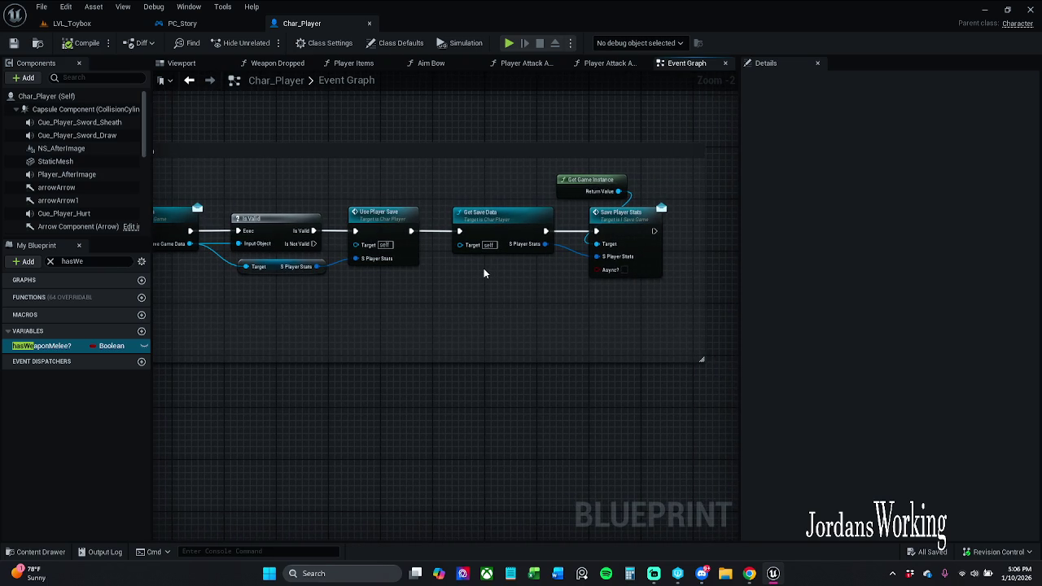
pyautogui.moveTo(537, 285)
pyautogui.mouseDown()
pyautogui.moveTo(778, 280)
pyautogui.moveTo(489, 287)
pyautogui.moveTo(777, 281)
pyautogui.moveTo(734, 280)
pyautogui.mouseUp()
pyautogui.moveTo(245, 144); pyautogui.dragTo(257, 143)
pyautogui.click(291, 167)
pyautogui.keyDown('ctrl'); pyautogui.click(346, 208); pyautogui.keyUp('ctrl')
pyautogui.moveTo(346, 209); pyautogui.dragTo(352, 209)
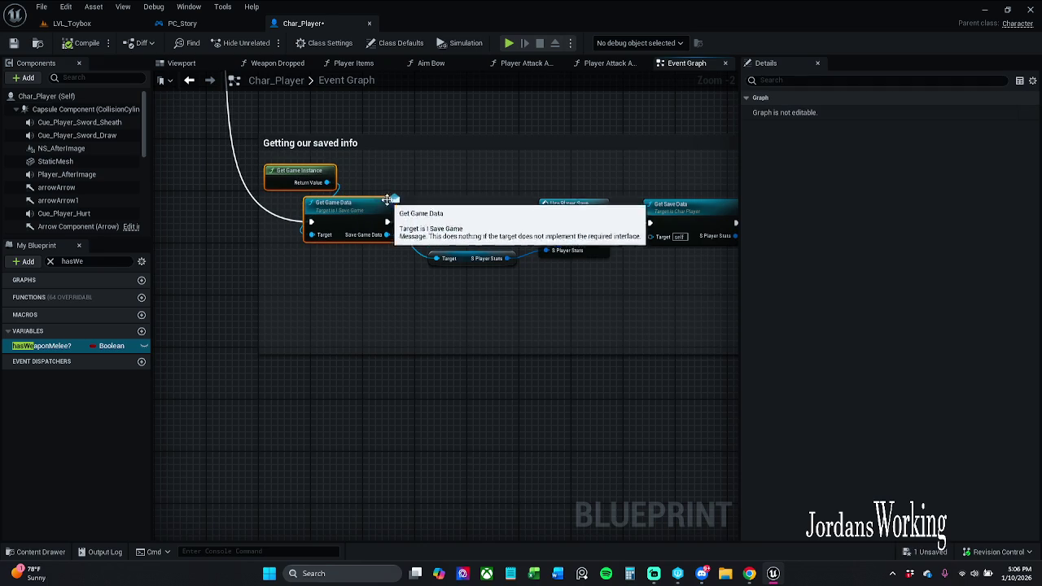
pyautogui.moveTo(653, 205); pyautogui.dragTo(353, 205)
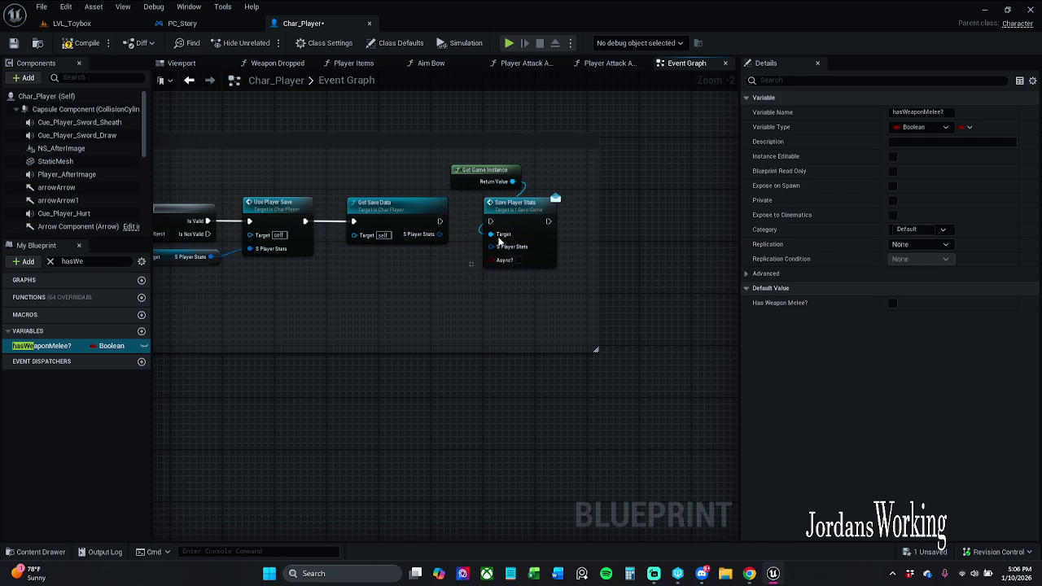
# Step: Delete Get Game Instance and Save Player Stats, compile and save, then return to LVL_Toybox
pyautogui.moveTo(471, 249); pyautogui.dragTo(550, 176)
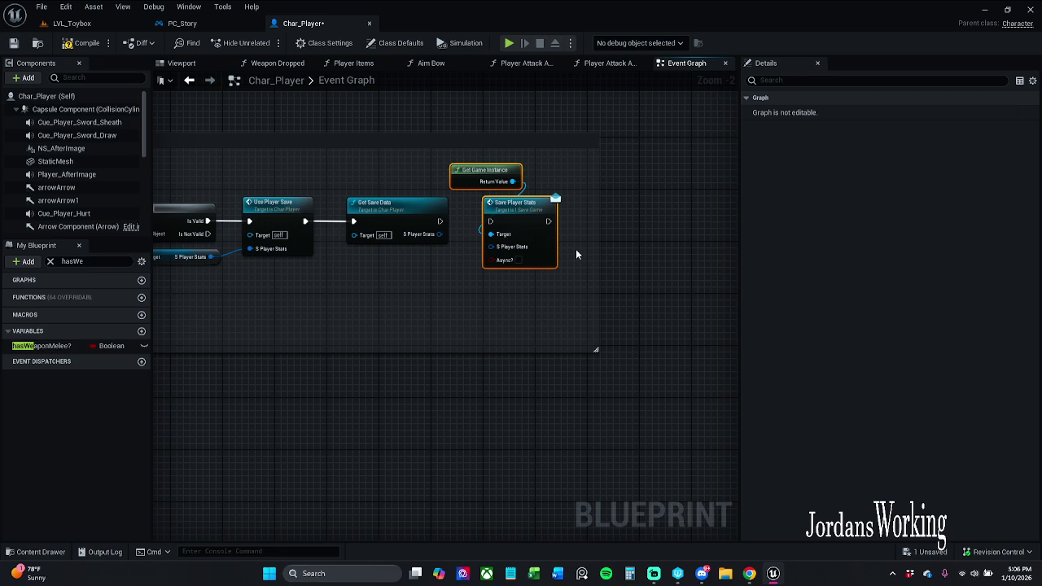
pyautogui.press('Delete')
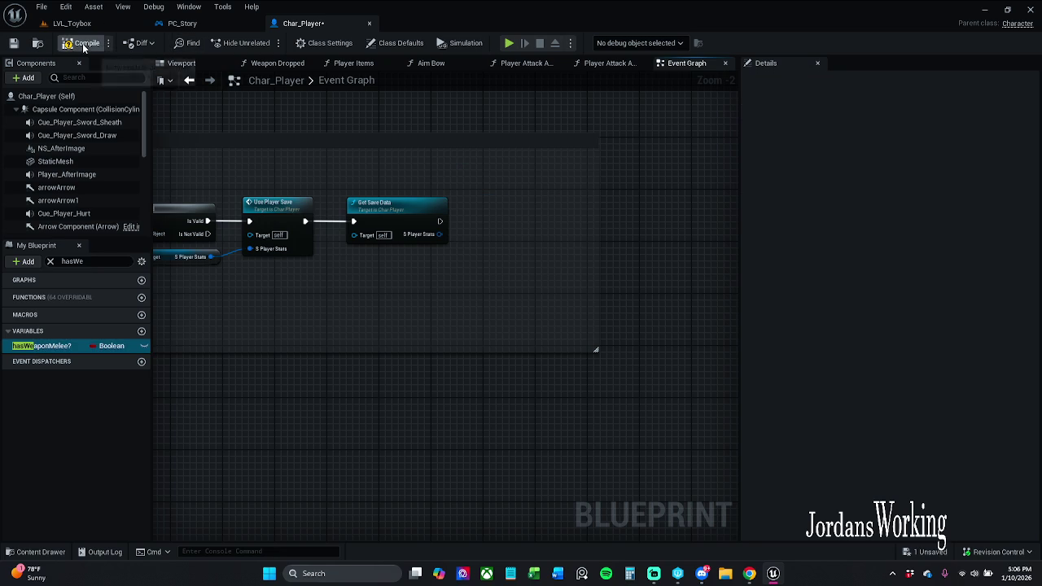
pyautogui.click(13, 45)
pyautogui.click(13, 45)
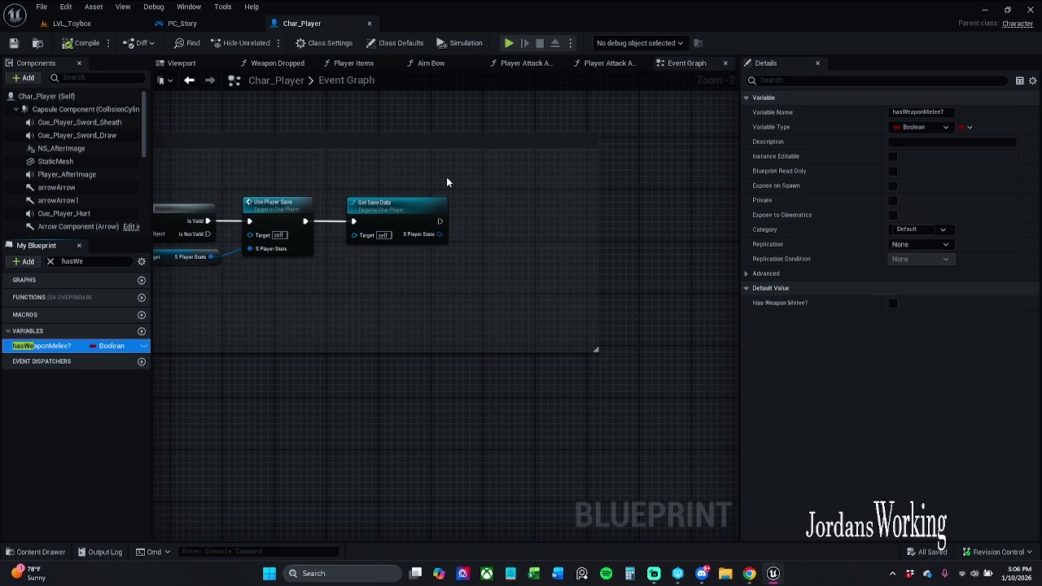
pyautogui.click(71, 22)
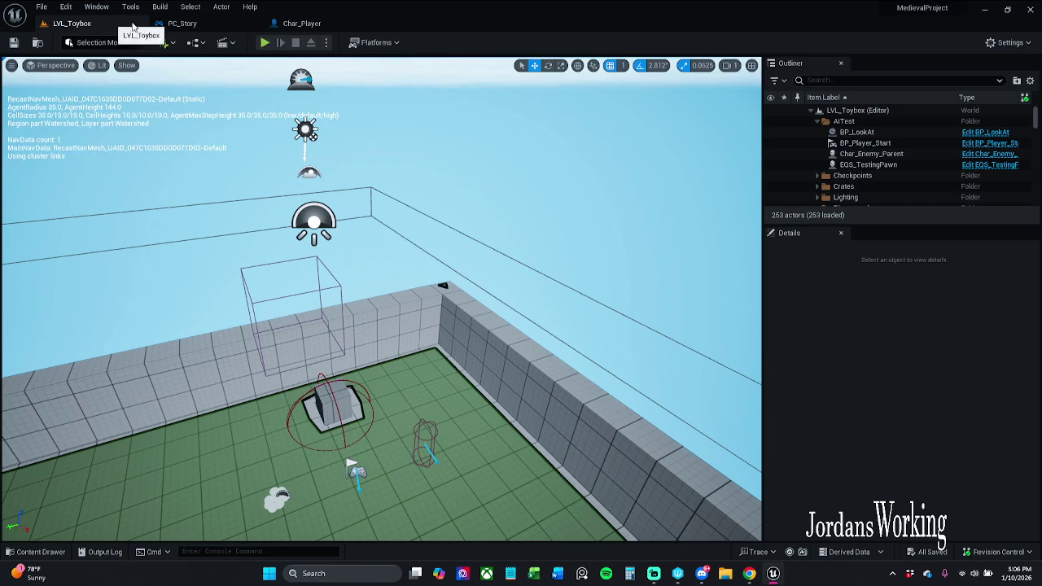
pyautogui.click(264, 43)
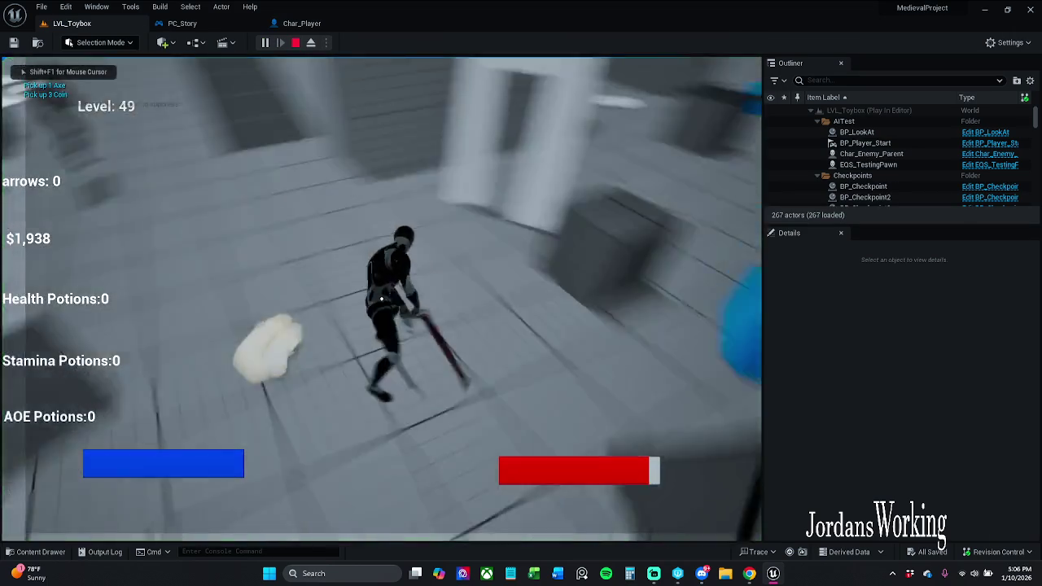
pyautogui.press('w')
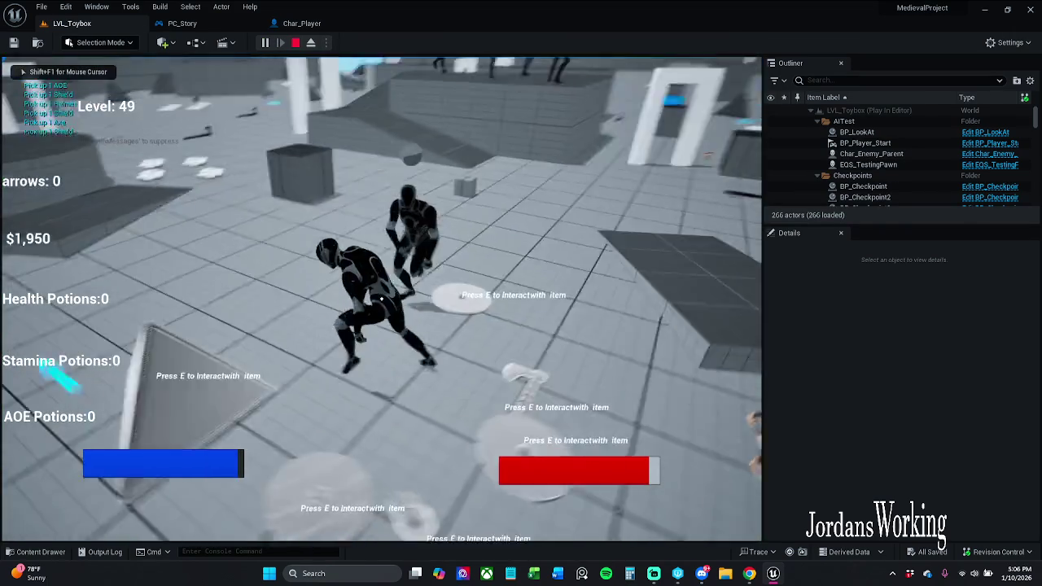
pyautogui.press('w')
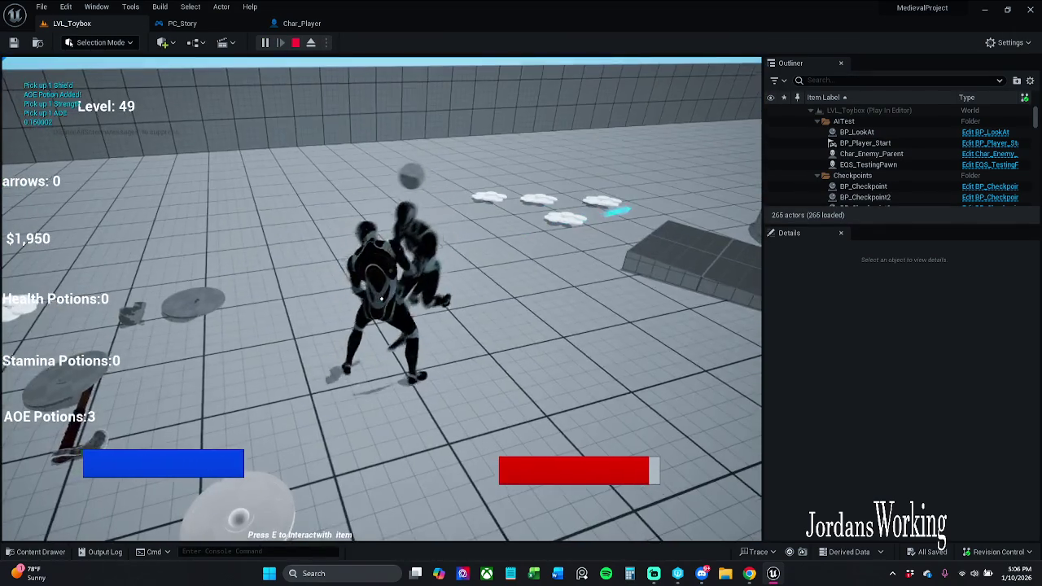
pyautogui.press('3')
pyautogui.press('w')
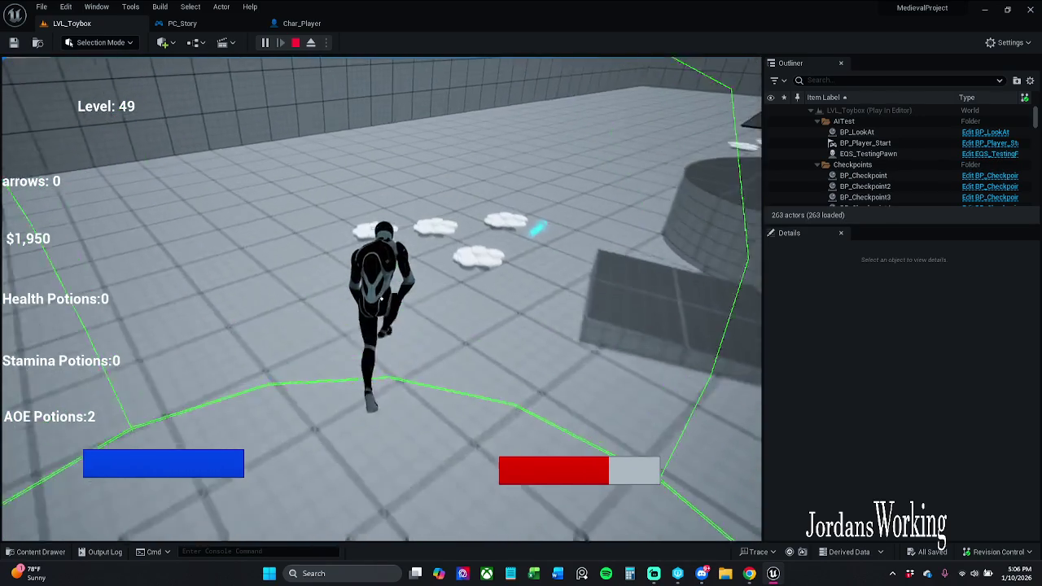
pyautogui.press('w')
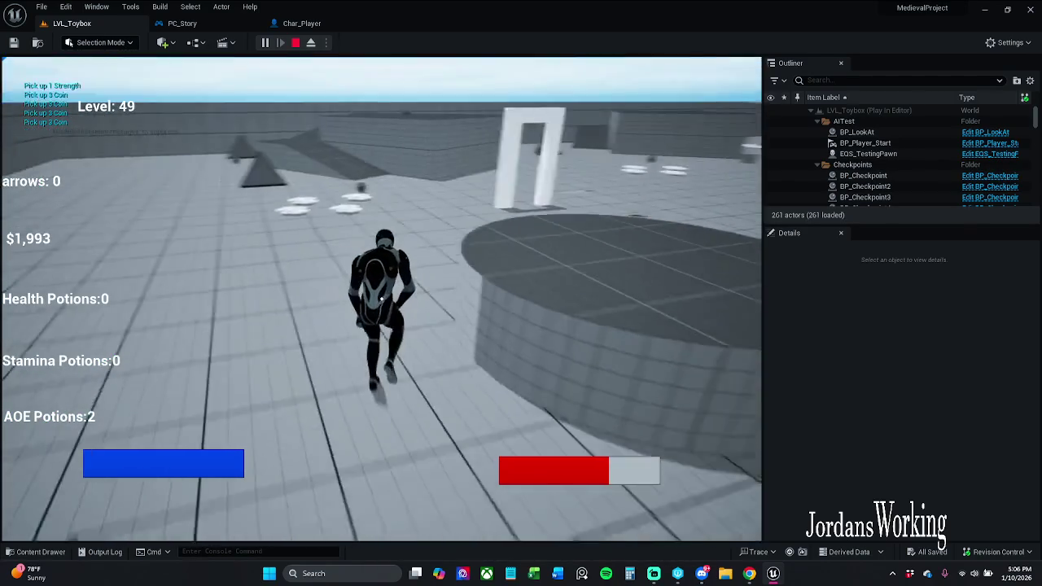
pyautogui.press('w')
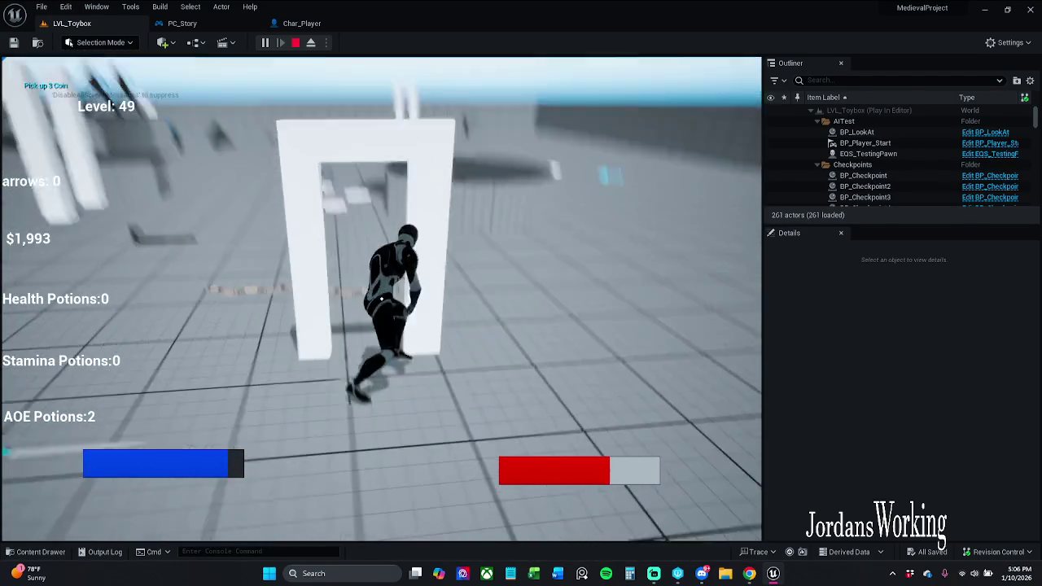
pyautogui.press('w')
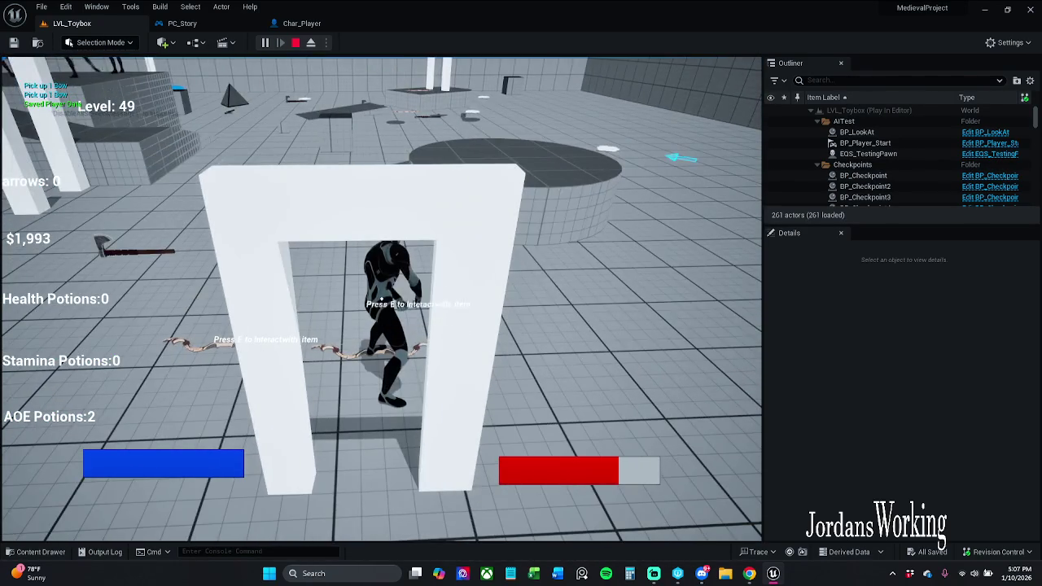
pyautogui.press('Escape')
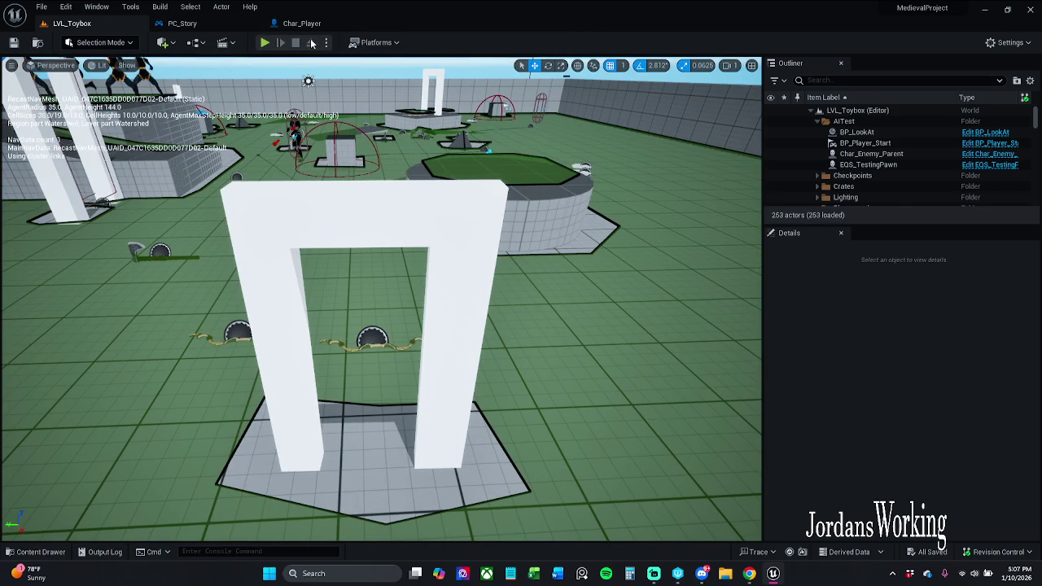
pyautogui.click(264, 42)
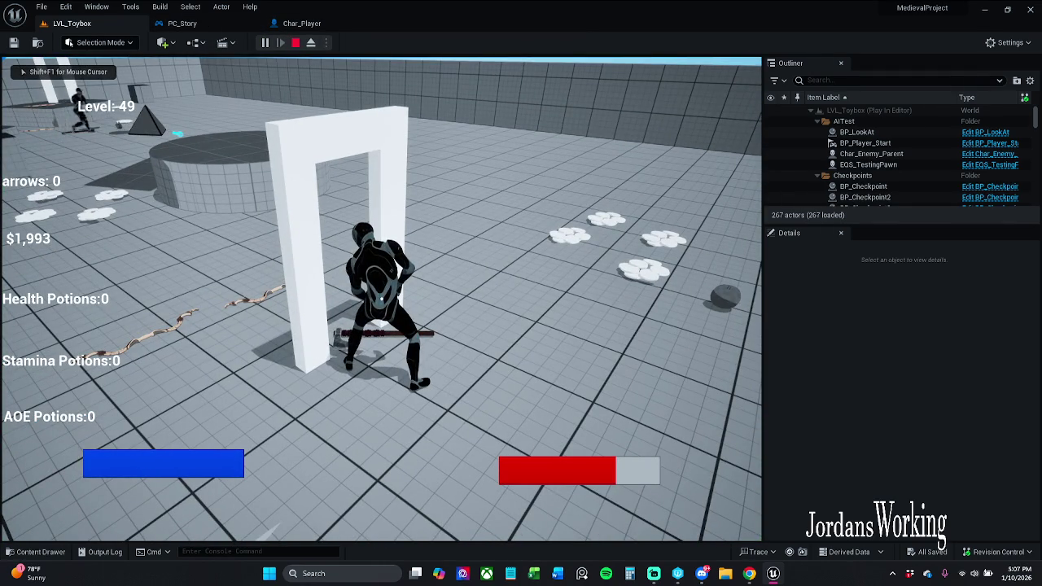
pyautogui.press('Escape')
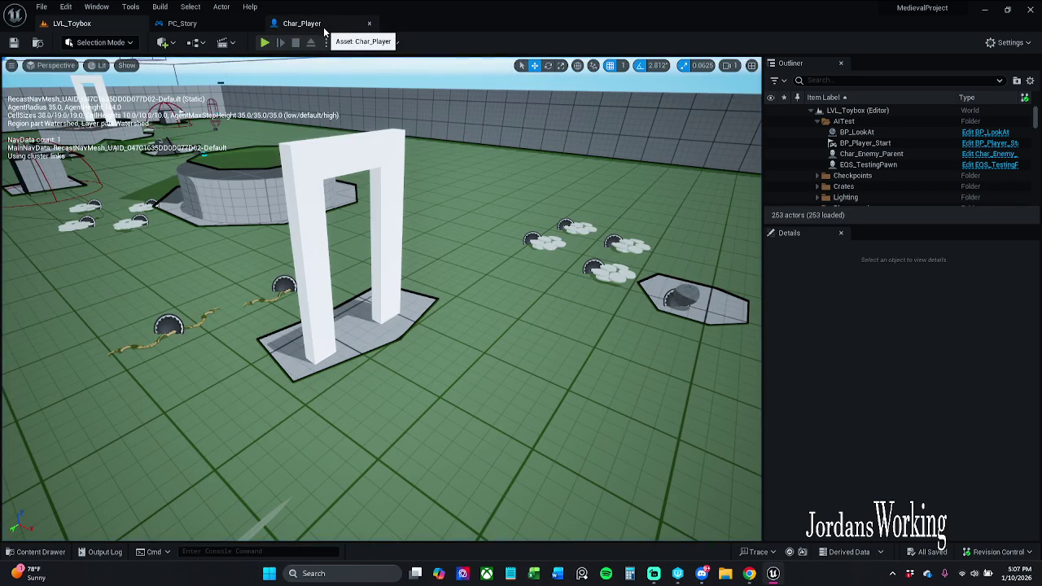
# Step: Narrow the comment box around Char_Player's save nodes, save the blueprint, then switch to PC_Story
pyautogui.click(323, 27)
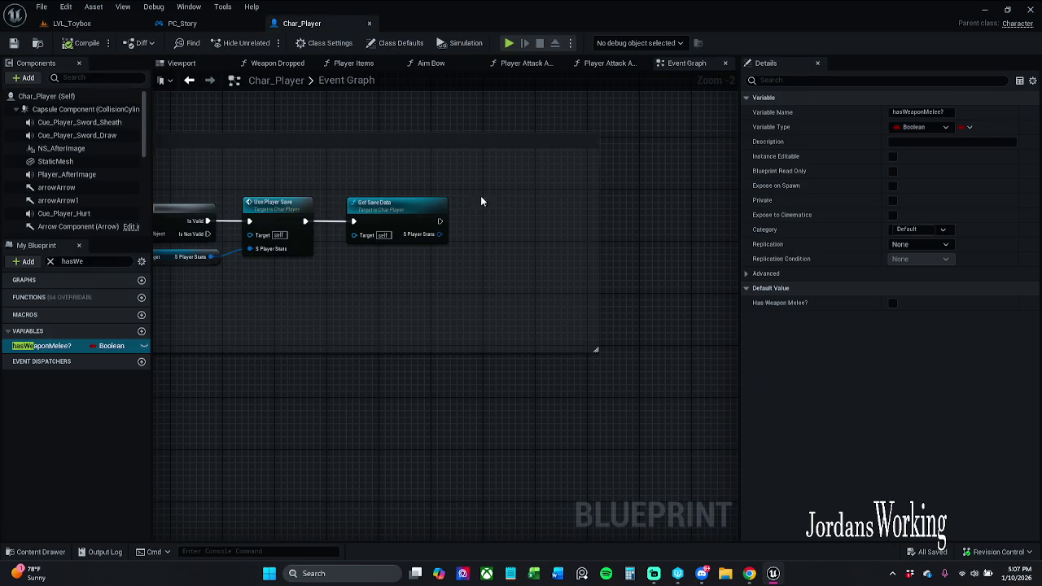
pyautogui.moveTo(658, 170); pyautogui.dragTo(519, 164)
pyautogui.scroll(1, 595, 195)
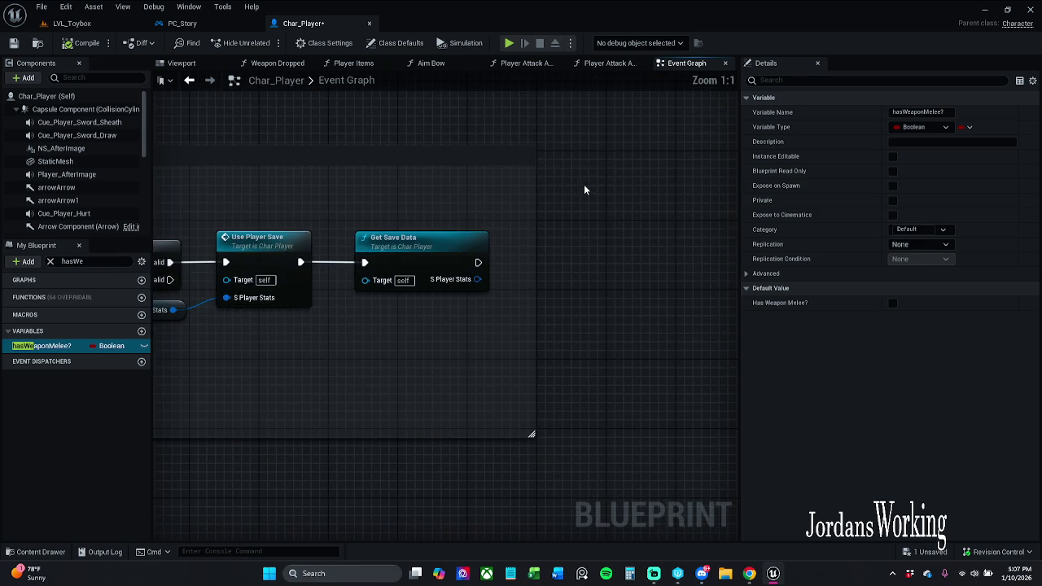
pyautogui.scroll(1, 719, 218)
pyautogui.scroll(-3, 570, 212)
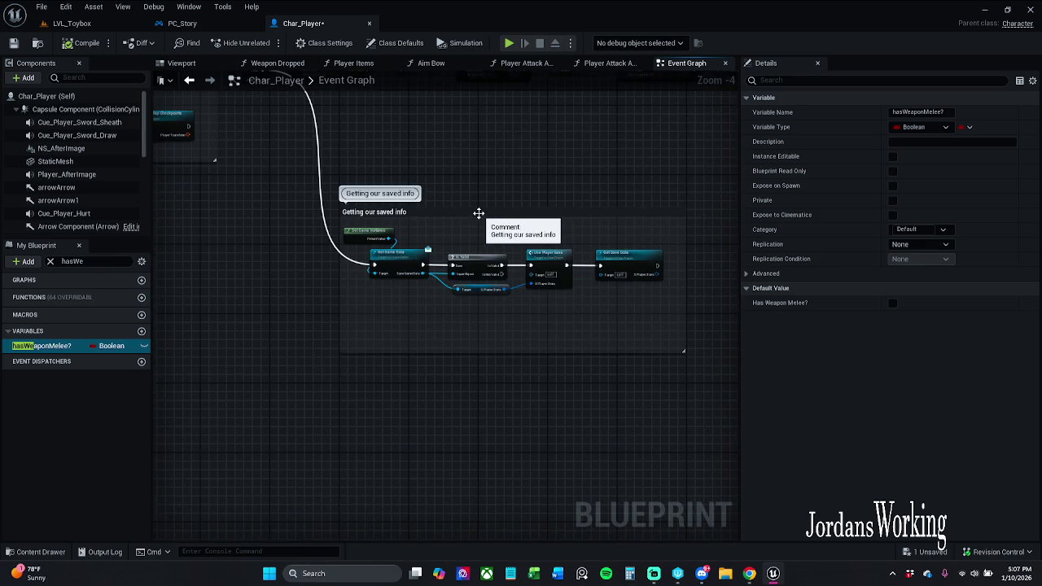
pyautogui.scroll(1, 480, 216)
pyautogui.moveTo(600, 247); pyautogui.dragTo(457, 230)
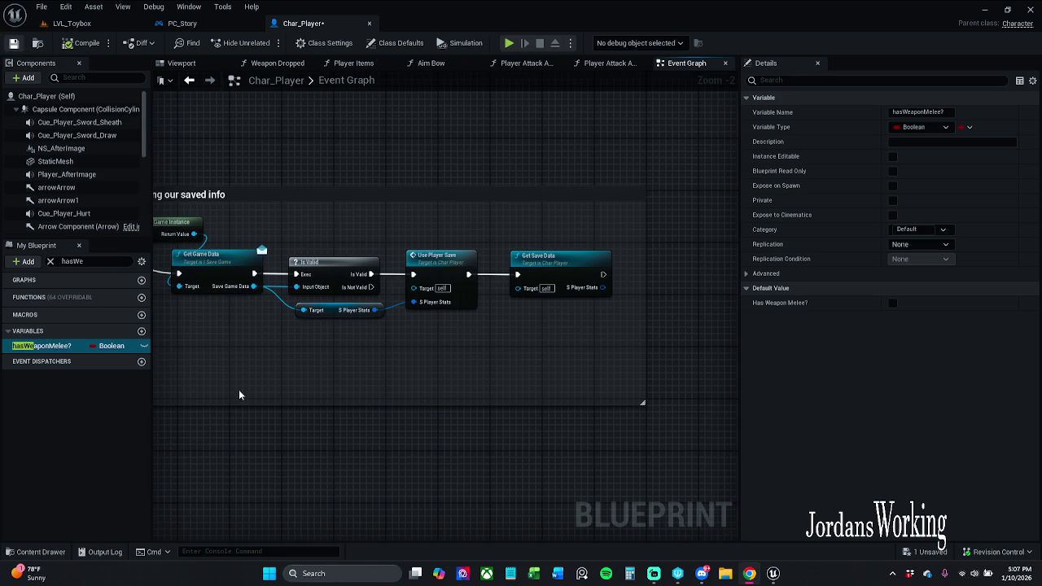
pyautogui.hotkey('ctrl', 's')
pyautogui.moveTo(519, 234)
pyautogui.mouseDown()
pyautogui.moveTo(537, 241)
pyautogui.moveTo(578, 228)
pyautogui.moveTo(481, 233)
pyautogui.moveTo(591, 323)
pyautogui.moveTo(610, 292)
pyautogui.mouseUp()
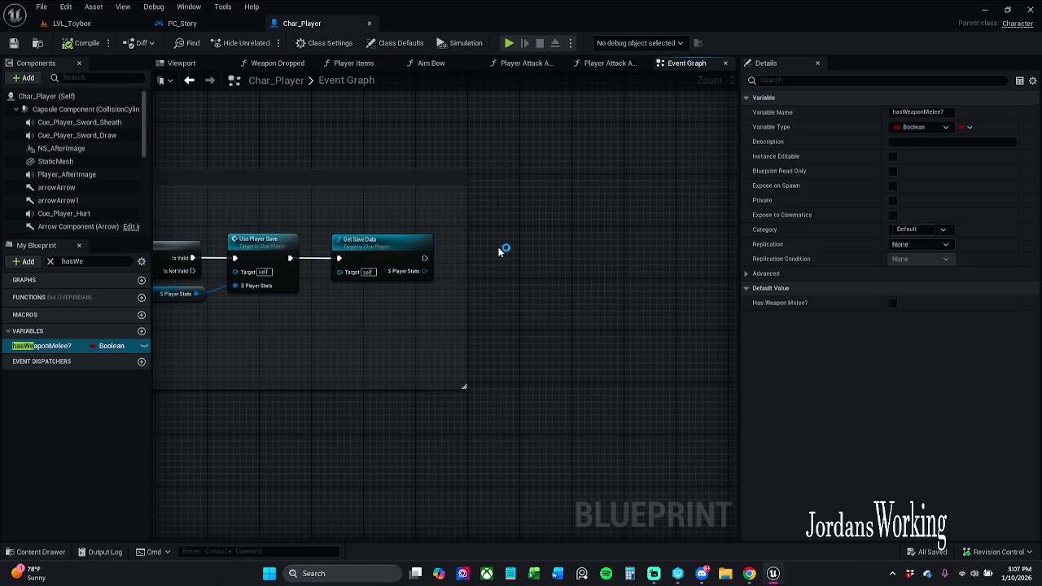
pyautogui.moveTo(499, 253)
pyautogui.mouseDown()
pyautogui.moveTo(675, 233)
pyautogui.moveTo(611, 239)
pyautogui.mouseUp()
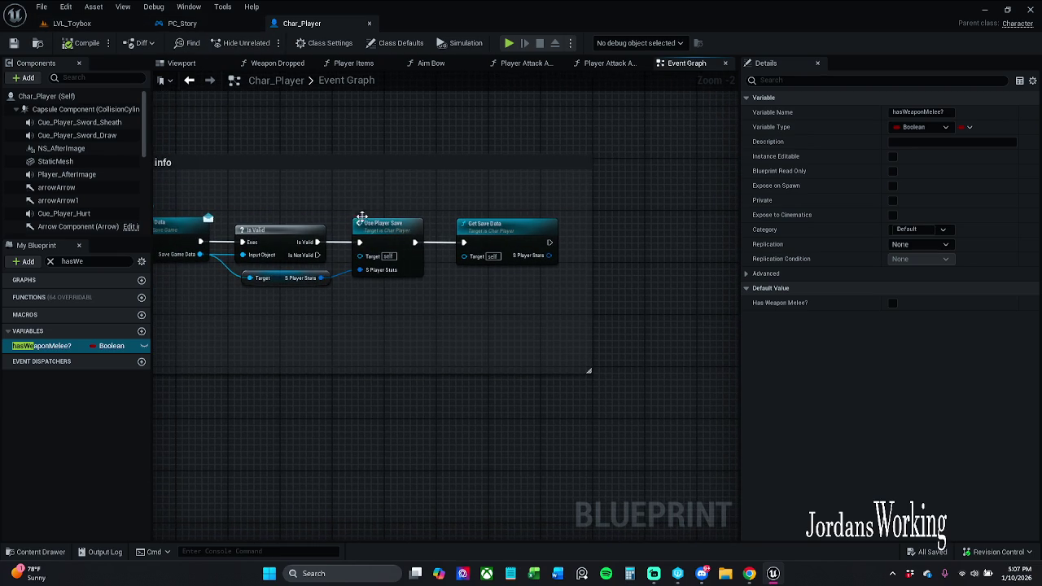
pyautogui.click(186, 27)
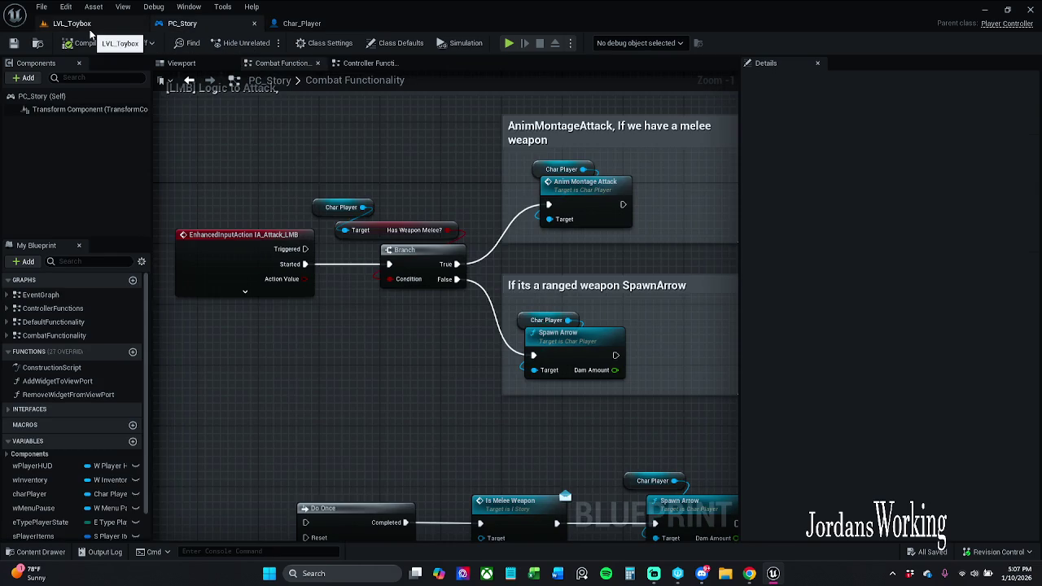
# Step: Toggle the navmesh display in LVL_Toybox, glance at PC_Story's graph, then go back to Char_Player
pyautogui.click(92, 31)
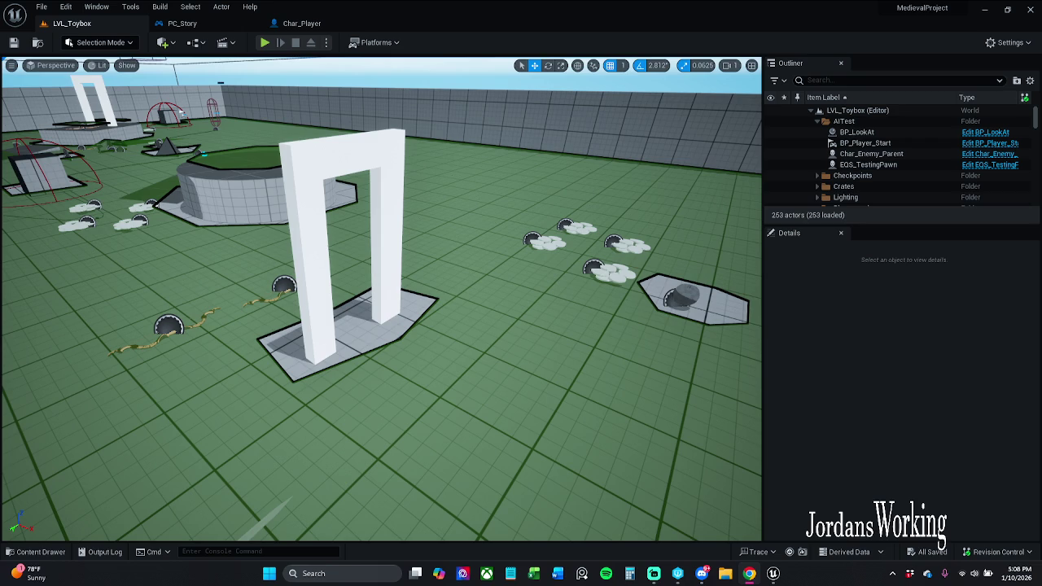
pyautogui.press('p')
pyautogui.scroll(-2, 381, 300)
pyautogui.click(179, 23)
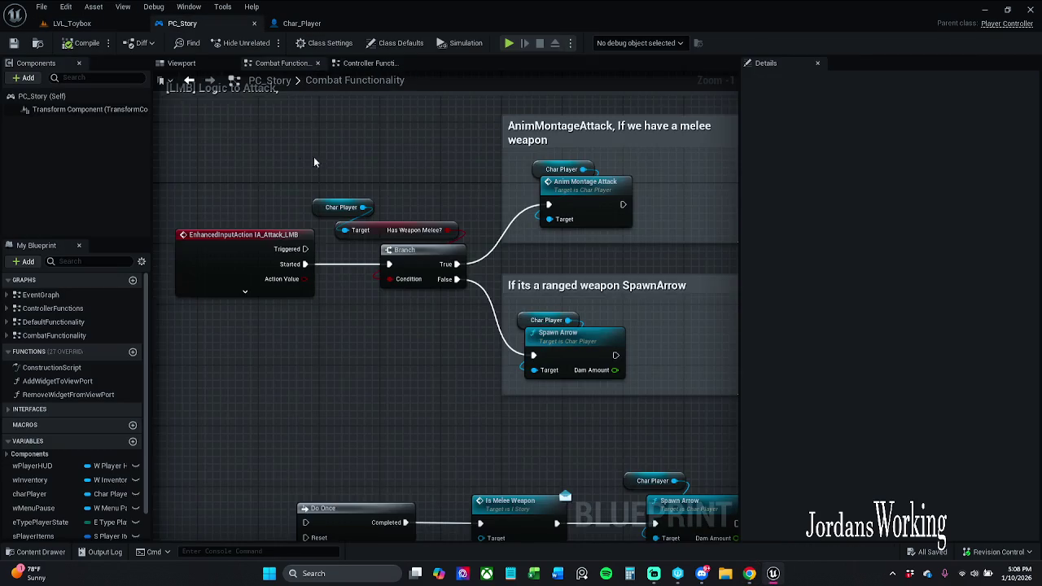
pyautogui.scroll(-4, 458, 188)
pyautogui.scroll(2, 458, 188)
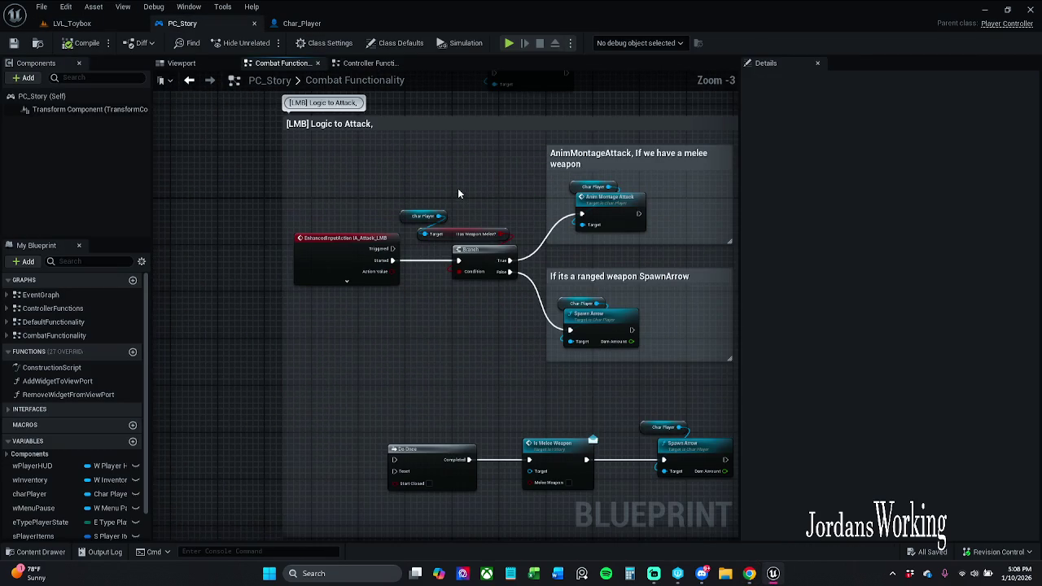
pyautogui.click(301, 23)
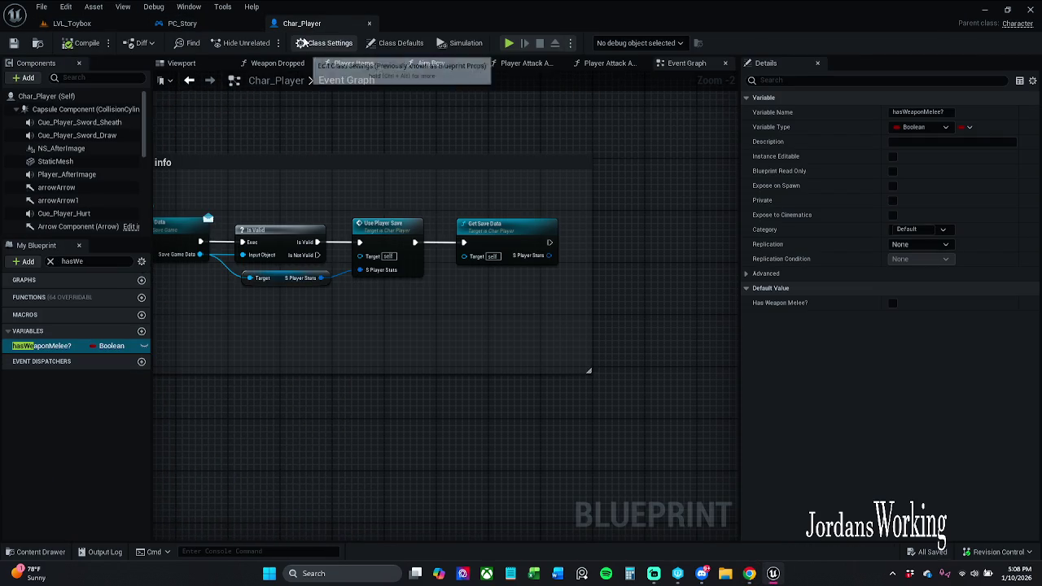
# Step: Clear the variable search, browse the Content Drawer to Art > Widgets > InGameWidgets > Inventory and open W_Item_Slot
pyautogui.moveTo(184, 122)
pyautogui.mouseDown()
pyautogui.moveTo(337, 128)
pyautogui.moveTo(309, 131)
pyautogui.mouseUp()
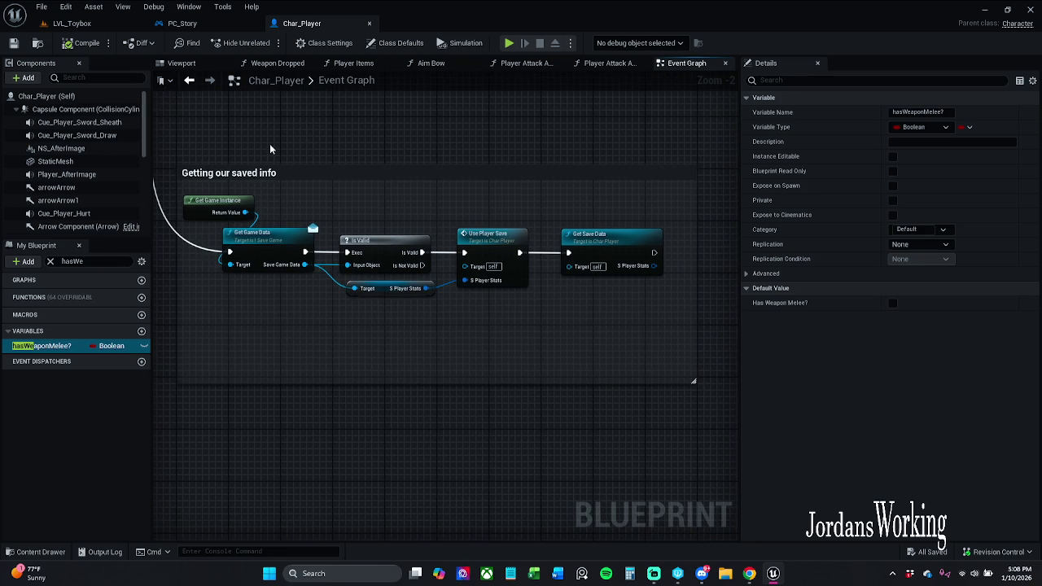
pyautogui.click(50, 261)
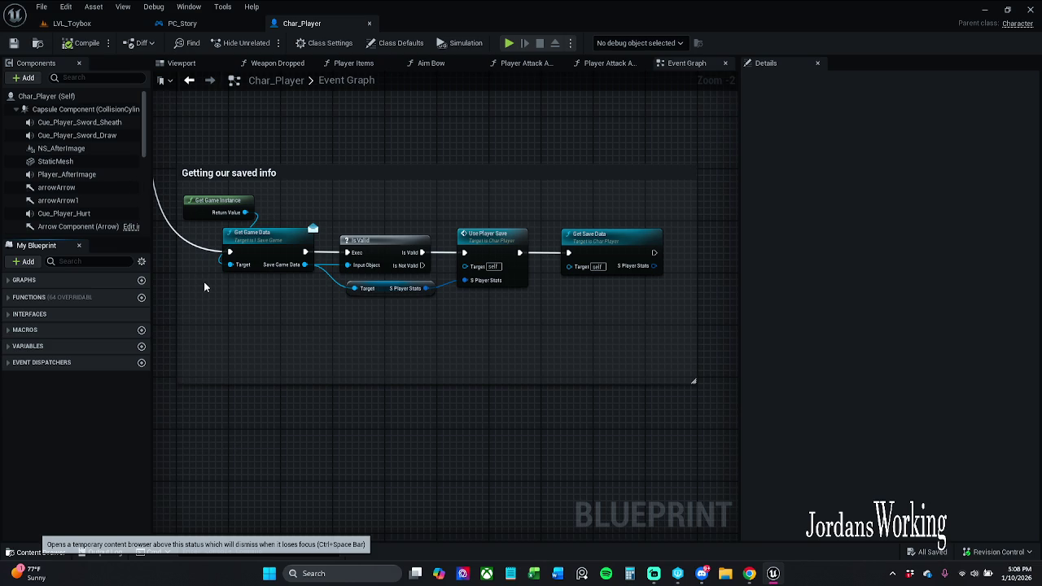
pyautogui.hotkey('ctrl', 'space')
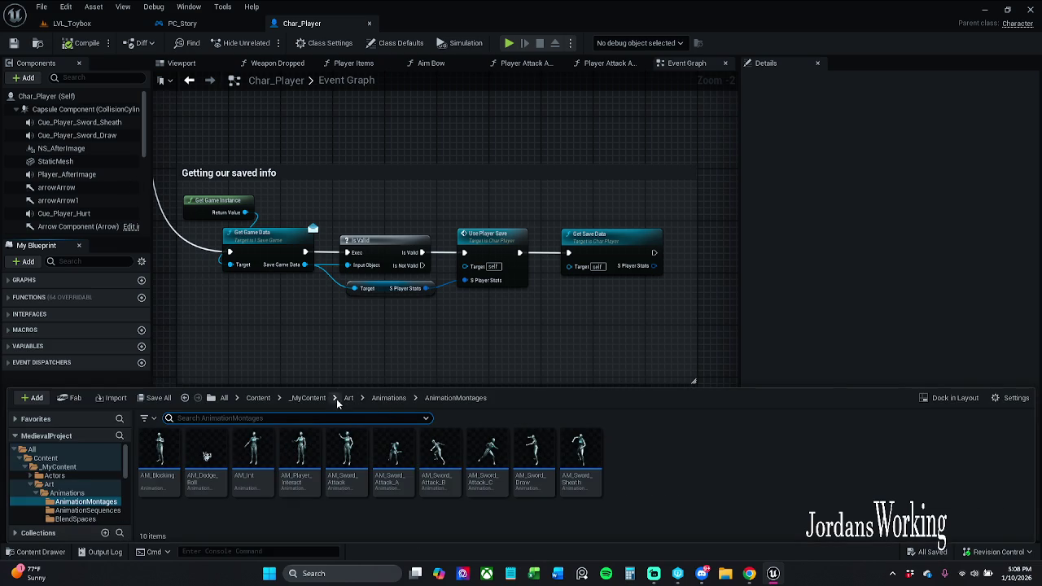
pyautogui.click(350, 399)
pyautogui.doubleClick(691, 461)
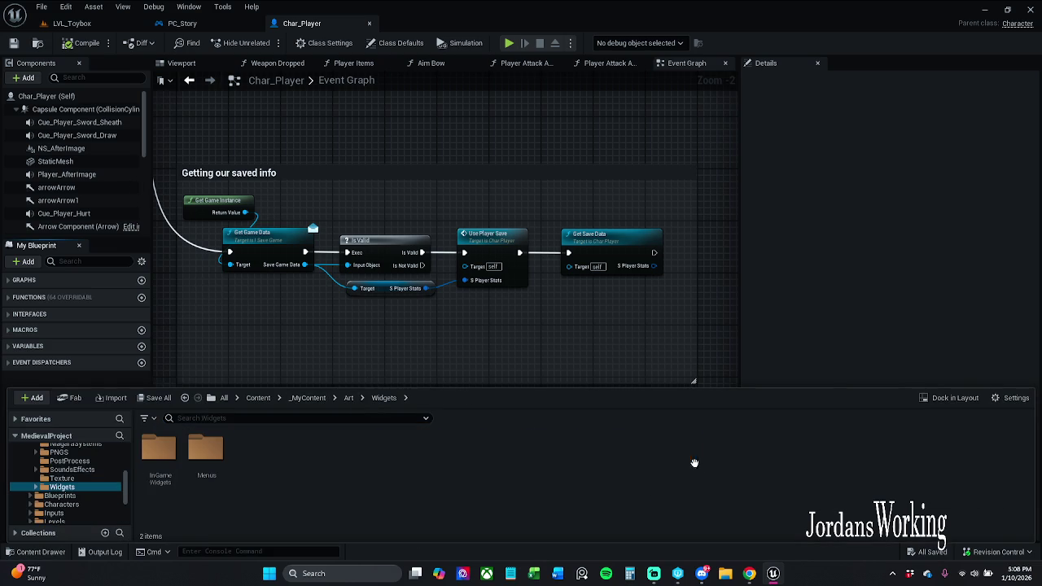
pyautogui.doubleClick(161, 472)
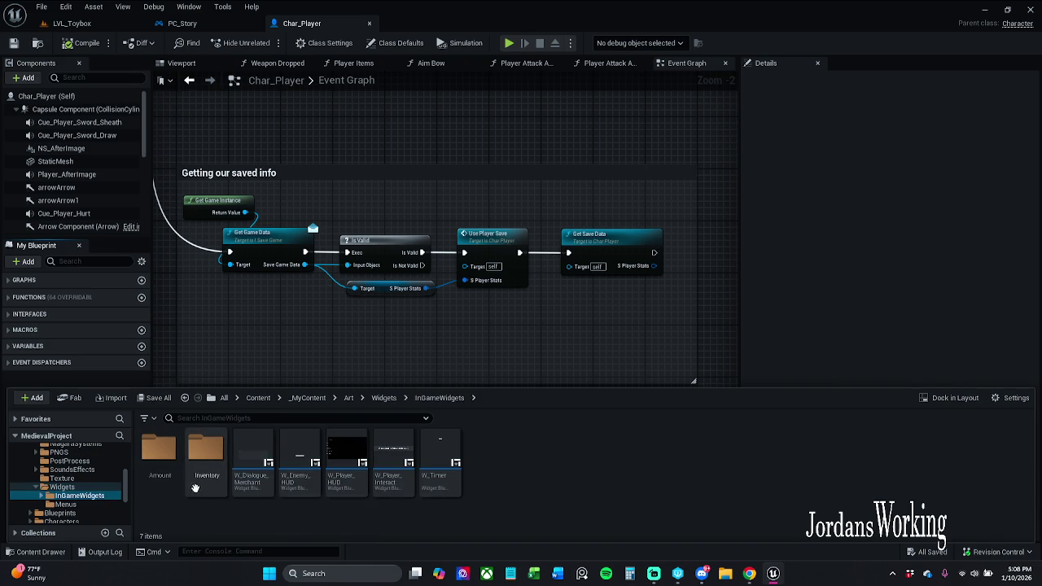
pyautogui.doubleClick(202, 486)
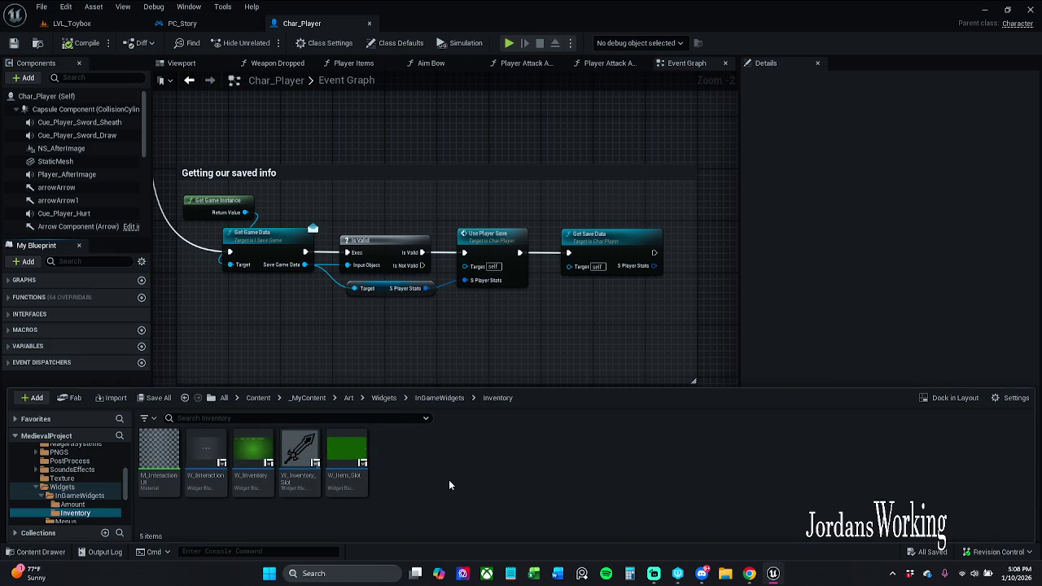
pyautogui.doubleClick(346, 460)
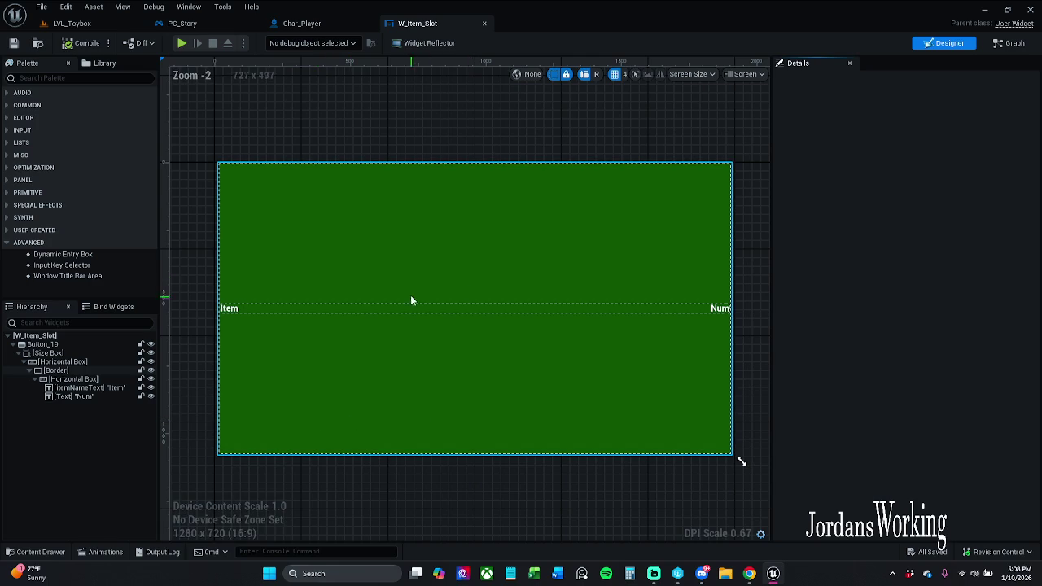
# Step: Delete the three default event nodes from W_Item_Slot's Event Graph and save the widget
pyautogui.click(1008, 43)
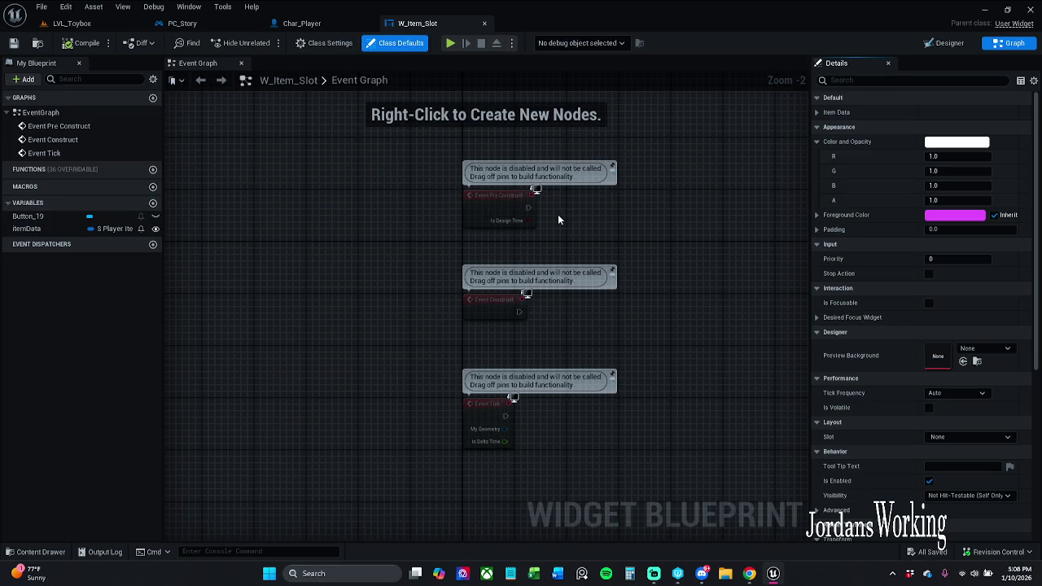
pyautogui.moveTo(414, 198)
pyautogui.mouseDown()
pyautogui.moveTo(509, 310)
pyautogui.moveTo(594, 450)
pyautogui.mouseUp()
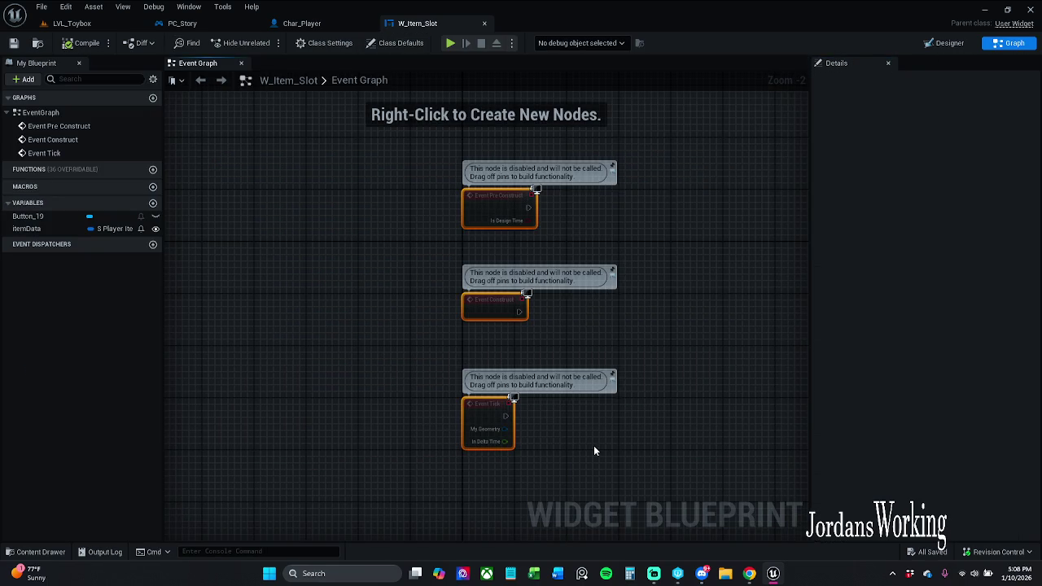
pyautogui.press('Delete')
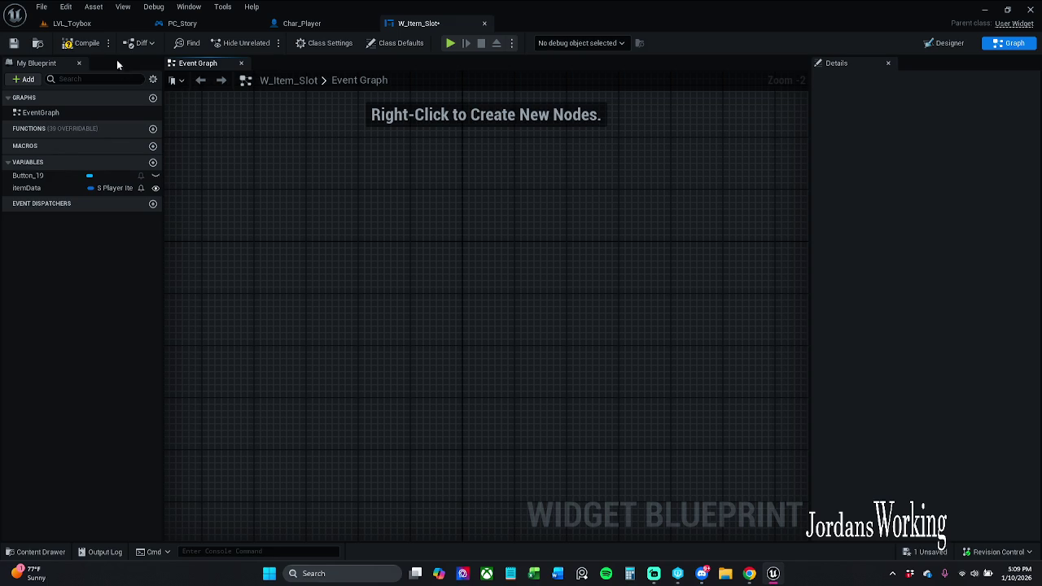
pyautogui.click(27, 45)
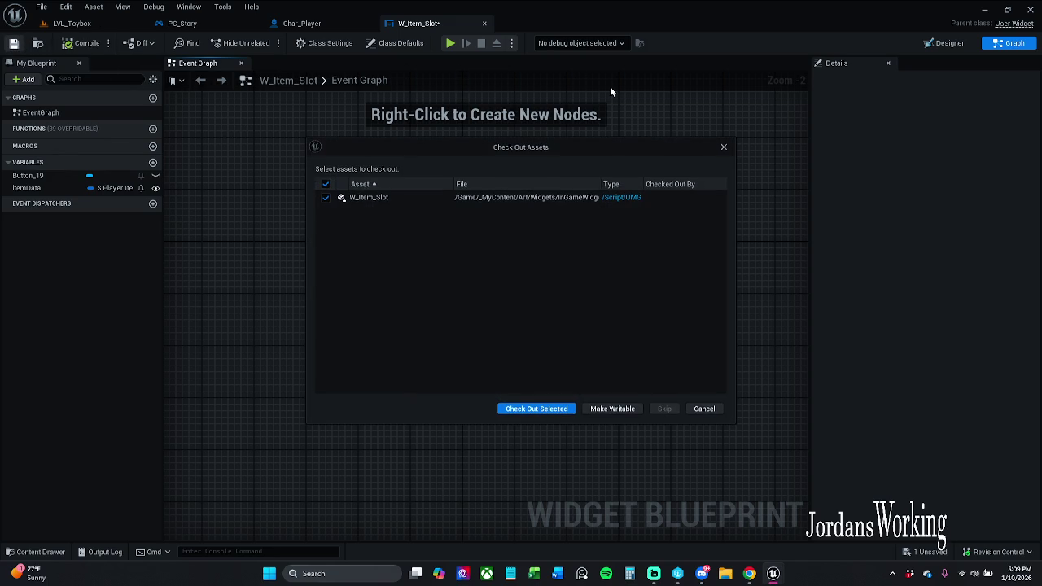
pyautogui.click(612, 409)
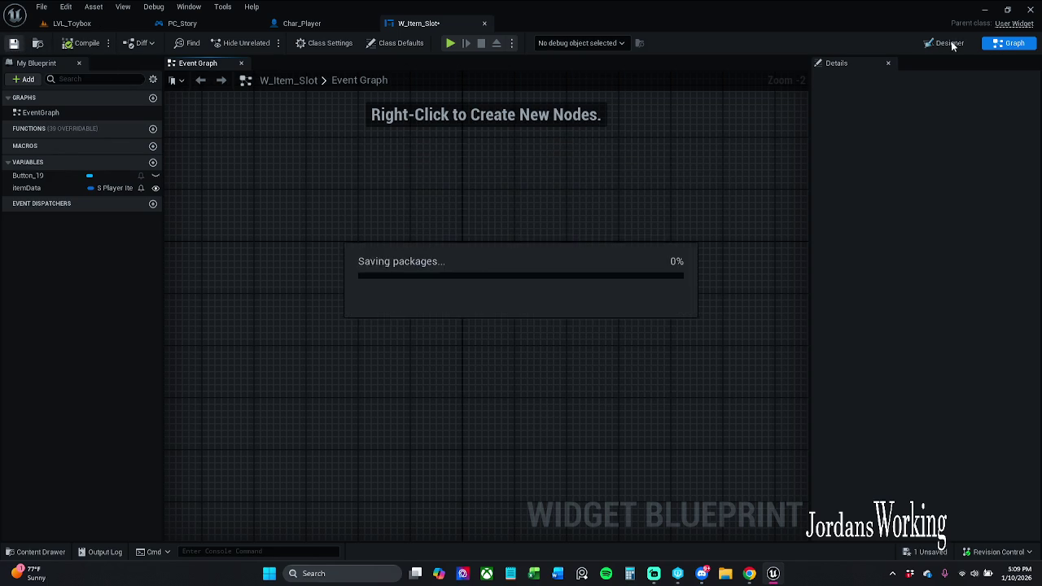
# Step: Select Button_19 in the Designer, then bring up the Event Graph's action list
pyautogui.click(949, 43)
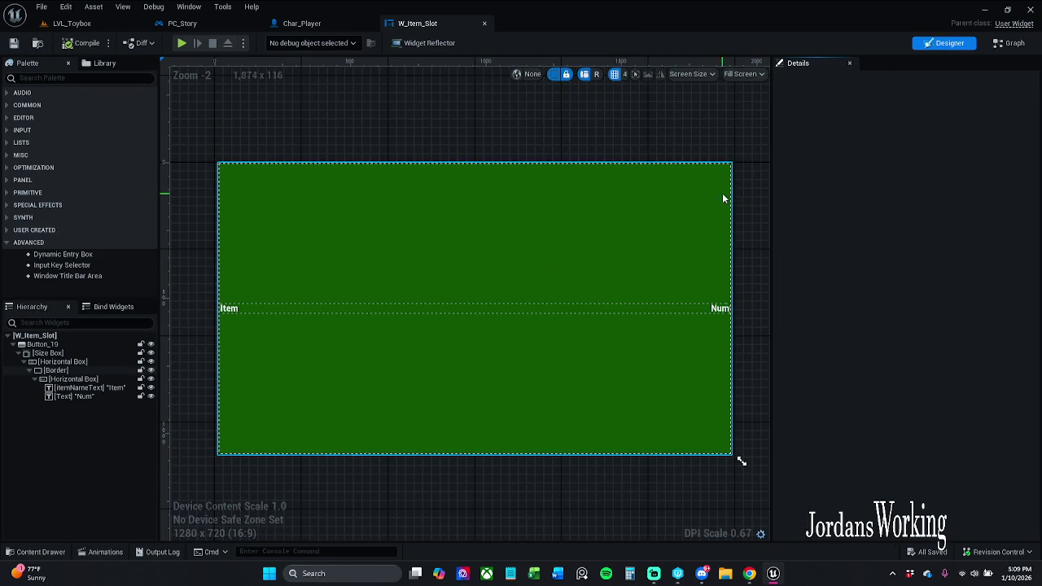
pyautogui.click(284, 309)
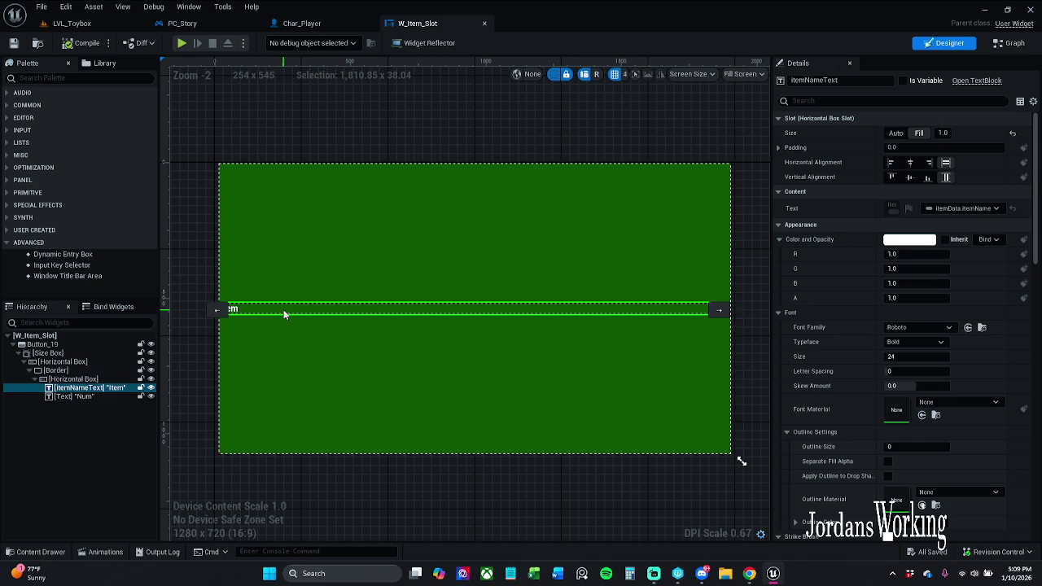
pyautogui.click(81, 346)
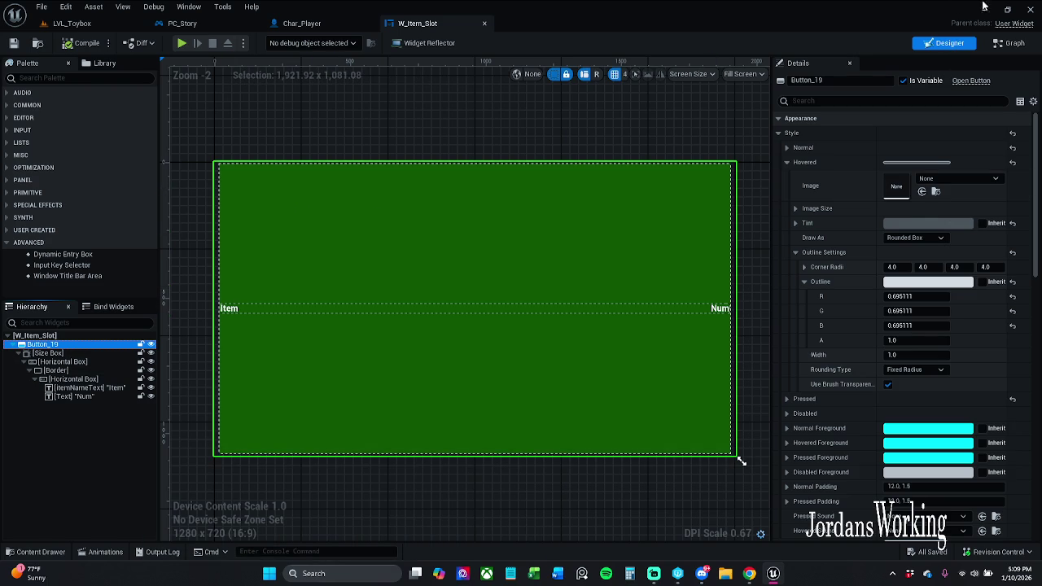
pyautogui.click(1016, 45)
pyautogui.rightClick(416, 265)
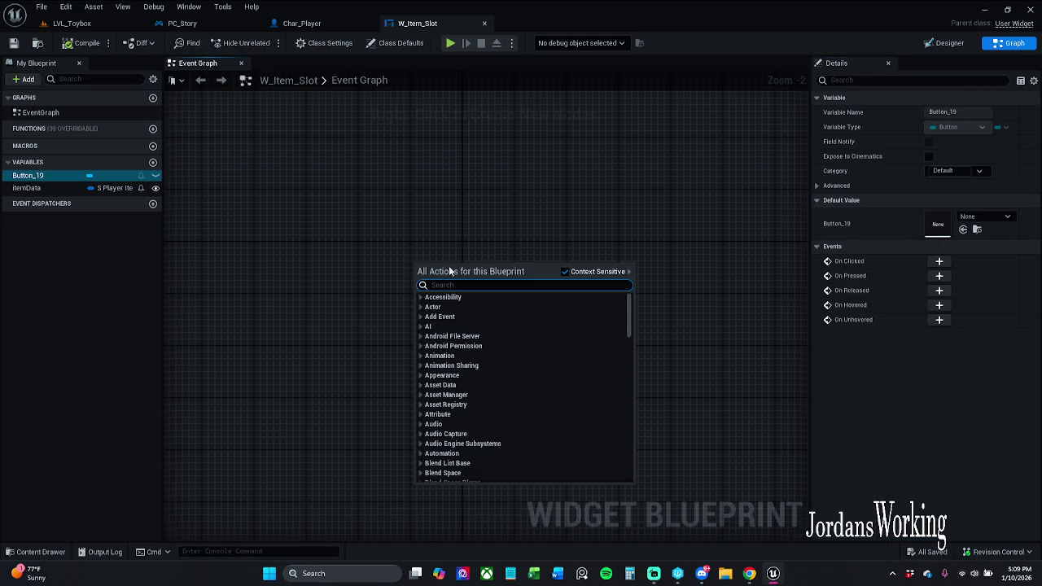
# Step: Place an On Clicked (Button_19) event node in W_Item_Slot, then return to Char_Player
pyautogui.click(939, 261)
pyautogui.click(939, 261)
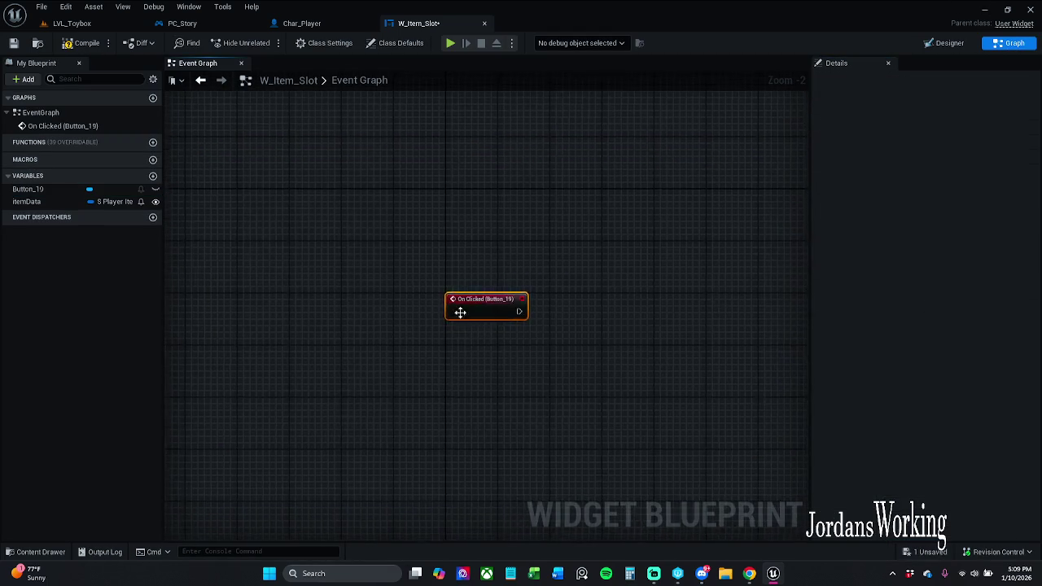
pyautogui.moveTo(531, 263); pyautogui.dragTo(386, 309)
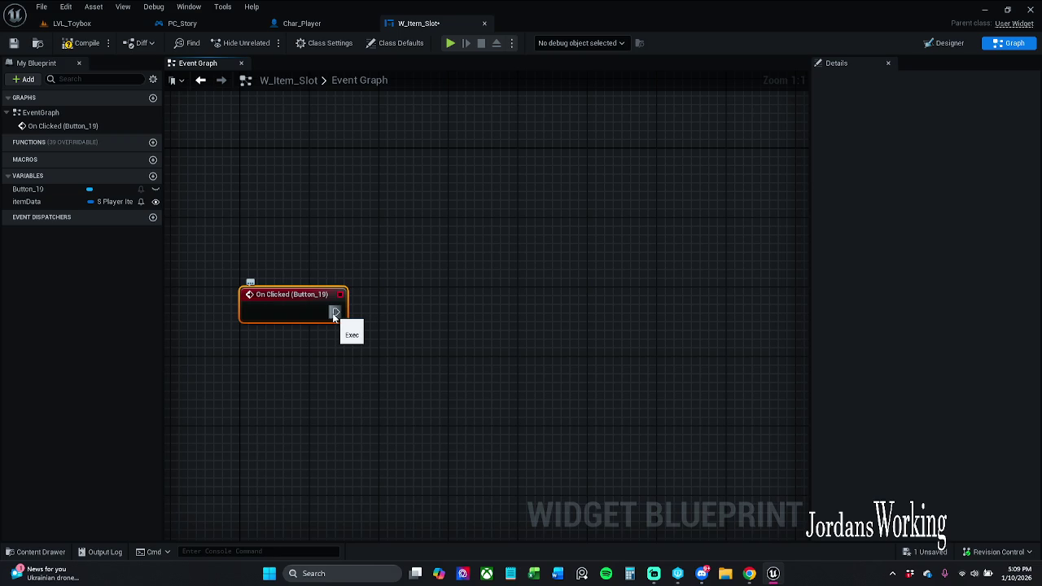
pyautogui.moveTo(334, 312); pyautogui.dragTo(444, 311)
pyautogui.click(426, 246)
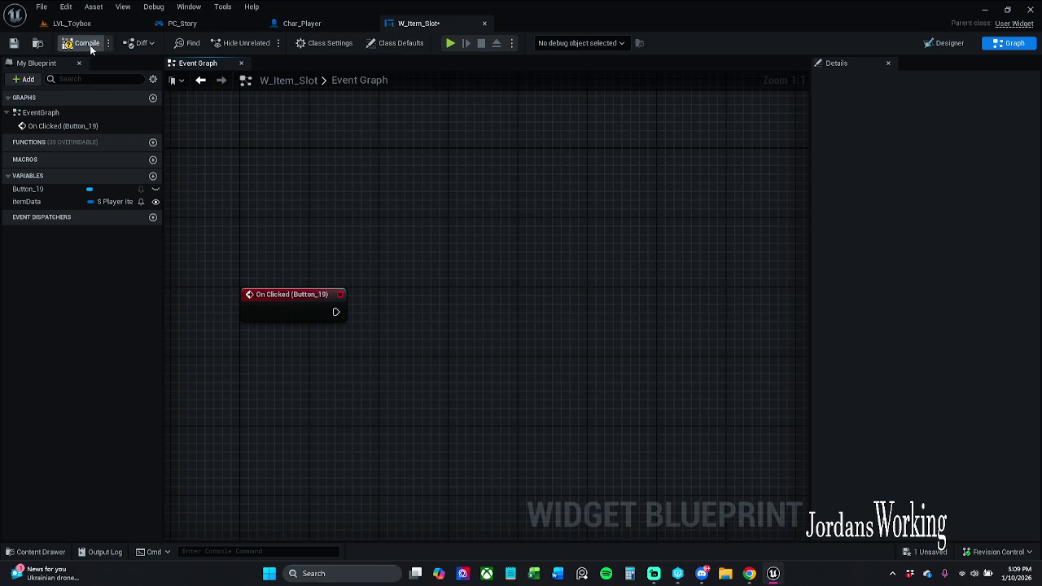
pyautogui.click(303, 23)
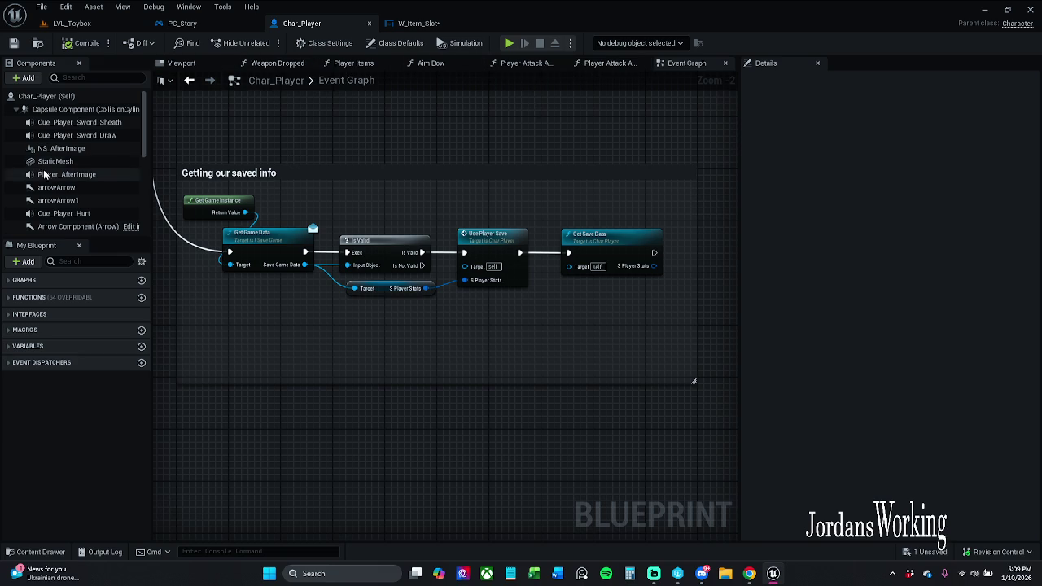
# Step: Find and open Char_Player's Spawn Weapon function to inspect its SpawnActor node
pyautogui.click(60, 261)
pyautogui.write('a')
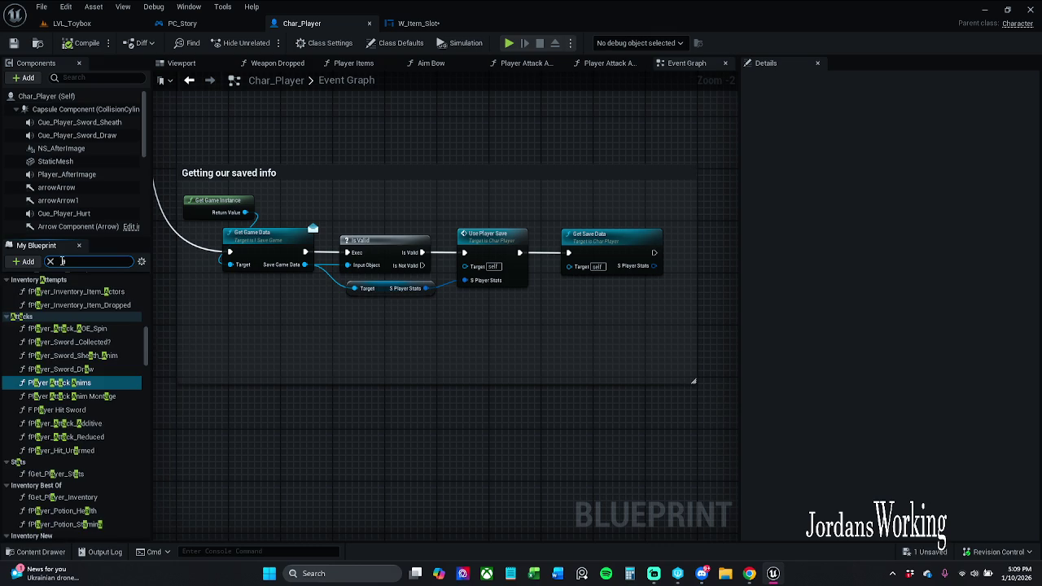
pyautogui.press('BackSpace')
pyautogui.write('wn')
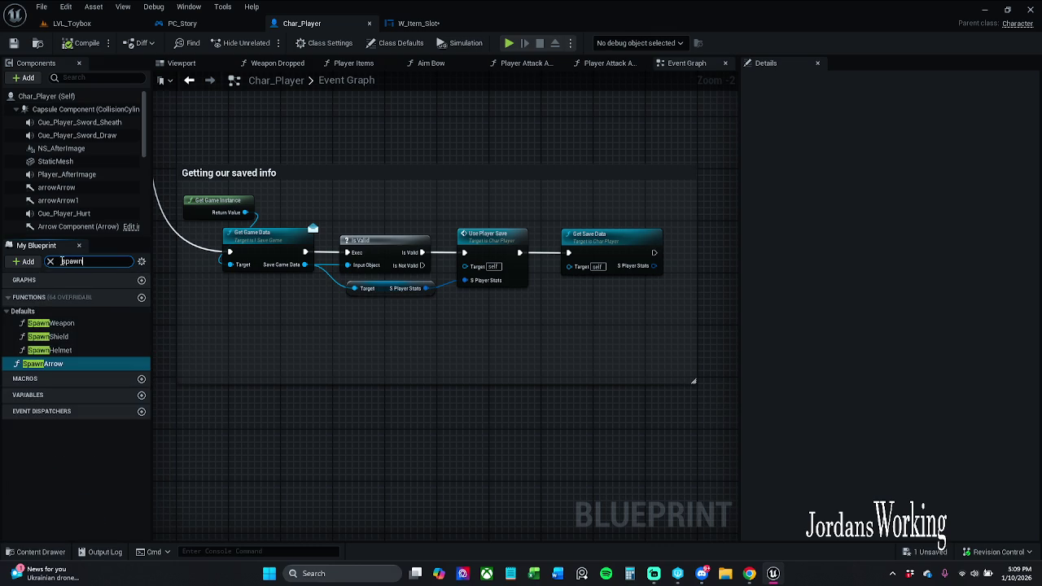
pyautogui.doubleClick(81, 324)
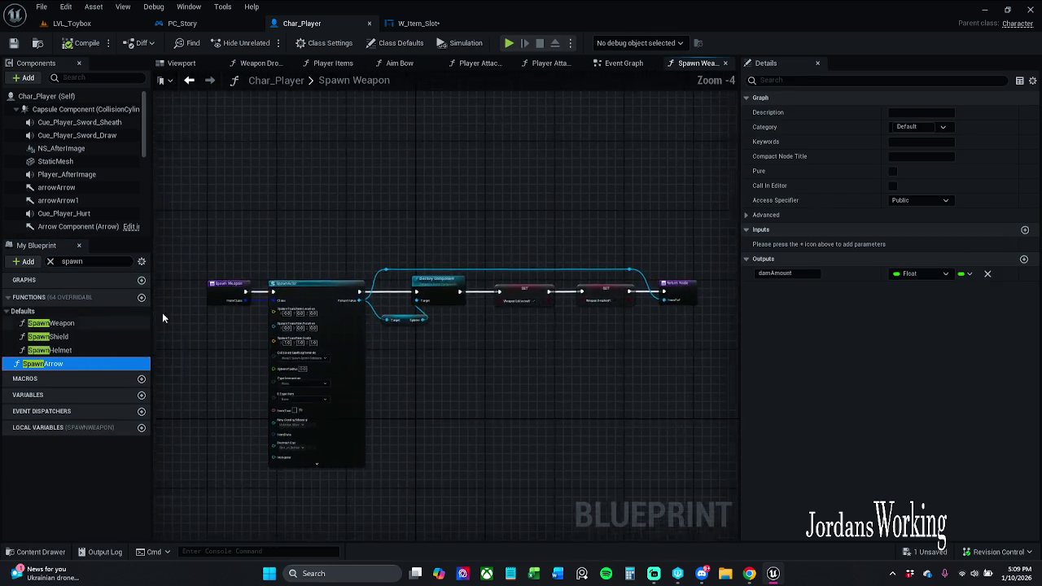
pyautogui.scroll(3, 263, 298)
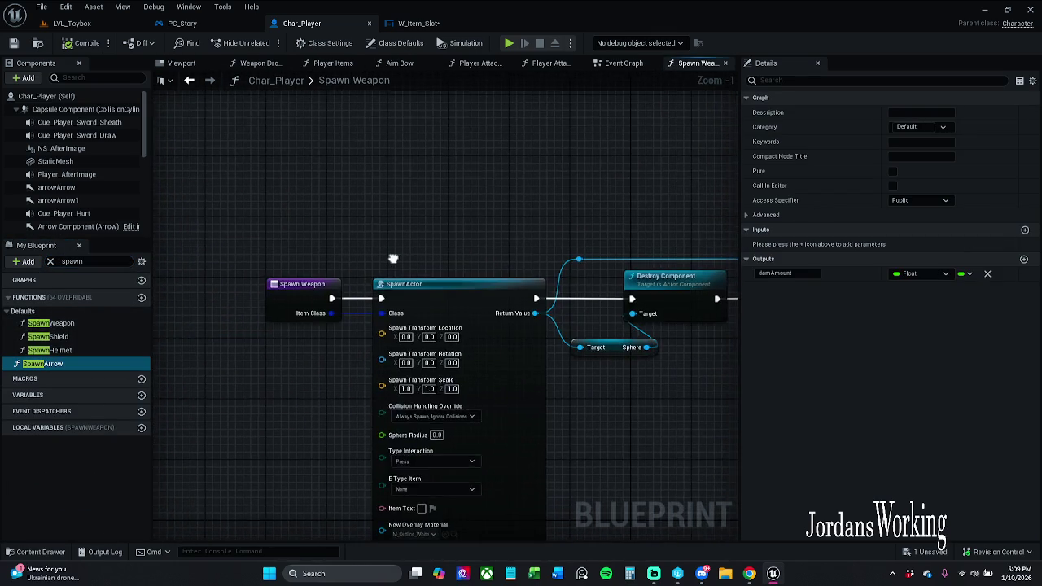
pyautogui.scroll(-1, 254, 200)
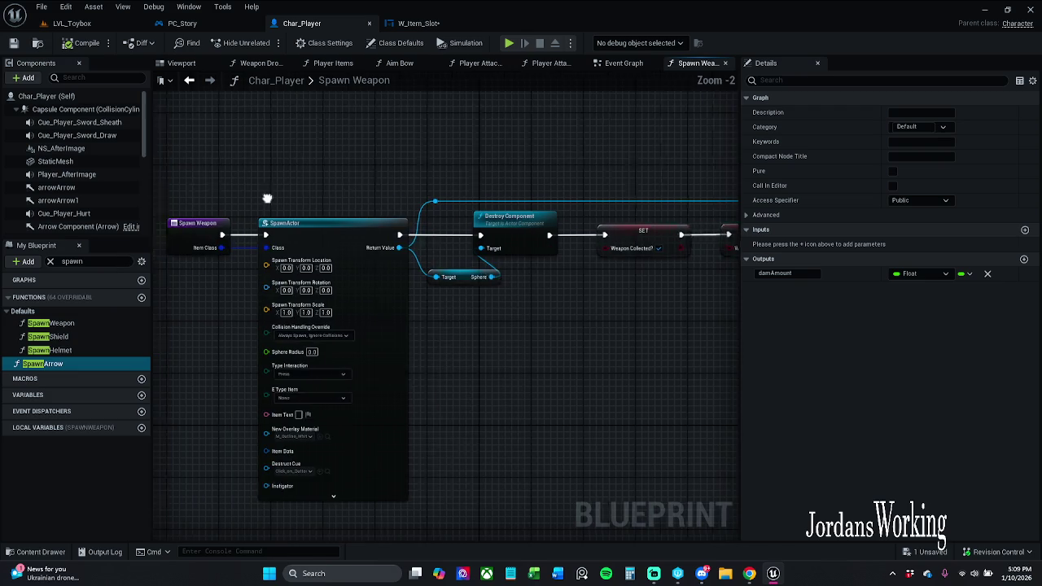
pyautogui.moveTo(254, 200); pyautogui.dragTo(346, 191)
# Step: From W_Item_Slot's On Clicked exec pin, search 'spawnWeapon' with context sensitivity off
pyautogui.click(395, 42)
pyautogui.click(419, 23)
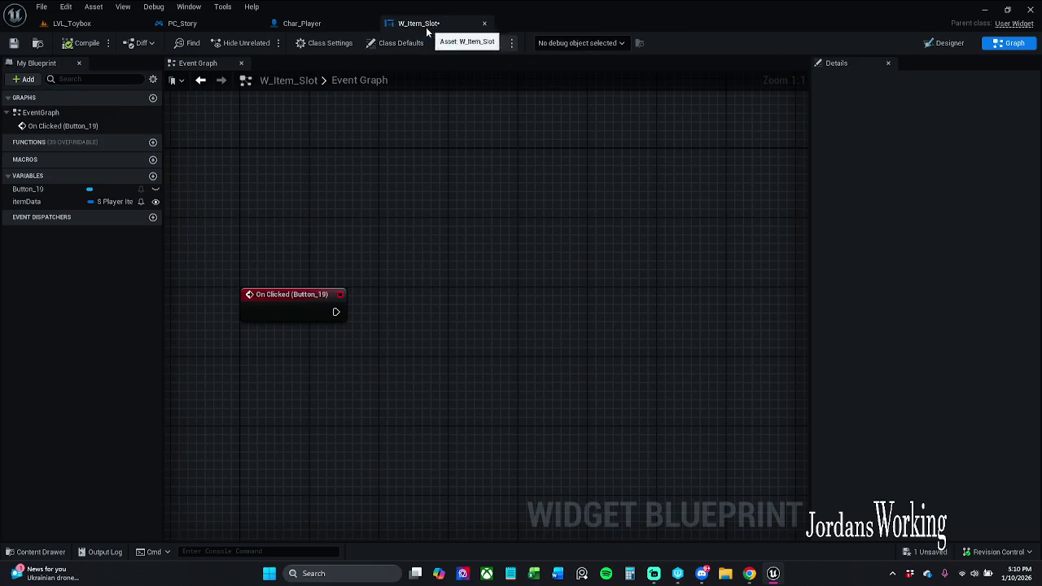
pyautogui.click(326, 23)
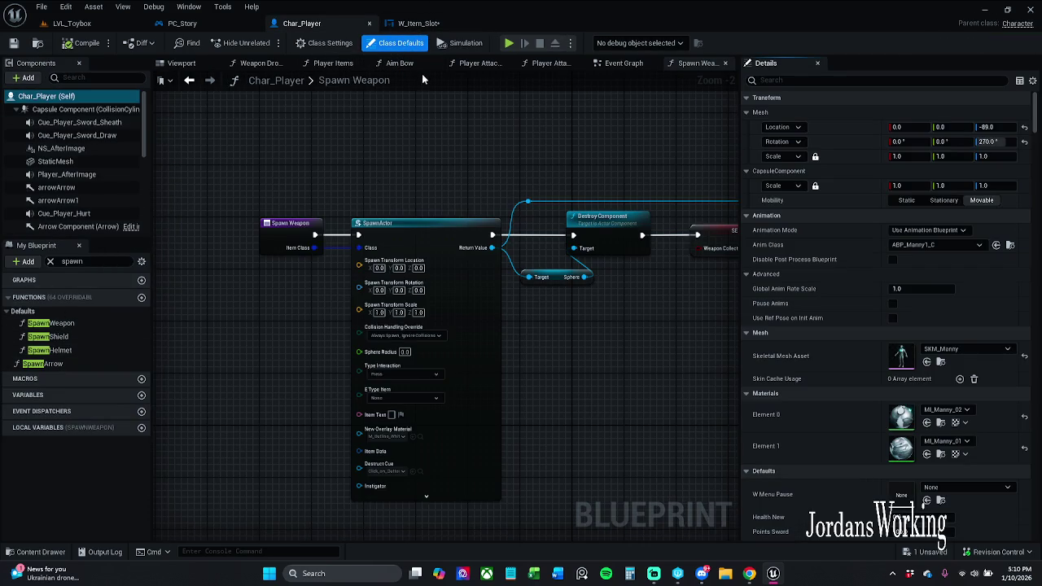
pyautogui.click(419, 23)
pyautogui.moveTo(340, 313); pyautogui.dragTo(393, 309)
pyautogui.write('spawnWeapon')
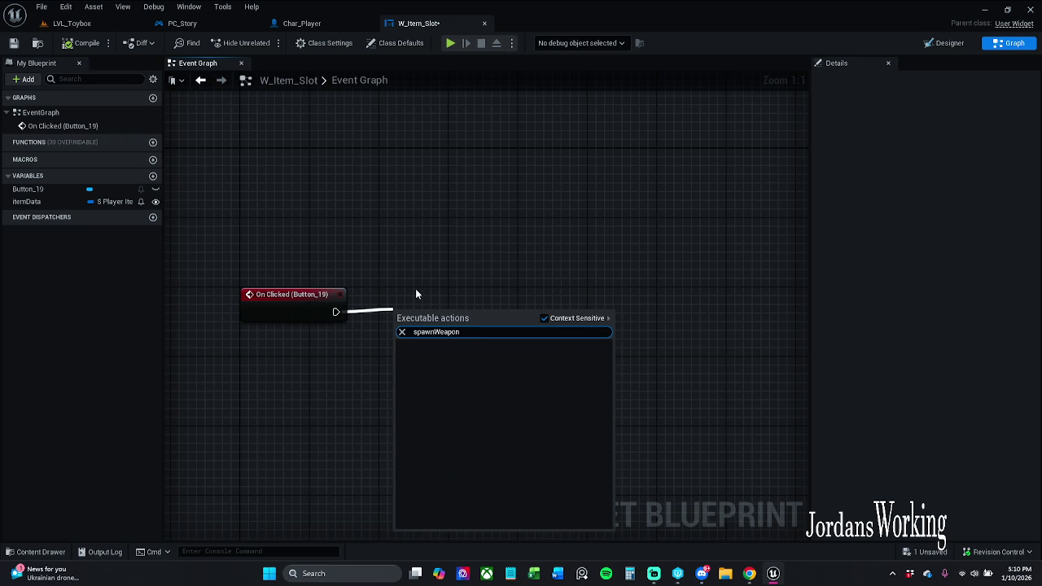
pyautogui.click(545, 318)
# Step: Place a Spawn Weapon call wired to On Clicked (Button_19) and align it level
pyautogui.click(470, 360)
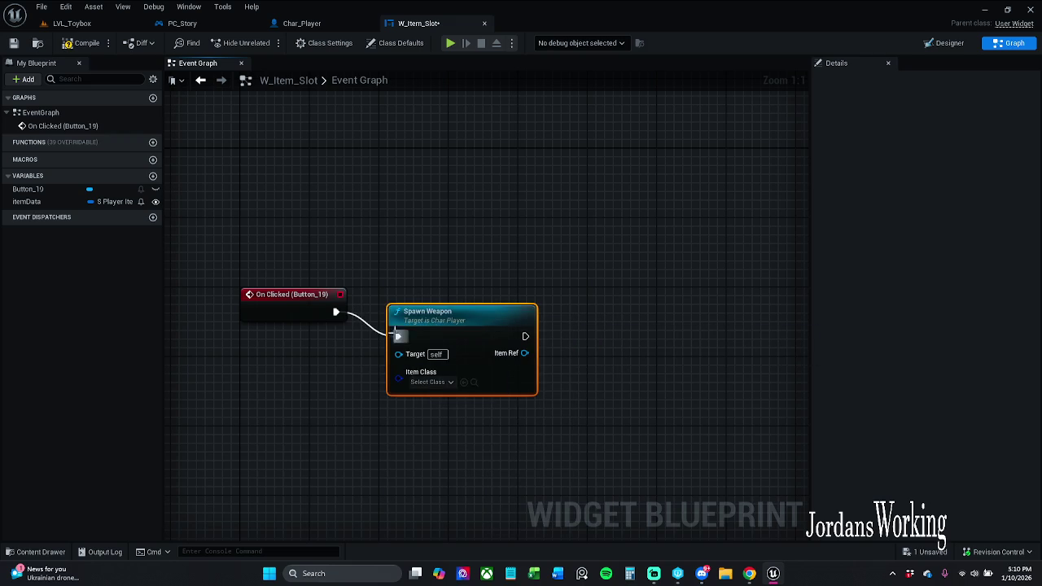
pyautogui.moveTo(438, 314); pyautogui.dragTo(437, 302)
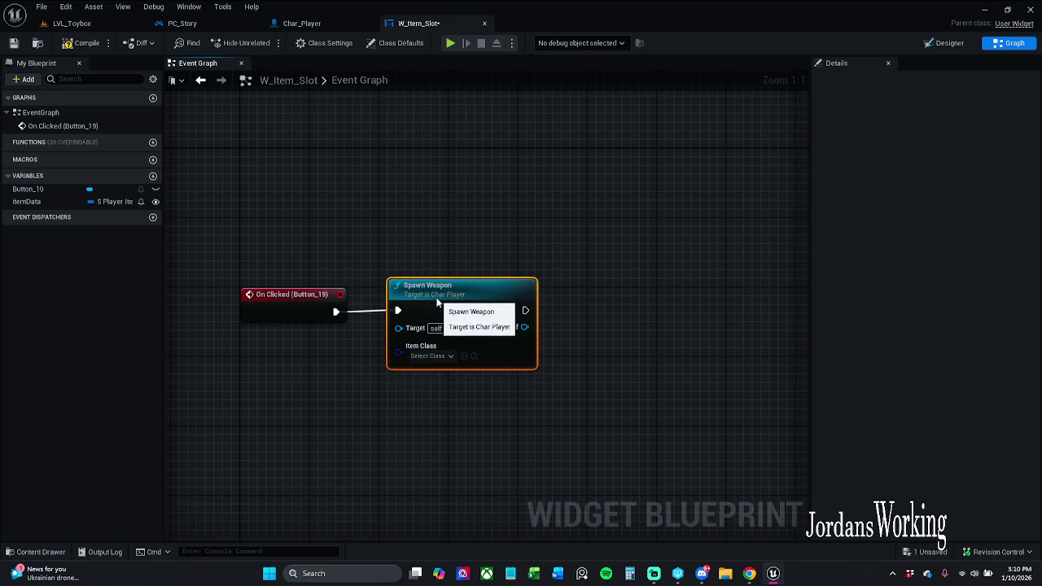
pyautogui.moveTo(288, 263)
pyautogui.mouseDown()
pyautogui.moveTo(314, 294)
pyautogui.moveTo(456, 318)
pyautogui.mouseUp()
pyautogui.click(491, 404)
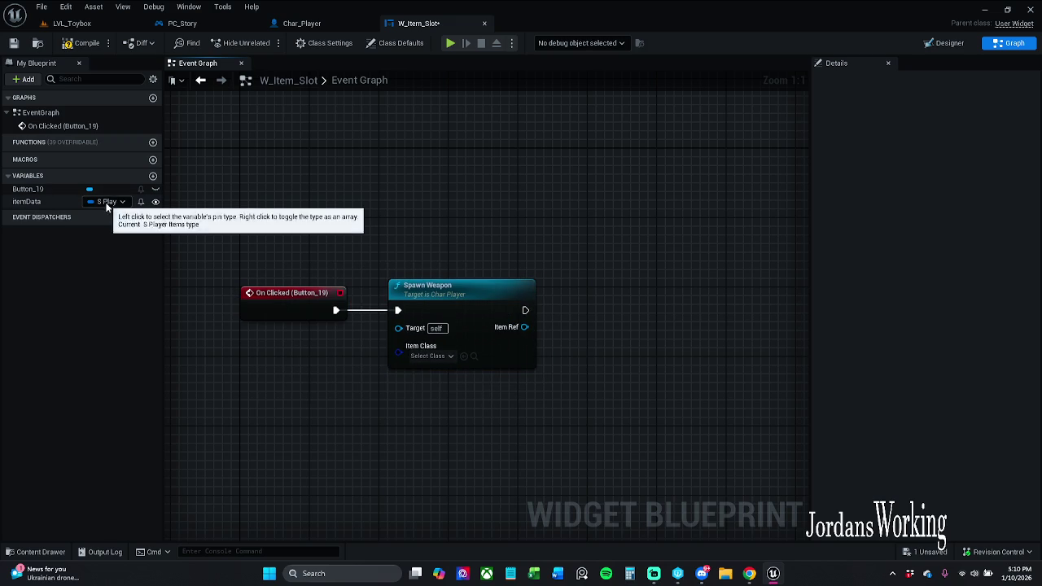
pyautogui.moveTo(376, 343)
pyautogui.mouseDown()
pyautogui.moveTo(302, 341)
pyautogui.moveTo(286, 206)
pyautogui.moveTo(407, 288)
pyautogui.mouseUp()
# Step: Add an Event Construct node, then delete it again
pyautogui.rightClick(385, 214)
pyautogui.write('c')
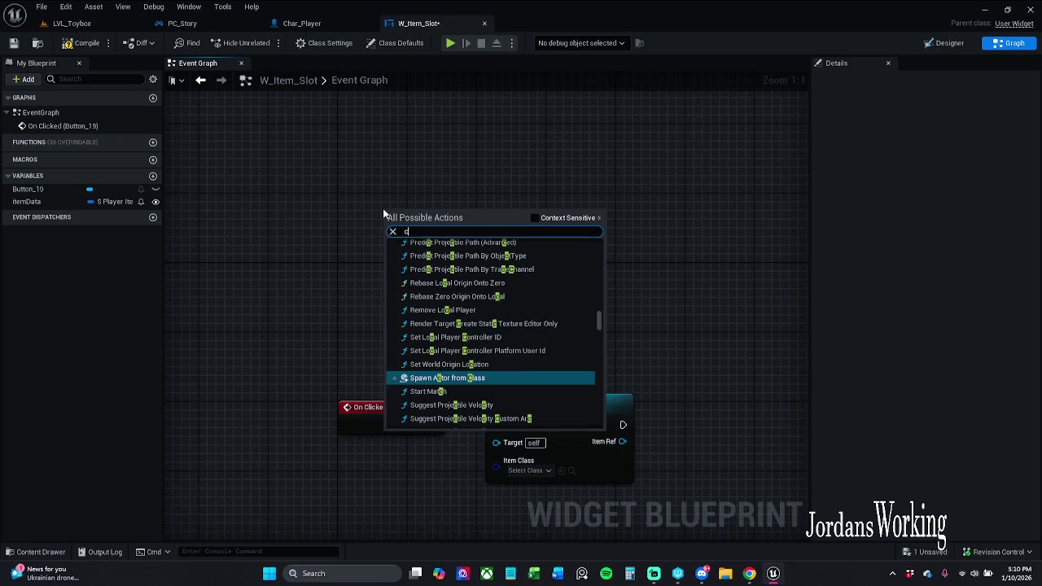
pyautogui.write('onstr')
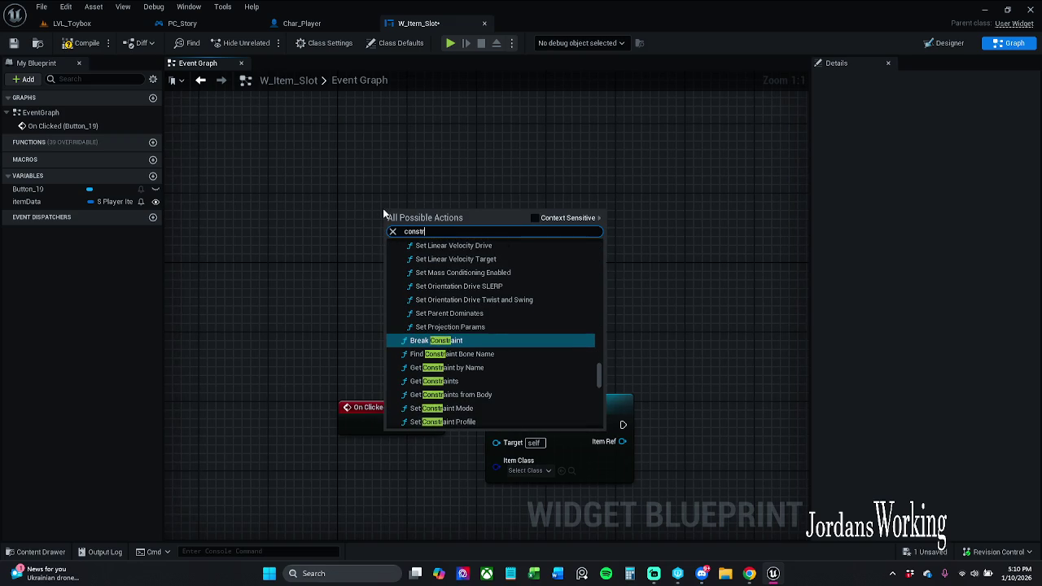
pyautogui.write('uct')
pyautogui.click(534, 218)
pyautogui.click(481, 265)
pyautogui.moveTo(409, 226); pyautogui.dragTo(361, 215)
pyautogui.click(472, 142)
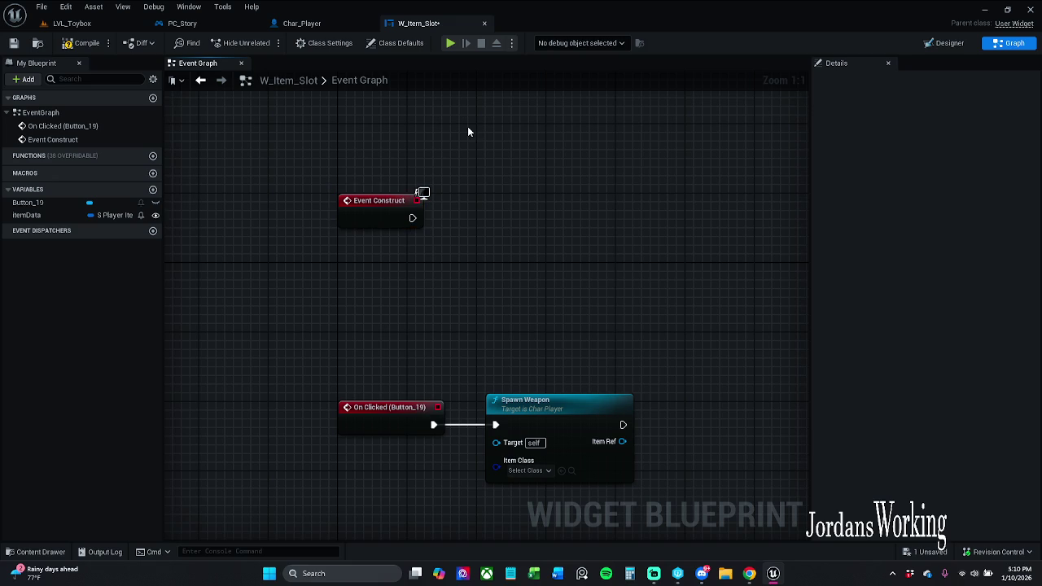
pyautogui.moveTo(442, 171)
pyautogui.mouseDown()
pyautogui.moveTo(392, 242)
pyautogui.moveTo(357, 266)
pyautogui.mouseUp()
pyautogui.press('Delete')
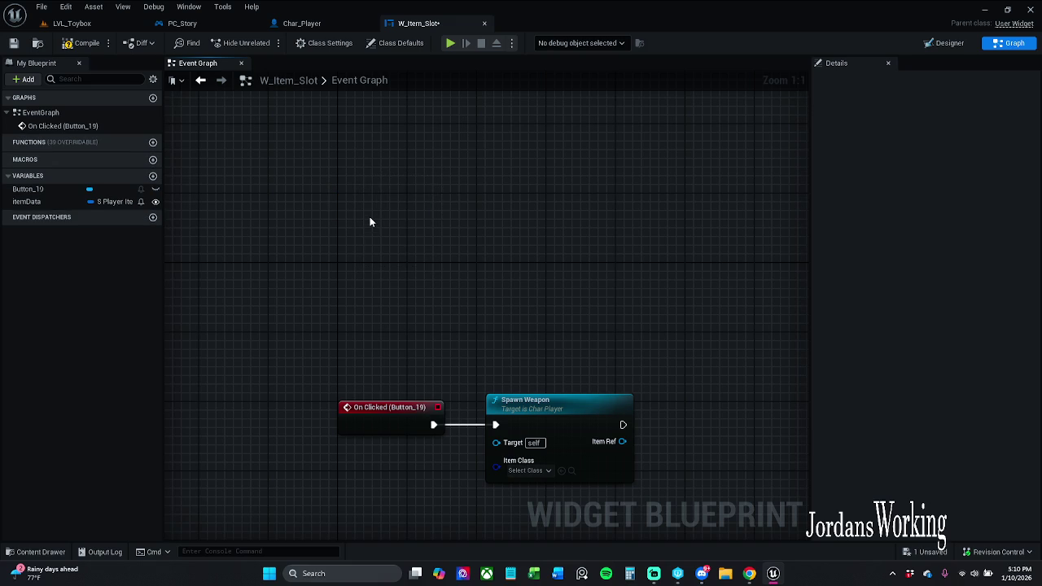
# Step: Add an Event Pre Construct node and position it in the graph
pyautogui.rightClick(370, 221)
pyautogui.write('precon')
pyautogui.press('Return')
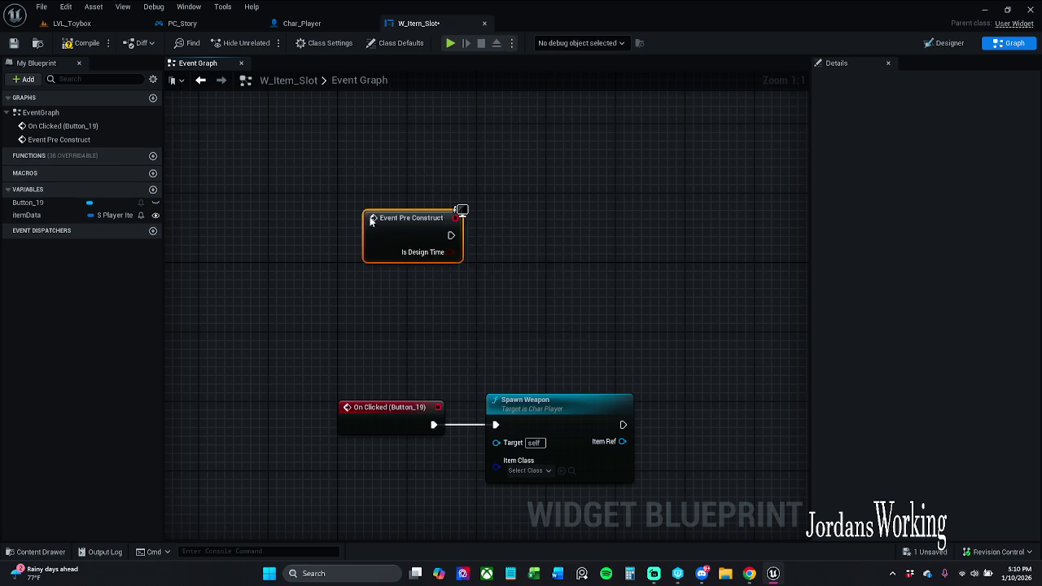
pyautogui.click(533, 211)
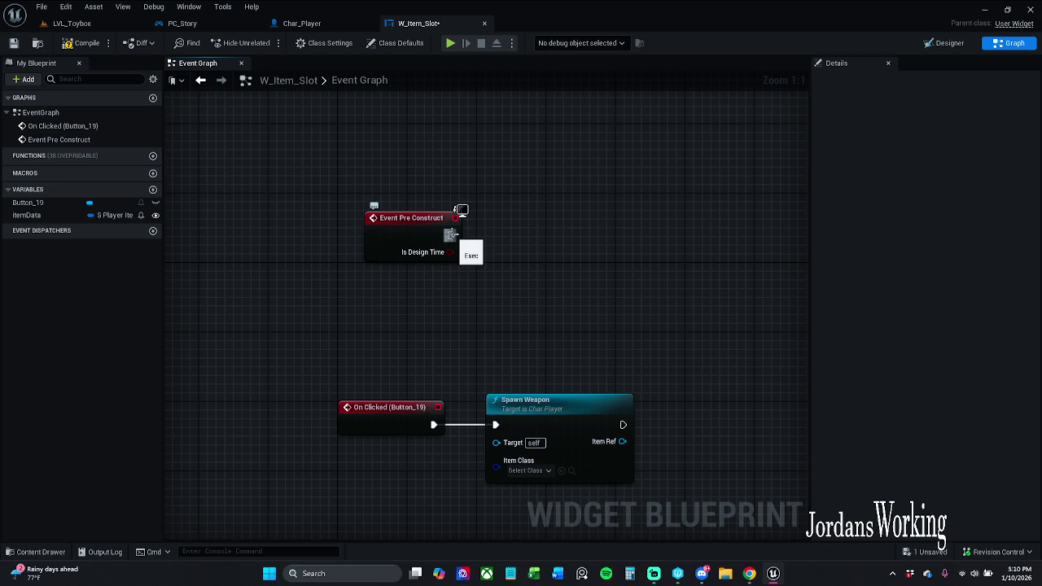
pyautogui.moveTo(483, 237); pyautogui.dragTo(456, 243)
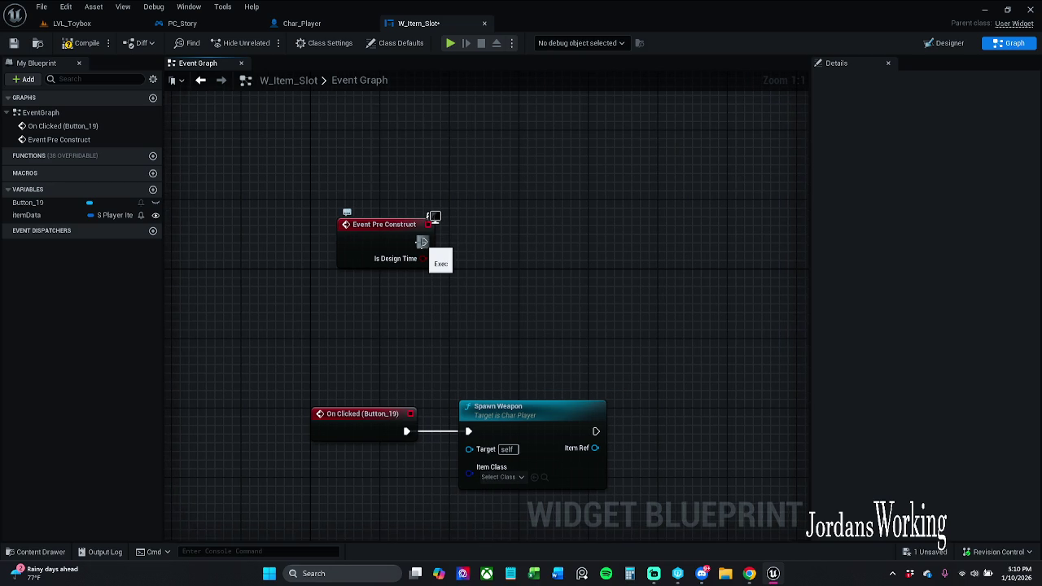
pyautogui.moveTo(383, 226); pyautogui.dragTo(356, 209)
pyautogui.click(415, 187)
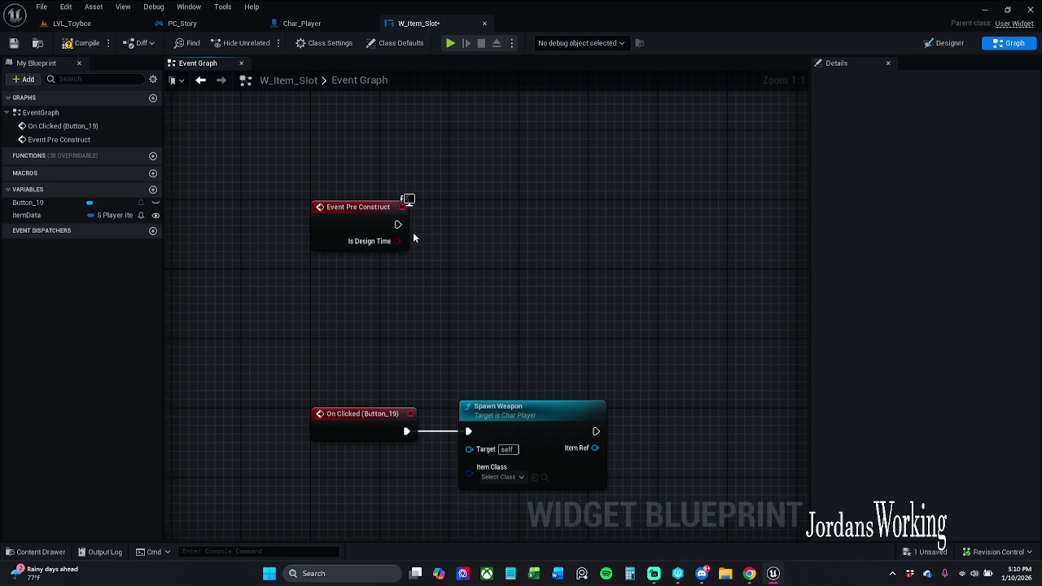
pyautogui.moveTo(464, 248); pyautogui.dragTo(446, 221)
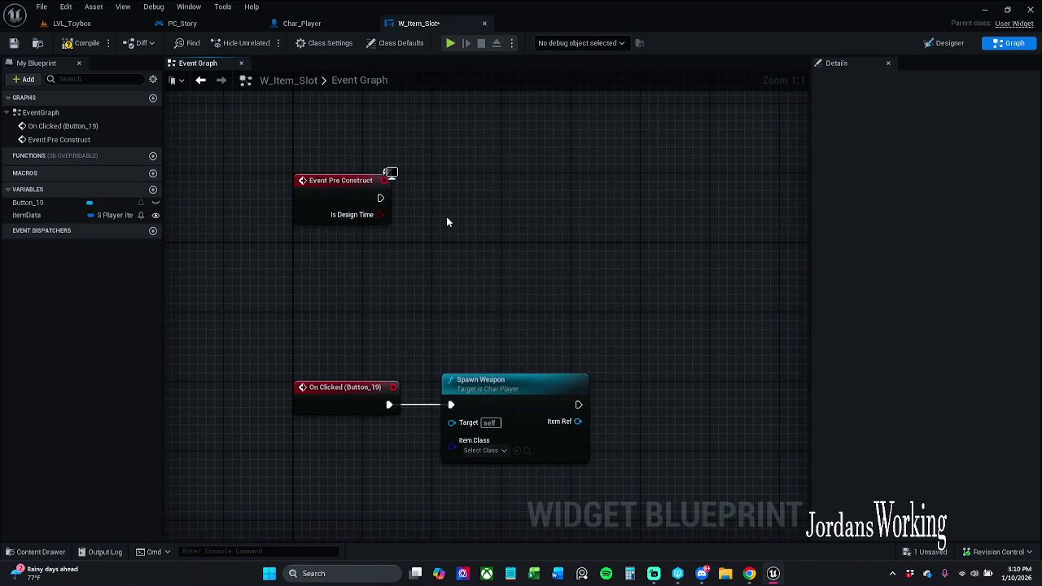
# Step: Wire a Get Actor Of Class node after Event Pre Construct
pyautogui.moveTo(379, 197); pyautogui.dragTo(449, 197)
pyautogui.write('get')
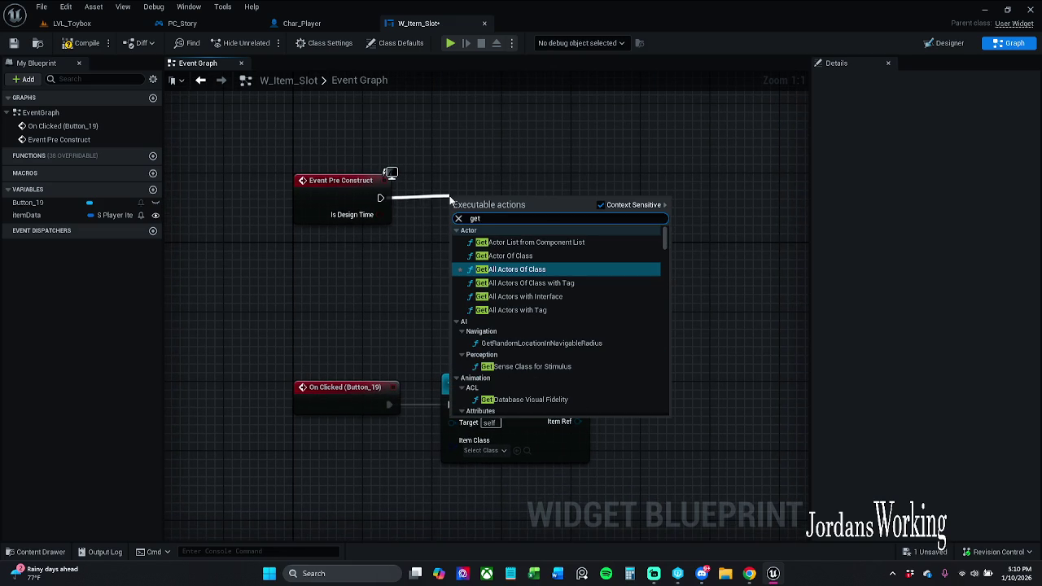
pyautogui.press('Up')
pyautogui.press('Return')
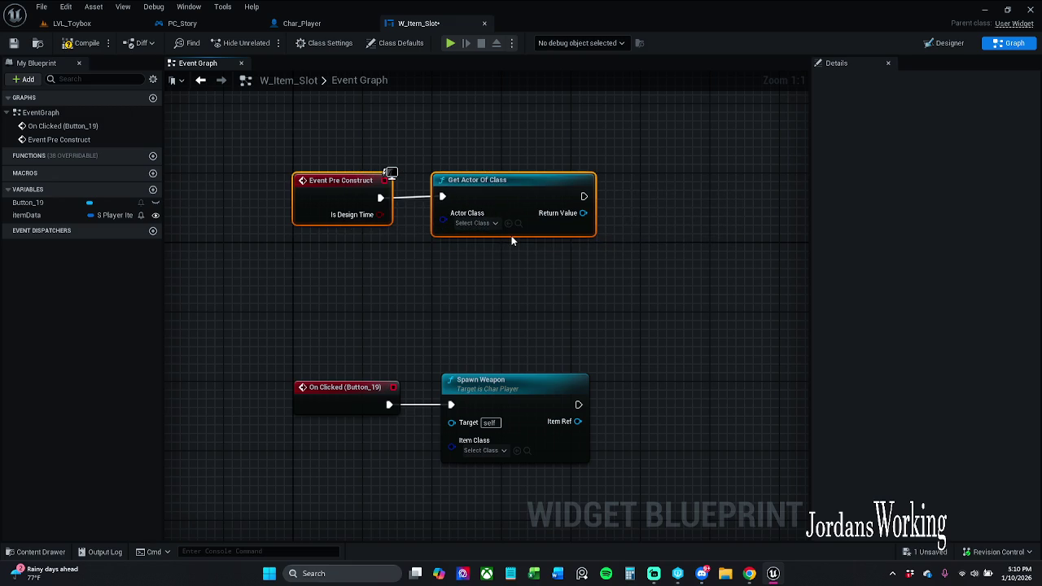
# Step: Set Actor Class to Char Player and promote its Return Value to a new variable
pyautogui.click(477, 223)
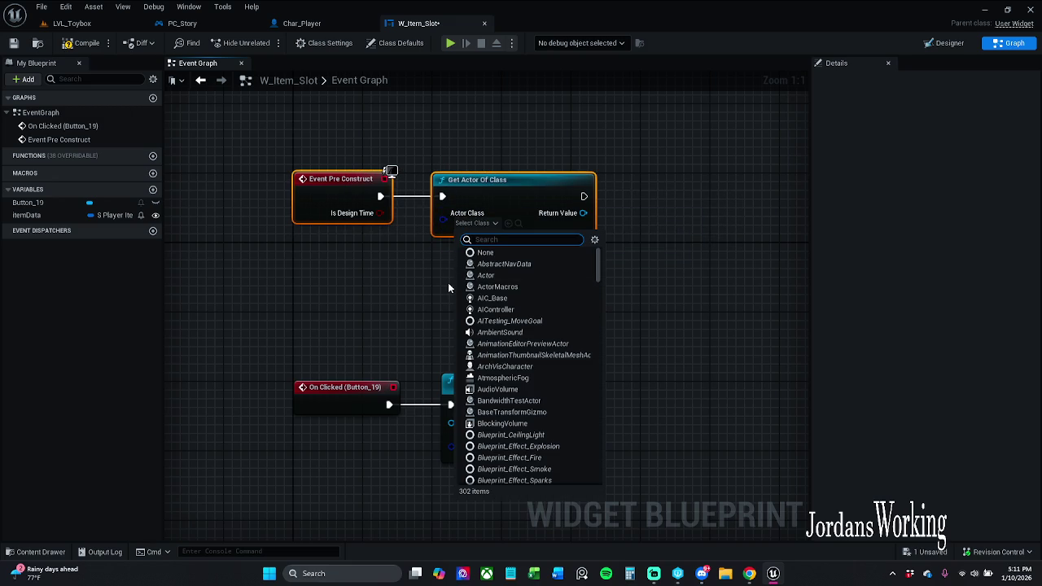
pyautogui.write('char')
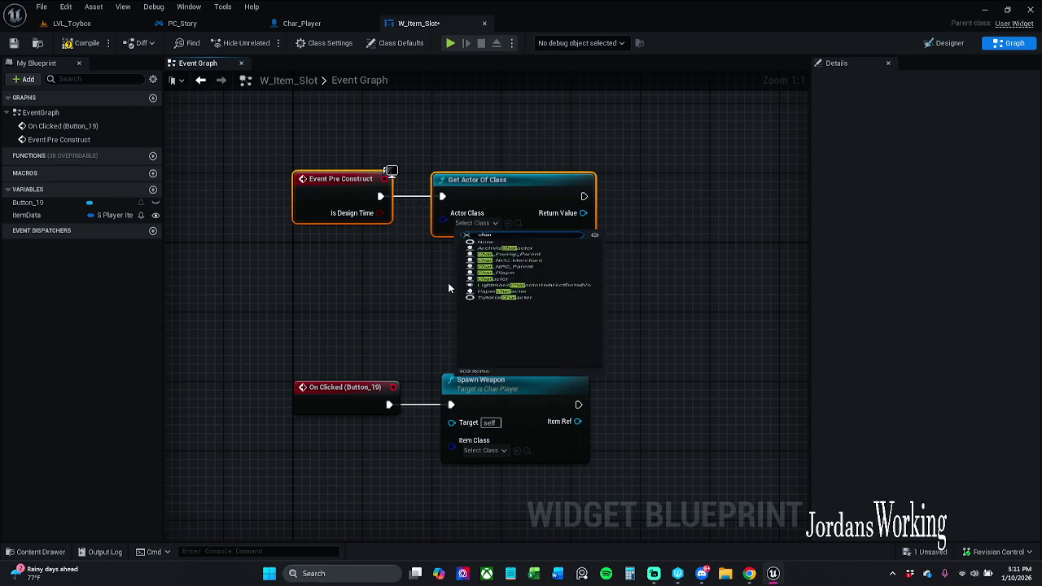
pyautogui.click(522, 300)
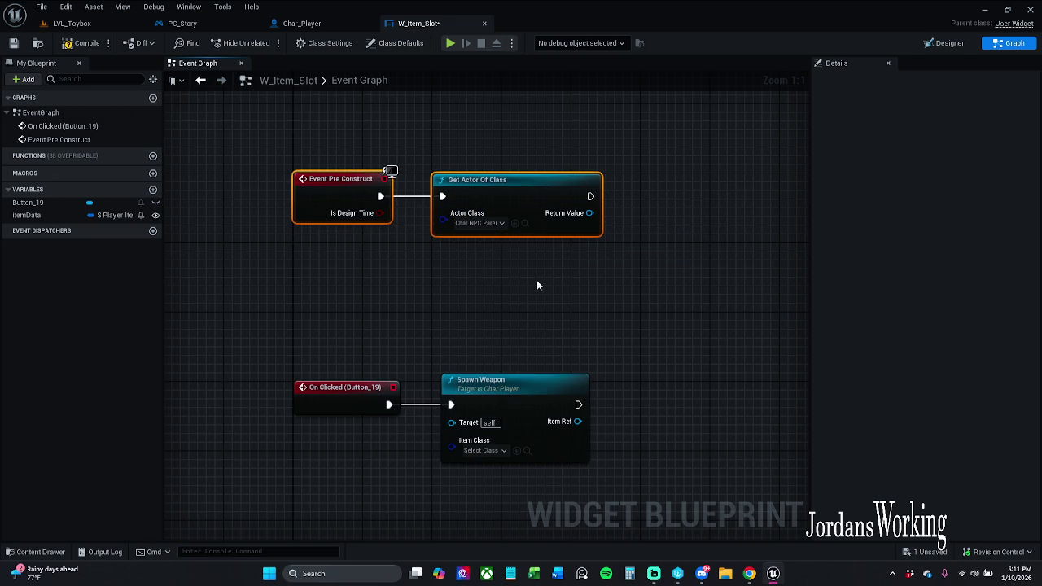
pyautogui.click(480, 223)
pyautogui.write('char')
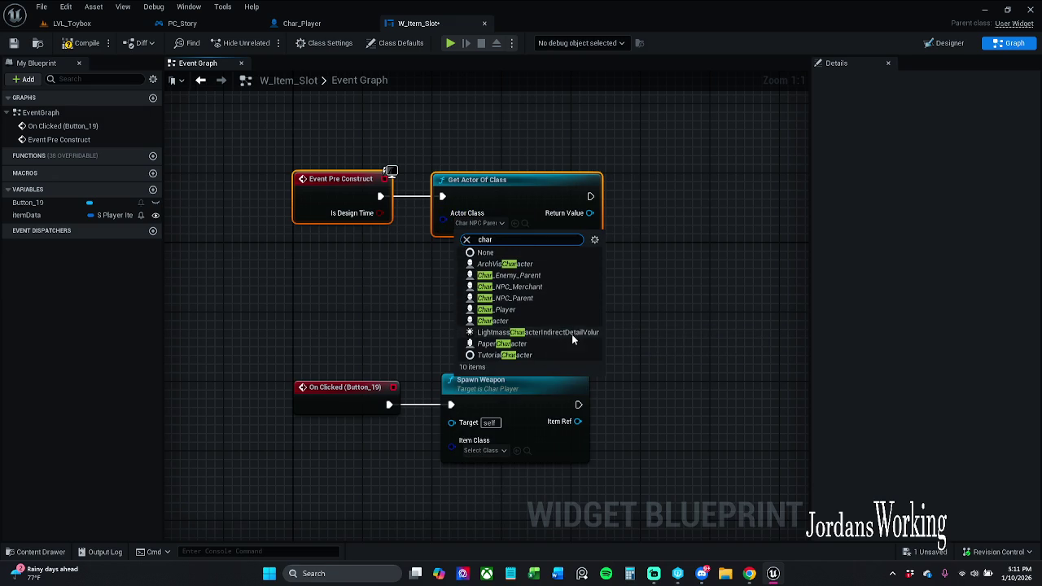
pyautogui.click(505, 310)
pyautogui.moveTo(469, 223)
pyautogui.mouseDown()
pyautogui.moveTo(534, 232)
pyautogui.moveTo(525, 228)
pyautogui.mouseUp()
pyautogui.click(606, 274)
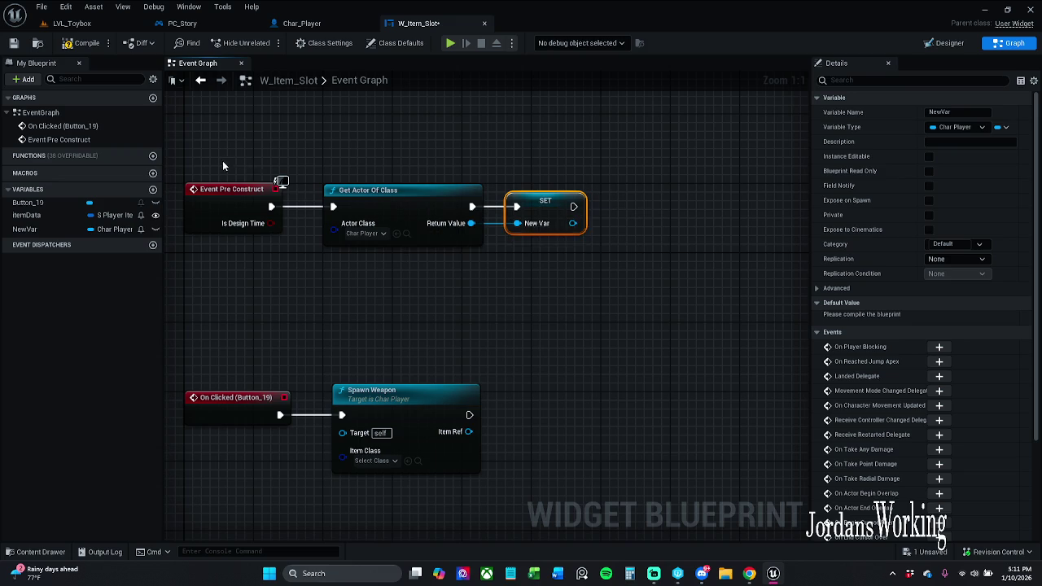
# Step: Tidy the Pre Construct chain and rename the new variable to charPlayer
pyautogui.moveTo(223, 166); pyautogui.dragTo(574, 292)
pyautogui.click(600, 321)
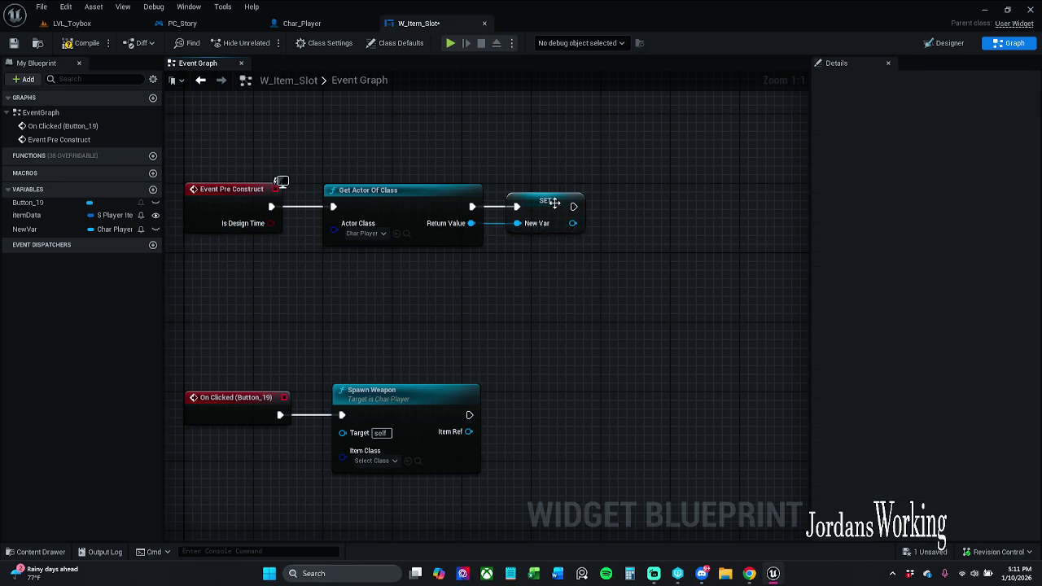
pyautogui.moveTo(551, 210); pyautogui.dragTo(568, 210)
pyautogui.moveTo(232, 131); pyautogui.dragTo(616, 302)
pyautogui.click(601, 296)
pyautogui.click(579, 202)
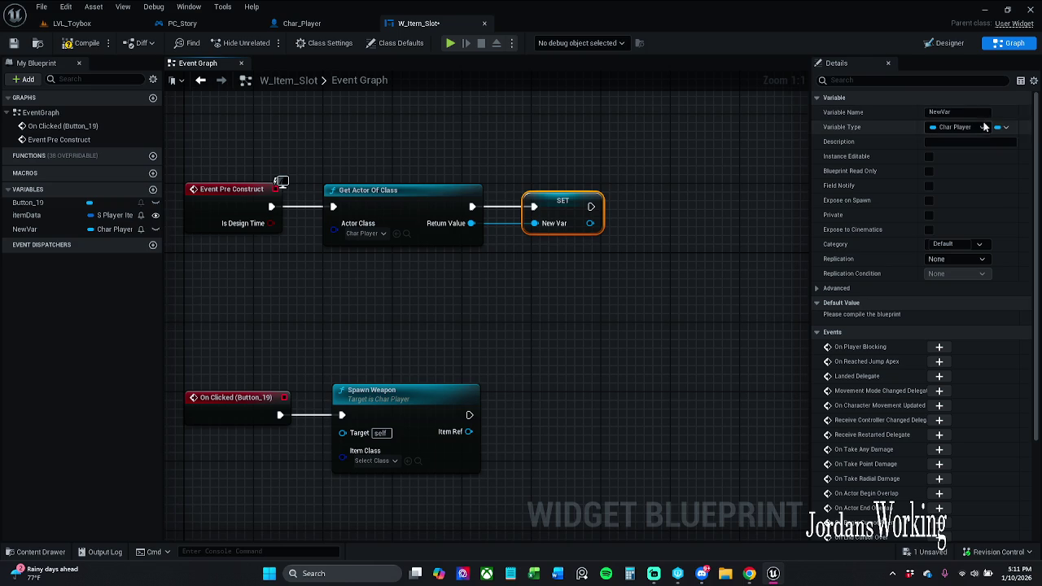
pyautogui.click(969, 114)
pyautogui.write('charPla')
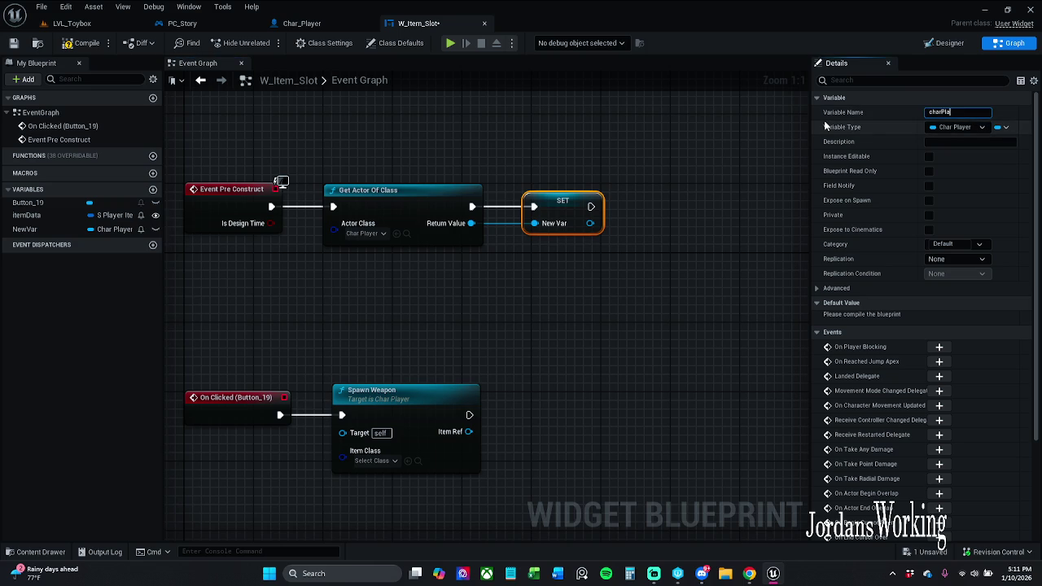
pyautogui.press('Return')
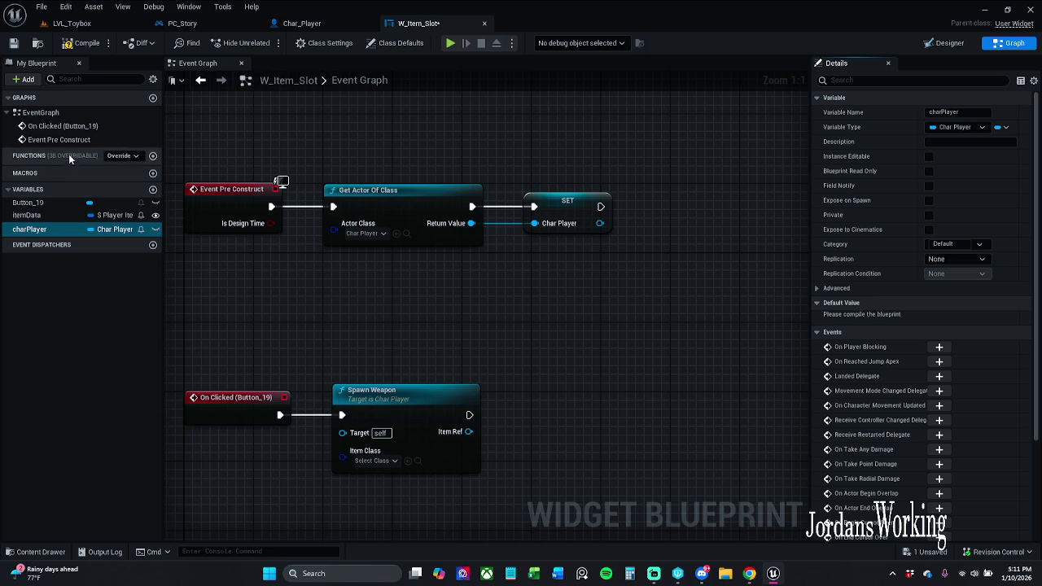
# Step: Check the Button_19 variable's options and recentre the event graph
pyautogui.click(41, 202)
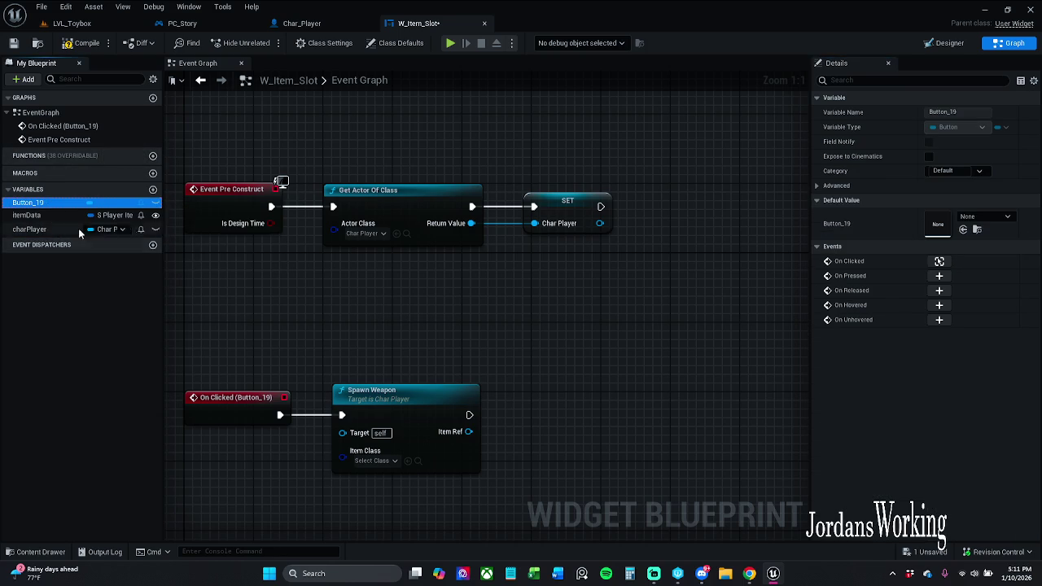
pyautogui.rightClick(43, 205)
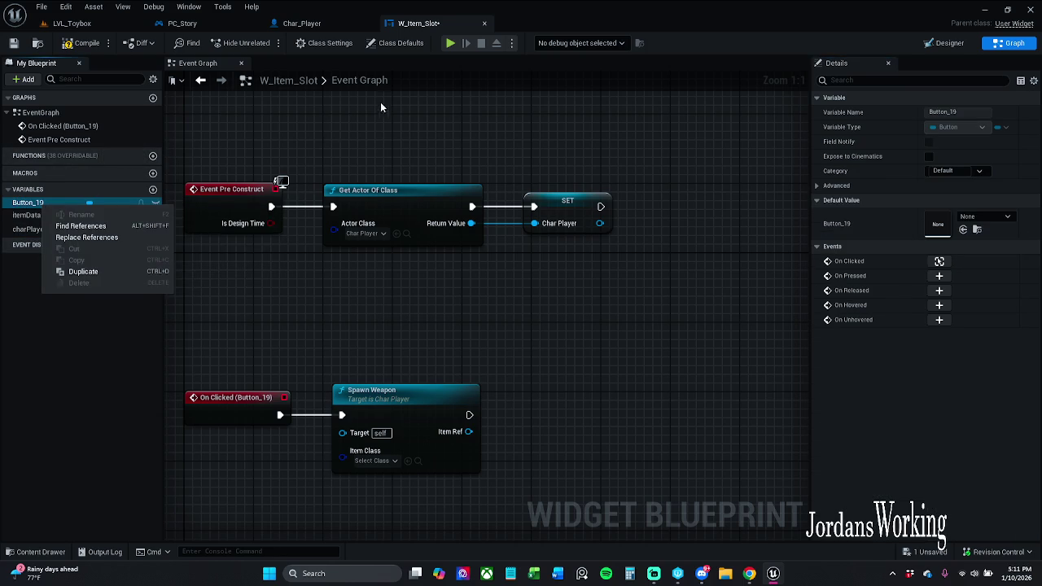
pyautogui.click(380, 107)
pyautogui.press('Home')
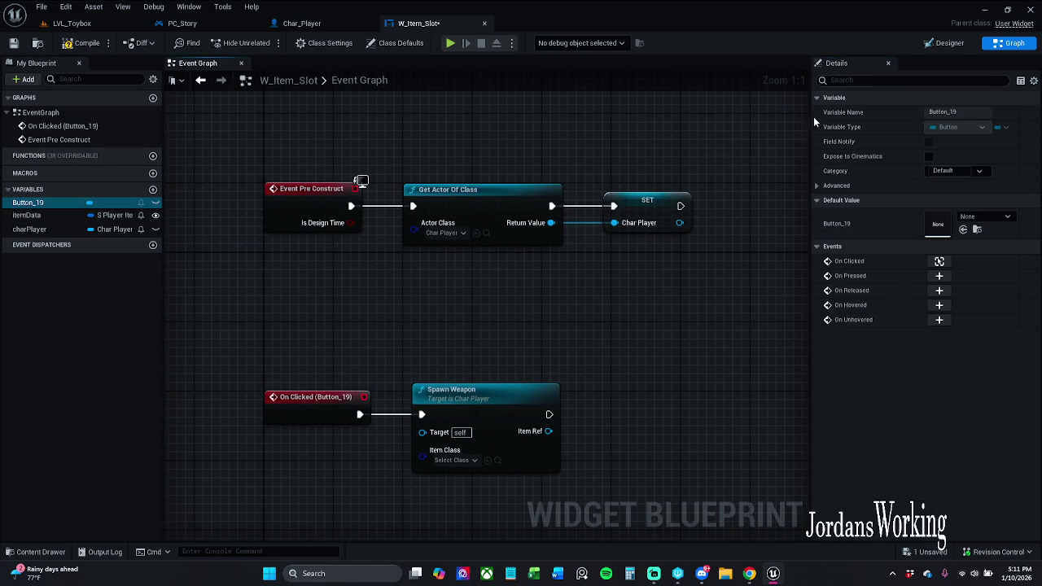
pyautogui.click(945, 43)
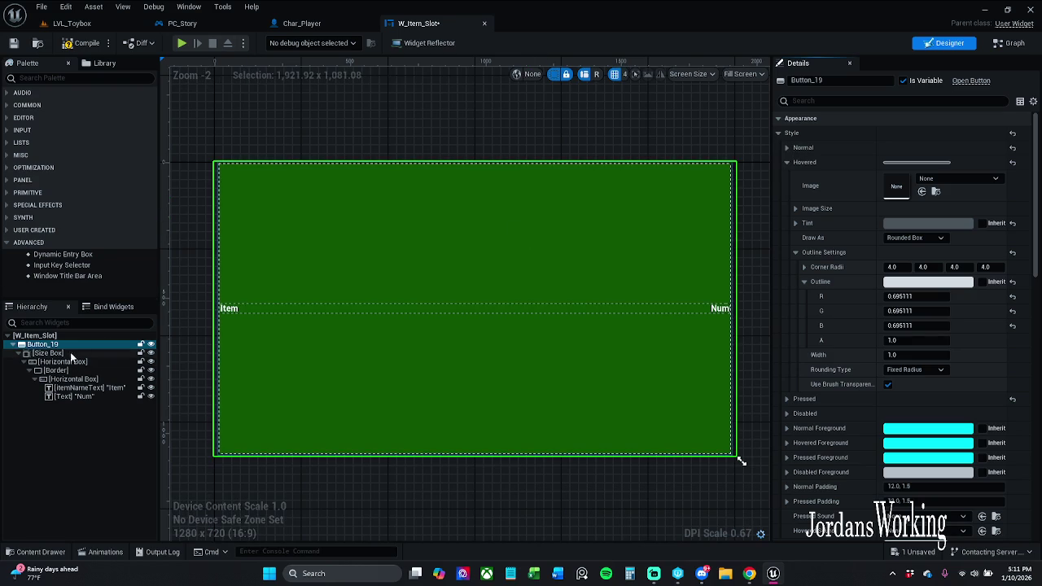
# Step: Rename Button_19 to 'button', compile, and jump to the Spawn Weapon error node
pyautogui.click(814, 81)
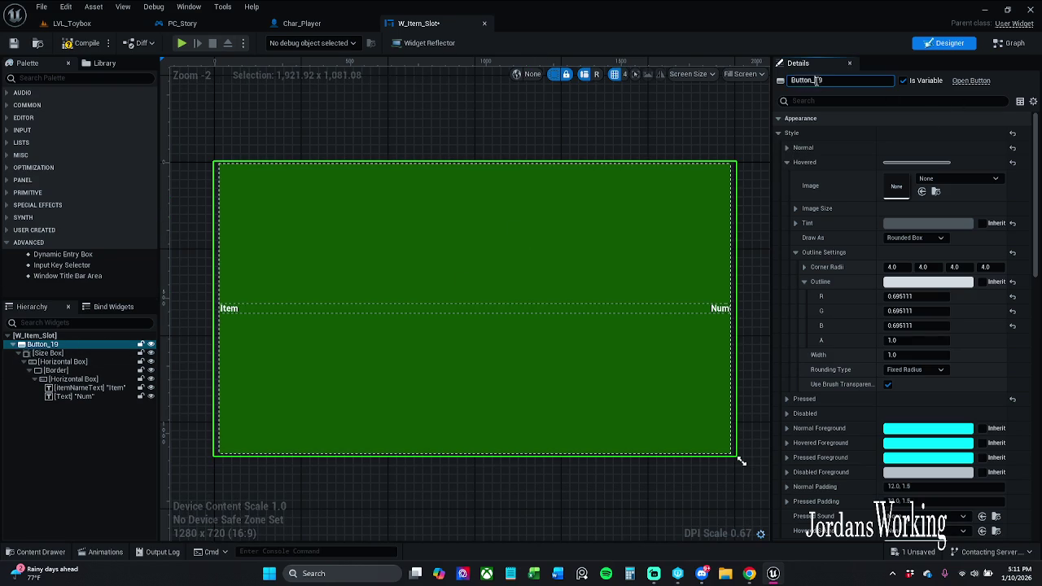
pyautogui.click(817, 81)
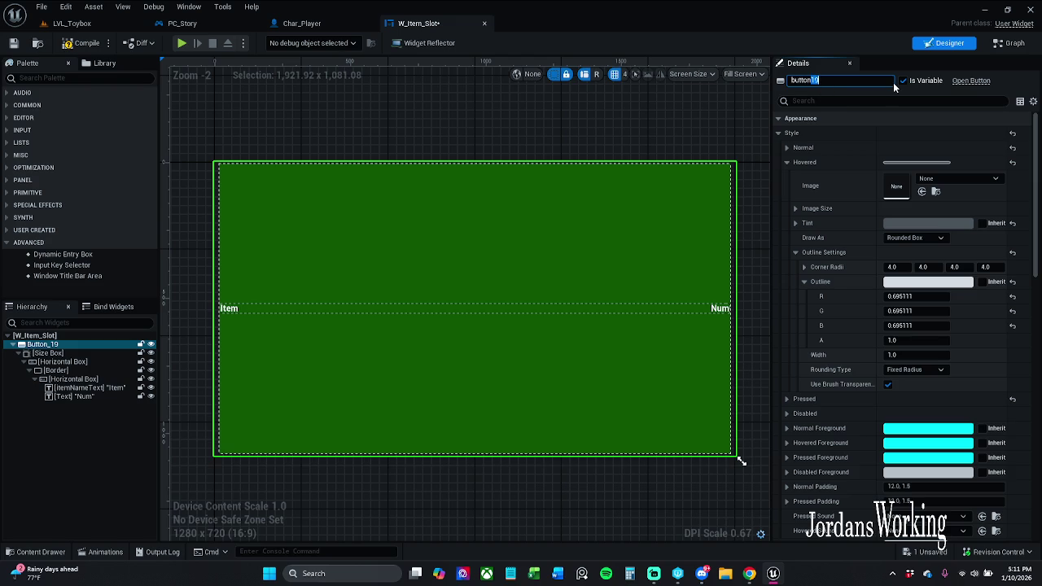
pyautogui.press('BackSpace')
pyautogui.press('Return')
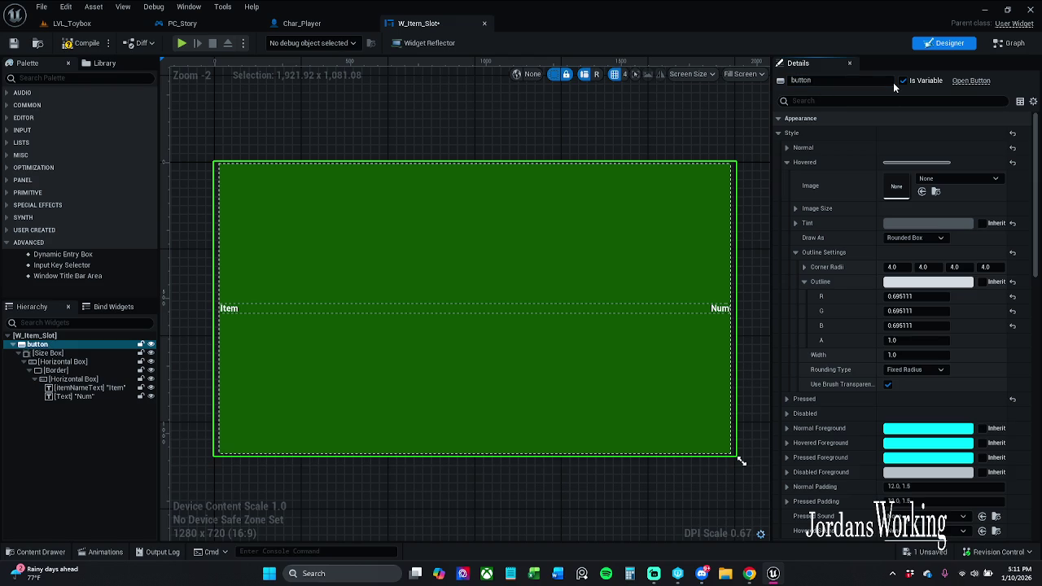
pyautogui.click(81, 42)
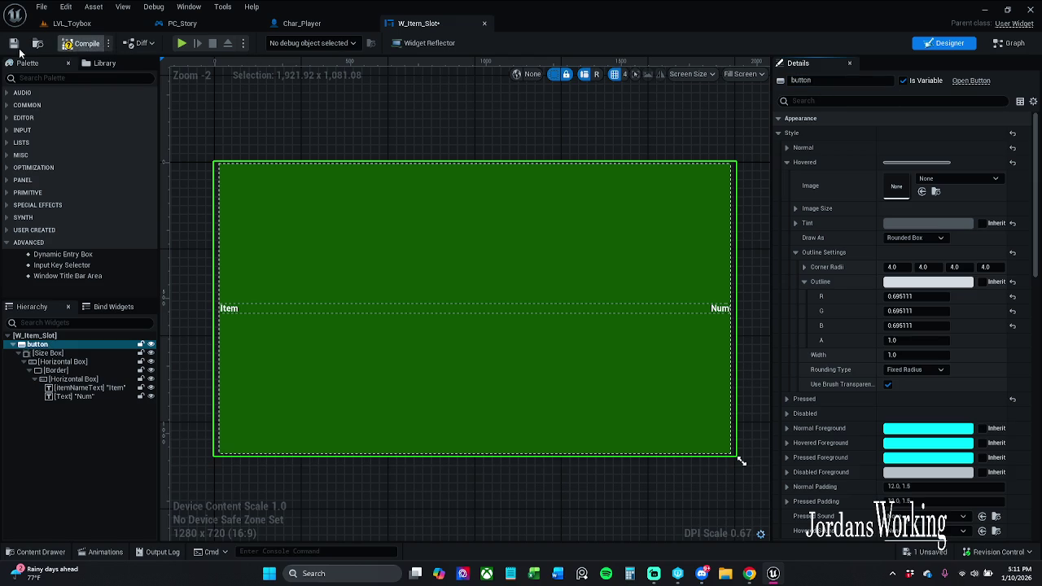
pyautogui.click(414, 430)
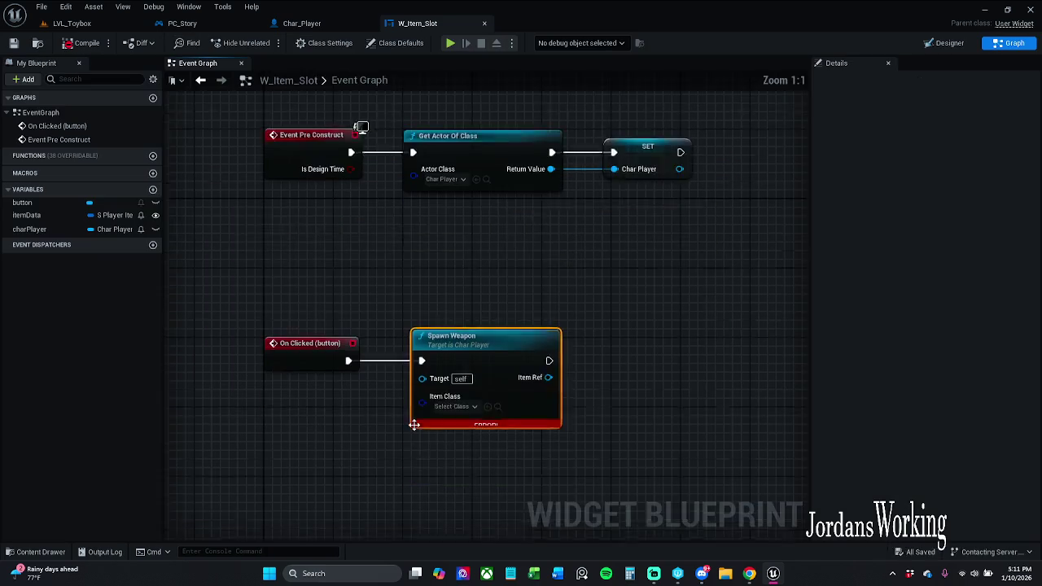
# Step: Connect the charPlayer variable to Spawn Weapon's Target pin
pyautogui.moveTo(462, 210); pyautogui.dragTo(514, 238)
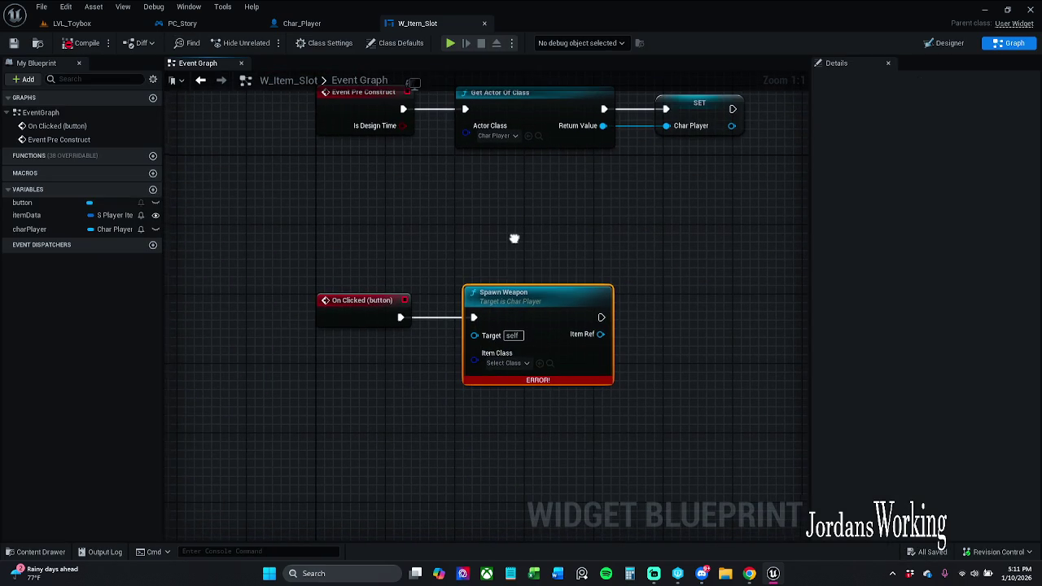
pyautogui.moveTo(30, 228)
pyautogui.mouseDown()
pyautogui.moveTo(456, 361)
pyautogui.moveTo(475, 335)
pyautogui.mouseUp()
pyautogui.moveTo(429, 291)
pyautogui.mouseDown()
pyautogui.moveTo(518, 258)
pyautogui.moveTo(435, 321)
pyautogui.moveTo(426, 341)
pyautogui.moveTo(455, 285)
pyautogui.moveTo(502, 264)
pyautogui.moveTo(513, 274)
pyautogui.mouseUp()
pyautogui.click(539, 245)
# Step: Try a Select node on Spawn Weapon's Item Class, then delete it
pyautogui.moveTo(481, 388)
pyautogui.mouseDown()
pyautogui.moveTo(542, 343)
pyautogui.moveTo(443, 367)
pyautogui.mouseUp()
pyautogui.write('select')
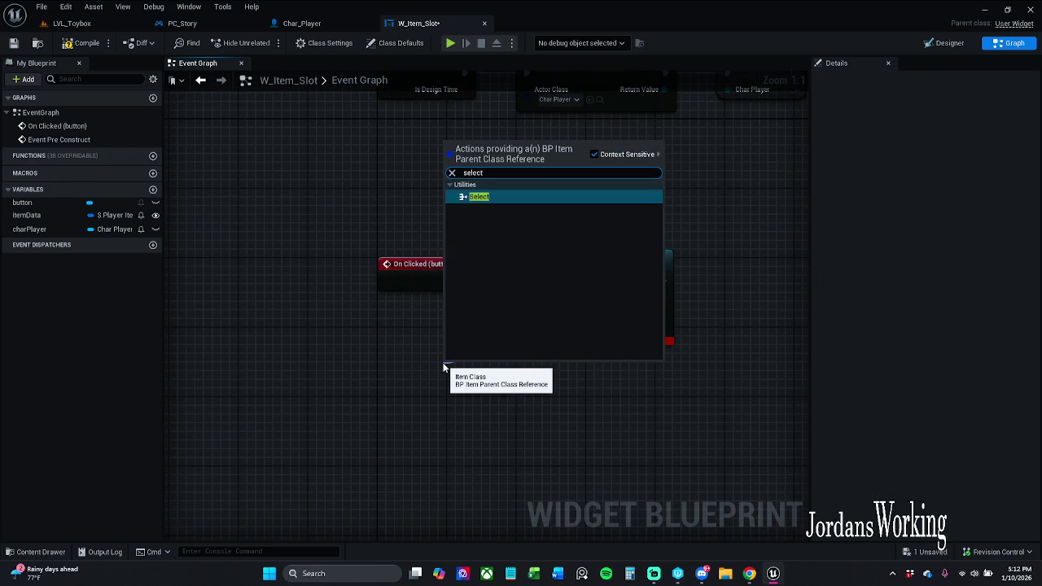
pyautogui.press('Return')
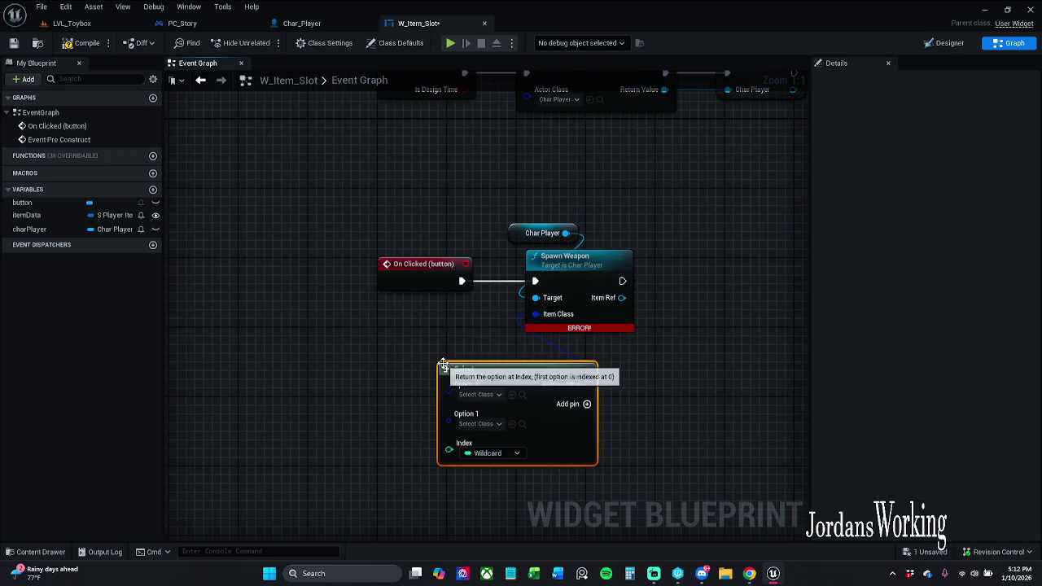
pyautogui.moveTo(409, 413); pyautogui.dragTo(387, 317)
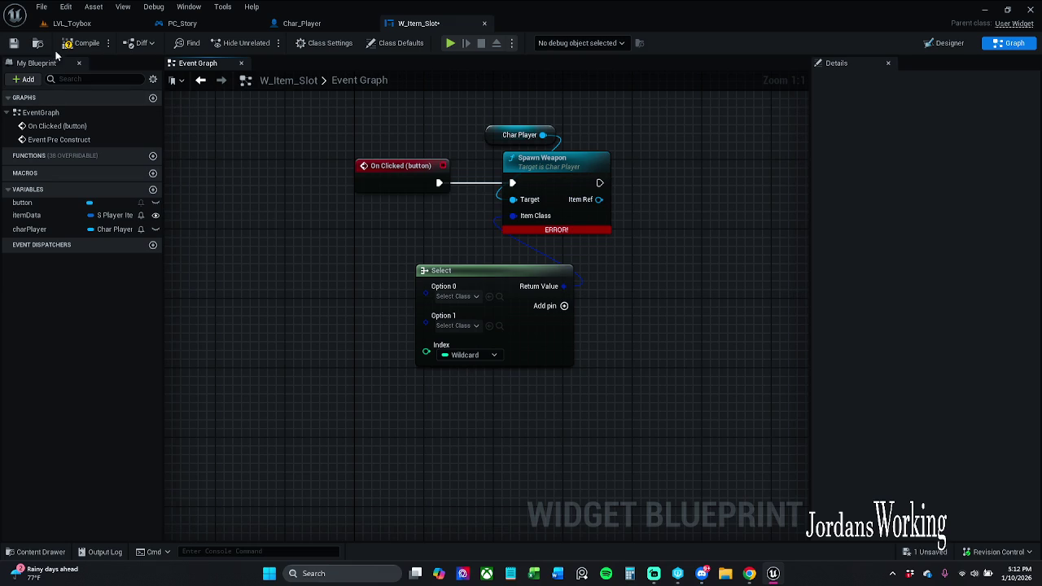
pyautogui.click(82, 43)
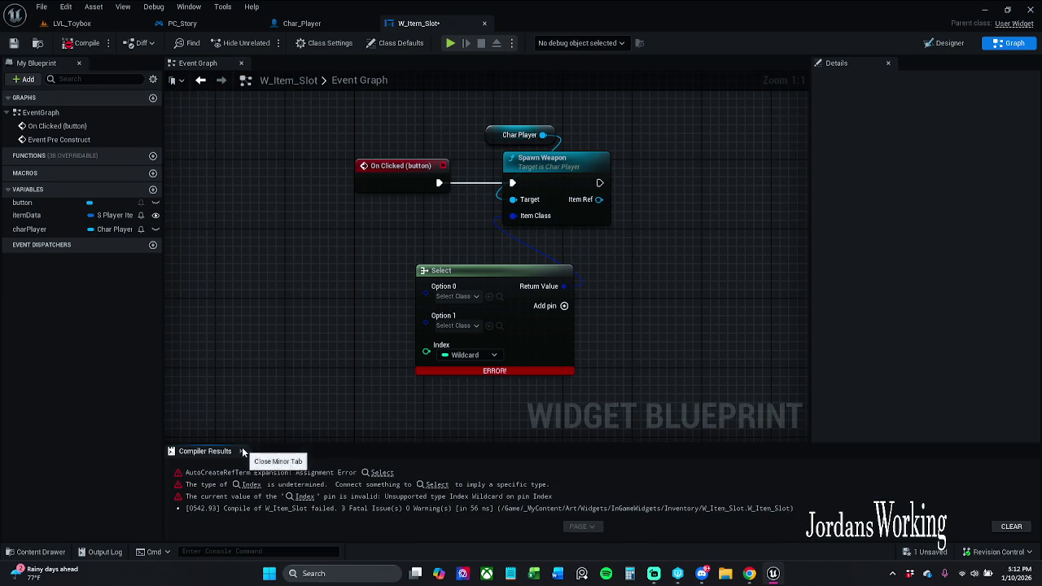
pyautogui.click(240, 451)
pyautogui.click(487, 355)
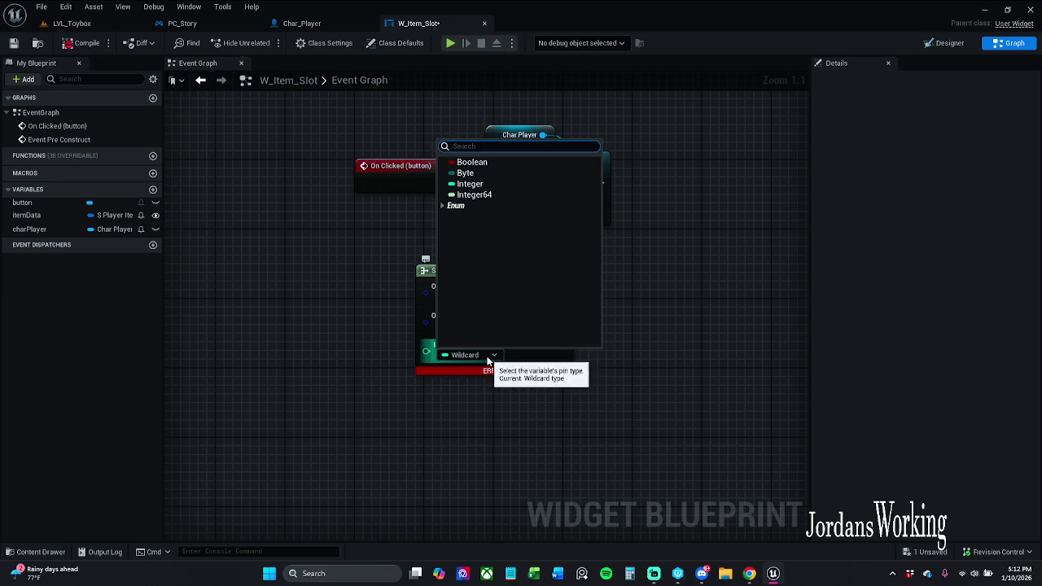
pyautogui.click(442, 206)
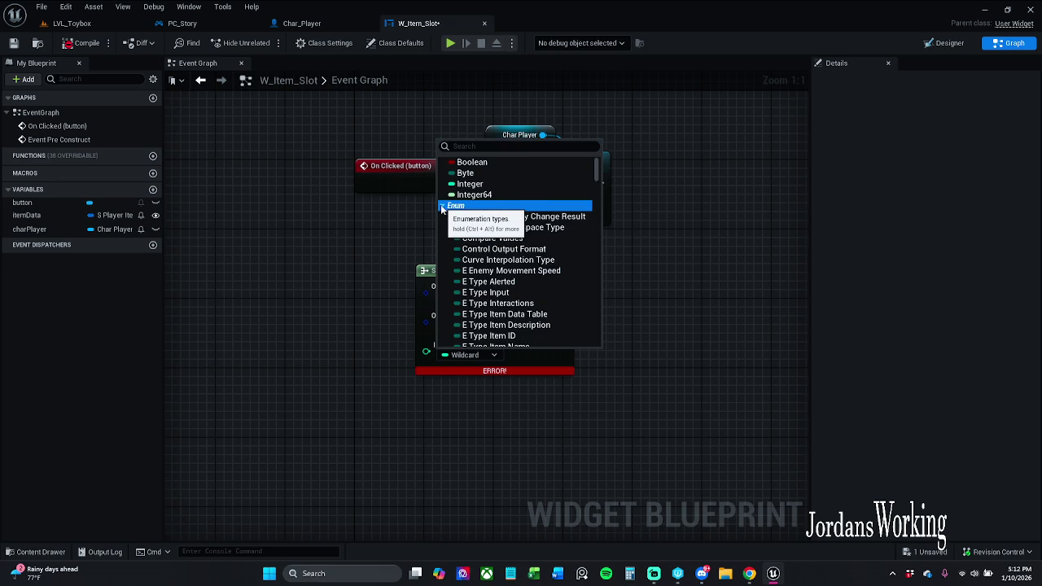
pyautogui.scroll(-3, 528, 285)
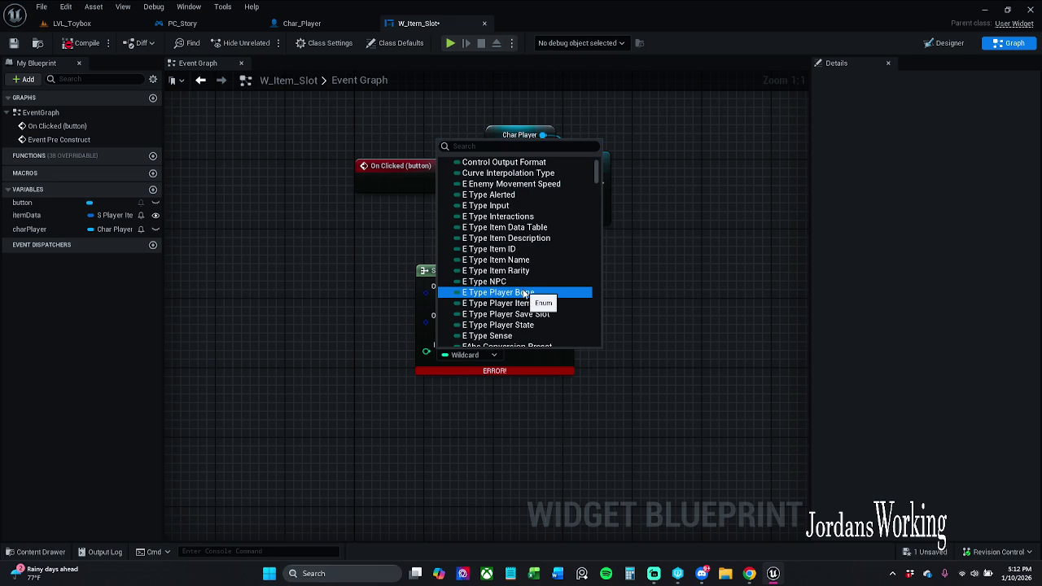
pyautogui.click(706, 256)
pyautogui.moveTo(623, 280); pyautogui.dragTo(419, 365)
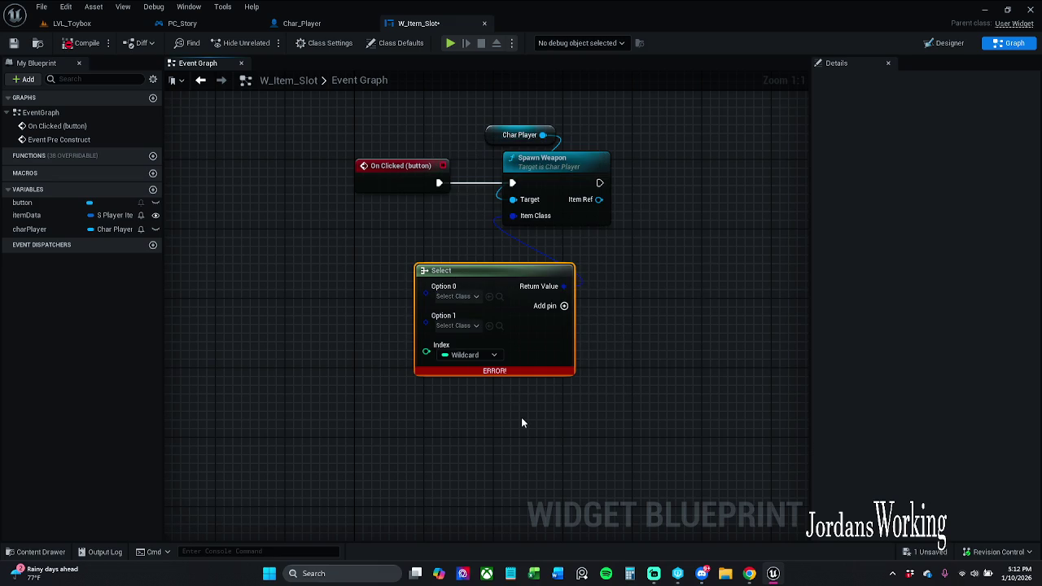
pyautogui.press('Delete')
# Step: Recompile and save the W_Item_Slot widget blueprint
pyautogui.click(86, 44)
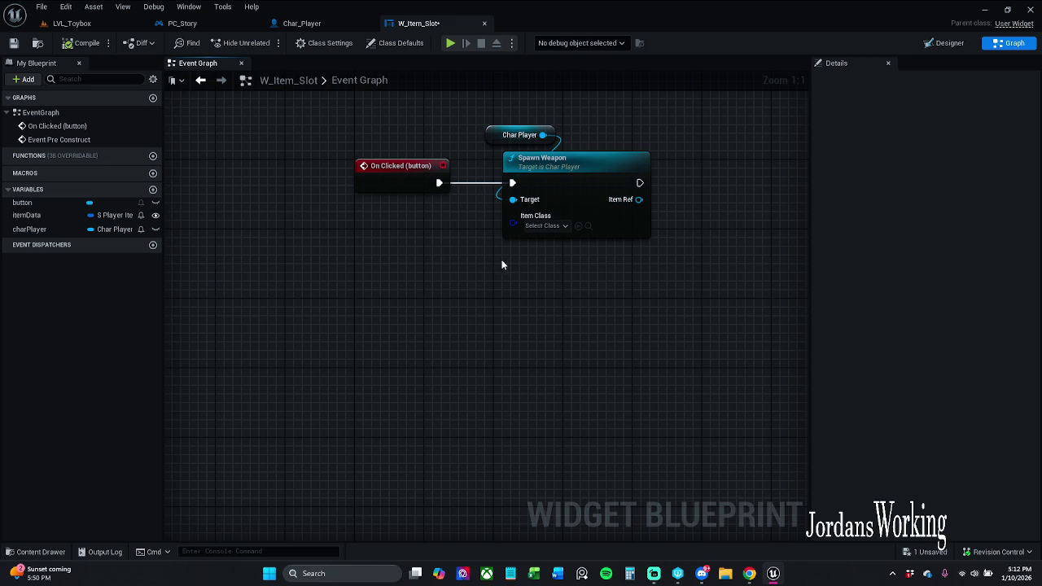
pyautogui.moveTo(502, 264); pyautogui.dragTo(434, 288)
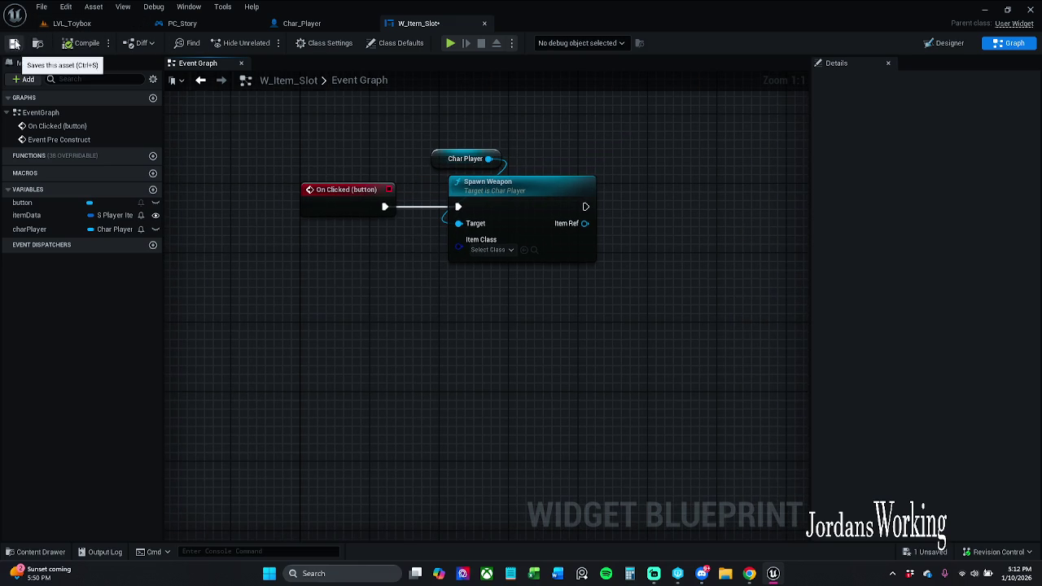
pyautogui.click(13, 43)
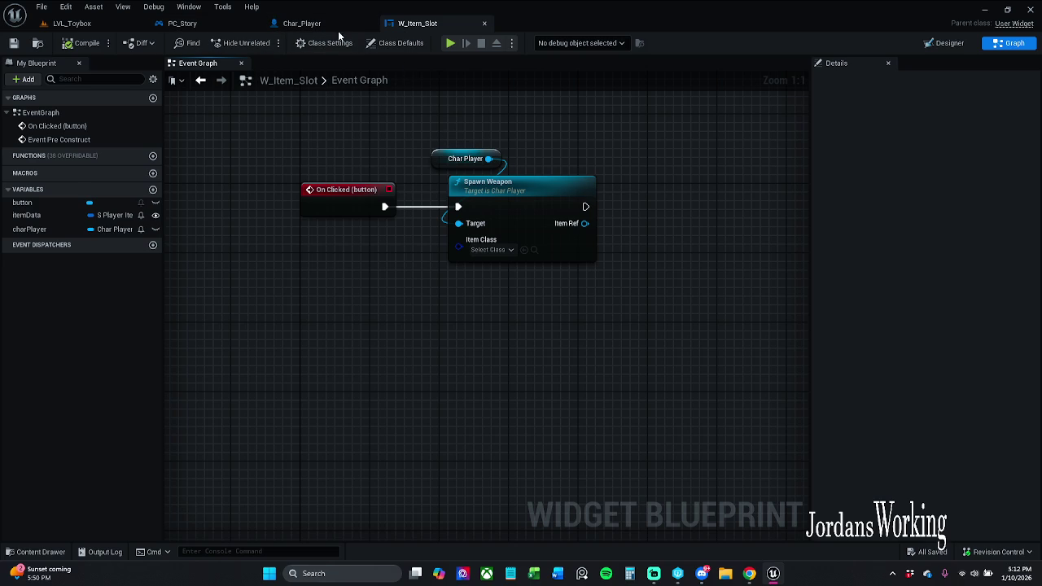
pyautogui.click(301, 24)
# Step: Switch to PC_Story and pan through its Combat Functionality comment groups
pyautogui.click(238, 26)
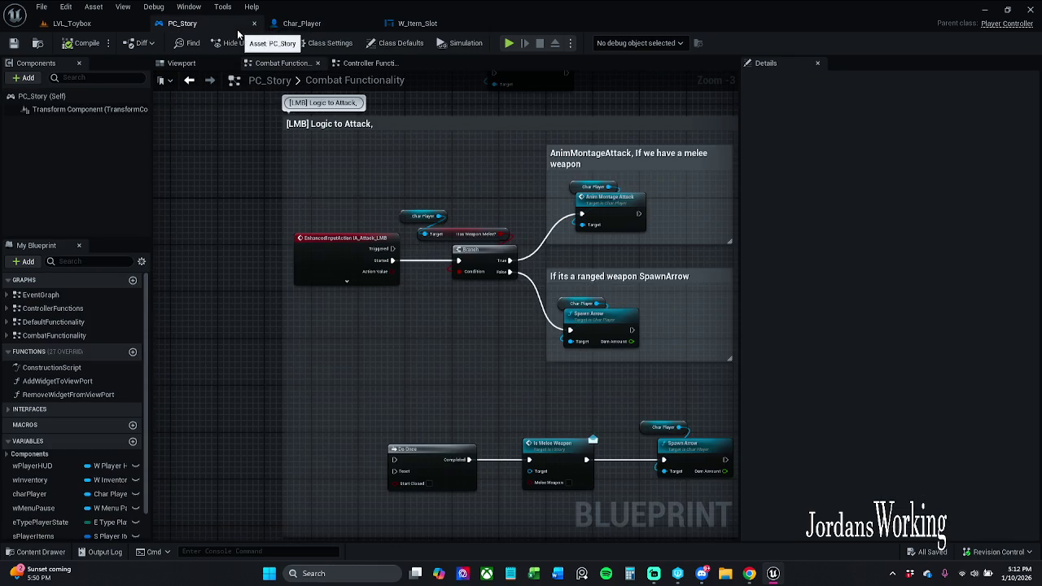
pyautogui.scroll(-9, 387, 298)
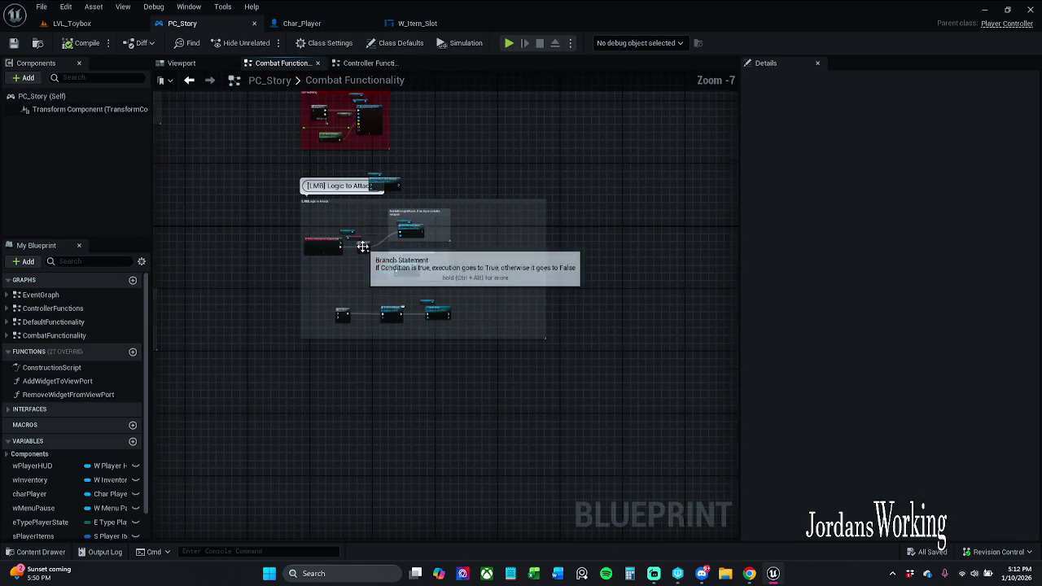
pyautogui.moveTo(375, 328)
pyautogui.mouseDown()
pyautogui.moveTo(445, 300)
pyautogui.moveTo(440, 271)
pyautogui.mouseUp()
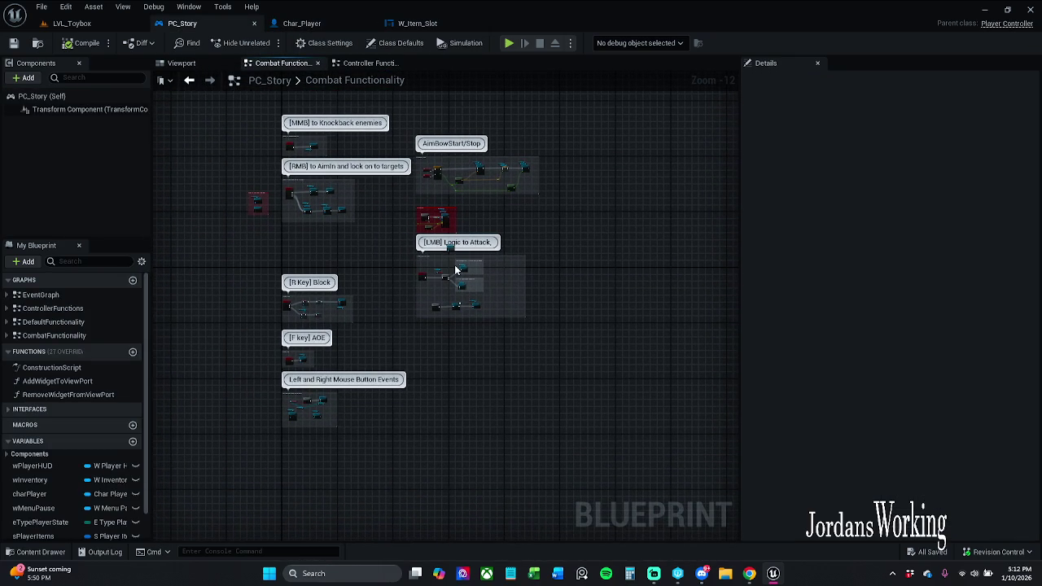
pyautogui.scroll(3, 456, 270)
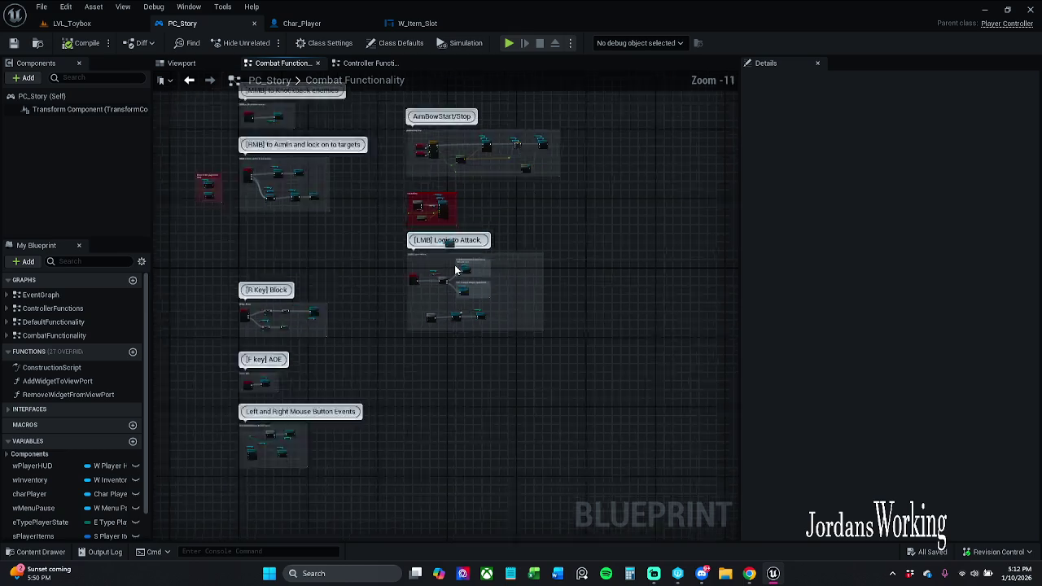
# Step: Close the Viewport tab and look through the Controller Functions key-event groups
pyautogui.click(231, 64)
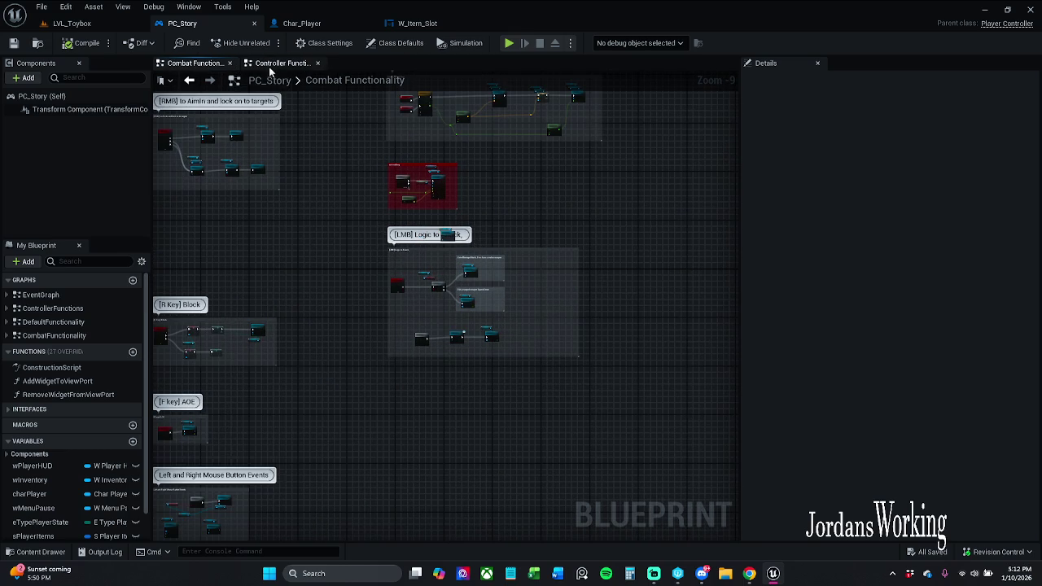
pyautogui.click(281, 63)
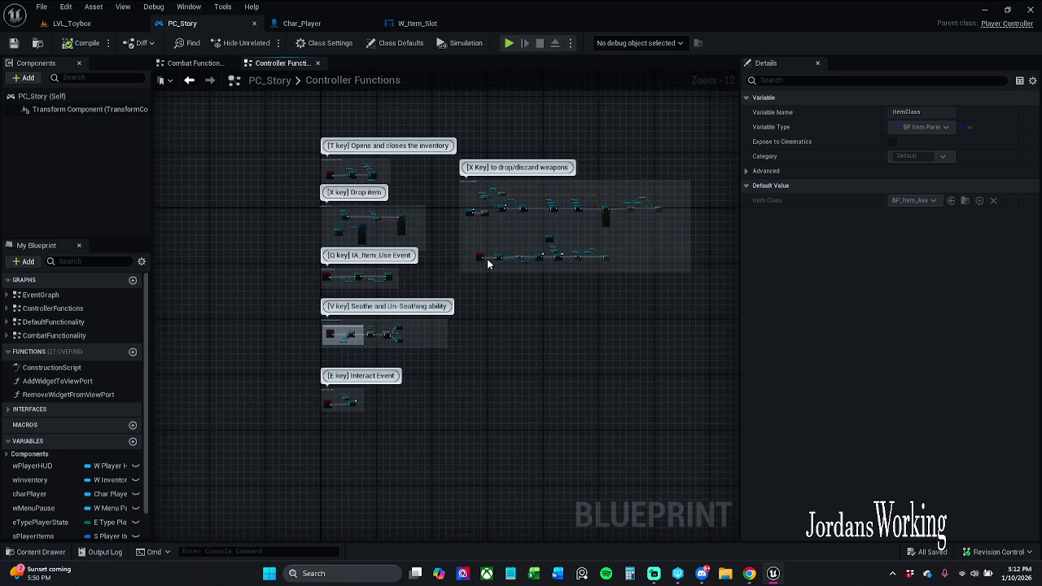
pyautogui.scroll(12, 488, 263)
pyautogui.click(619, 298)
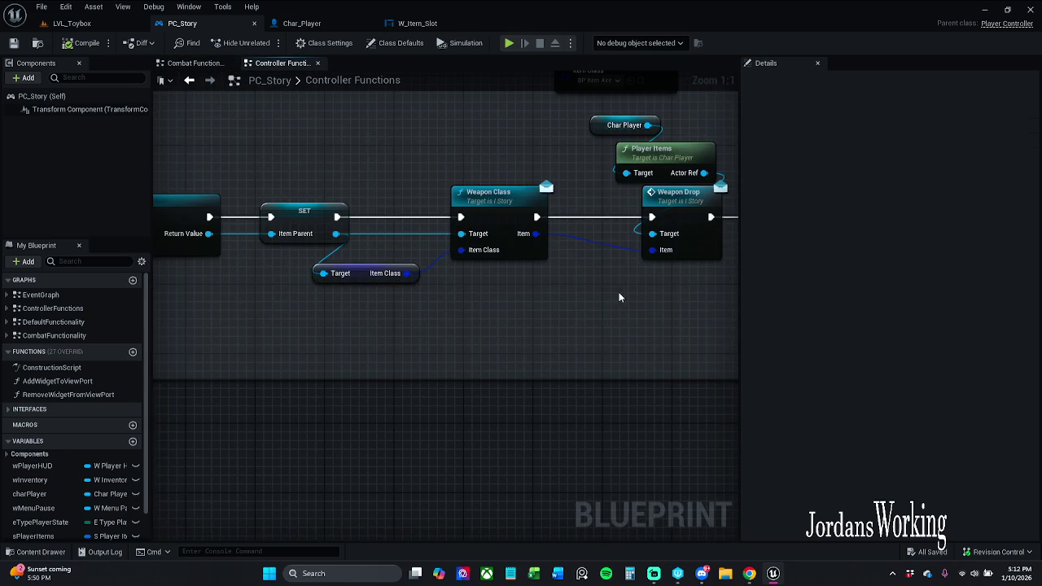
pyautogui.scroll(-12, 503, 282)
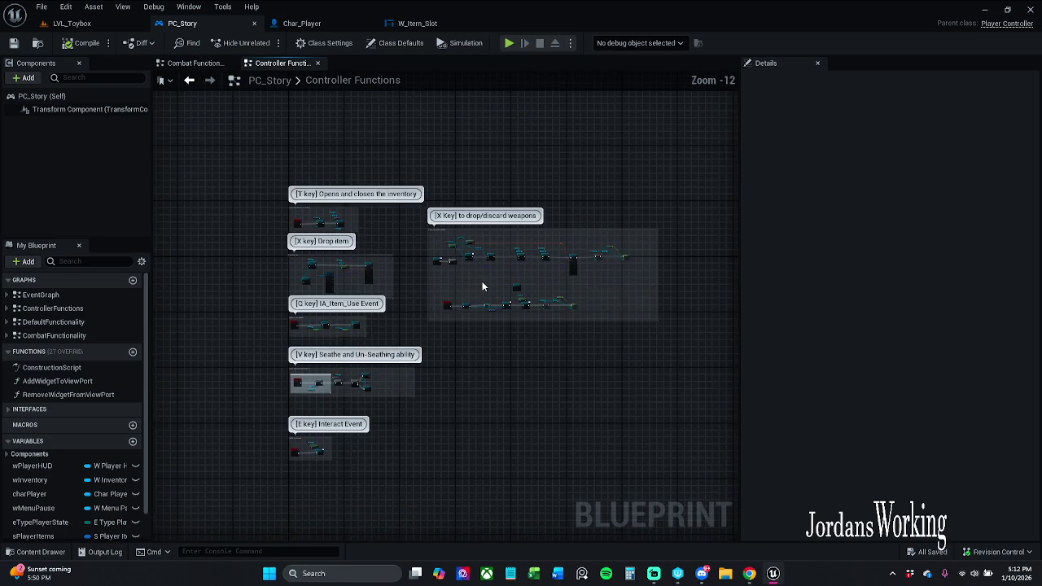
pyautogui.moveTo(482, 287); pyautogui.dragTo(492, 271)
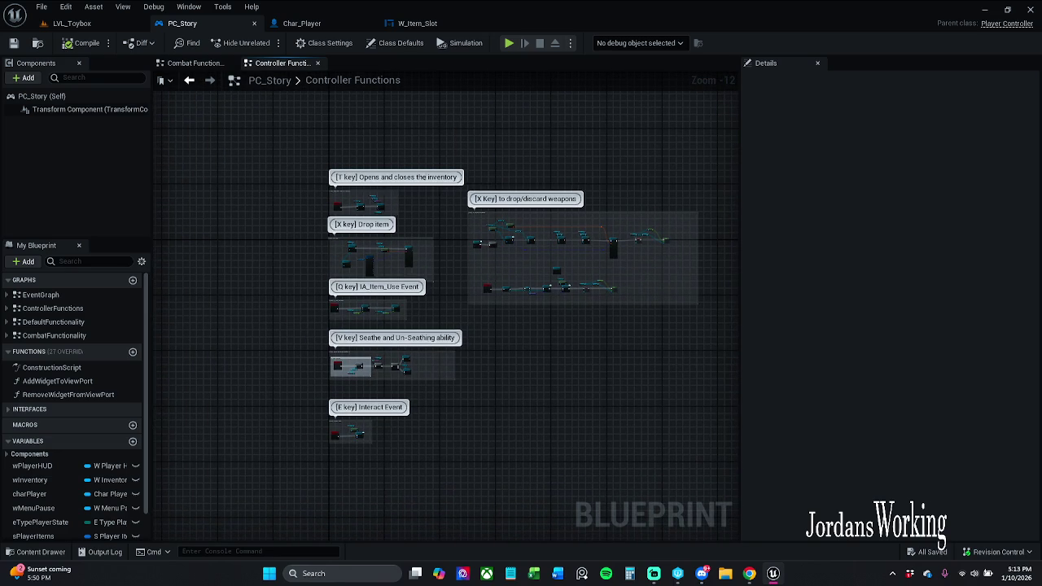
# Step: Return to Combat Functionality, then open PC_Story's EventGraph
pyautogui.click(226, 63)
pyautogui.scroll(-3, 393, 285)
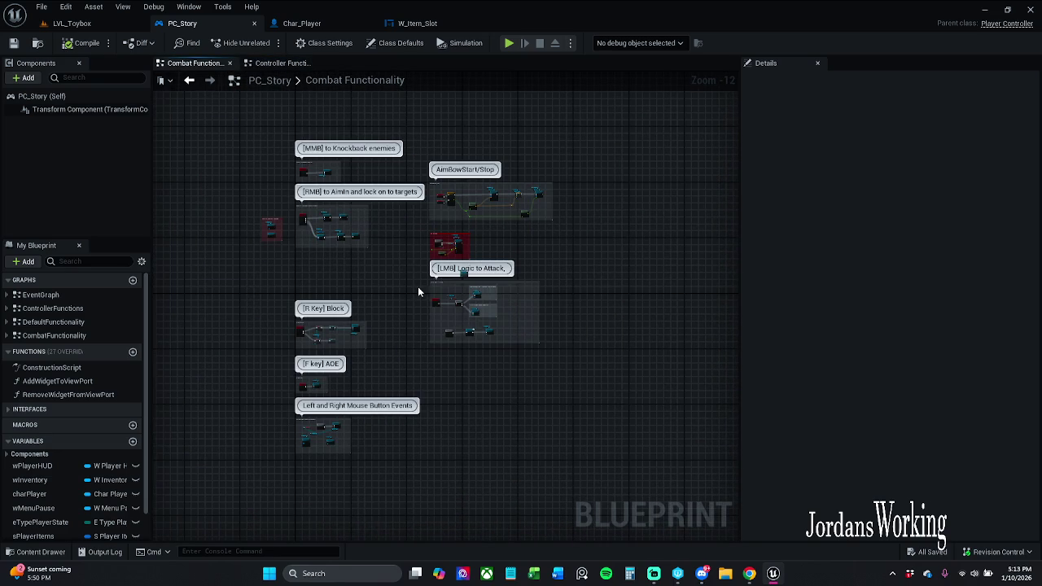
pyautogui.scroll(5, 446, 291)
pyautogui.scroll(3, 399, 151)
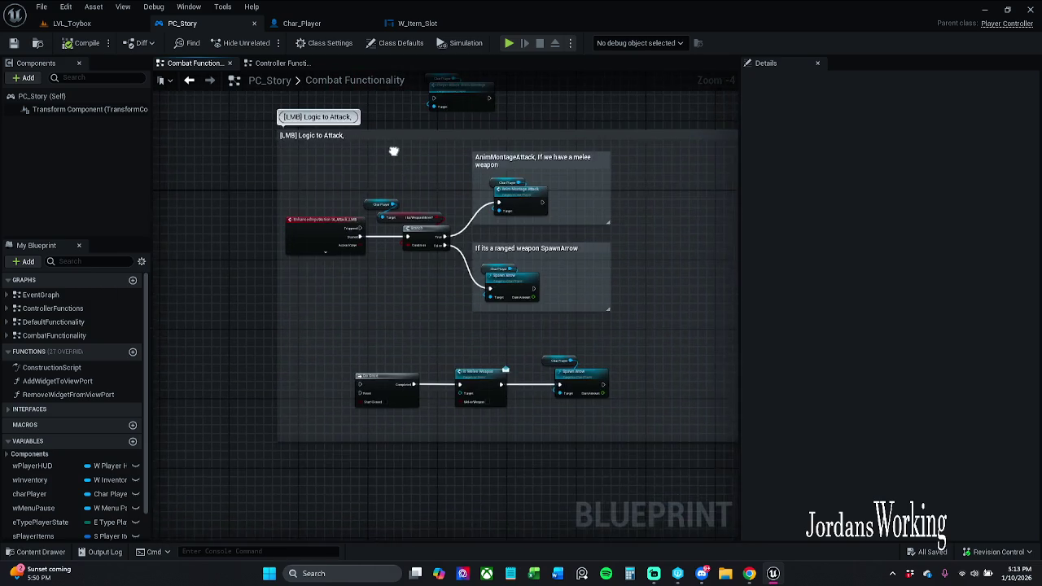
pyautogui.doubleClick(50, 293)
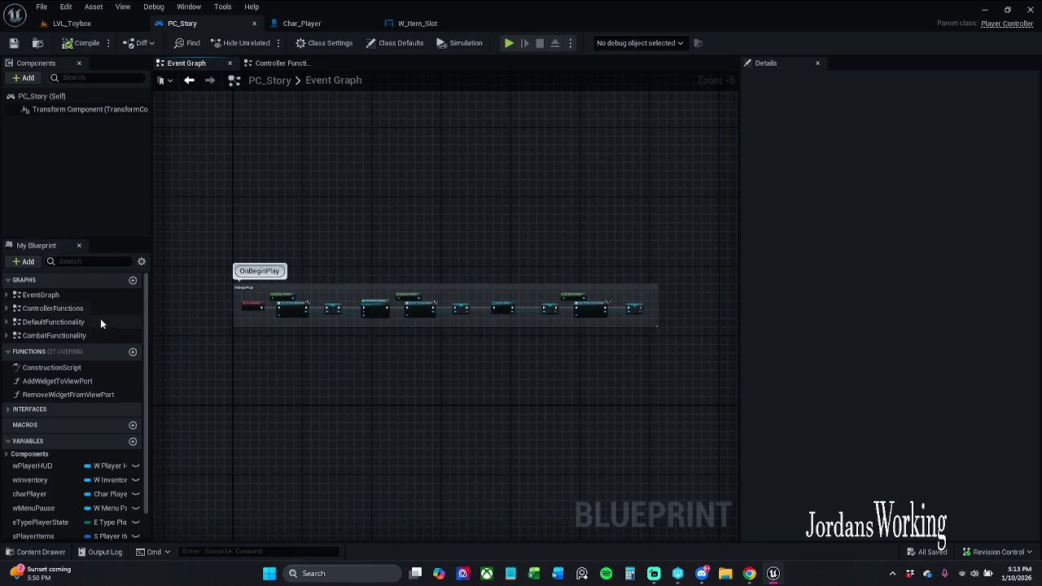
# Step: Open DefaultFunctionality, filter members by 'Inter', and jump to the IA_Interaction event
pyautogui.click(76, 297)
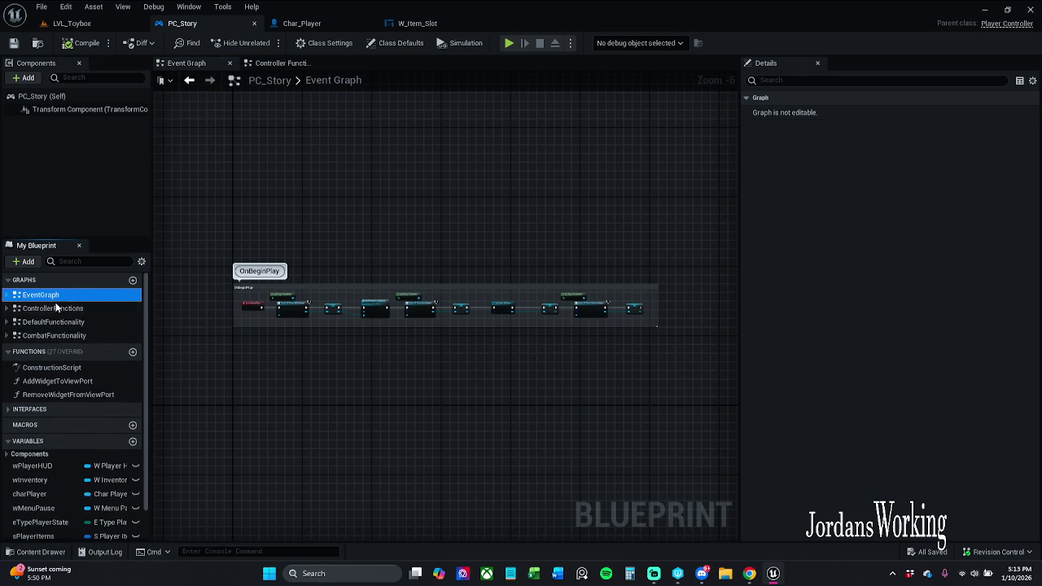
pyautogui.click(71, 322)
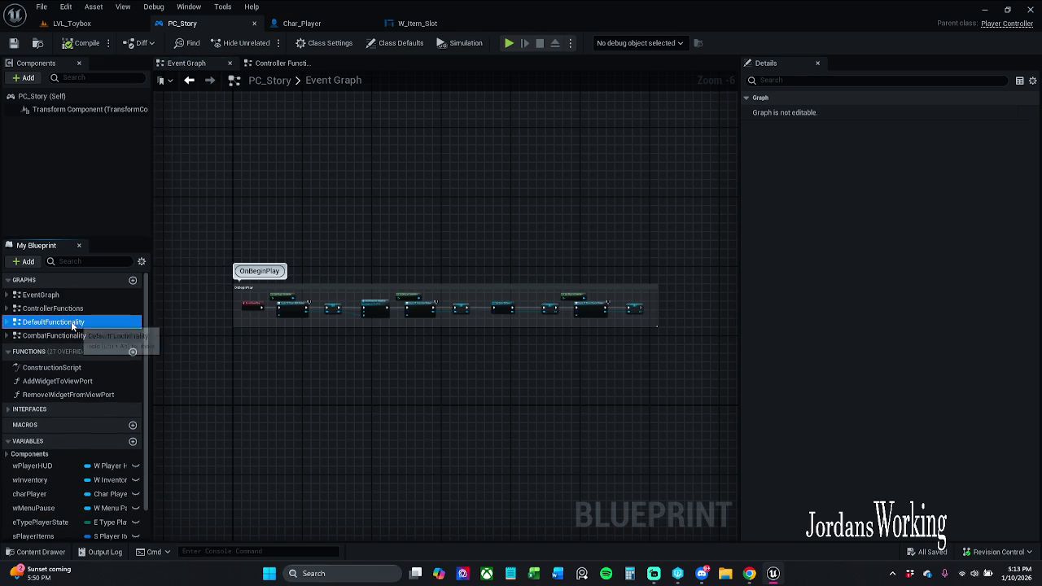
pyautogui.click(95, 336)
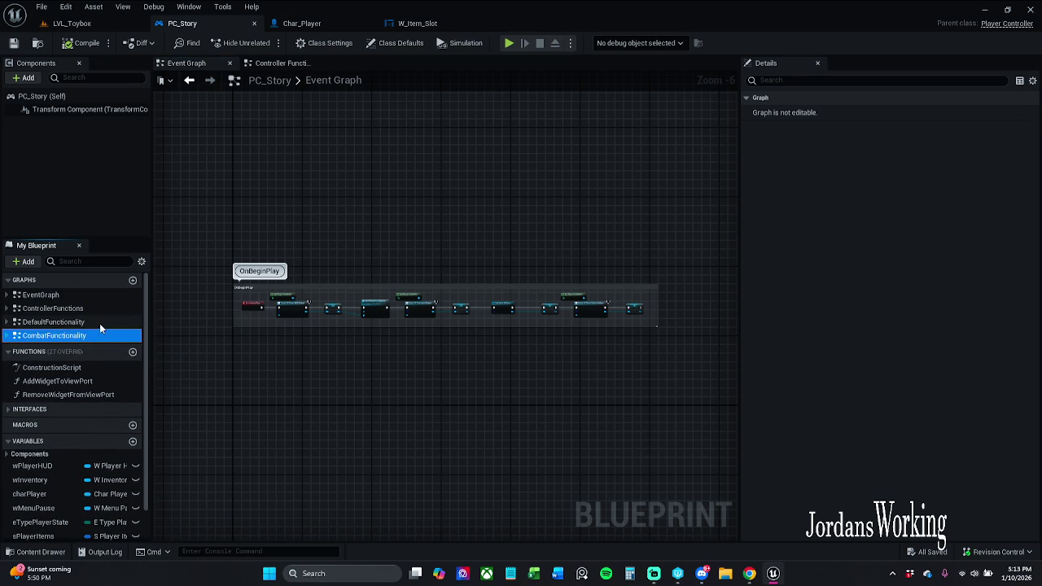
pyautogui.doubleClick(99, 324)
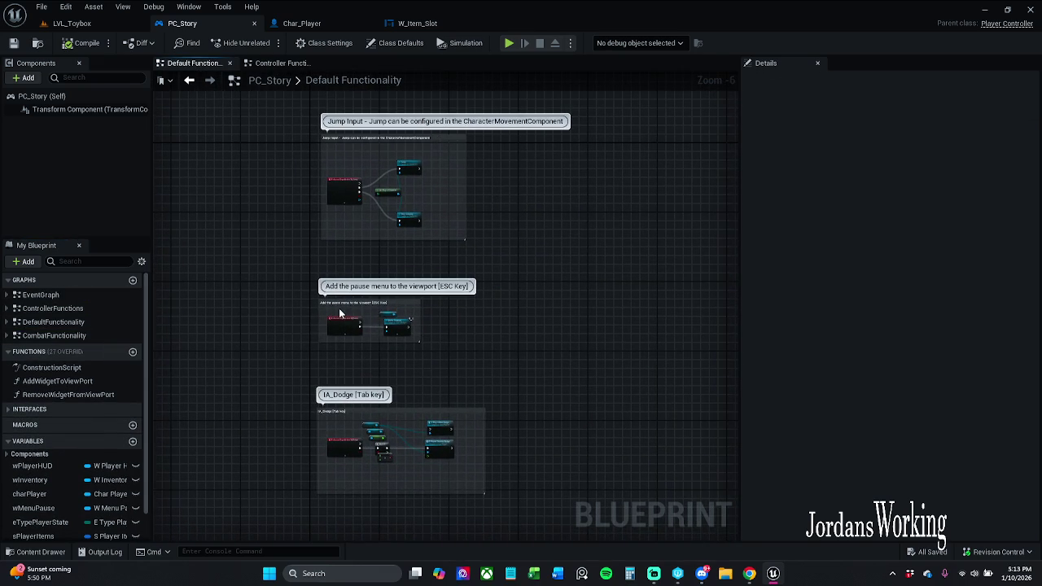
pyautogui.scroll(-3, 301, 267)
pyautogui.click(106, 262)
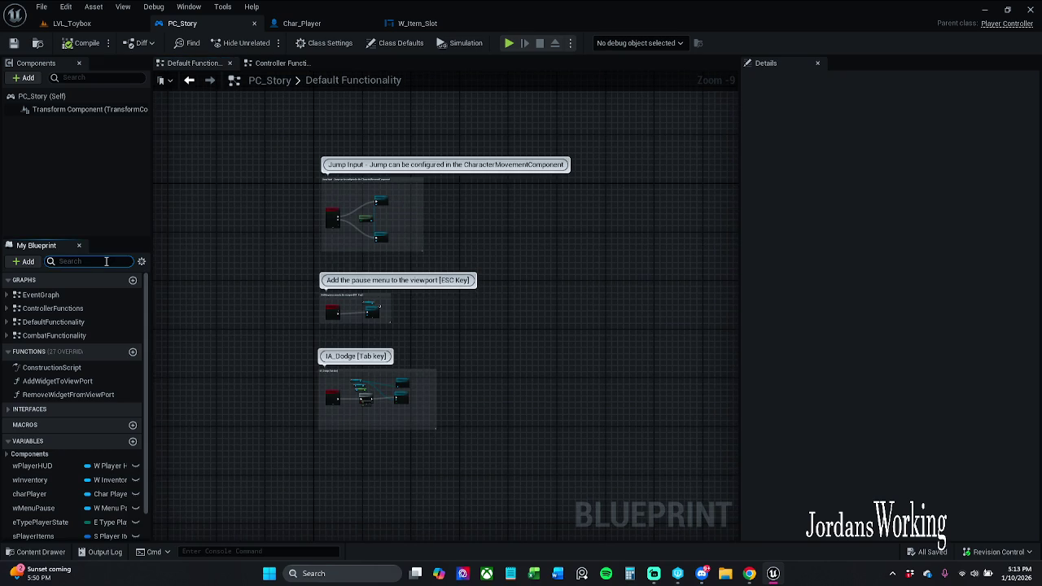
pyautogui.write('Inter')
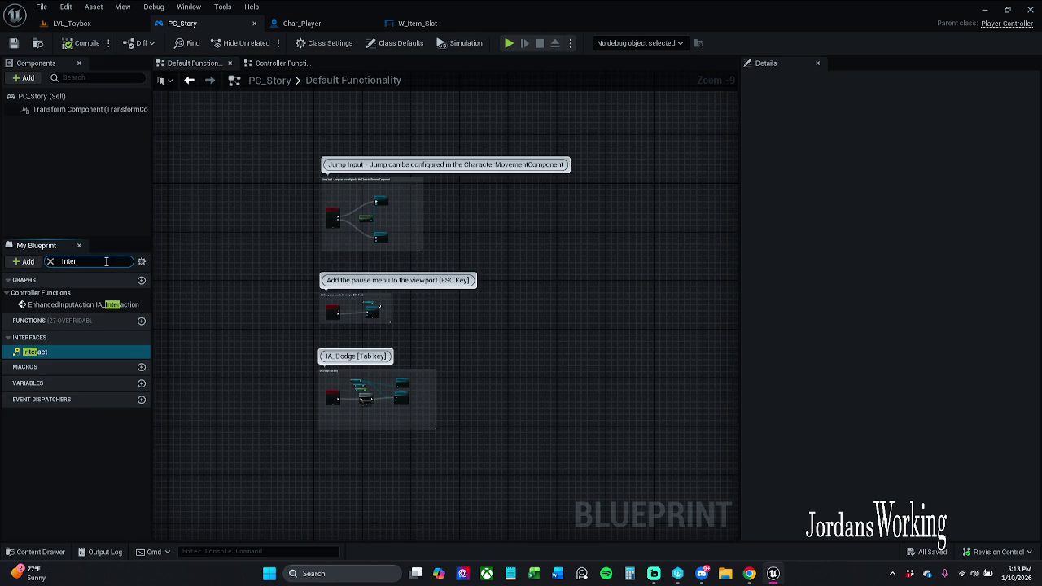
pyautogui.doubleClick(80, 305)
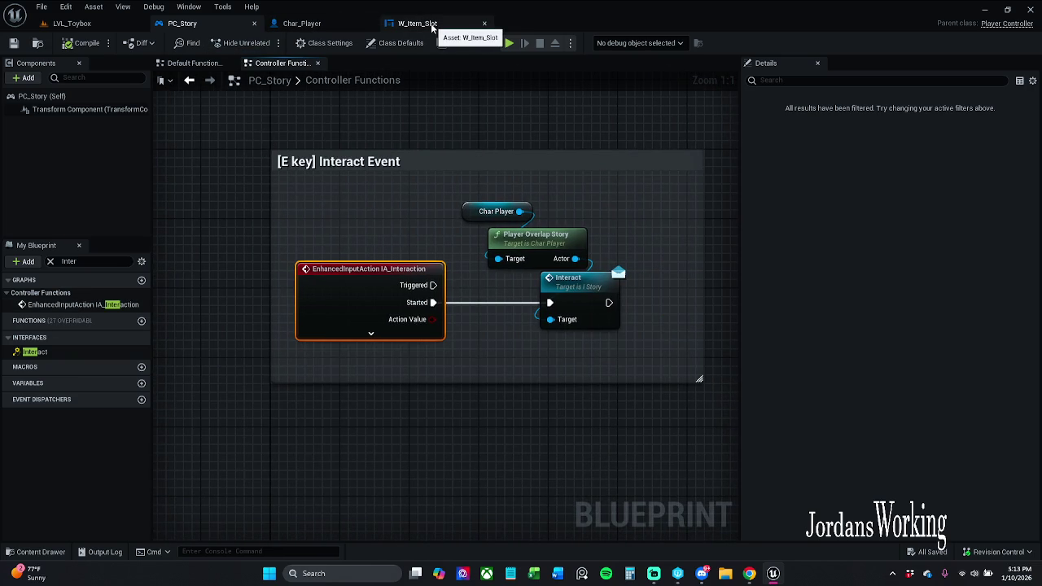
# Step: In Char_Player, close the Event Graph, Player Attack Anims, Anim Montage and Aim Bow graphs
pyautogui.click(326, 24)
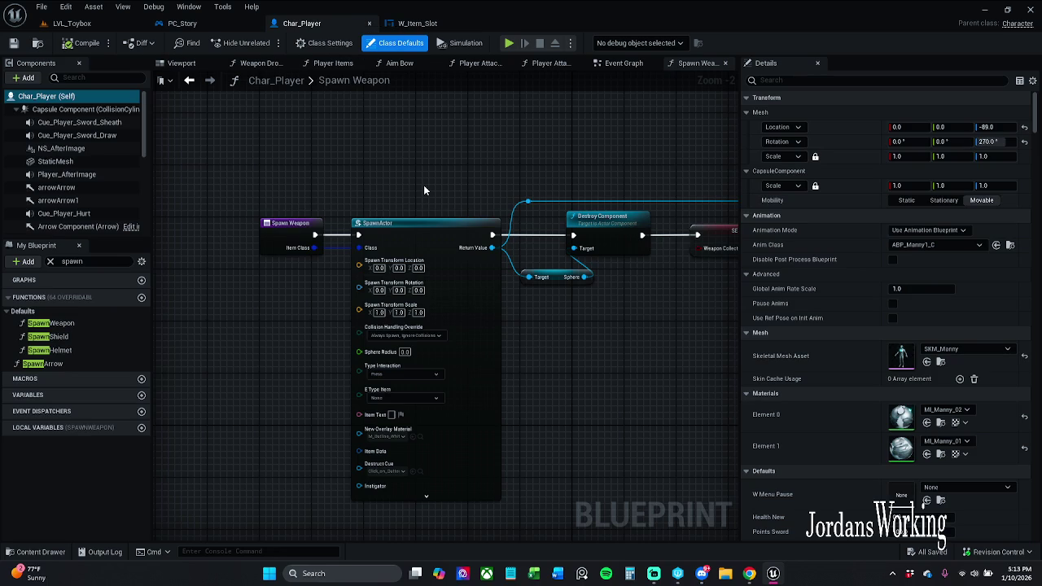
pyautogui.click(624, 64)
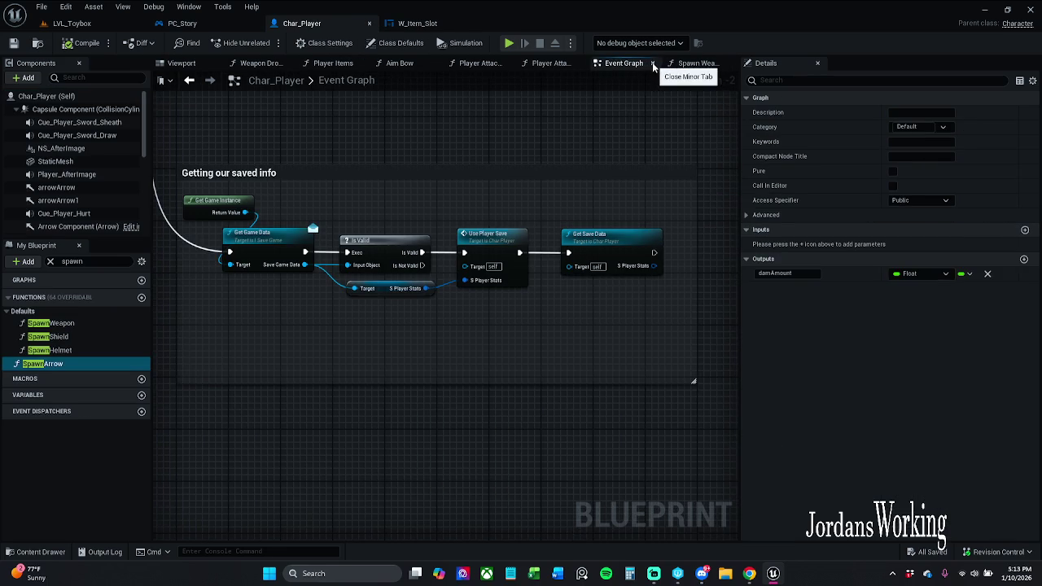
pyautogui.click(651, 63)
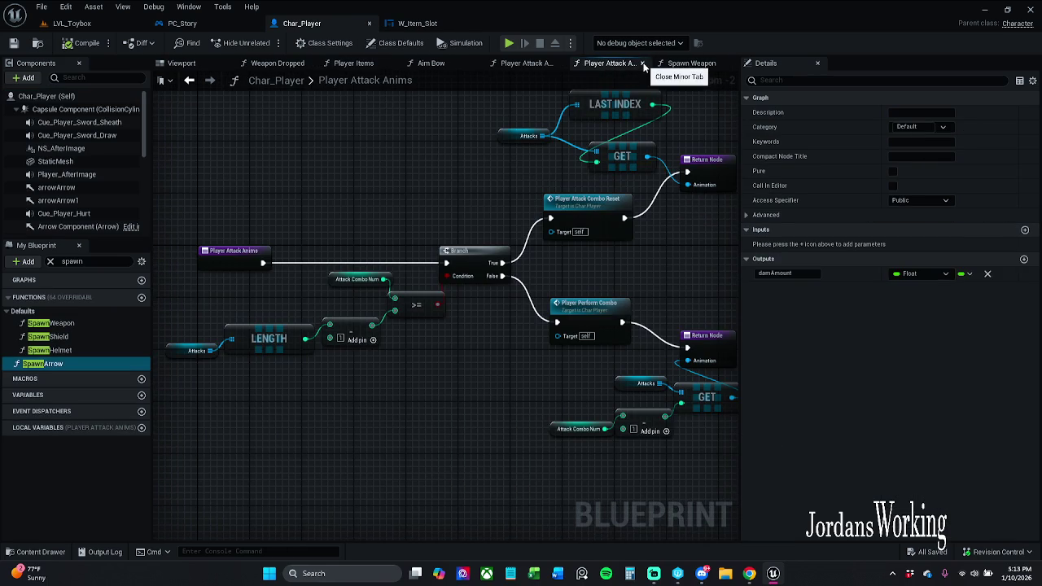
pyautogui.click(652, 63)
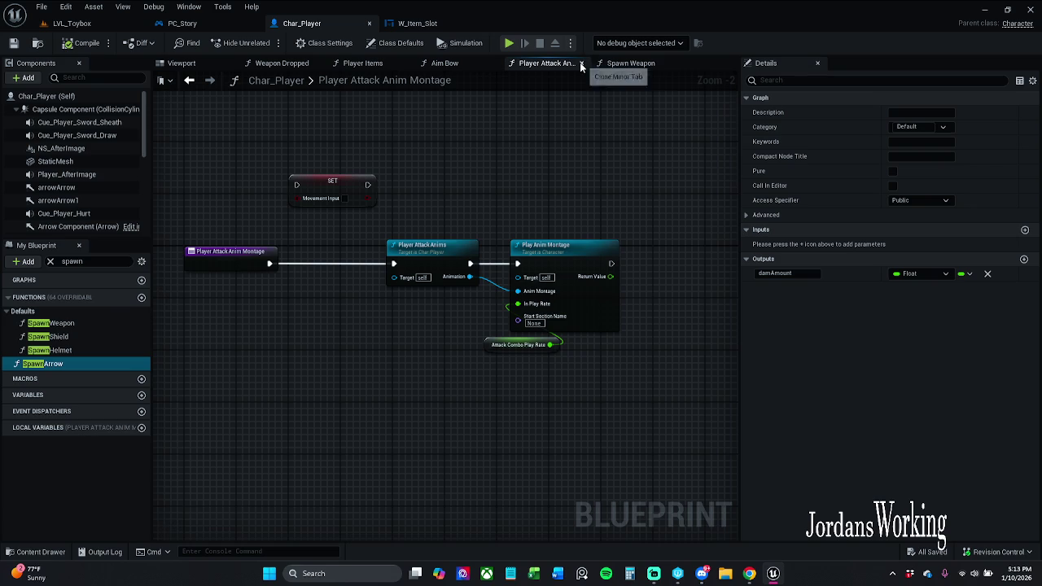
pyautogui.click(581, 63)
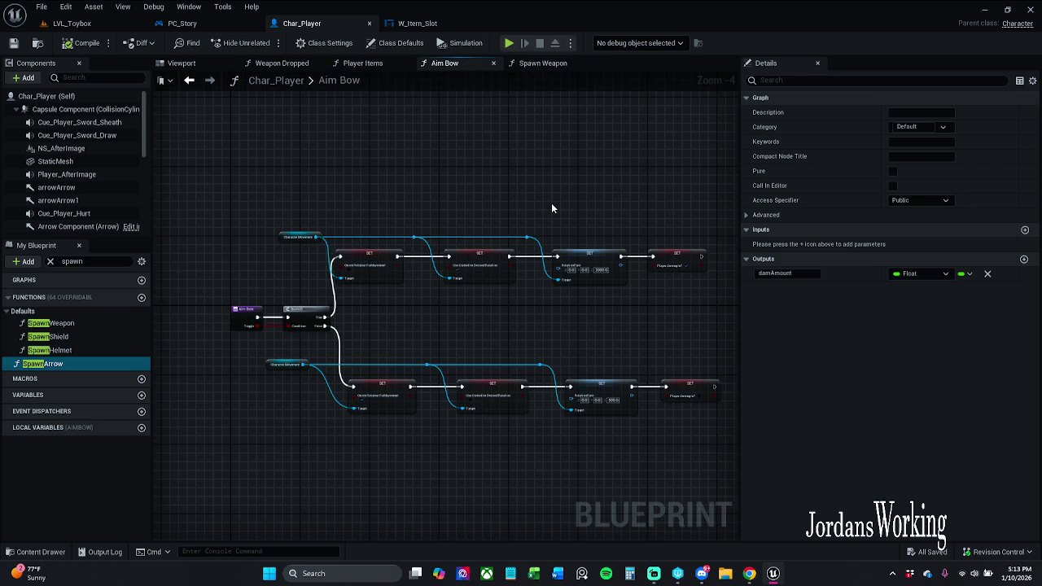
pyautogui.moveTo(551, 208); pyautogui.dragTo(514, 171)
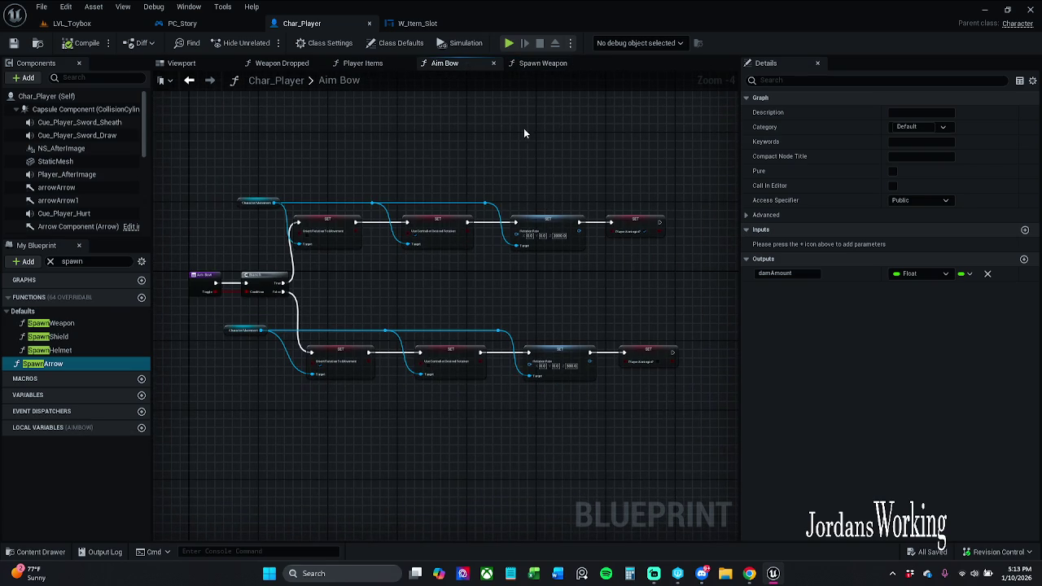
pyautogui.click(494, 63)
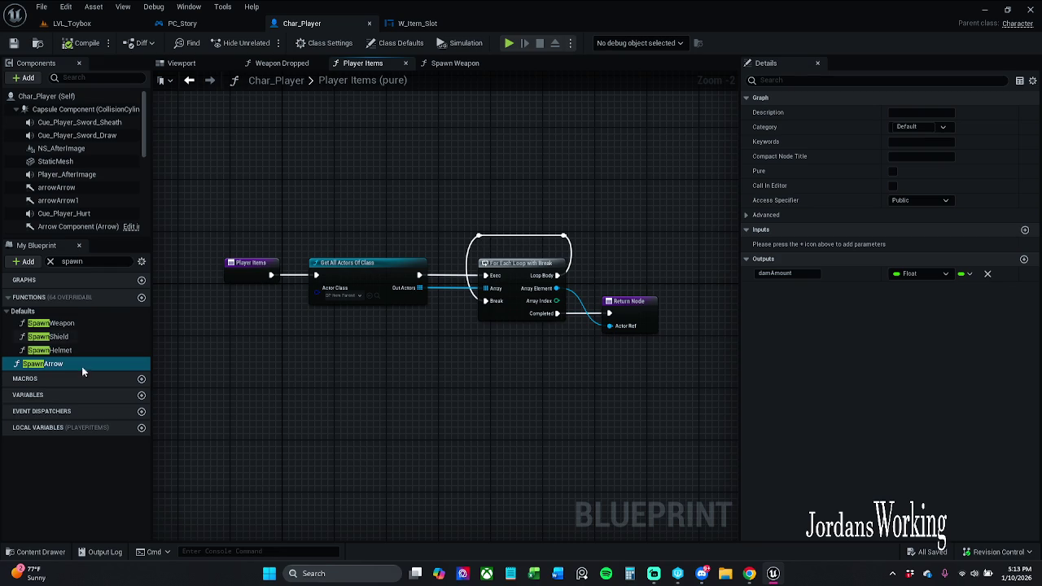
# Step: Clear the spawn filter from My Blueprint and bring up Char_Player's Viewport showing the character
pyautogui.click(51, 263)
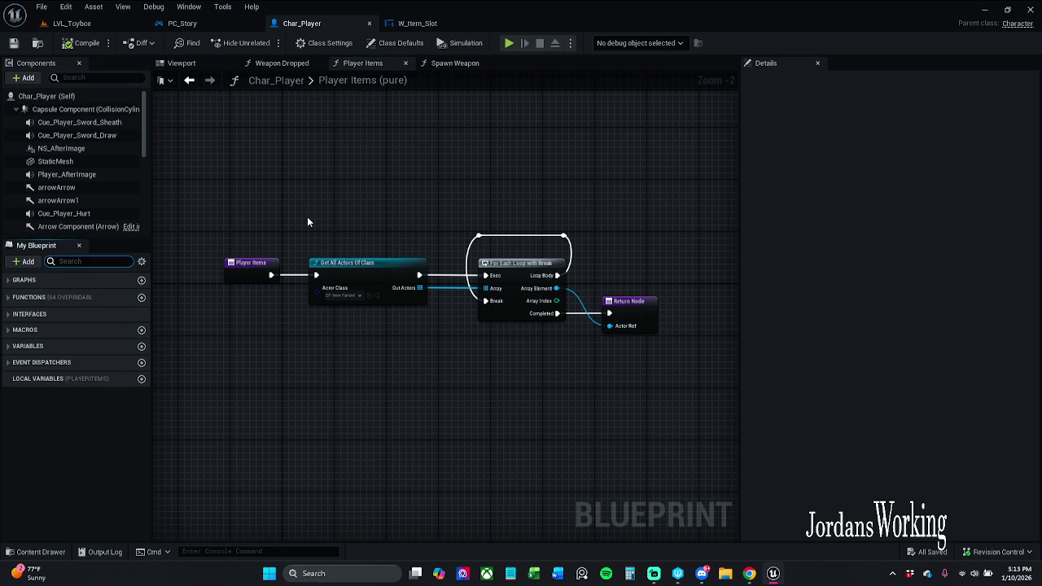
pyautogui.click(284, 62)
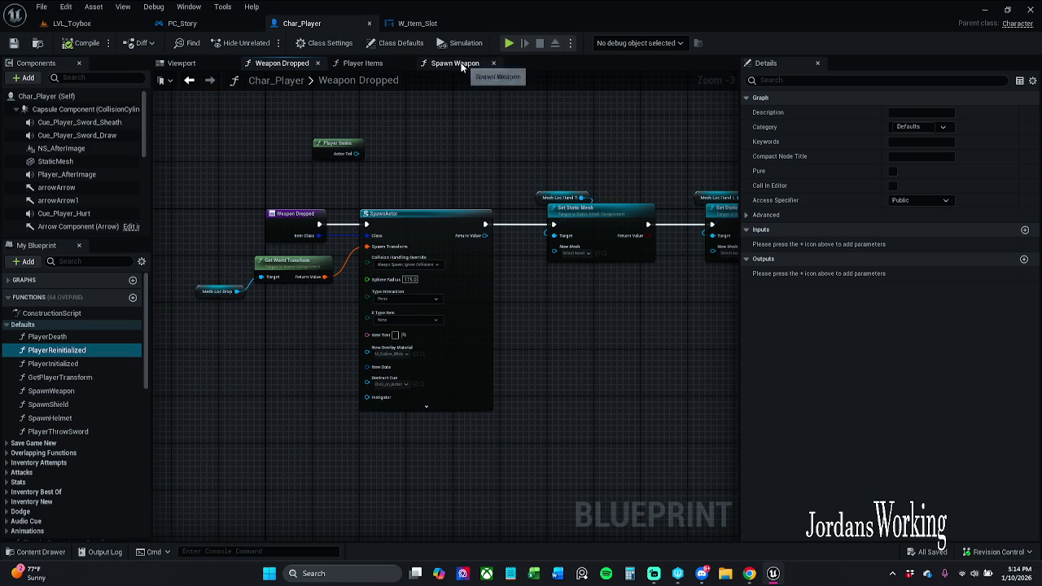
pyautogui.click(417, 22)
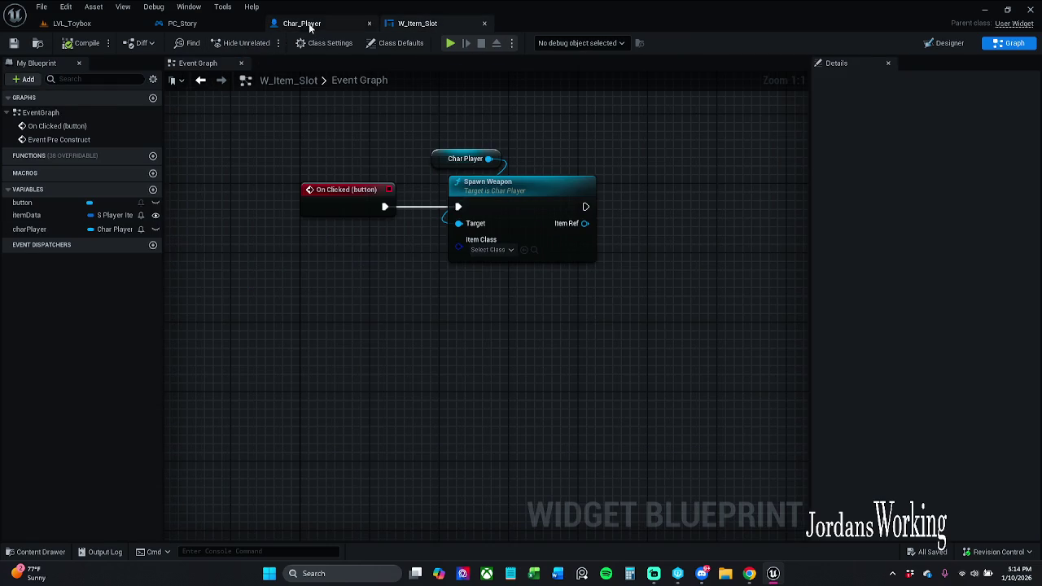
pyautogui.click(302, 23)
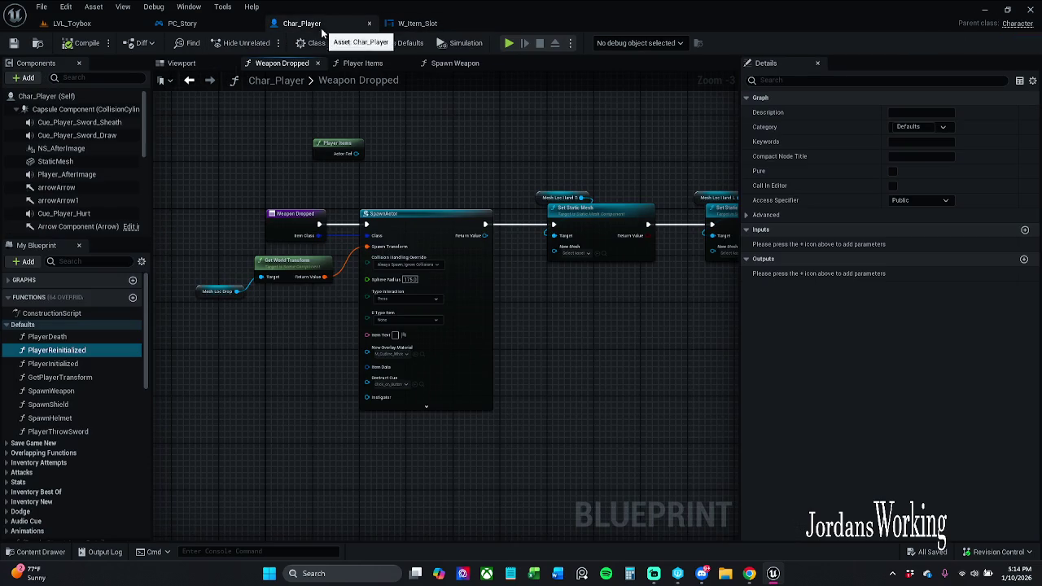
pyautogui.click(185, 63)
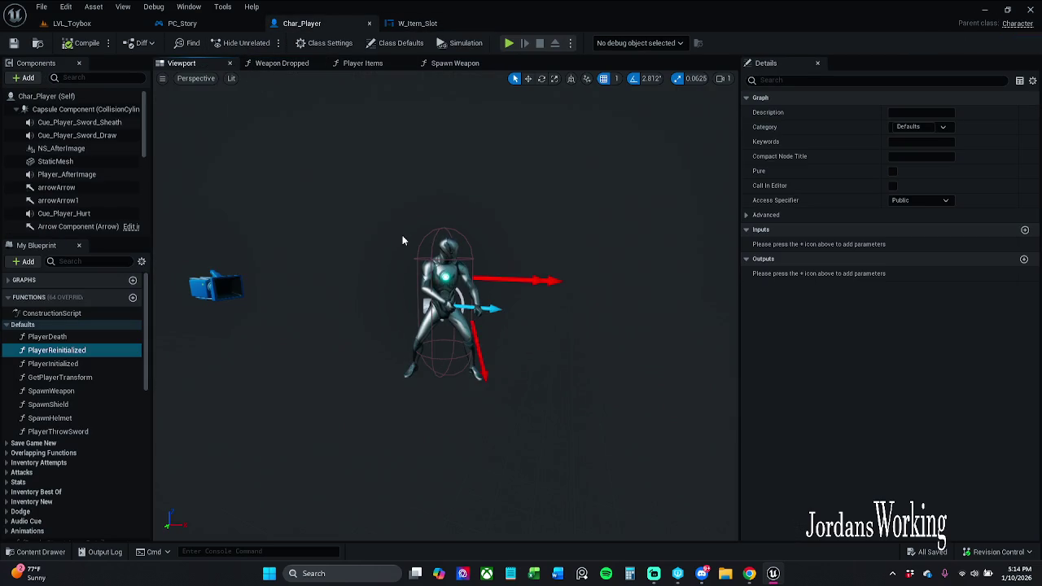
# Step: Select the character Mesh and add a Camera component under it via a 'came' search
pyautogui.scroll(-10, 108, 181)
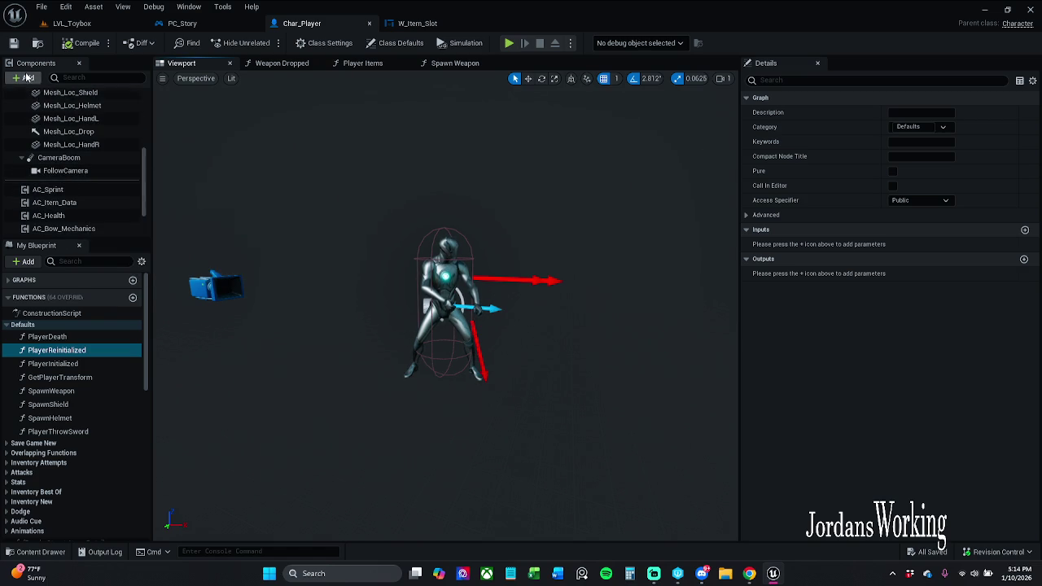
pyautogui.scroll(5, 90, 167)
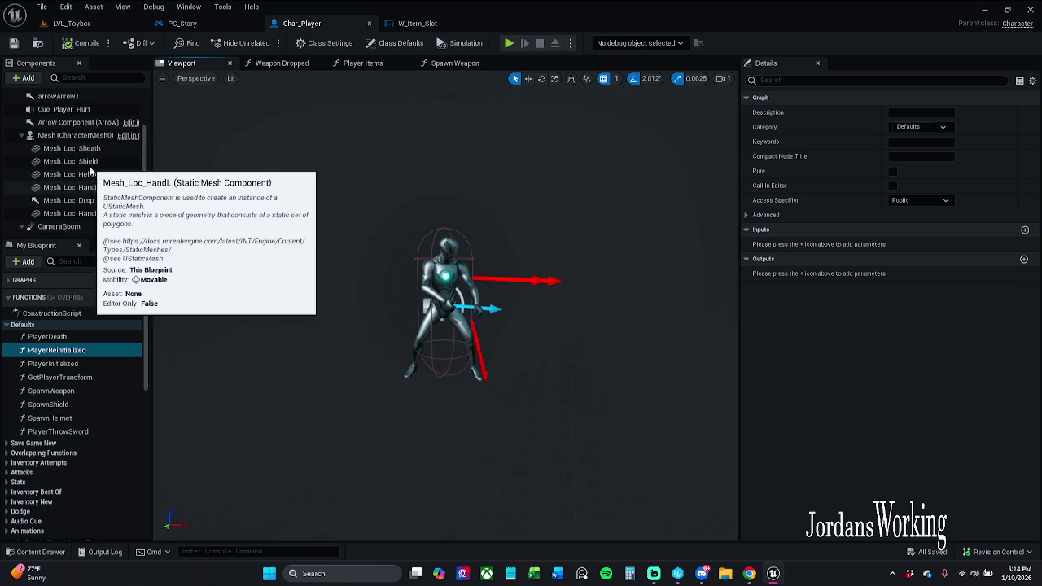
pyautogui.scroll(2, 85, 143)
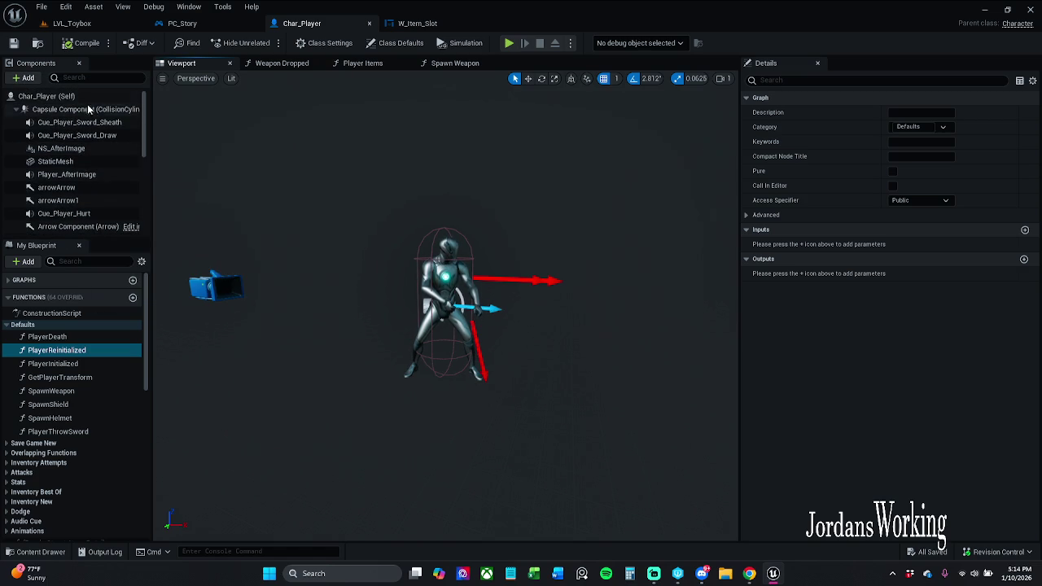
pyautogui.scroll(-2, 69, 163)
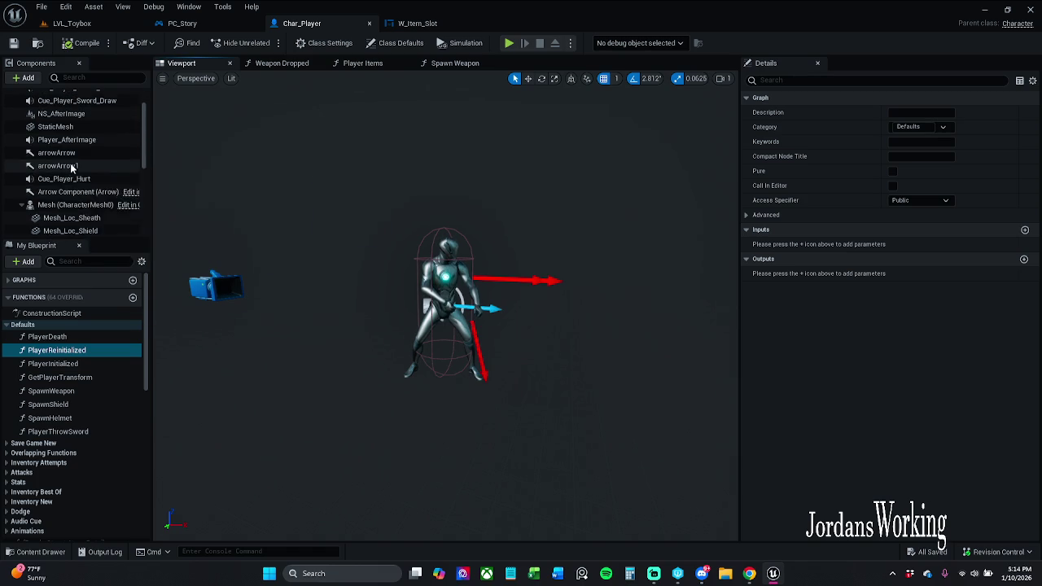
pyautogui.click(73, 205)
pyautogui.scroll(-3, 71, 187)
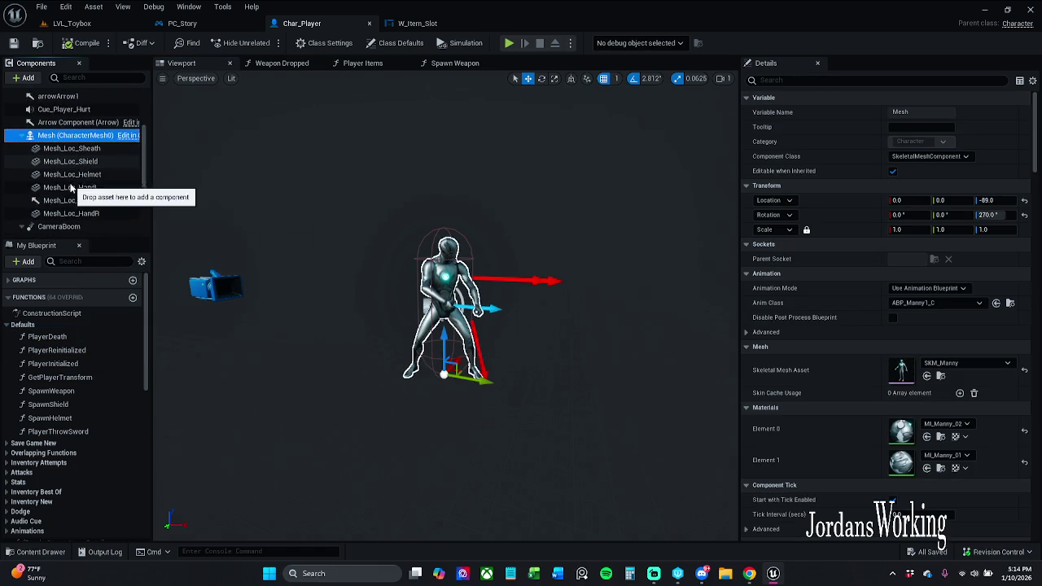
pyautogui.click(36, 80)
pyautogui.write('camera')
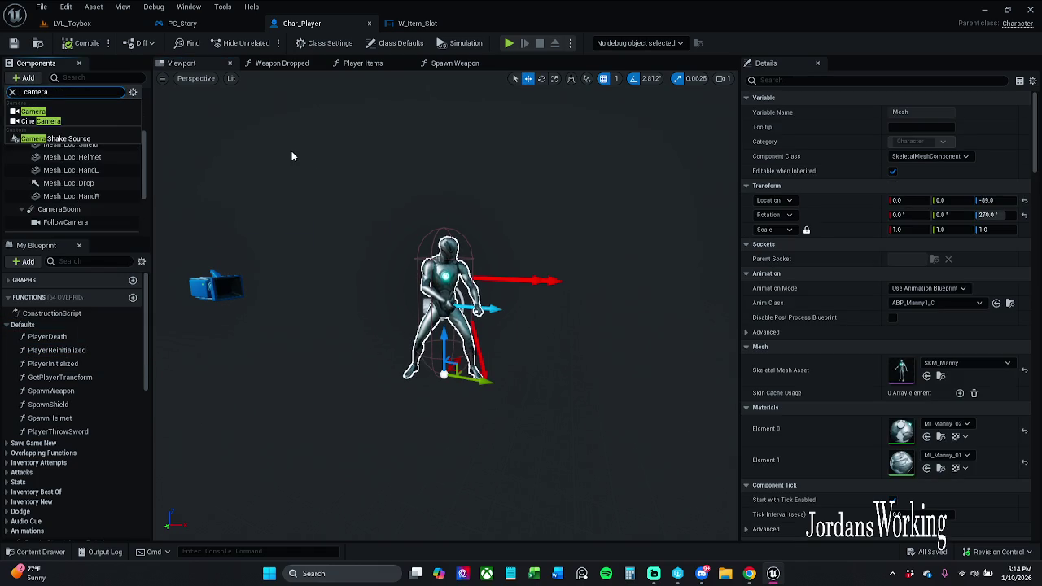
pyautogui.press('Escape')
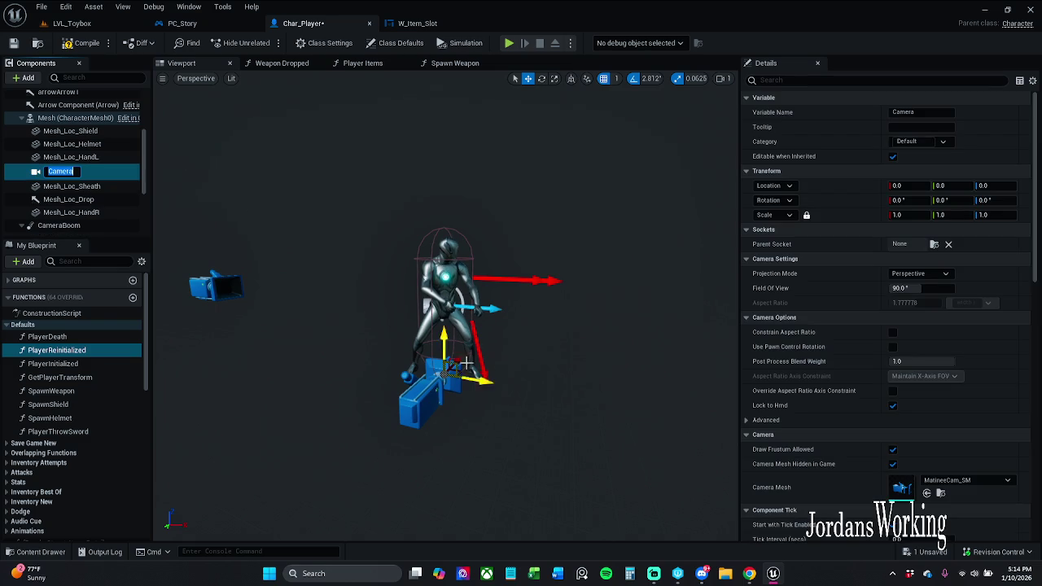
# Step: Attach the new Camera to the head_helmet parent socket
pyautogui.click(934, 245)
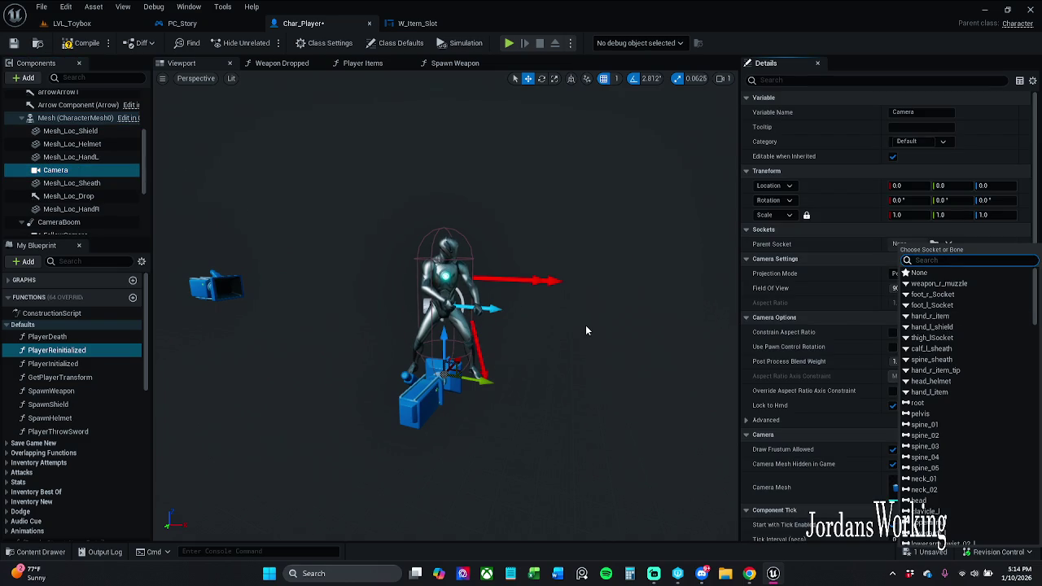
pyautogui.write('haed')
pyautogui.press('BackSpace')
pyautogui.press('BackSpace')
pyautogui.press('BackSpace')
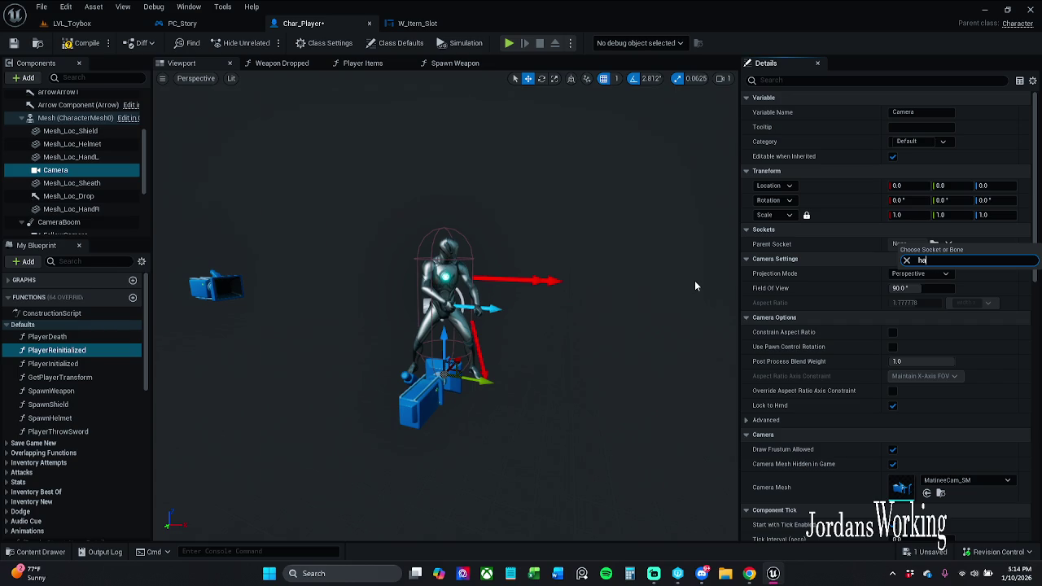
pyautogui.write('ad')
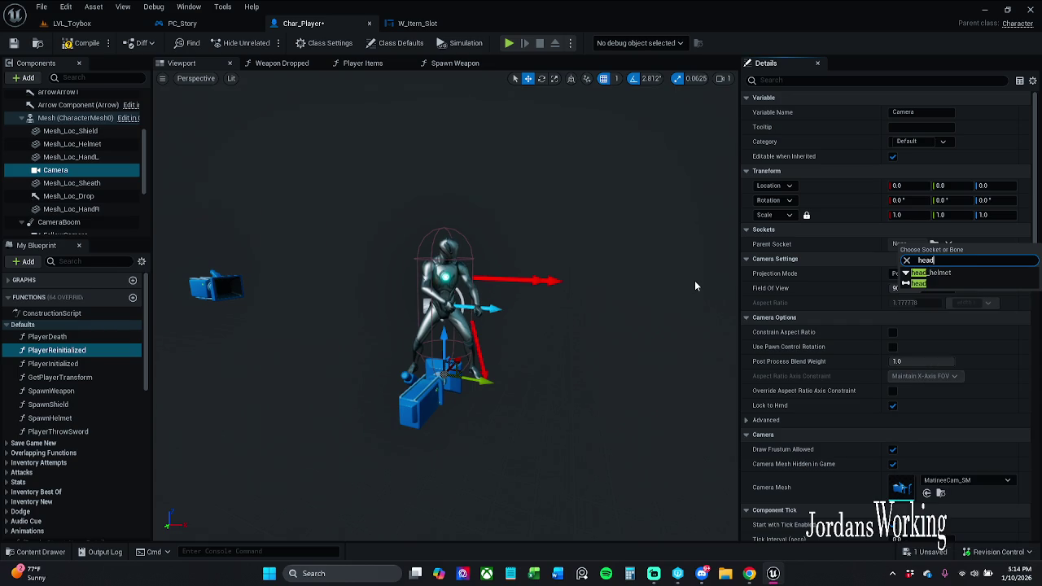
pyautogui.click(952, 273)
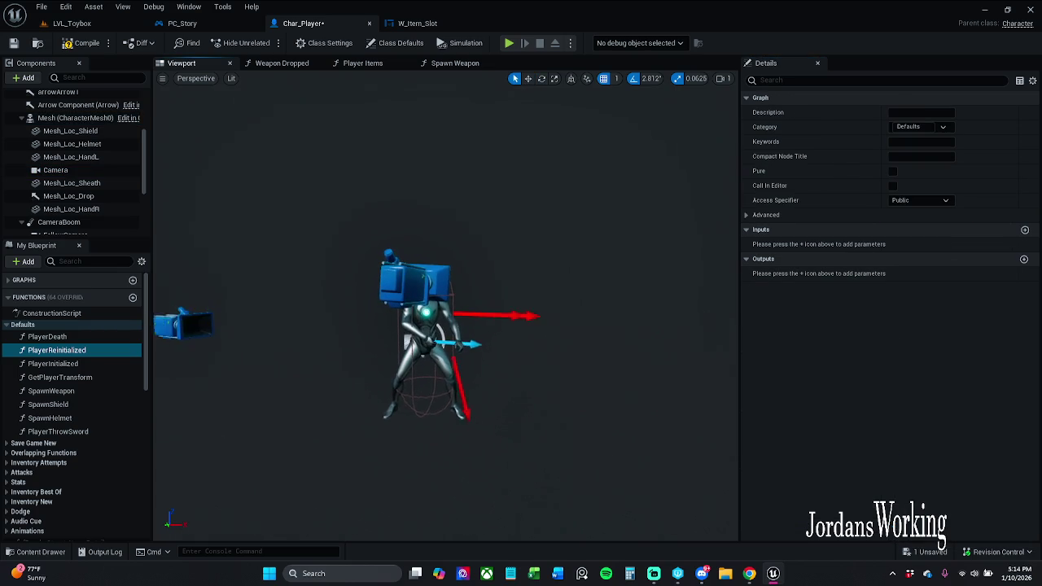
# Step: Rotate the Camera 90° on Z and drag it onto the character's head
pyautogui.click(398, 265)
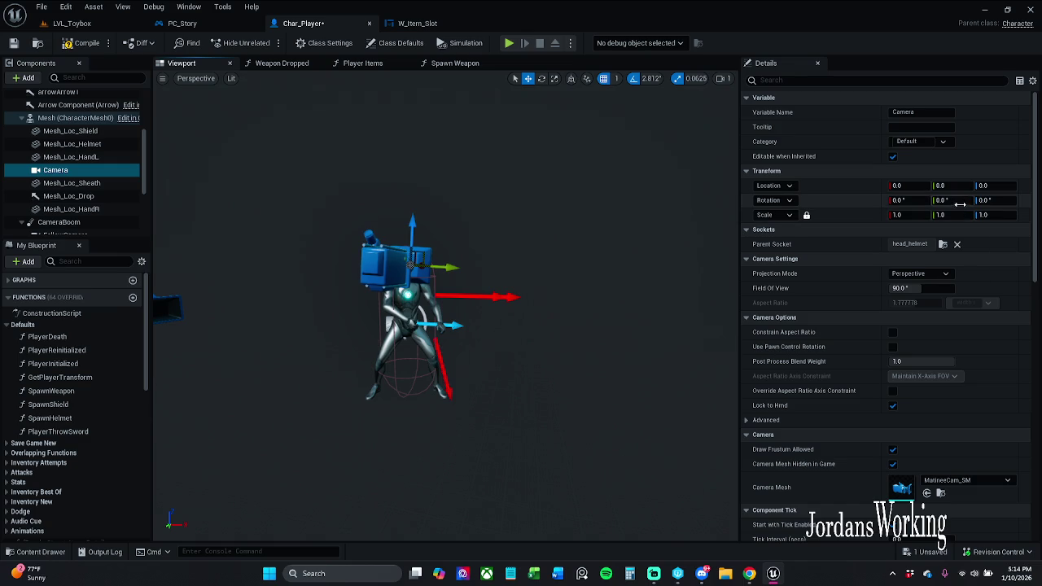
pyautogui.click(986, 200)
pyautogui.write('90')
pyautogui.press('Return')
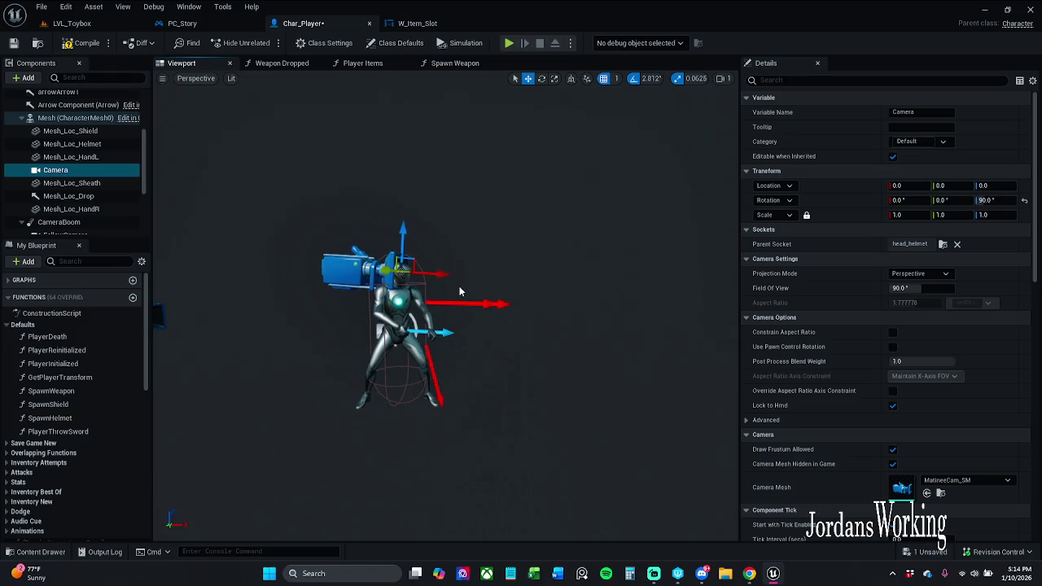
pyautogui.moveTo(407, 274)
pyautogui.mouseDown()
pyautogui.moveTo(455, 270)
pyautogui.moveTo(428, 269)
pyautogui.moveTo(429, 313)
pyautogui.moveTo(470, 256)
pyautogui.mouseUp()
pyautogui.click(428, 255)
pyautogui.click(389, 244)
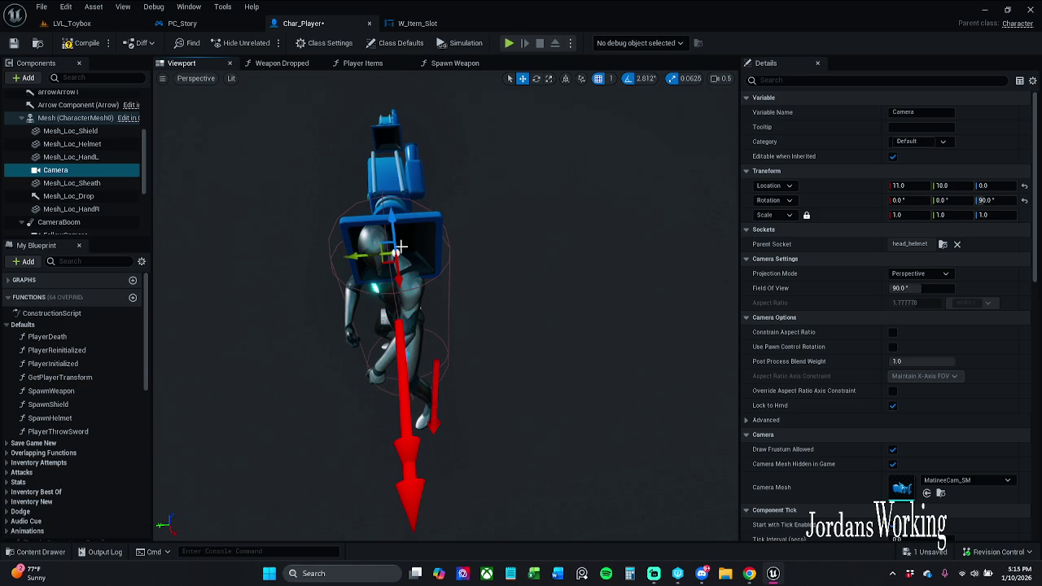
pyautogui.moveTo(384, 246)
pyautogui.mouseDown()
pyautogui.moveTo(358, 233)
pyautogui.moveTo(448, 247)
pyautogui.mouseUp()
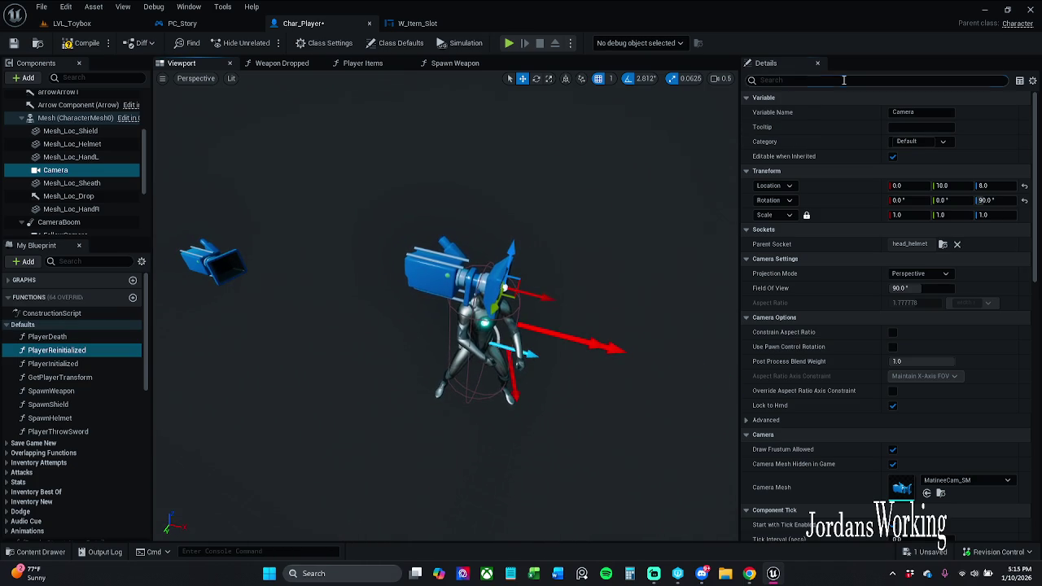
# Step: Uncheck Auto Activate on the head Camera, clear the 'auto' filter, and compile with F7
pyautogui.write('auto')
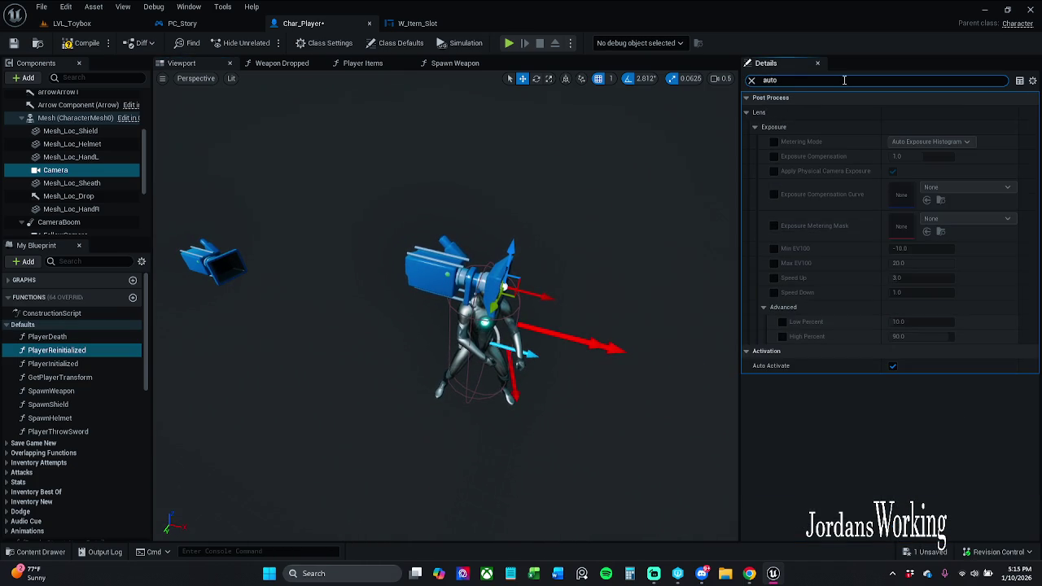
pyautogui.click(893, 365)
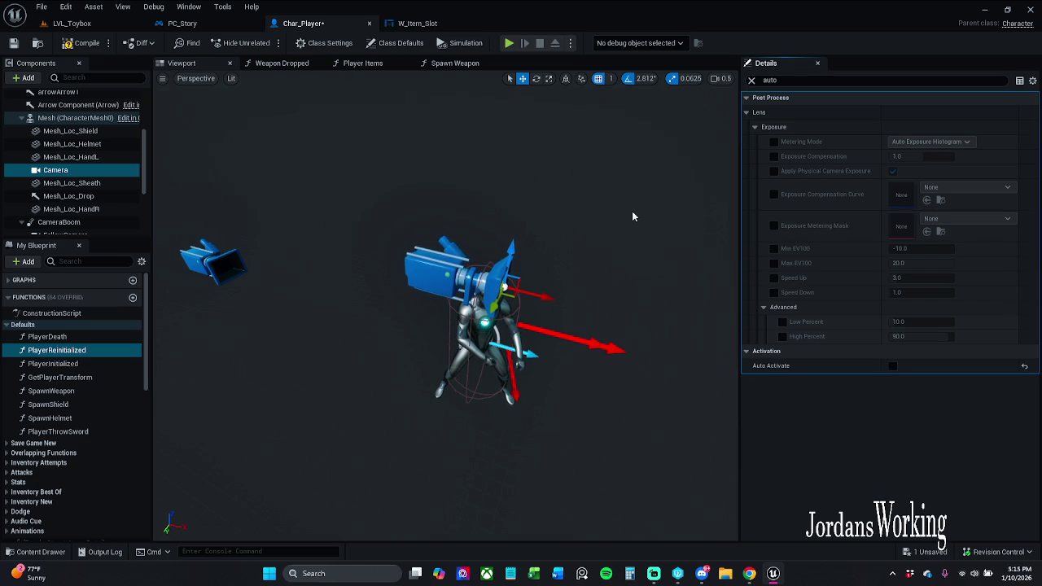
pyautogui.click(222, 259)
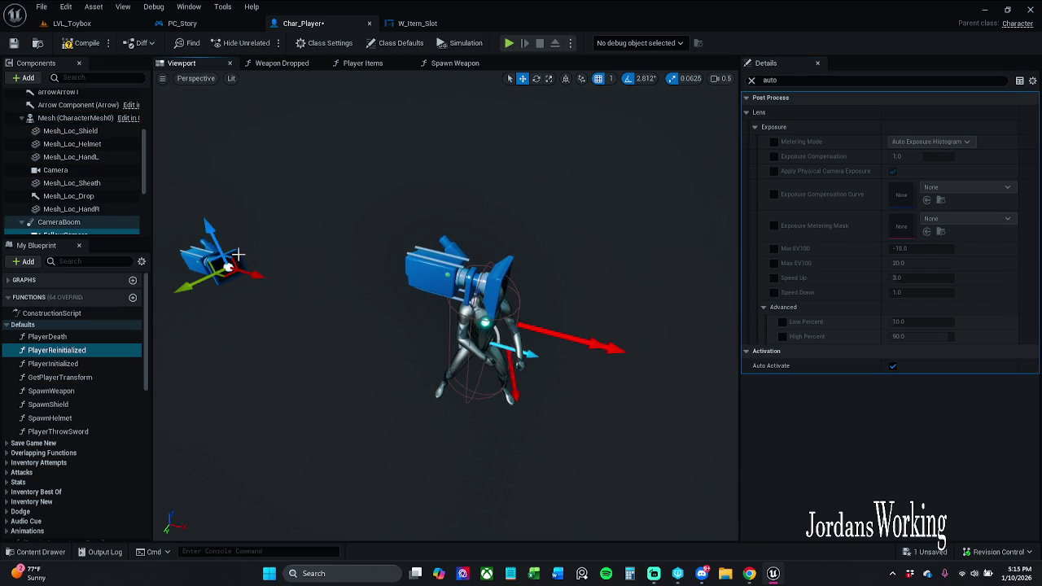
pyautogui.click(752, 80)
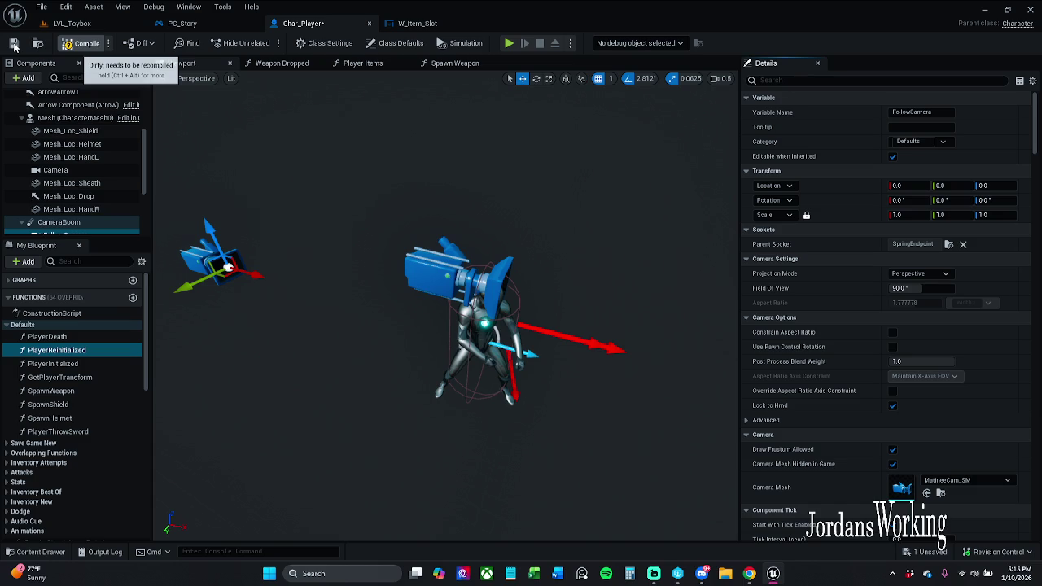
pyautogui.press('F7')
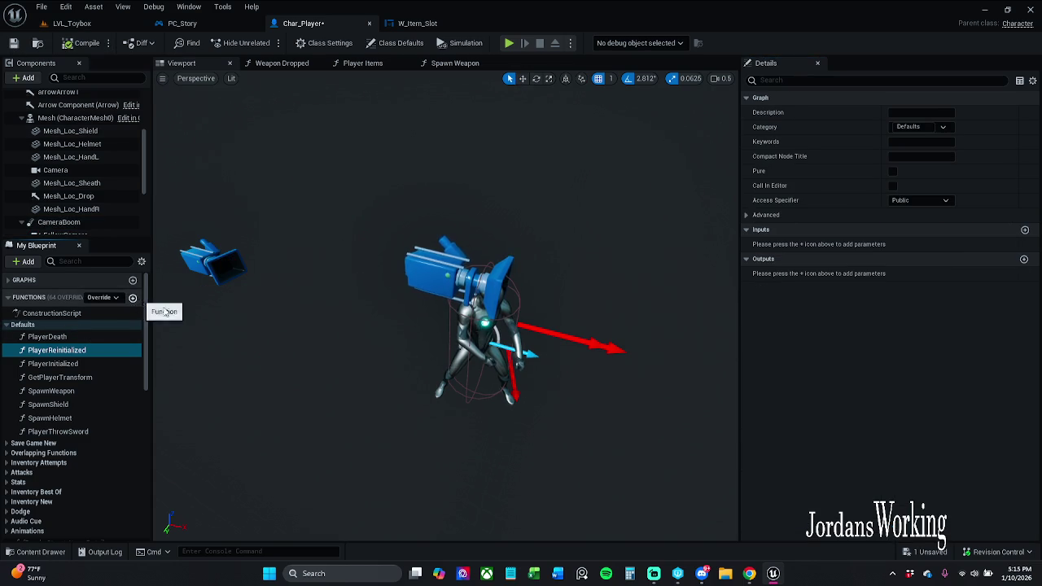
# Step: Add NewFunction to Char_Player and begin a new Blueprint Class from the Content Drawer
pyautogui.click(133, 297)
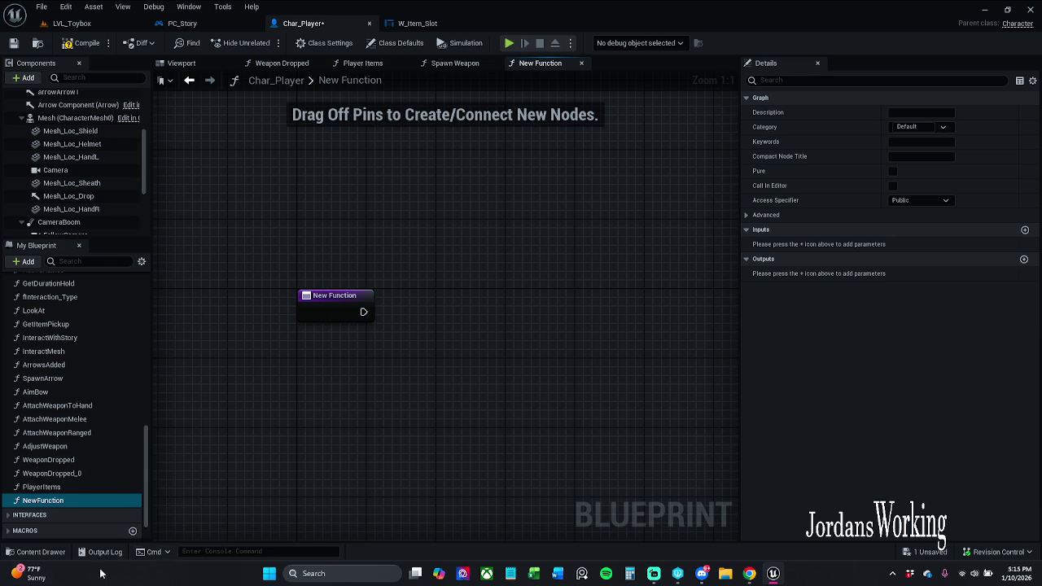
pyautogui.click(36, 552)
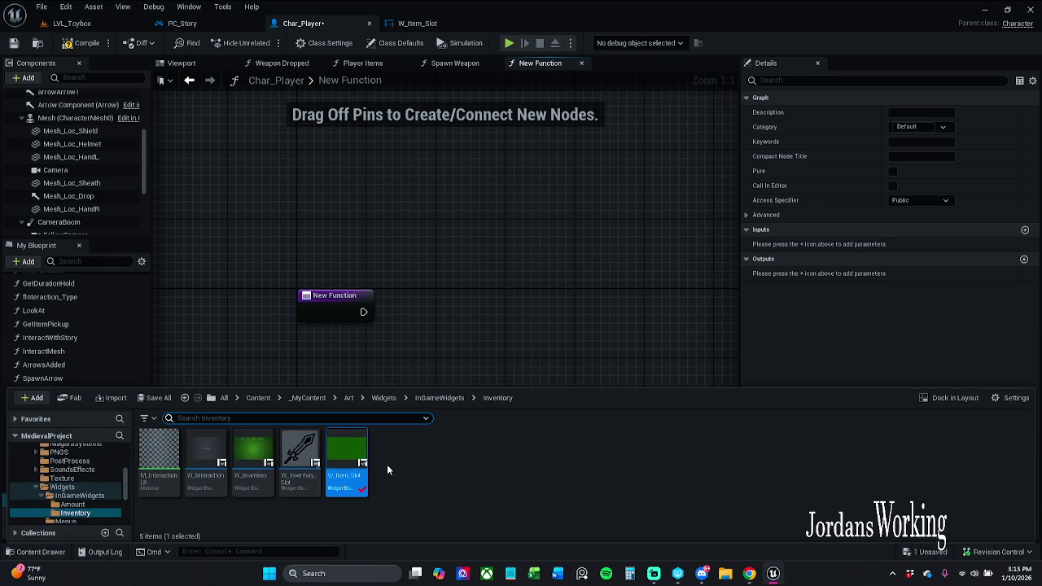
pyautogui.rightClick(388, 466)
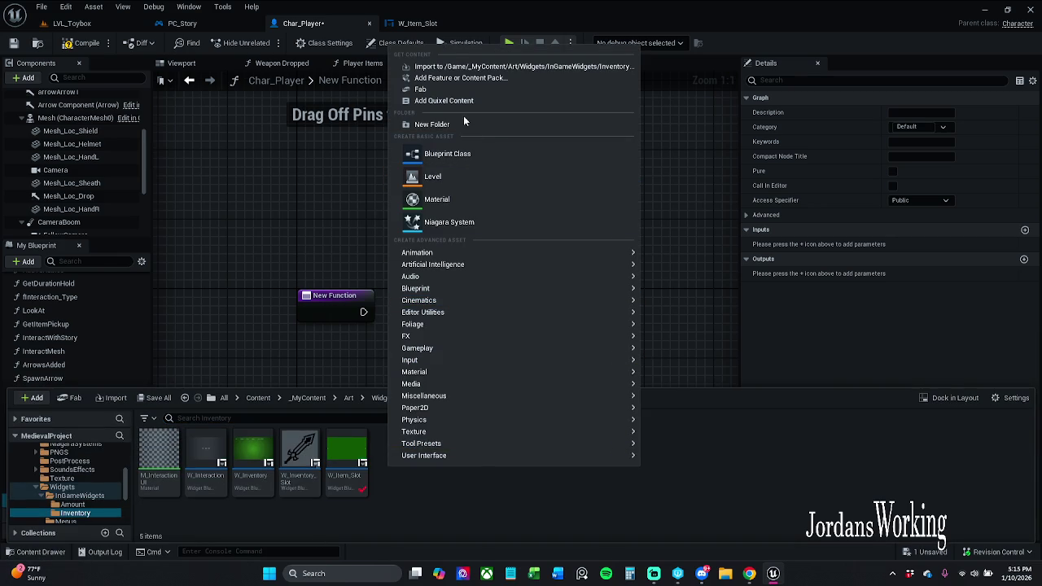
pyautogui.click(475, 155)
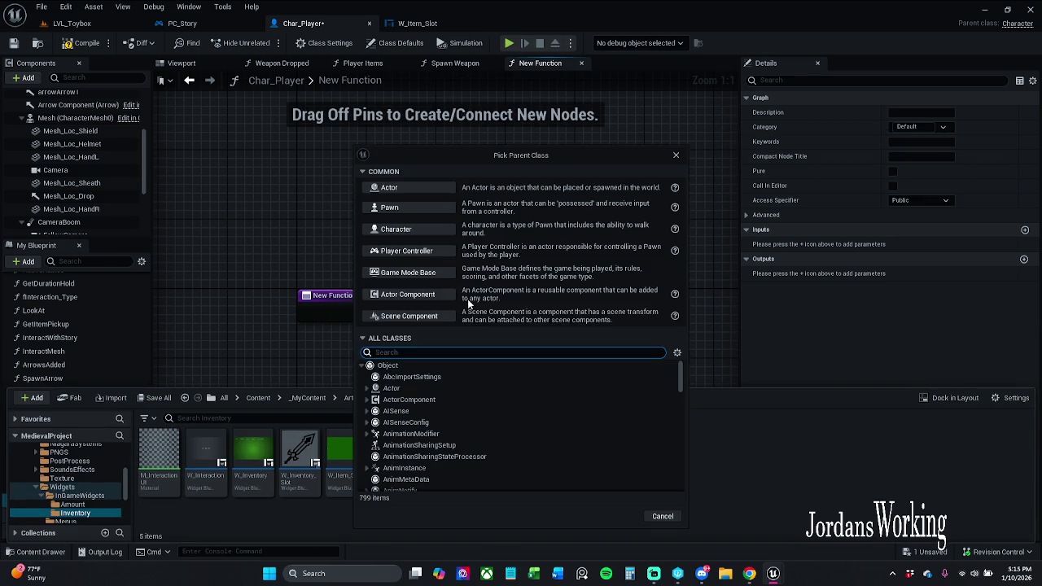
# Step: Search 'enum' in the parent class picker, then cancel it and close the Content Drawer
pyautogui.write('en')
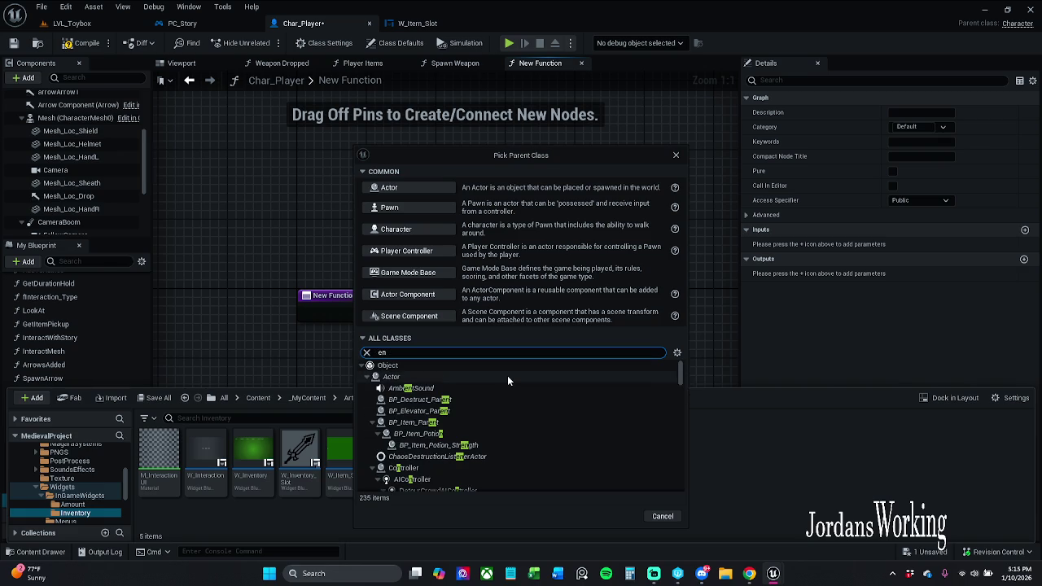
pyautogui.write('uma')
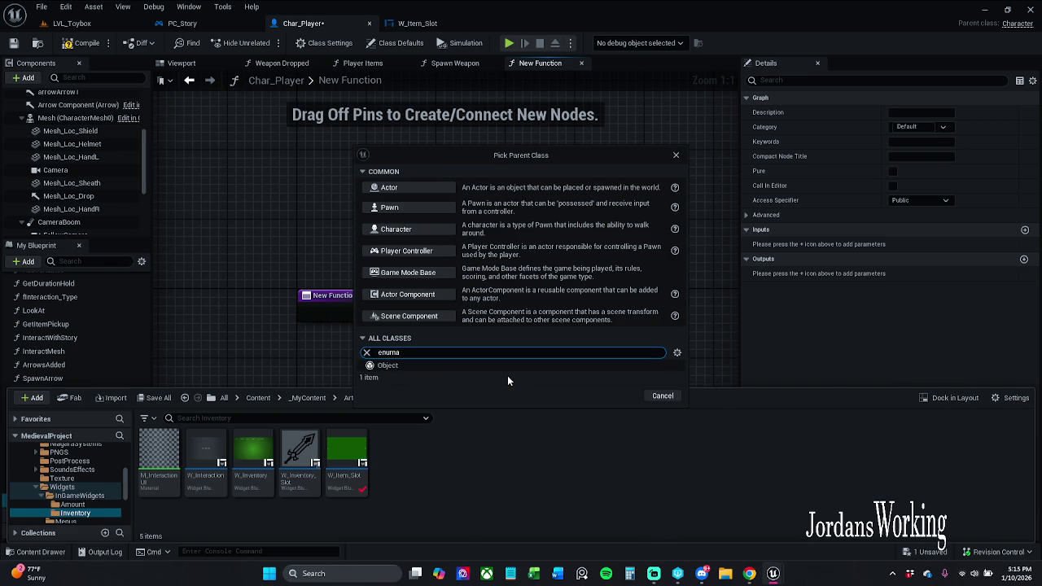
pyautogui.press('BackSpace')
pyautogui.write('er')
pyautogui.press('BackSpace')
pyautogui.press('BackSpace')
pyautogui.click(676, 156)
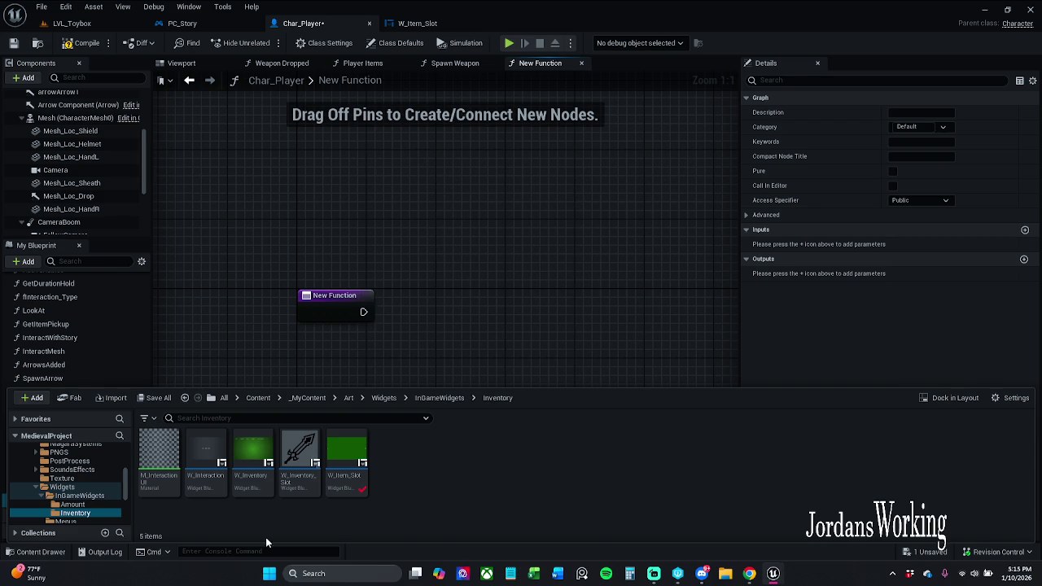
pyautogui.click(87, 554)
pyautogui.moveTo(31, 573)
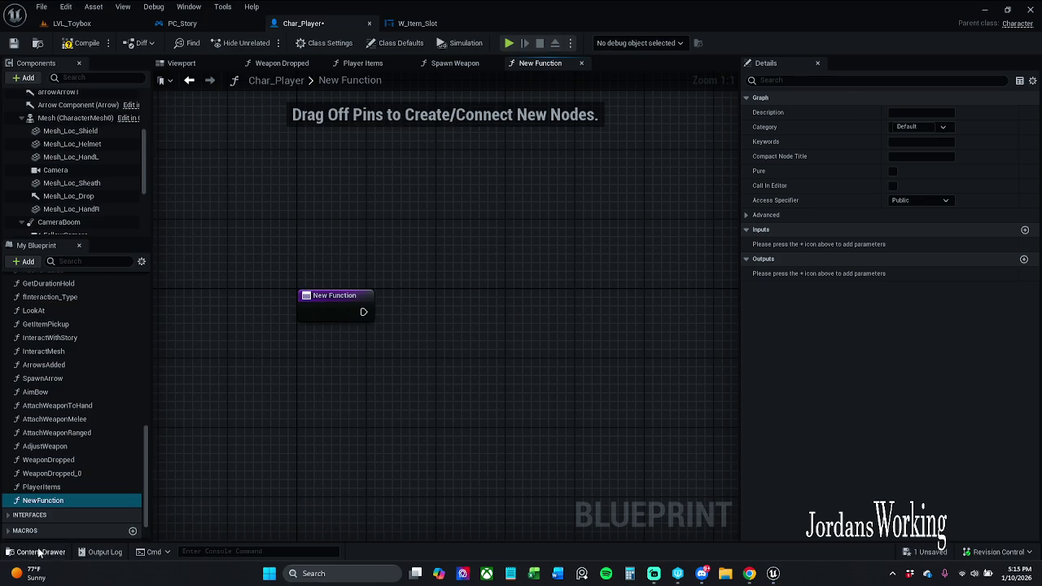
# Step: Create a new Enumeration asset in the Content Drawer, keeping the default name
pyautogui.click(38, 553)
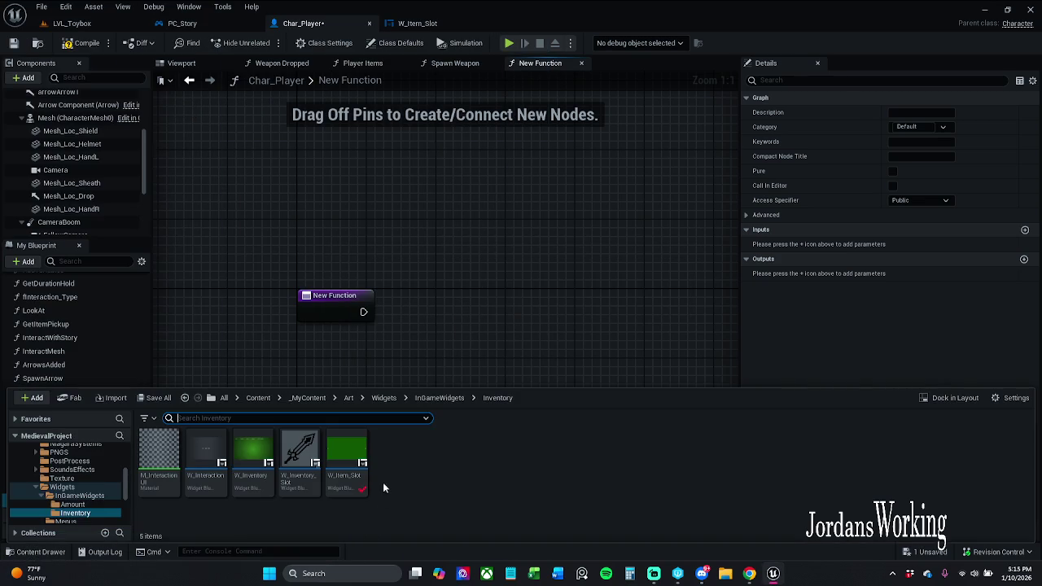
pyautogui.rightClick(391, 459)
pyautogui.moveTo(440, 418)
pyautogui.moveTo(458, 282)
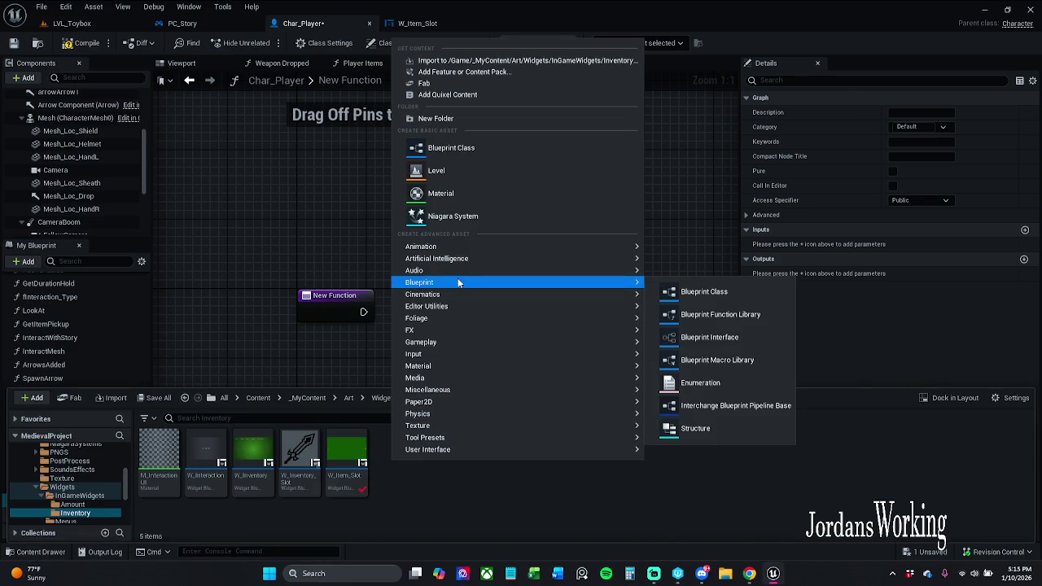
pyautogui.click(733, 387)
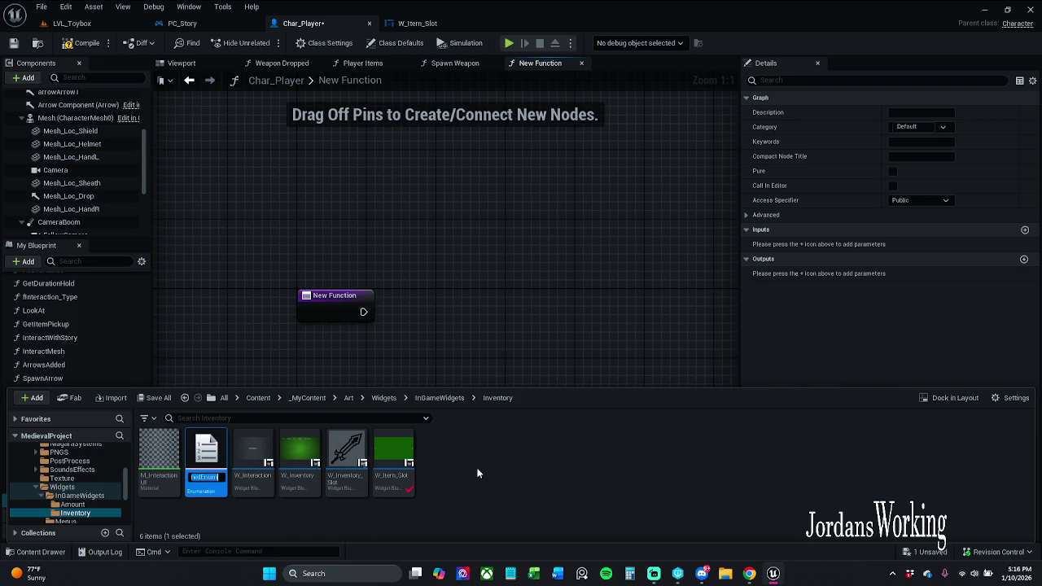
pyautogui.press('Return')
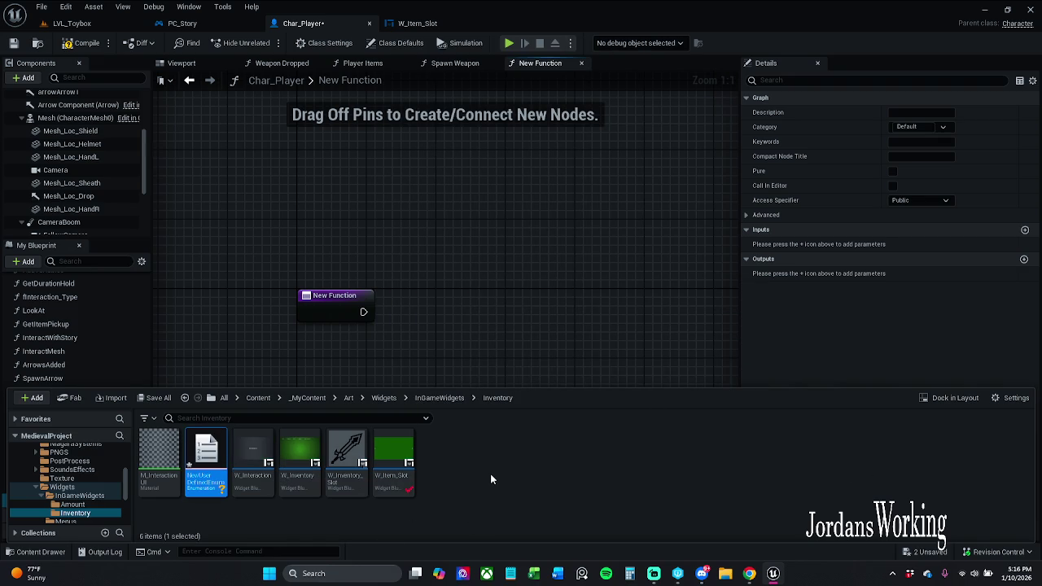
pyautogui.click(432, 332)
pyautogui.moveTo(465, 328); pyautogui.dragTo(418, 304)
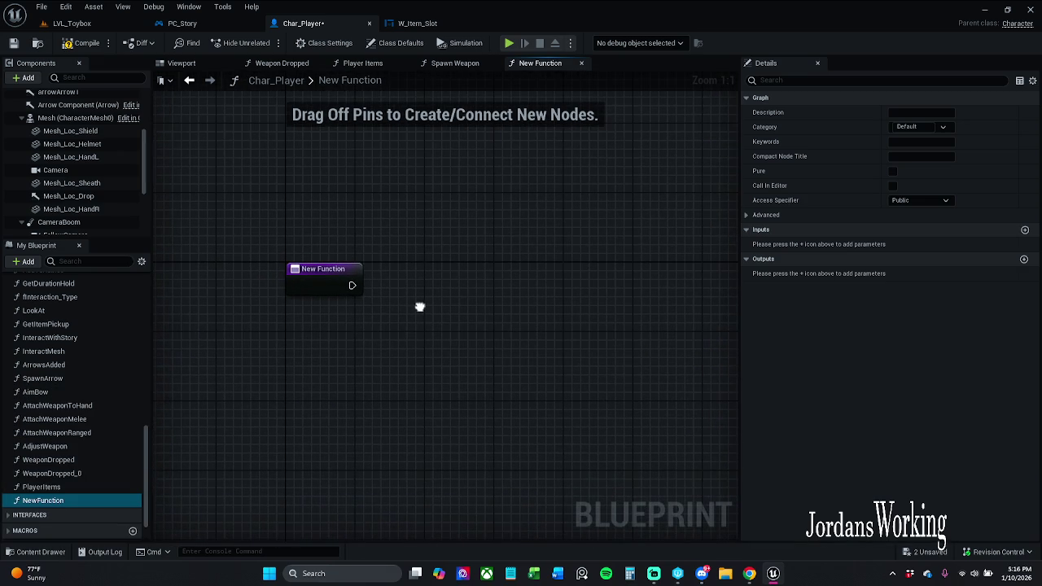
# Step: Rename the enumeration to E_Type_Camera with F2 and open it for editing
pyautogui.click(37, 554)
pyautogui.press('F2')
pyautogui.write('E')
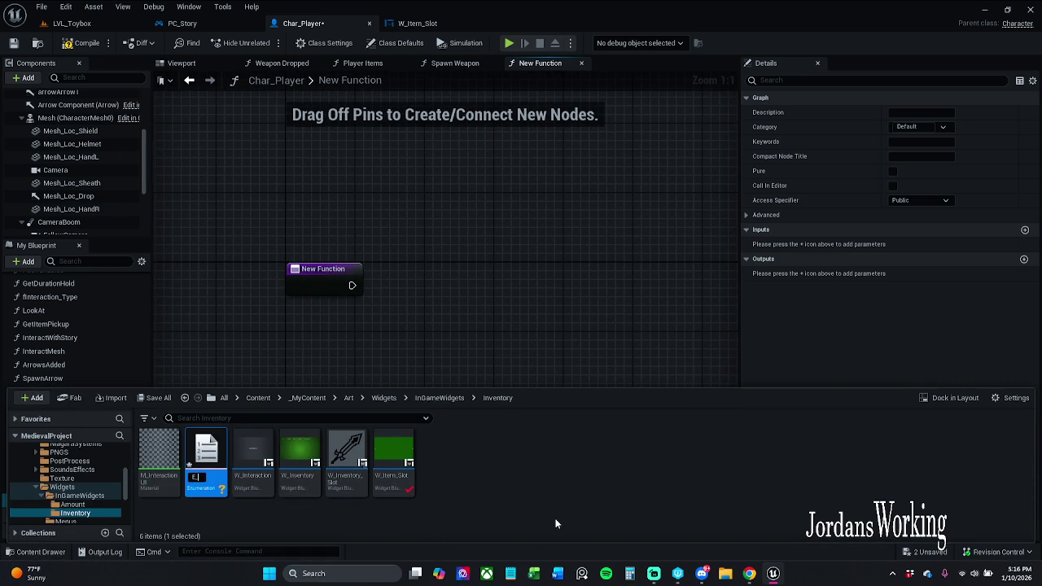
pyautogui.write('Type')
pyautogui.write('_Camera')
pyautogui.press('Return')
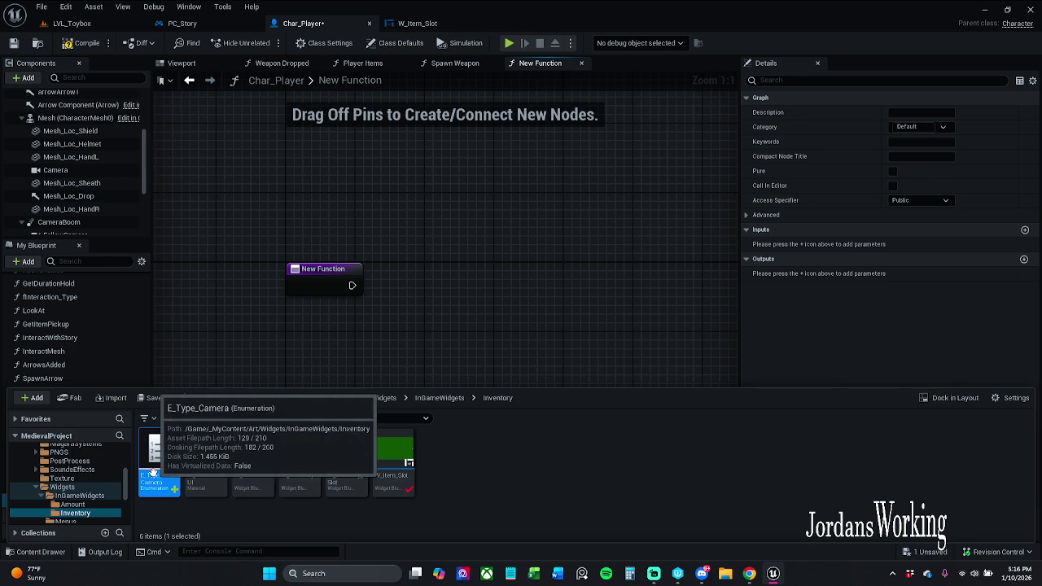
pyautogui.doubleClick(156, 469)
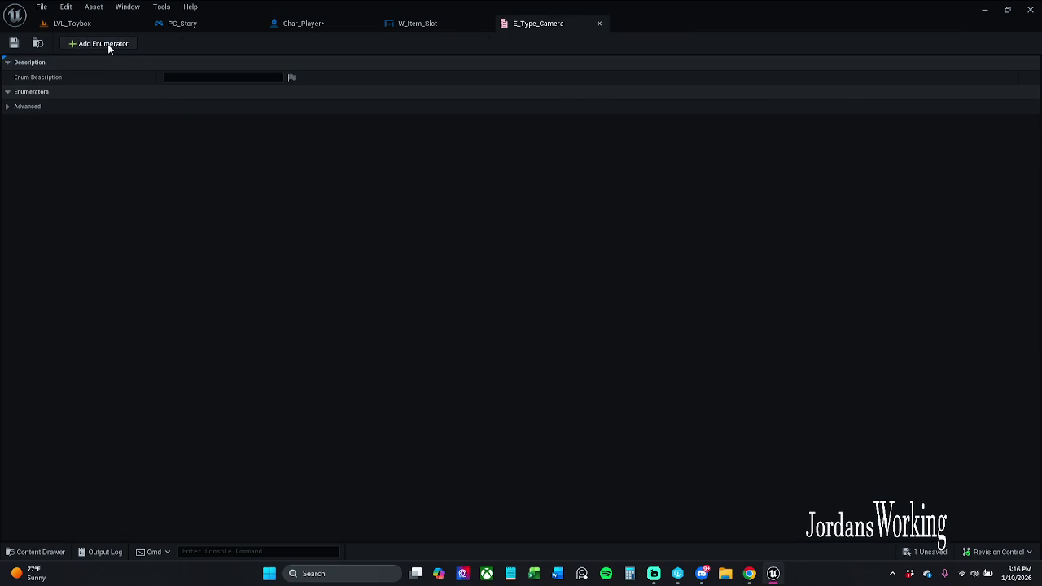
# Step: Add enumerators '3rd Person' and '1st Person' to E_Type_Camera, save with Ctrl+S, and close it
pyautogui.doubleClick(73, 42)
pyautogui.click(234, 106)
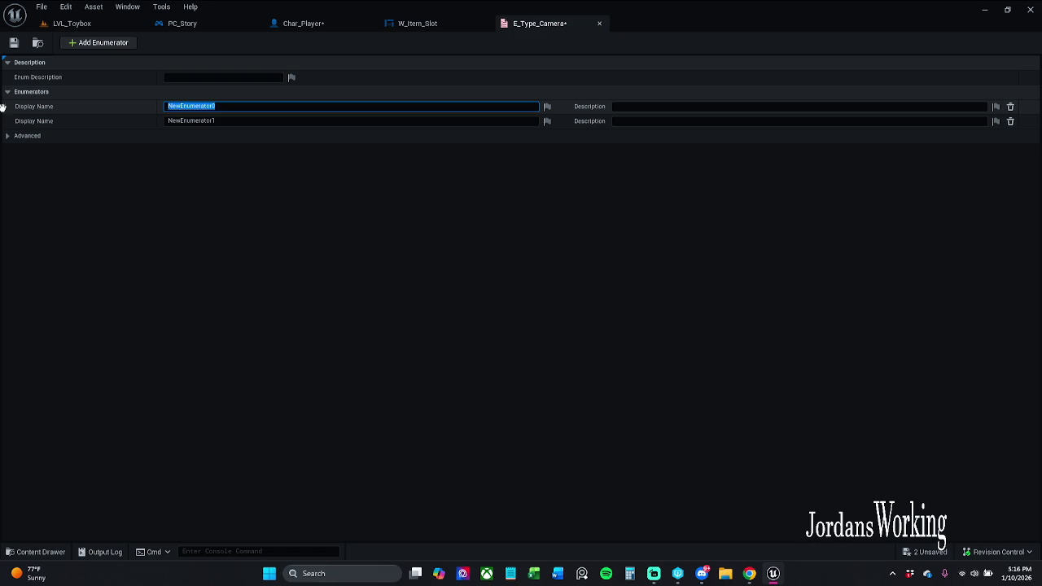
pyautogui.write('3')
pyautogui.write('rd Person')
pyautogui.press('Return')
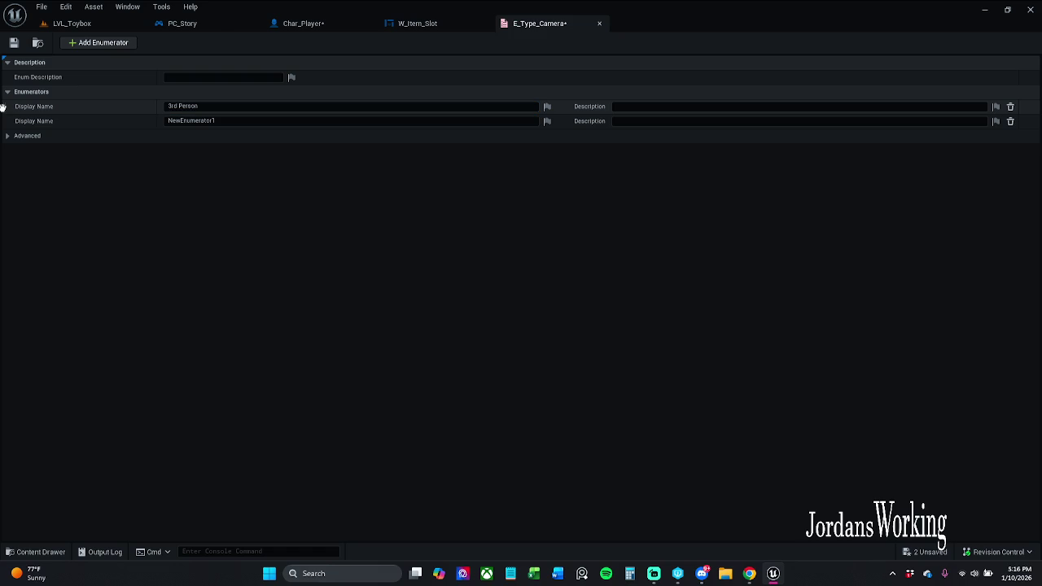
pyautogui.click(224, 122)
pyautogui.write('1st Person')
pyautogui.press('Return')
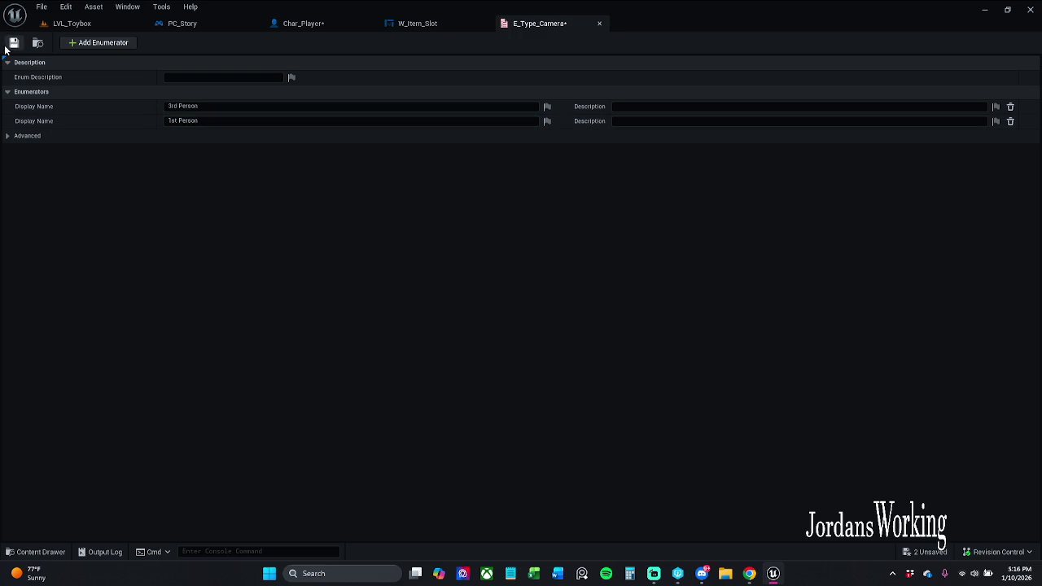
pyautogui.hotkey('ctrl', 's')
pyautogui.click(599, 23)
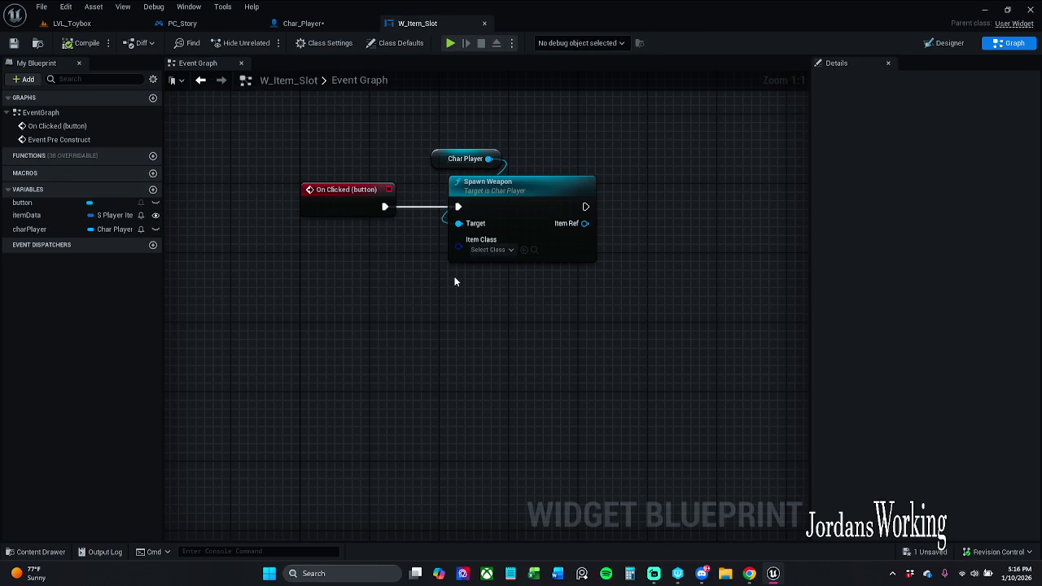
# Step: Add an input parameter to the new function and rename the function Toggle Camera
pyautogui.press('Home')
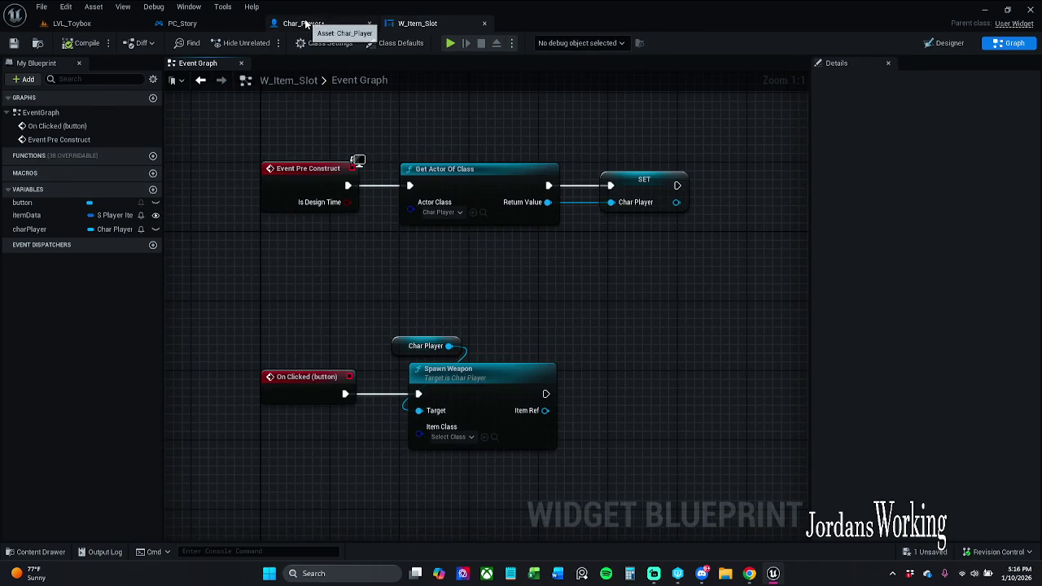
pyautogui.click(307, 25)
pyautogui.click(353, 293)
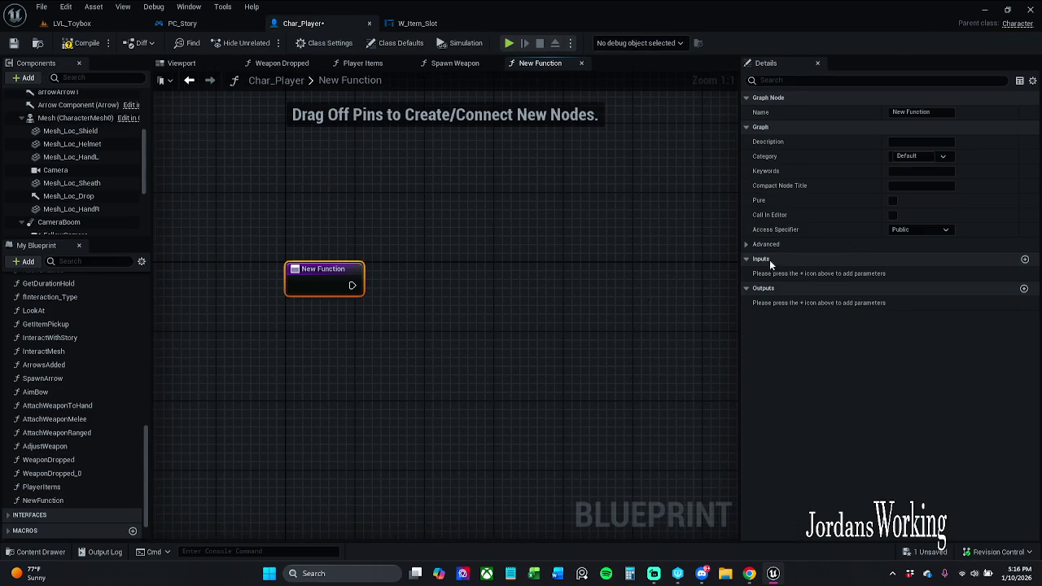
pyautogui.click(1025, 259)
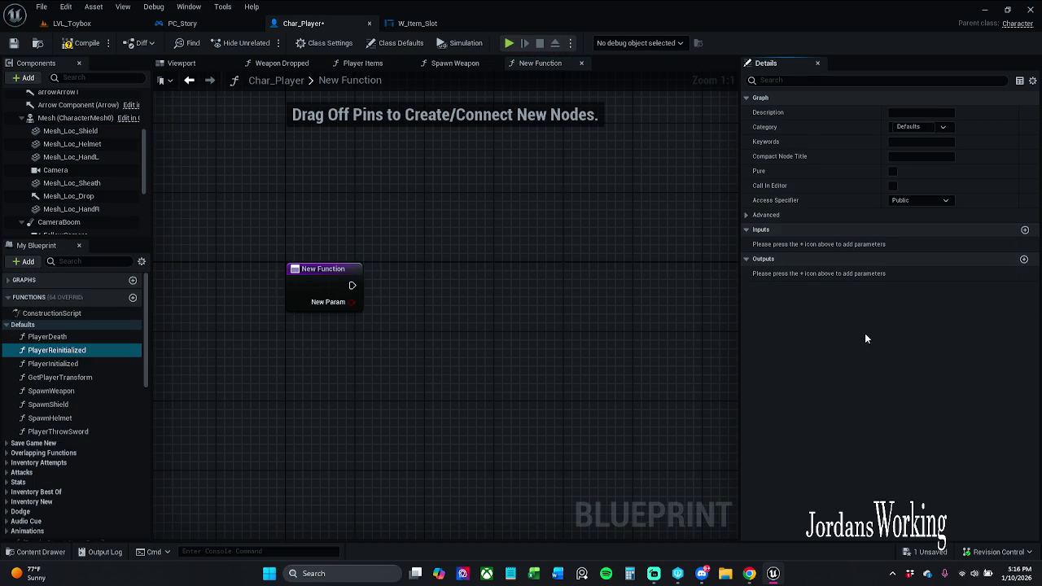
pyautogui.click(336, 292)
pyautogui.click(916, 275)
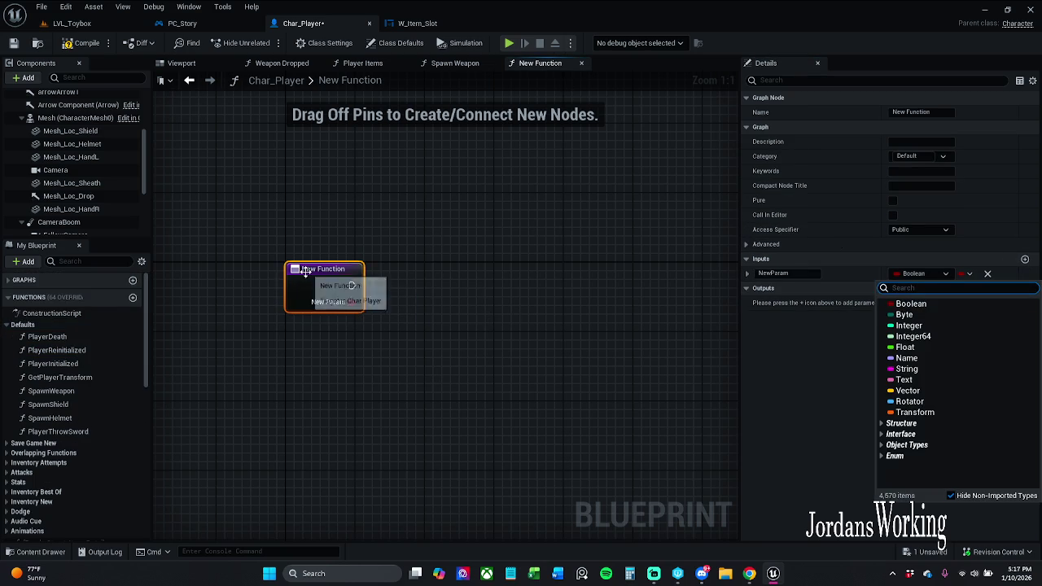
pyautogui.click(325, 289)
pyautogui.click(921, 112)
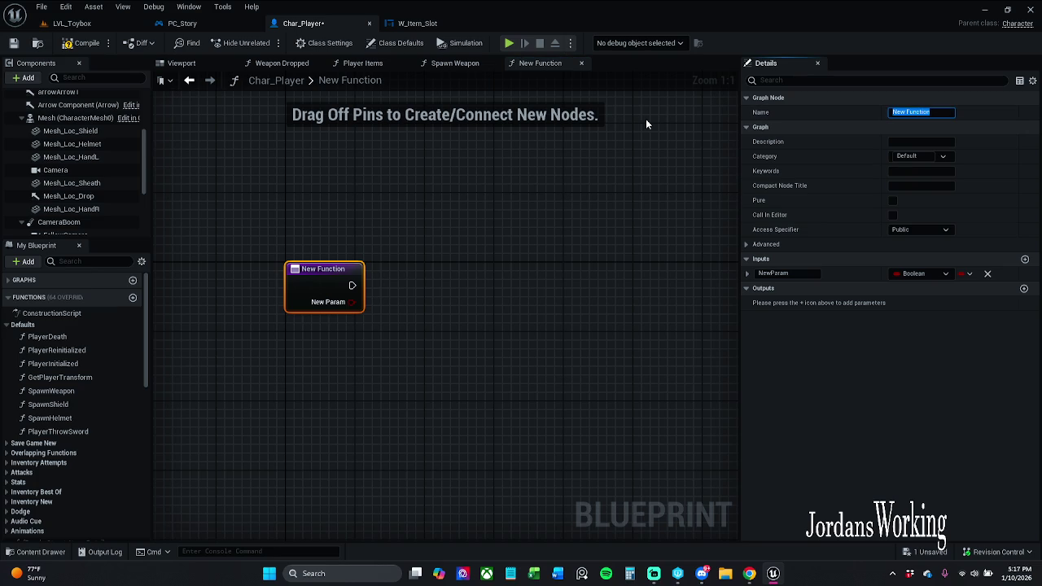
pyautogui.write('Toggle')
pyautogui.write(' Camera')
pyautogui.press('Return')
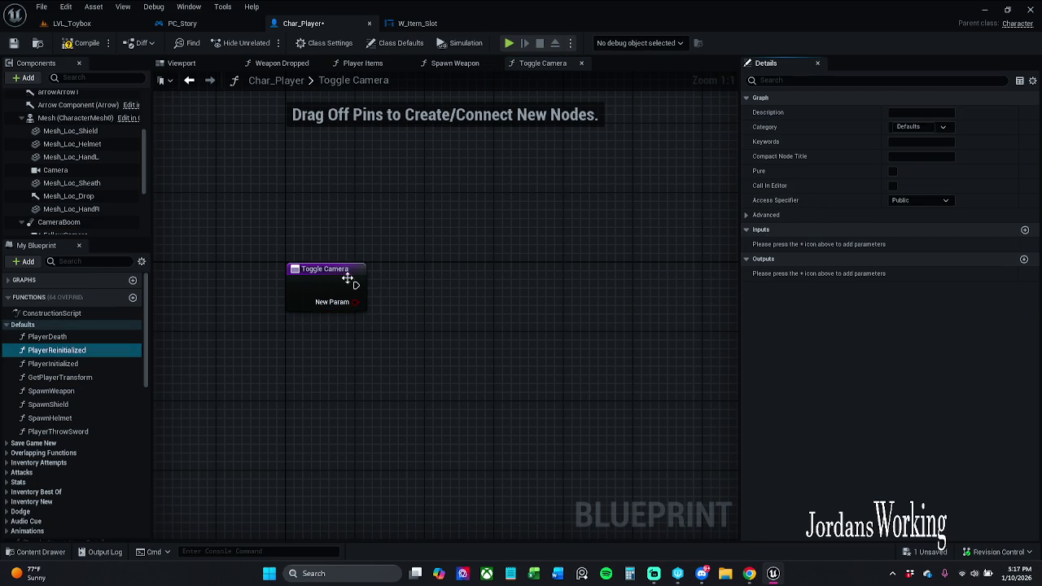
# Step: Set the input's type to the E_Type_Camera enum, name it TypeCamera, and compile
pyautogui.click(349, 289)
pyautogui.click(939, 275)
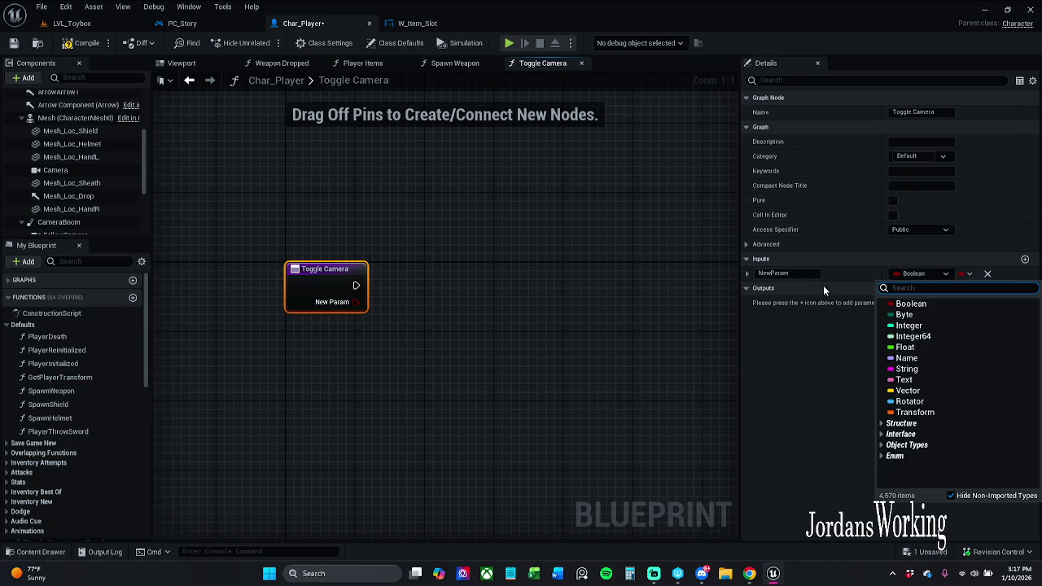
pyautogui.write('E_T')
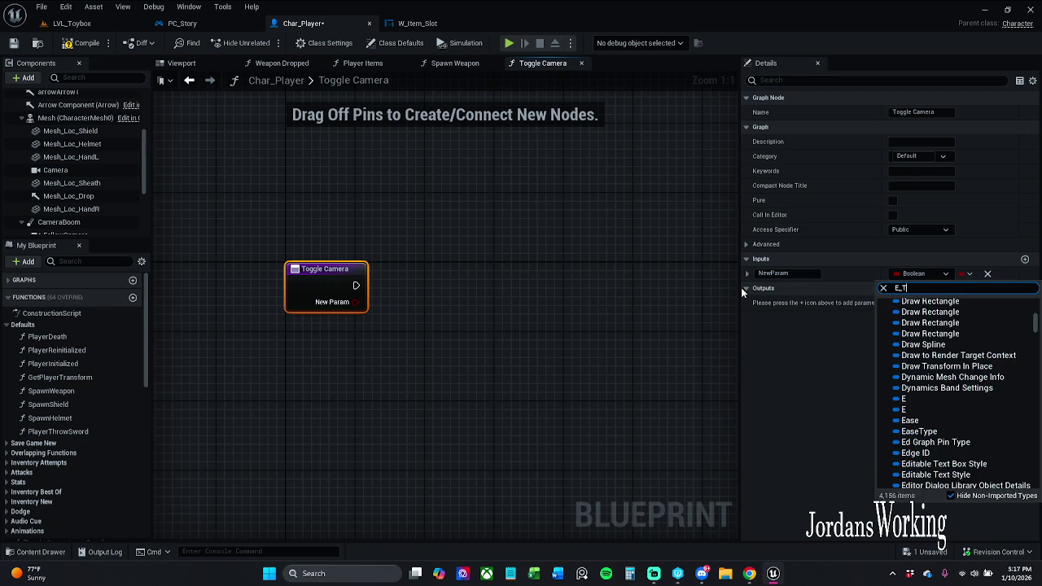
pyautogui.write('ype')
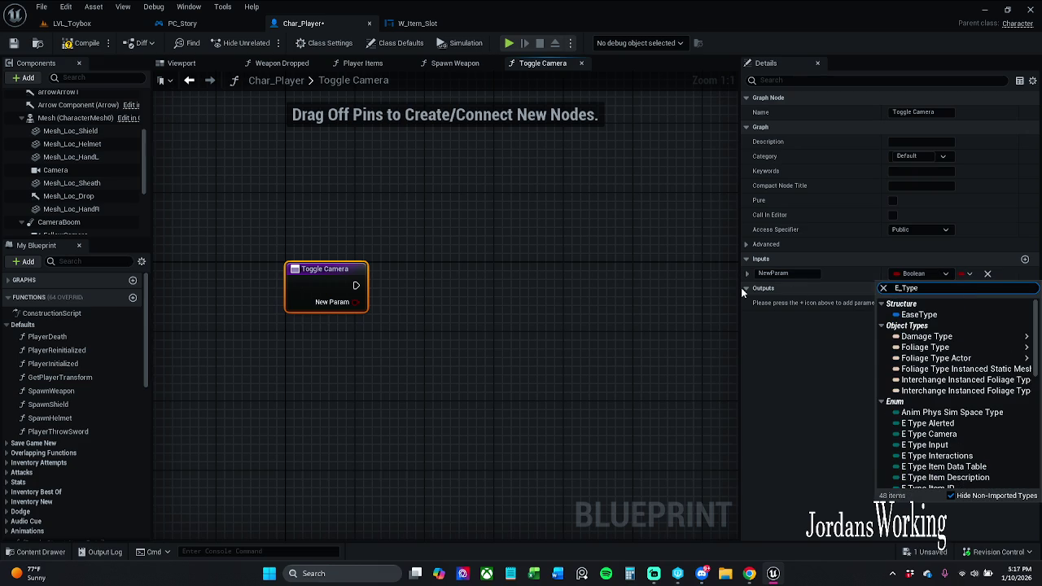
pyautogui.scroll(-2, 961, 429)
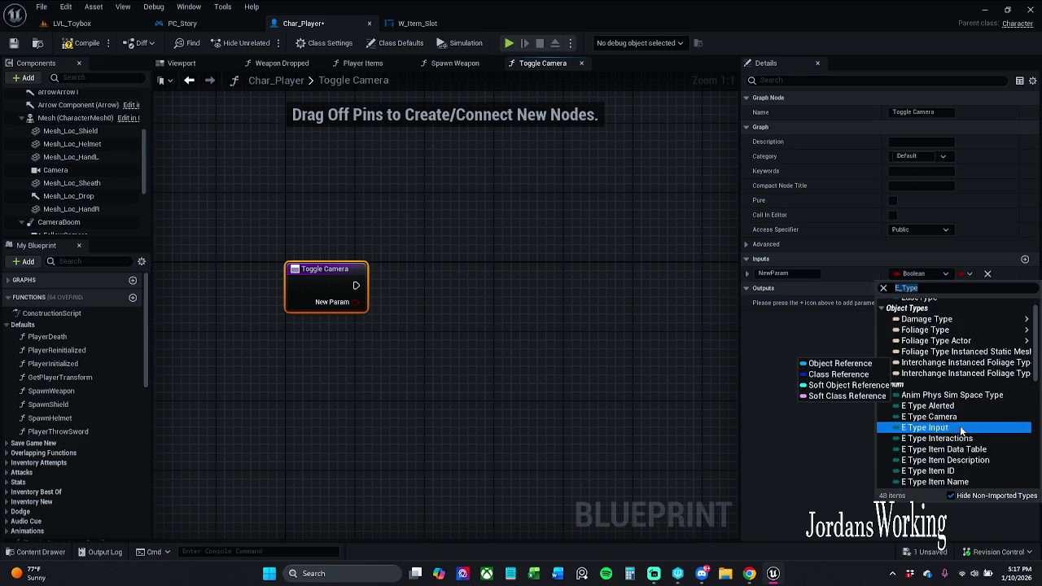
pyautogui.scroll(-2, 962, 429)
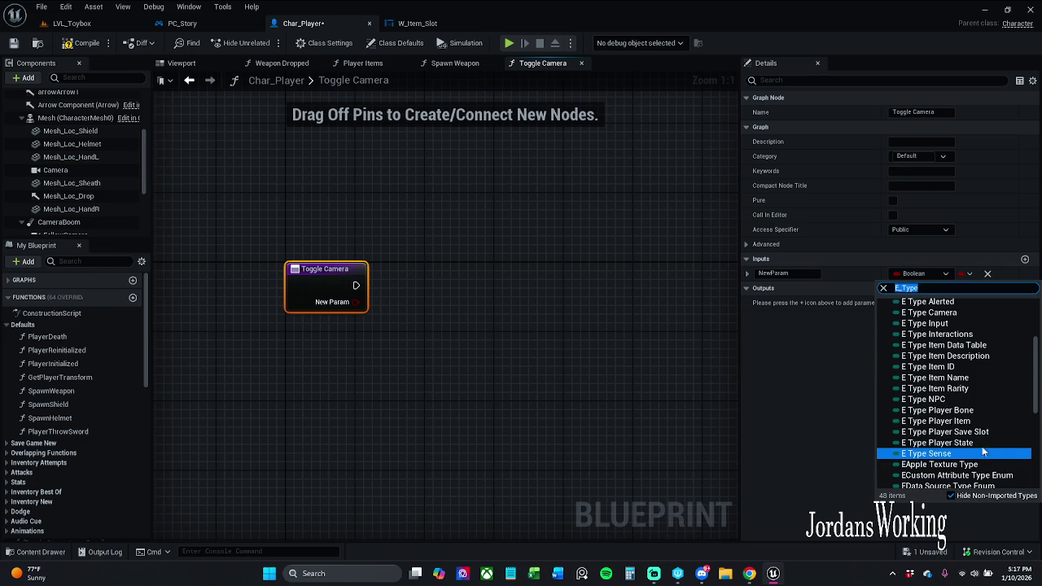
pyautogui.scroll(1, 947, 399)
pyautogui.click(960, 343)
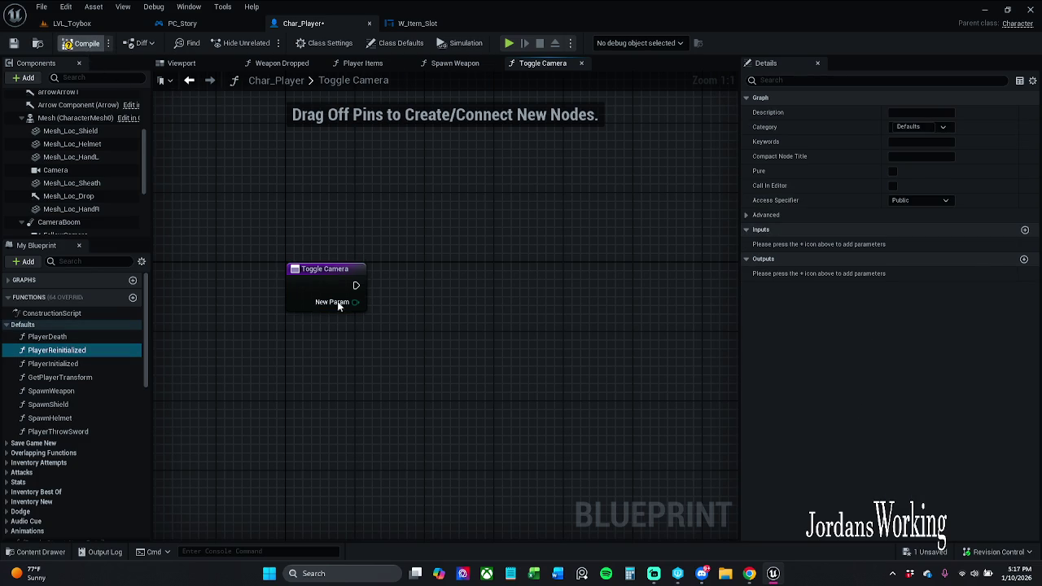
pyautogui.click(354, 281)
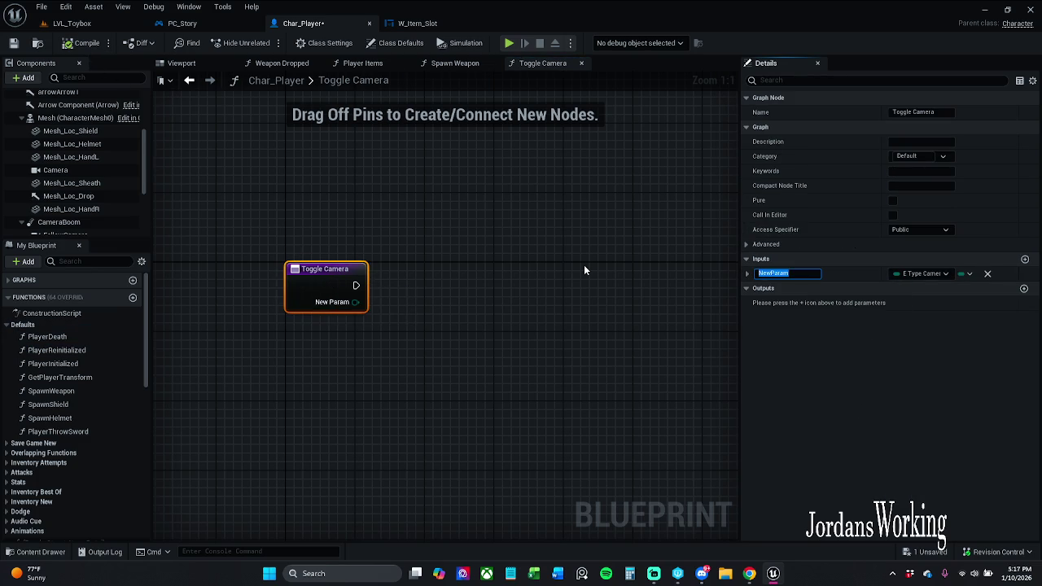
pyautogui.write('TypeC')
pyautogui.write('ame')
pyautogui.press('Return')
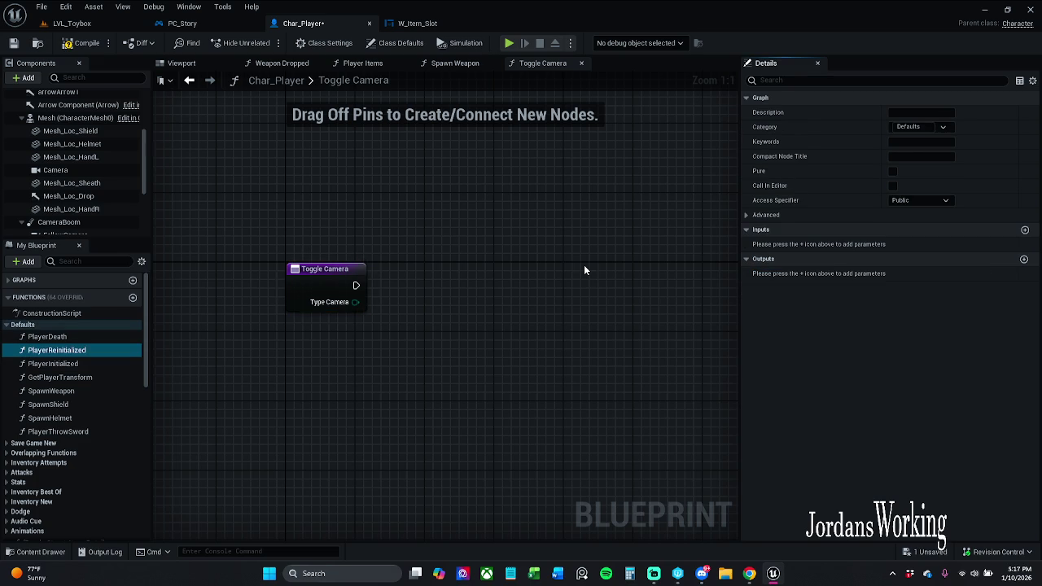
pyautogui.click(75, 47)
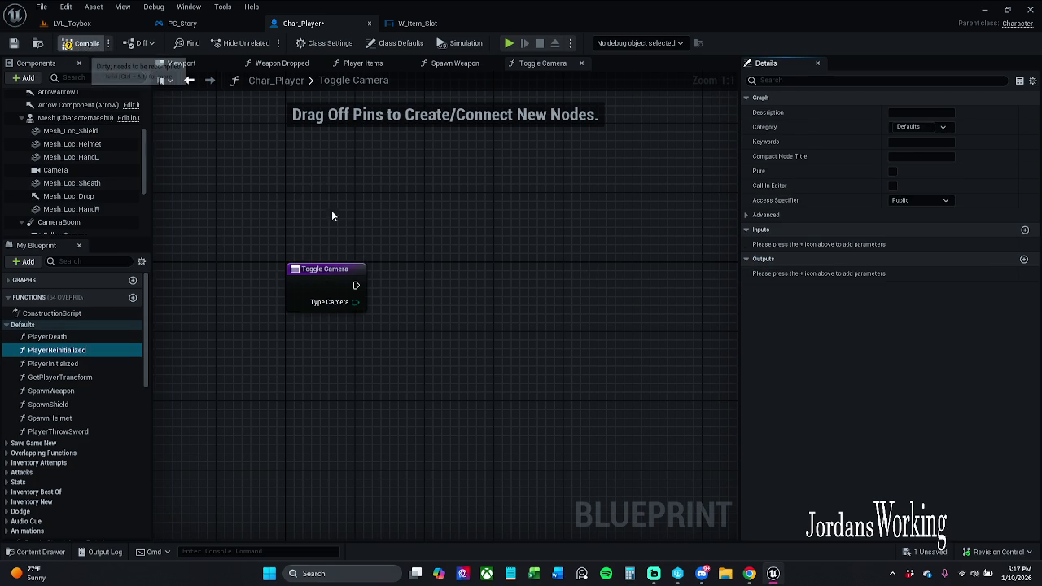
# Step: Pull an '==' node off the Type Camera pin, then delete the wrong Equal node
pyautogui.moveTo(301, 260); pyautogui.dragTo(374, 260)
pyautogui.write('==')
pyautogui.press('Return')
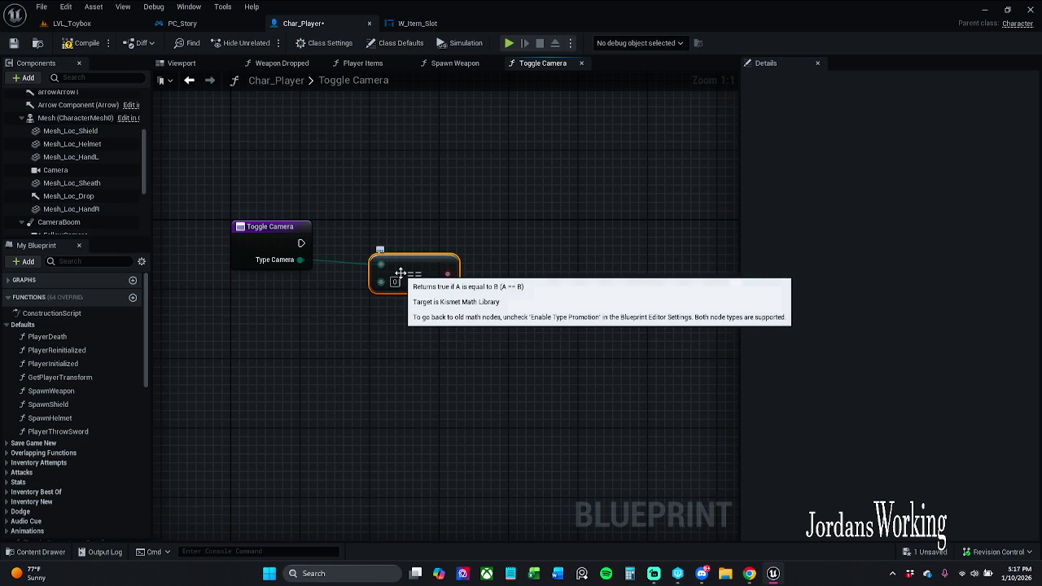
pyautogui.press('Delete')
# Step: Add an Equal (Enum) node checking Type Camera against 3rd Person, then drag out its result
pyautogui.moveTo(300, 260); pyautogui.dragTo(413, 290)
pyautogui.write('==')
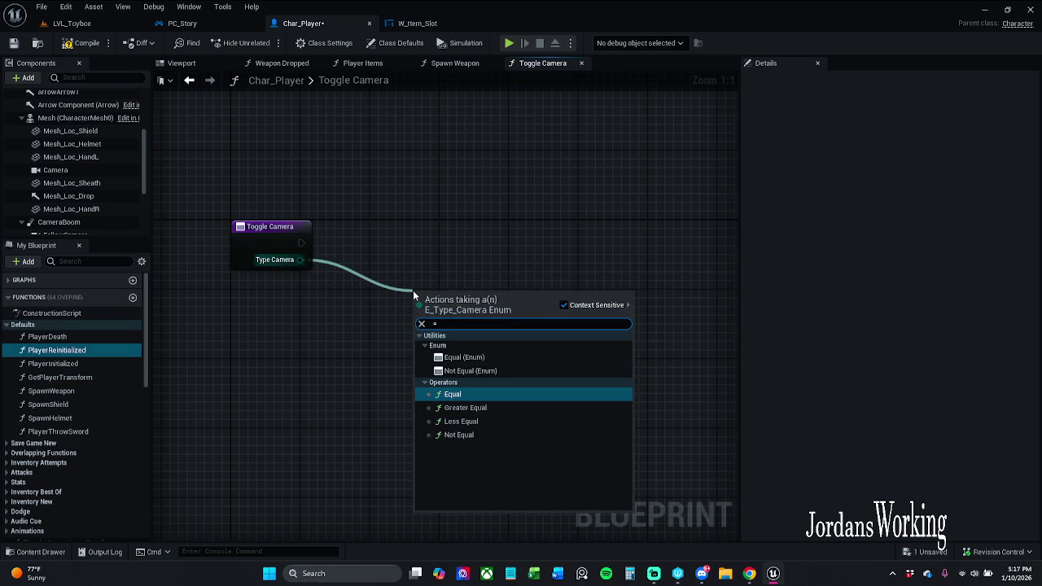
pyautogui.press('Up')
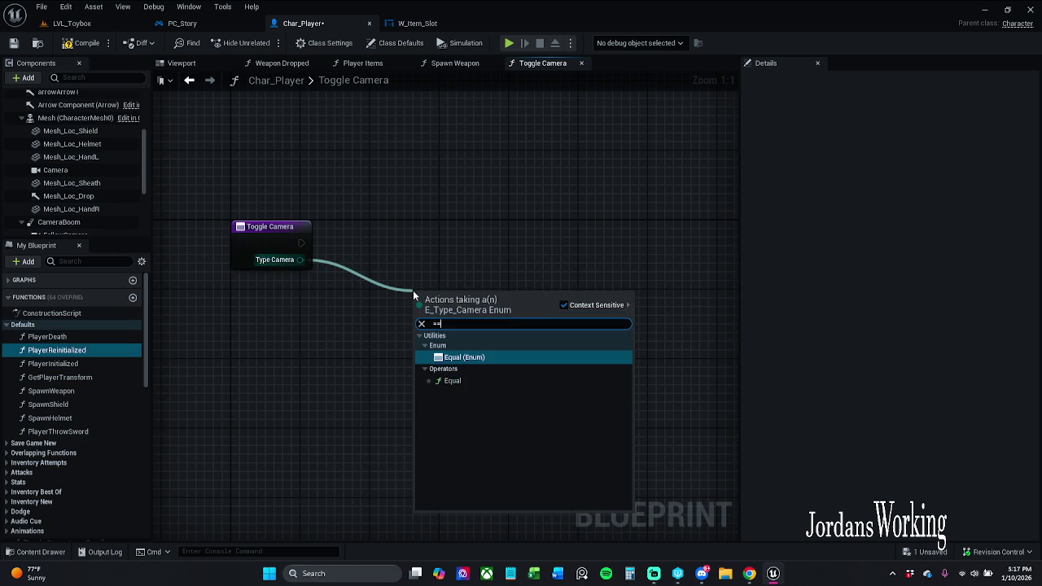
pyautogui.click(475, 359)
pyautogui.moveTo(492, 323)
pyautogui.mouseDown()
pyautogui.moveTo(417, 283)
pyautogui.moveTo(437, 276)
pyautogui.mouseUp()
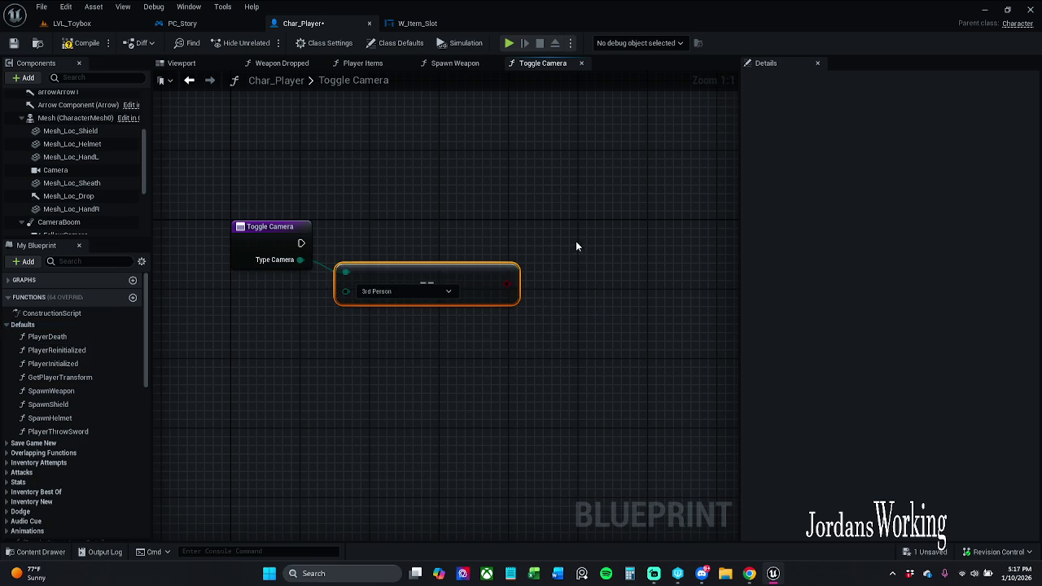
pyautogui.moveTo(577, 245); pyautogui.dragTo(489, 249)
pyautogui.click(515, 315)
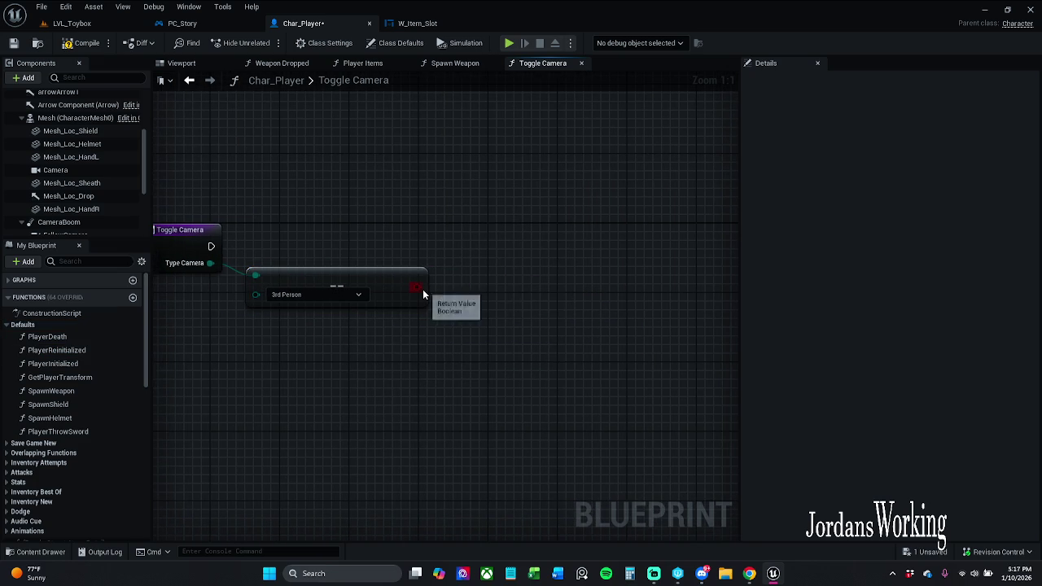
pyautogui.moveTo(420, 288); pyautogui.dragTo(440, 255)
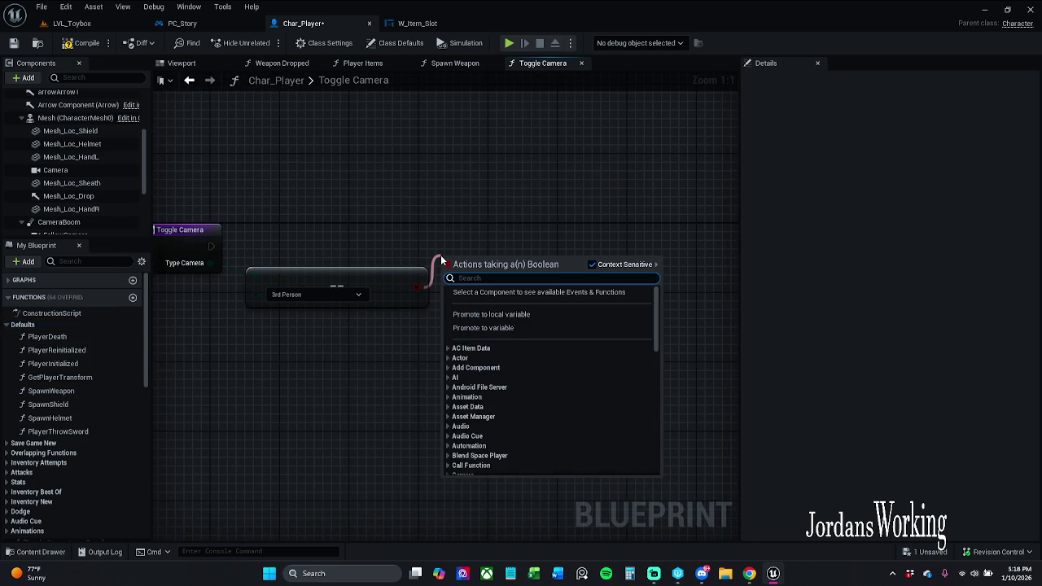
pyautogui.write('select')
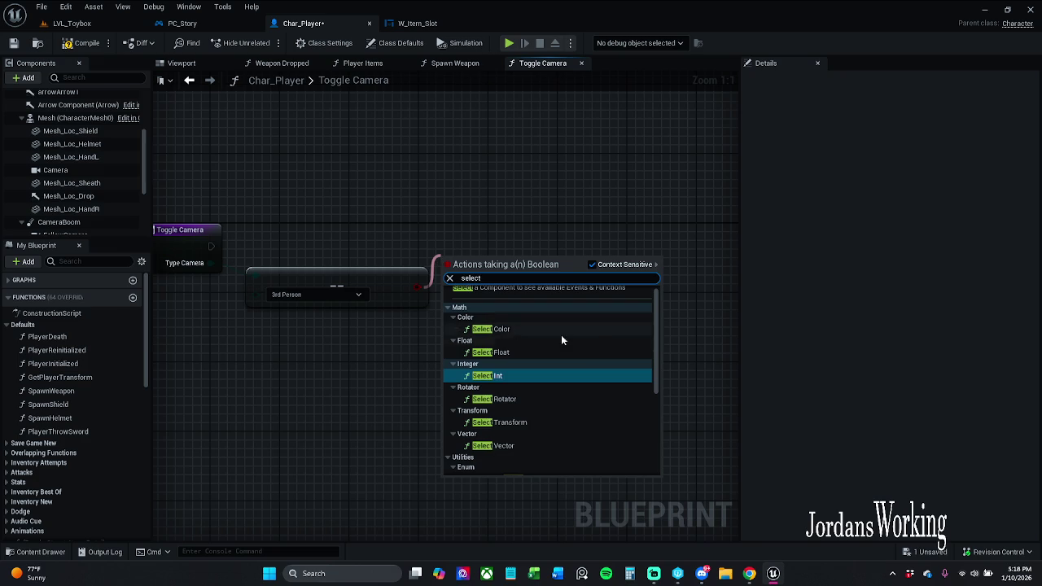
# Step: Add a Select node from the comparison result, then delete it as unwanted
pyautogui.scroll(-3, 591, 354)
pyautogui.scroll(-2, 591, 354)
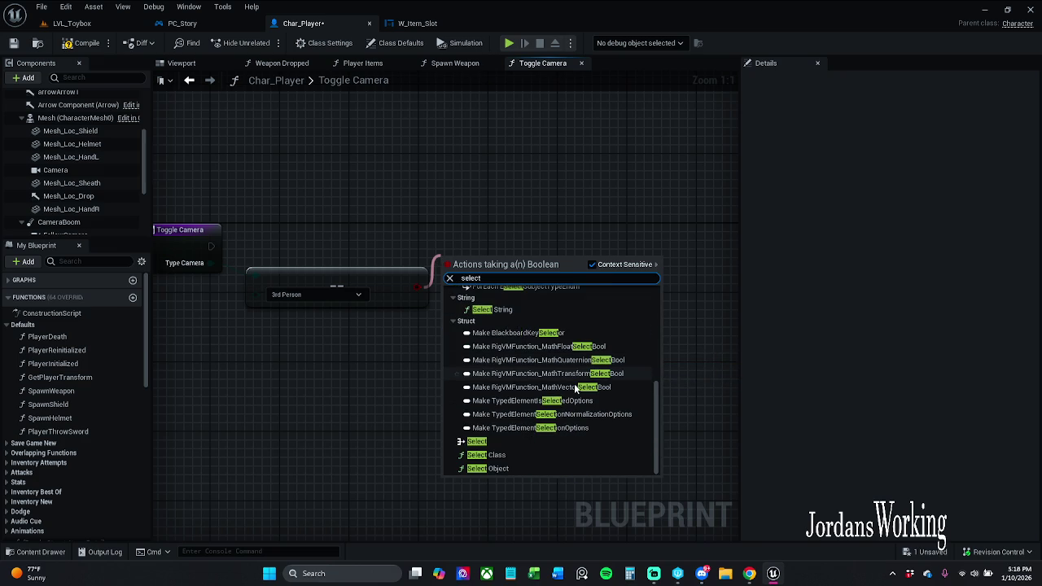
pyautogui.click(529, 446)
pyautogui.moveTo(507, 292)
pyautogui.mouseDown()
pyautogui.moveTo(524, 265)
pyautogui.moveTo(529, 303)
pyautogui.moveTo(548, 293)
pyautogui.moveTo(541, 298)
pyautogui.moveTo(541, 283)
pyautogui.mouseUp()
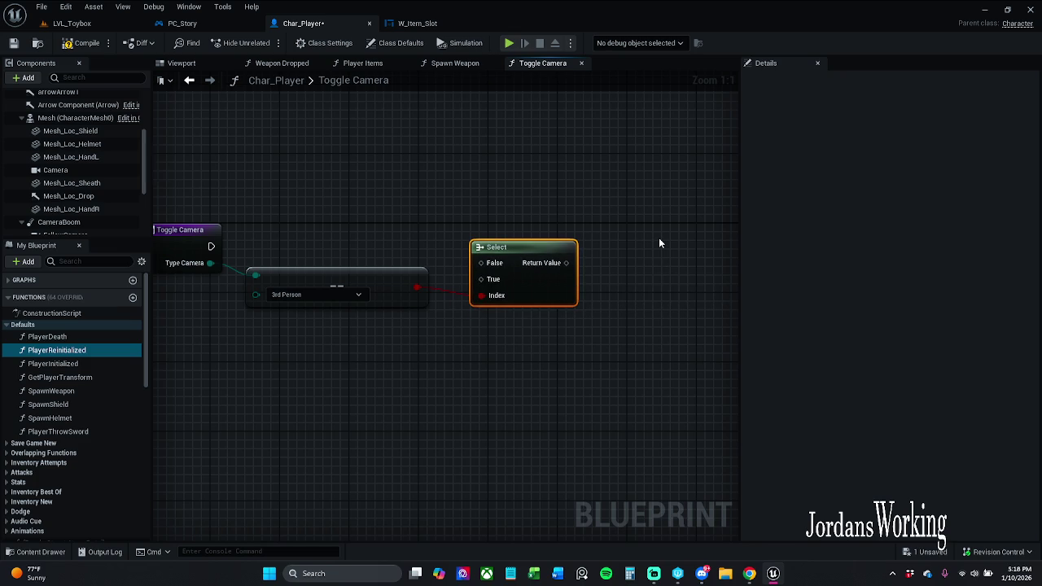
pyautogui.press('Delete')
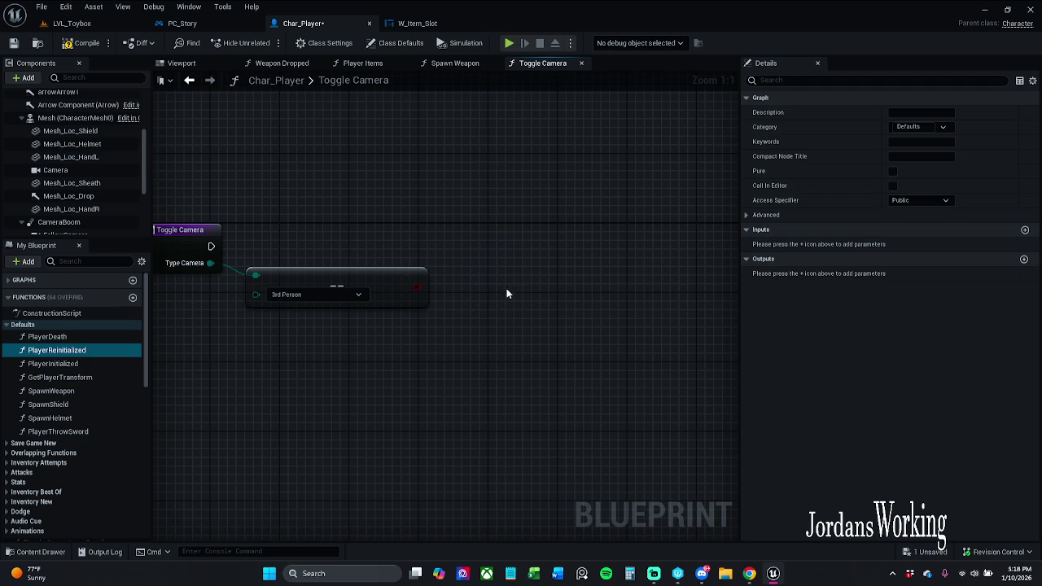
# Step: Place a Branch node driven by the Equal (Enum) result and arrange it beside the comparison
pyautogui.click(390, 259)
pyautogui.click(470, 257)
pyautogui.moveTo(465, 234); pyautogui.dragTo(509, 221)
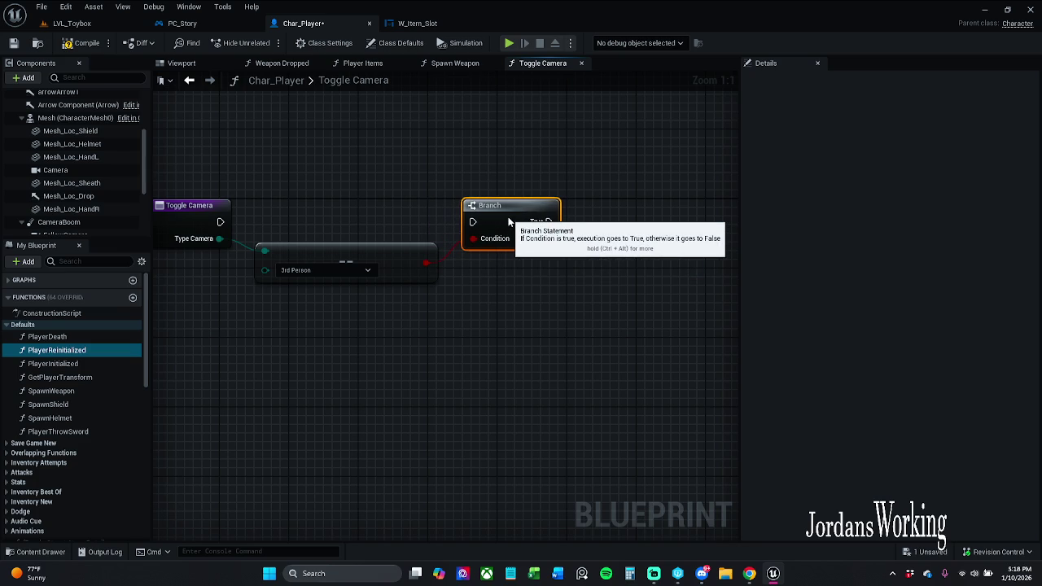
pyautogui.click(379, 220)
pyautogui.moveTo(378, 220)
pyautogui.mouseDown()
pyautogui.moveTo(467, 214)
pyautogui.moveTo(578, 285)
pyautogui.mouseUp()
pyautogui.scroll(-1, 468, 213)
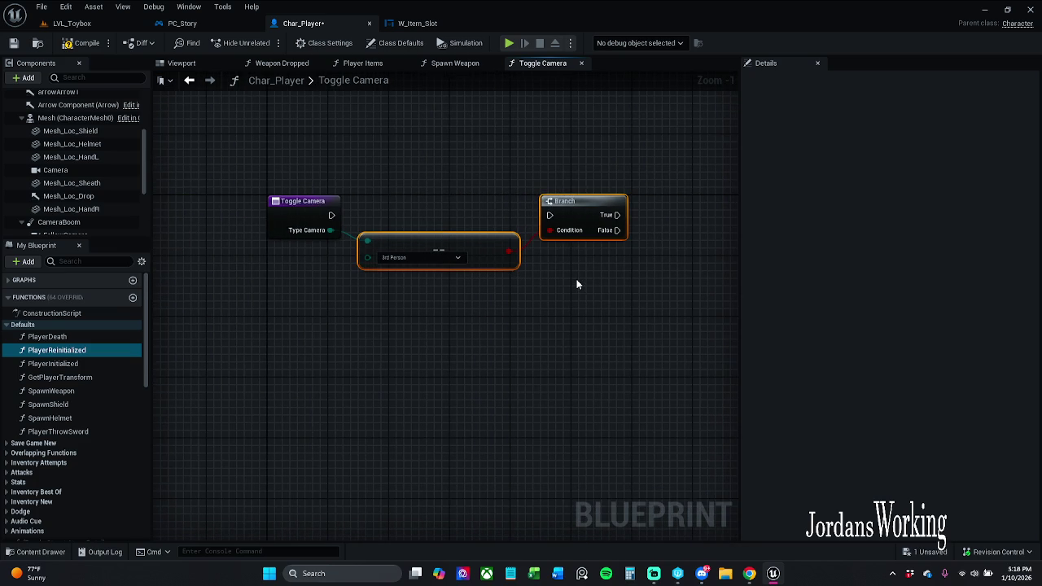
pyautogui.click(577, 287)
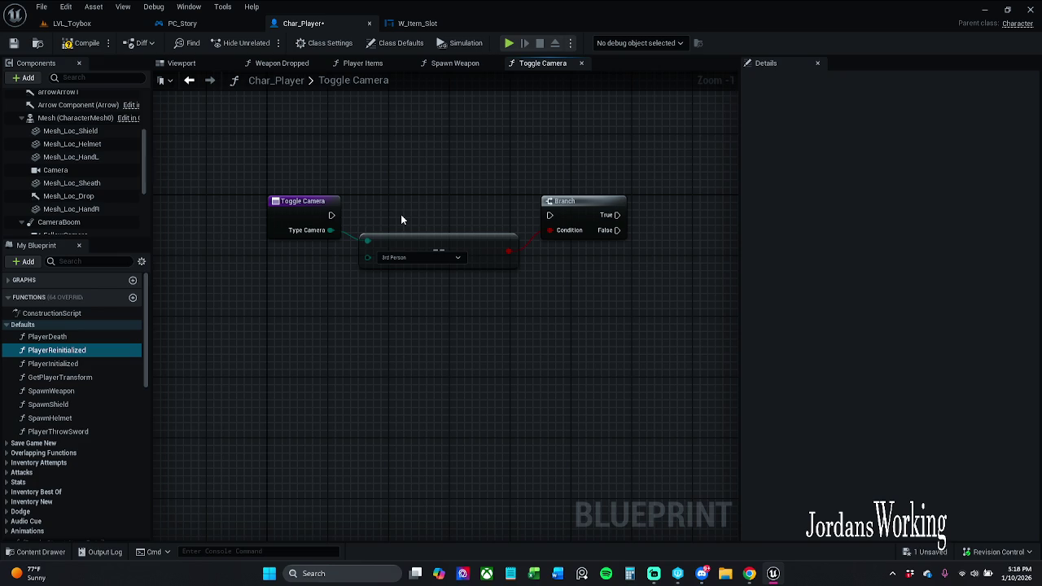
pyautogui.moveTo(402, 204); pyautogui.dragTo(581, 331)
pyautogui.click(519, 221)
# Step: Wire Toggle Camera's execution output into the Branch and recentre the graph
pyautogui.moveTo(551, 214); pyautogui.dragTo(332, 214)
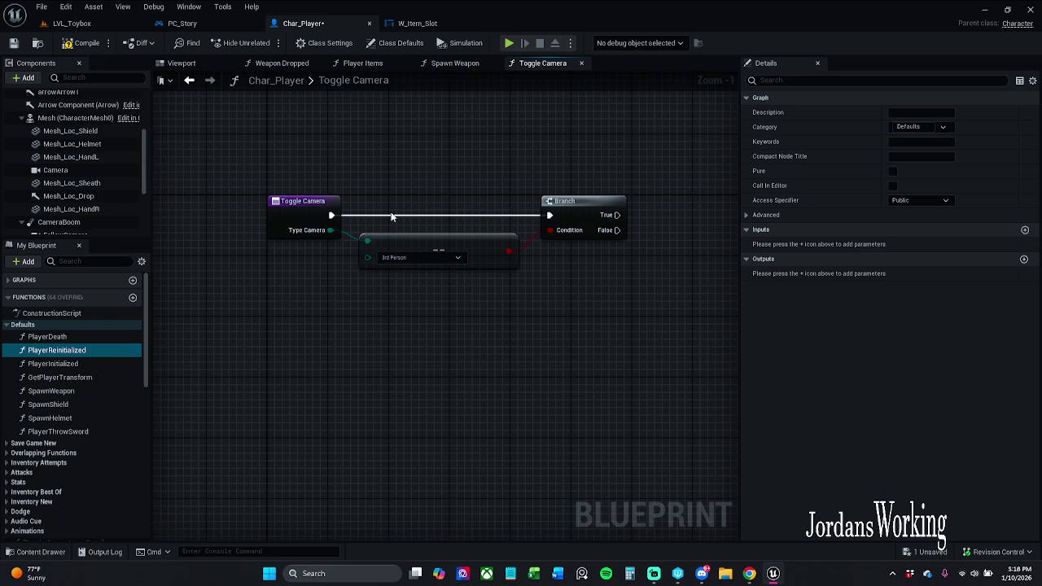
pyautogui.moveTo(537, 310); pyautogui.dragTo(431, 328)
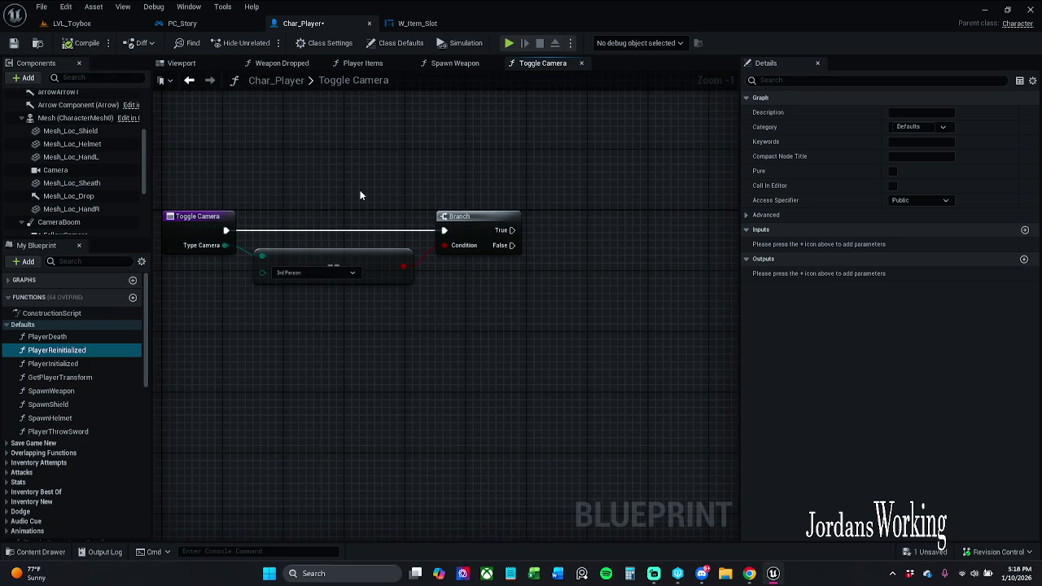
pyautogui.moveTo(483, 196)
pyautogui.mouseDown()
pyautogui.moveTo(481, 187)
pyautogui.moveTo(581, 182)
pyautogui.moveTo(512, 174)
pyautogui.mouseUp()
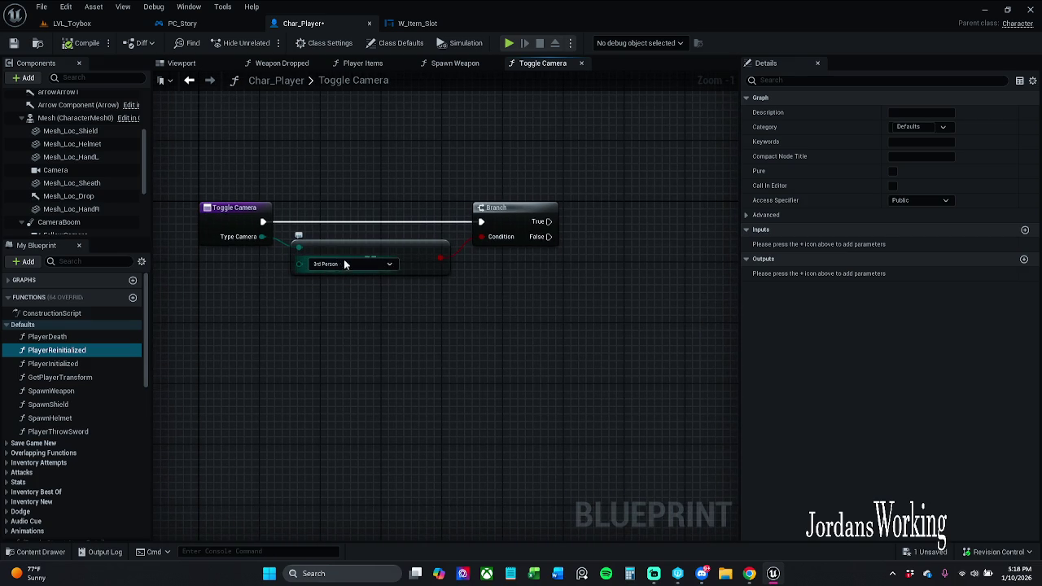
pyautogui.moveTo(356, 282)
pyautogui.mouseDown()
pyautogui.moveTo(342, 309)
pyautogui.moveTo(244, 316)
pyautogui.mouseUp()
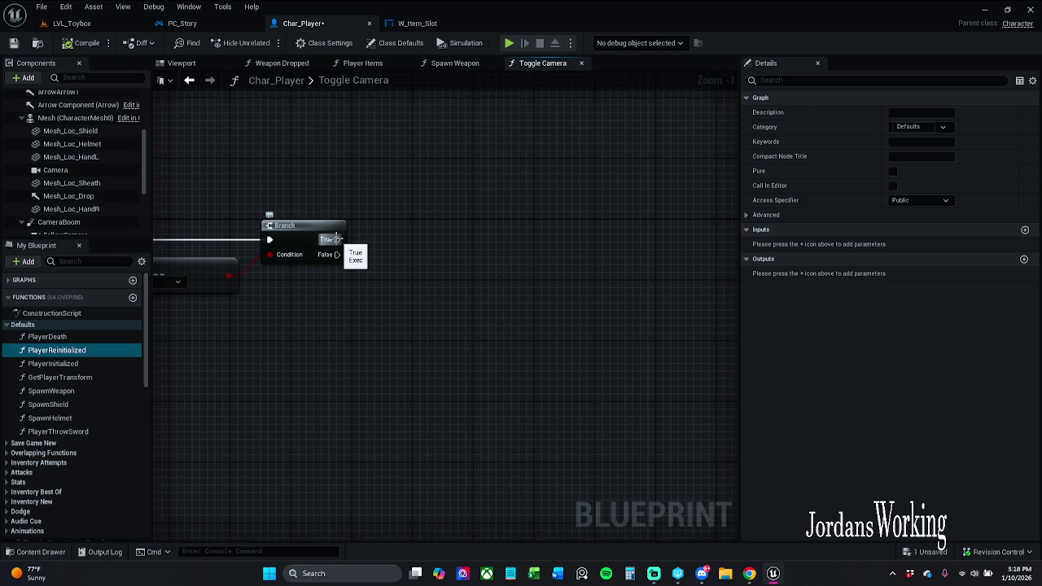
pyautogui.scroll(-1, 67, 183)
# Step: Rename the FollowCamera component to Person3rd
pyautogui.scroll(-4, 69, 183)
pyautogui.scroll(3, 74, 187)
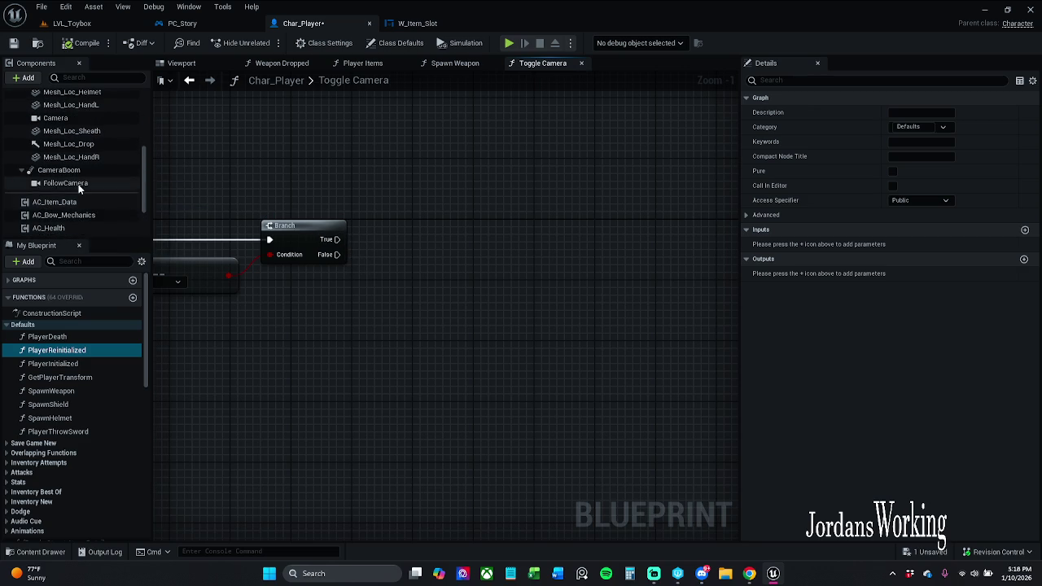
pyautogui.doubleClick(75, 201)
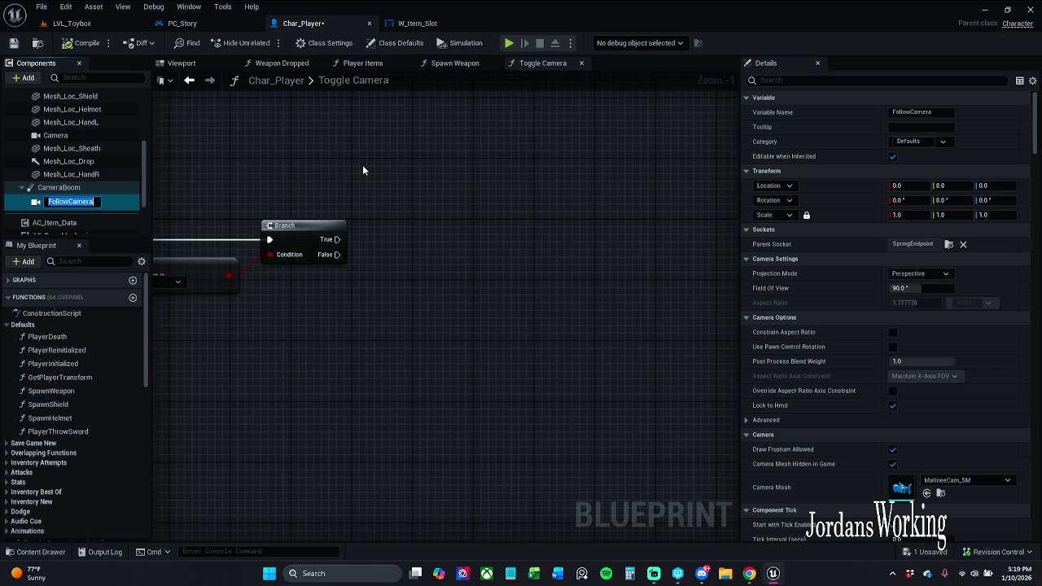
pyautogui.write('3rdPe')
pyautogui.write('rson')
pyautogui.click(59, 201)
pyautogui.press('BackSpace')
pyautogui.press('BackSpace')
pyautogui.press('BackSpace')
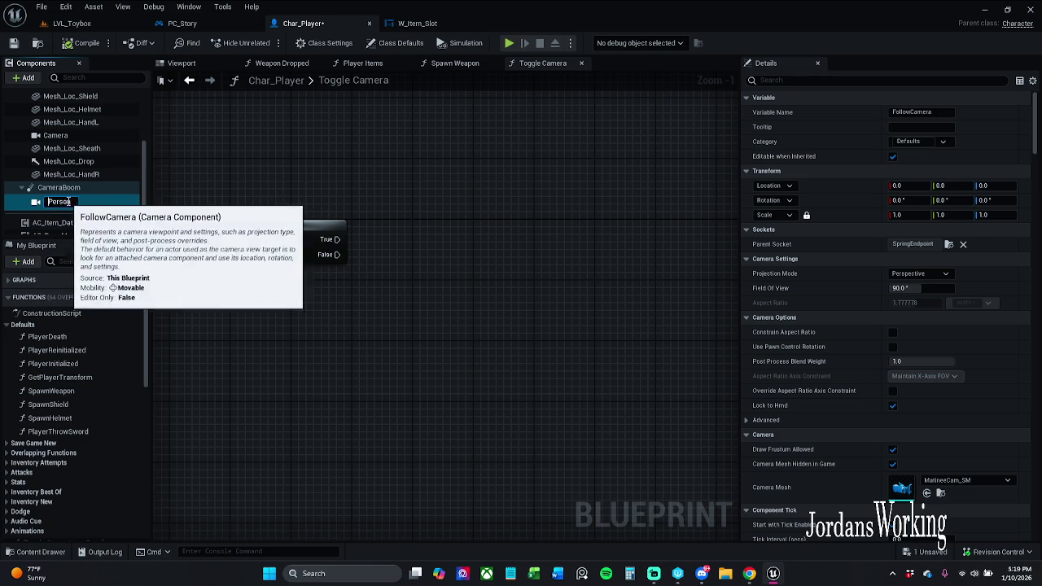
pyautogui.press('Return')
pyautogui.click(75, 205)
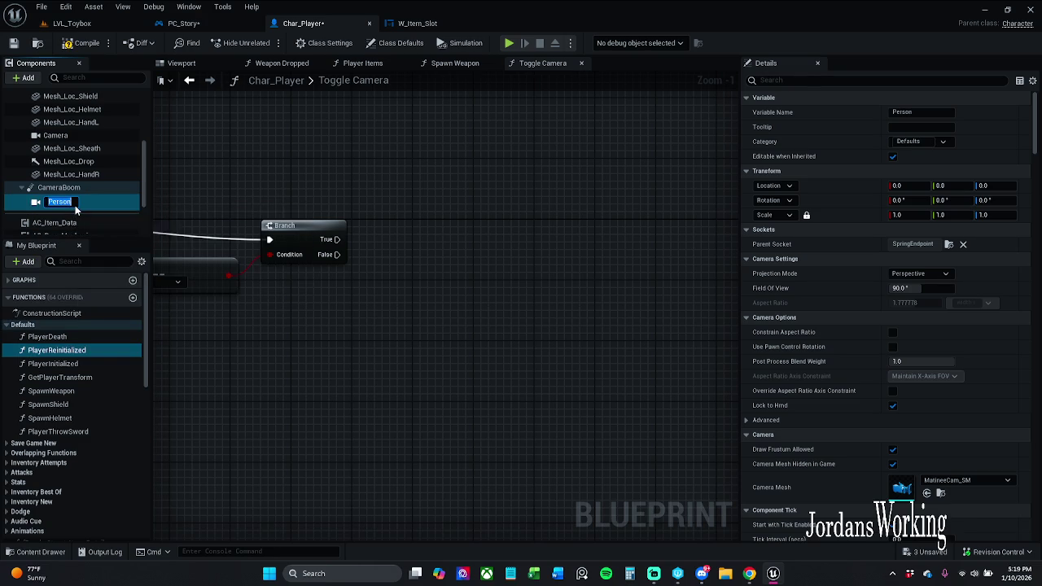
pyautogui.write('3rd')
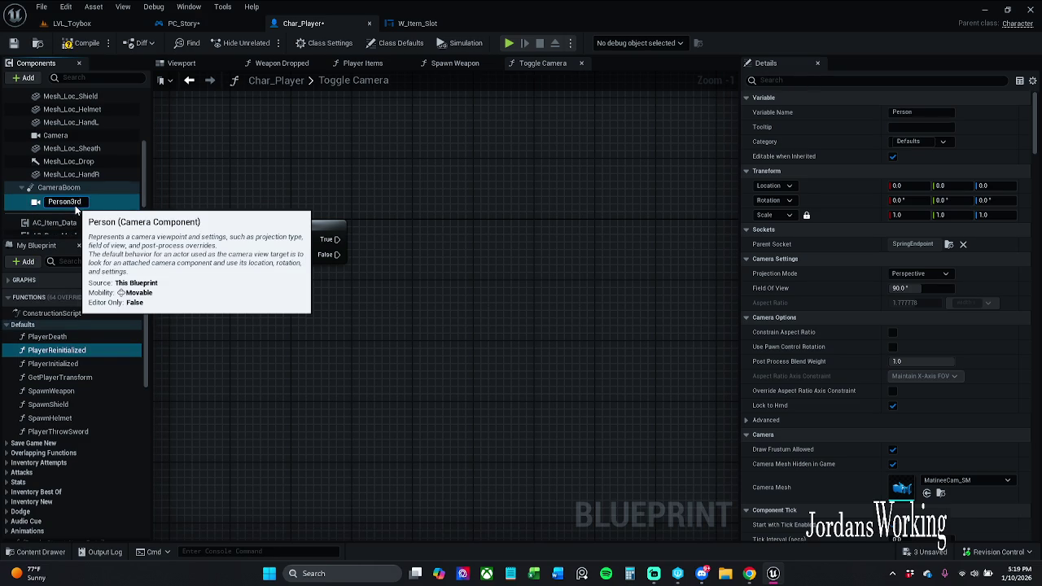
pyautogui.press('Return')
pyautogui.scroll(3, 73, 162)
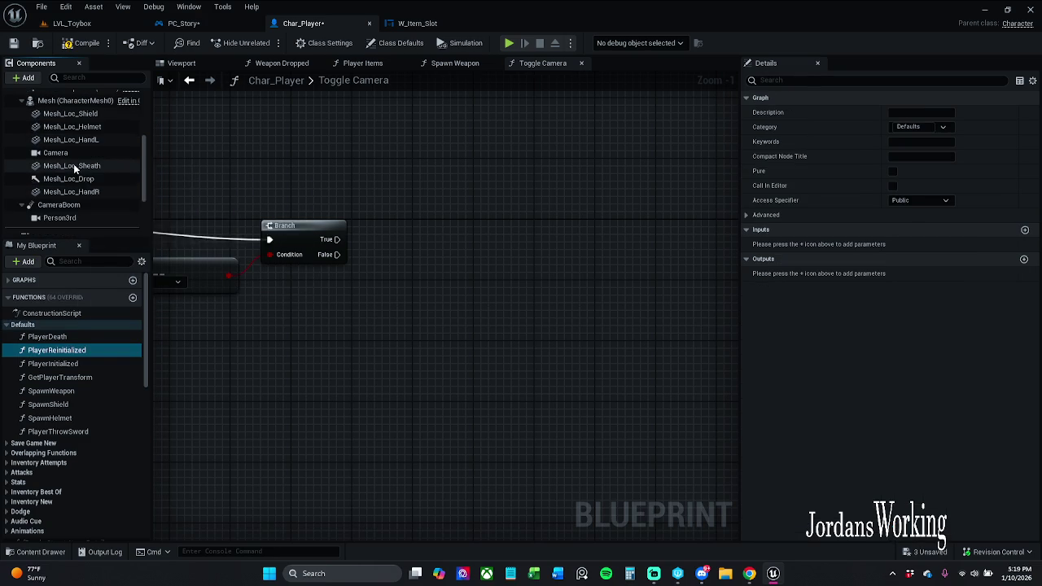
# Step: Rename the Camera component to Person1st
pyautogui.doubleClick(57, 188)
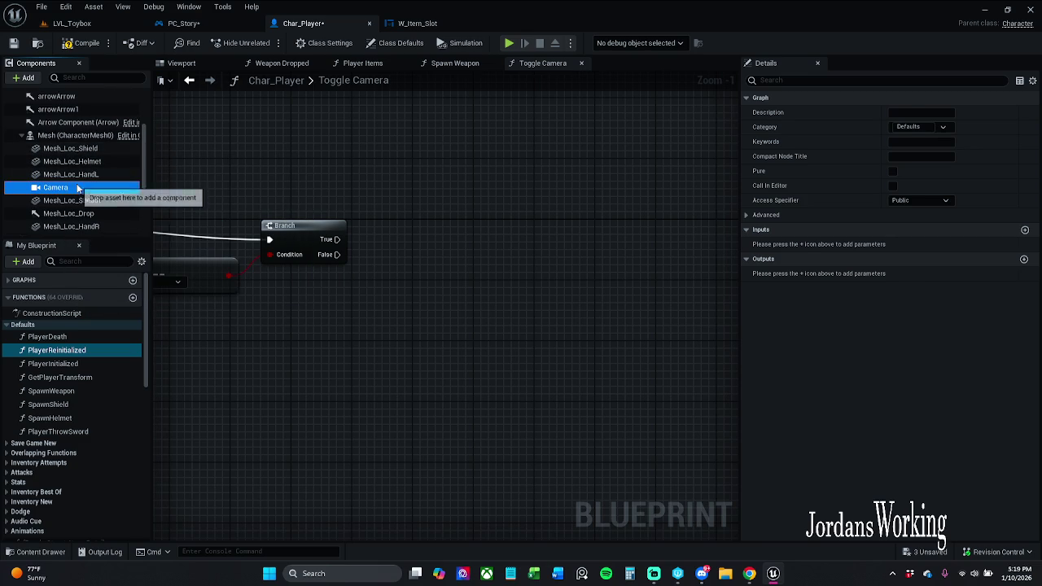
pyautogui.write('Person')
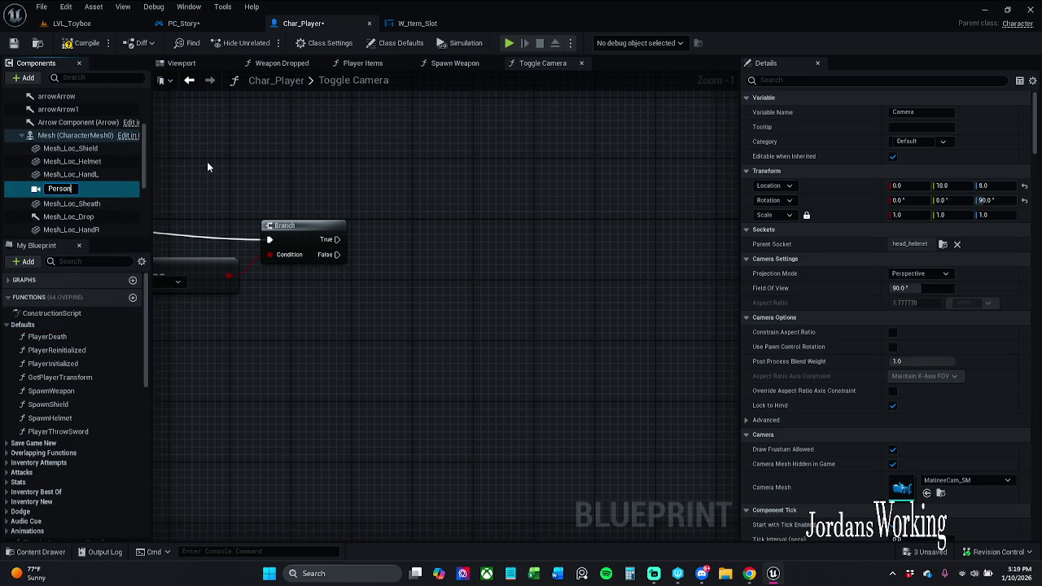
pyautogui.write('1st')
pyautogui.press('Return')
pyautogui.scroll(-3, 127, 193)
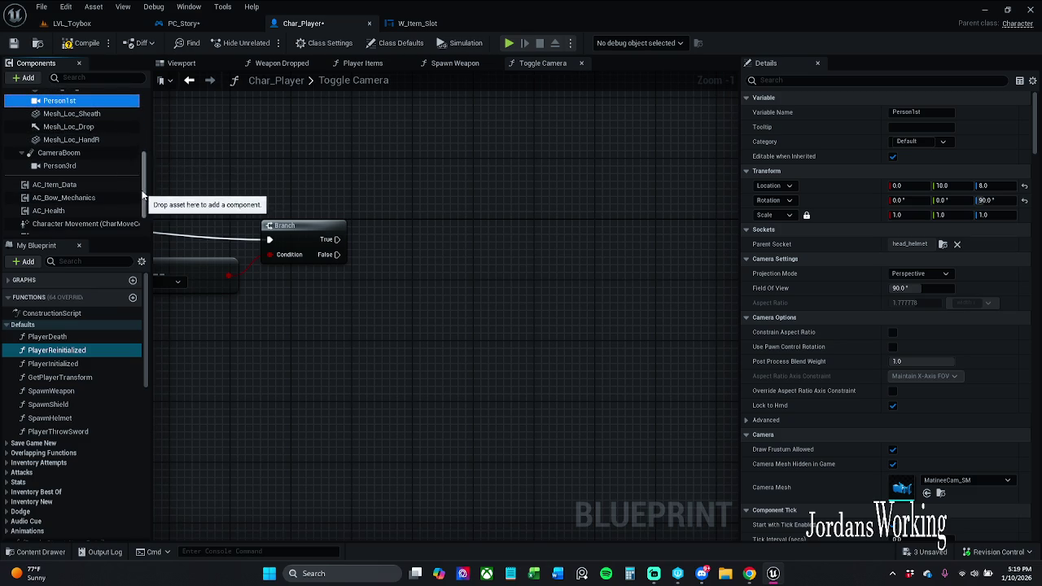
pyautogui.scroll(2, 127, 193)
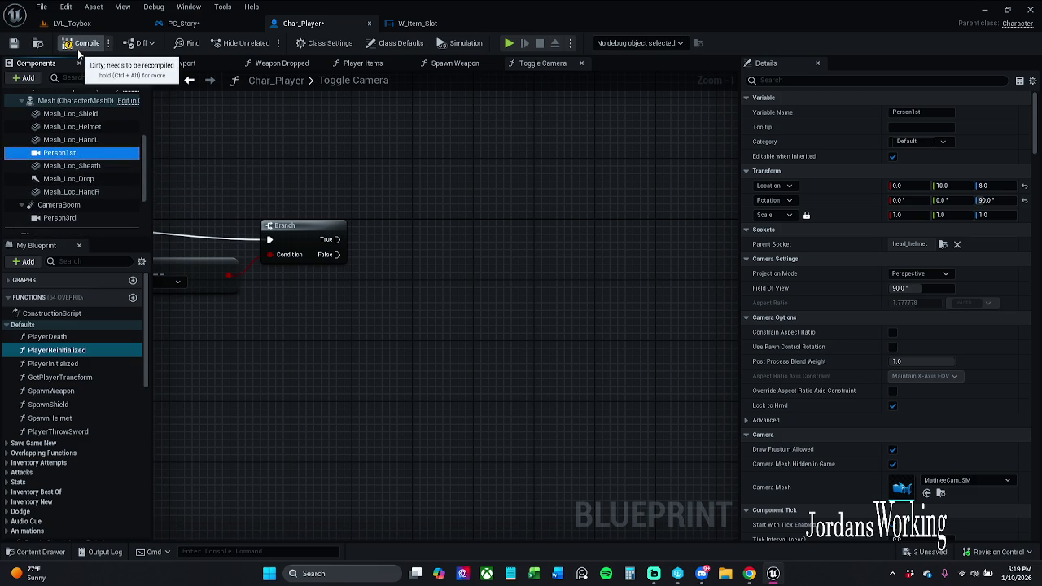
pyautogui.moveTo(198, 154)
pyautogui.mouseDown()
pyautogui.moveTo(369, 136)
pyautogui.moveTo(317, 159)
pyautogui.mouseUp()
# Step: Select Person1st and briefly filter its properties by 'auto', then clear the filter
pyautogui.click(111, 155)
pyautogui.scroll(-4, 961, 330)
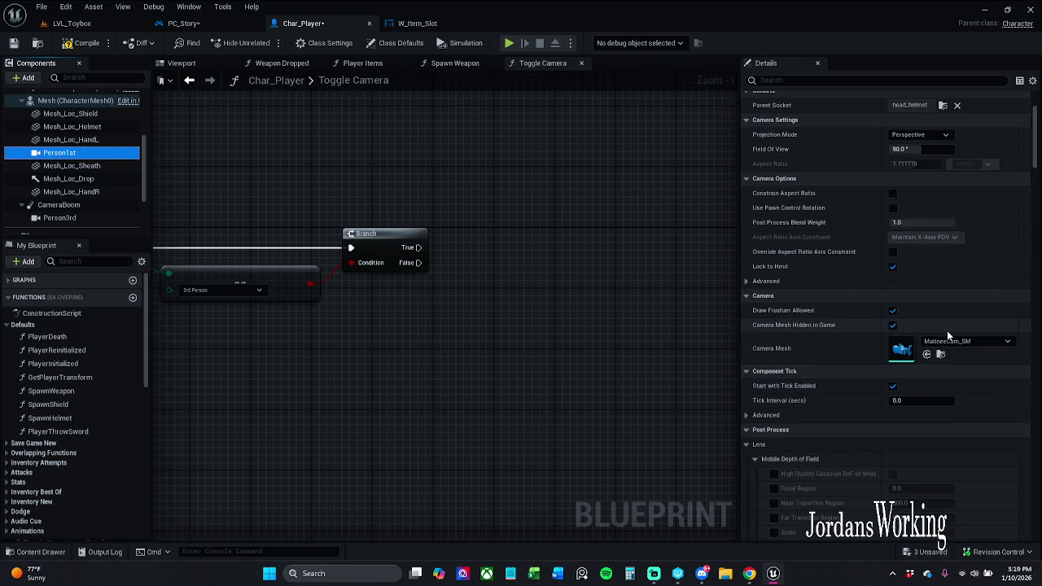
pyautogui.scroll(3, 917, 203)
pyautogui.scroll(1, 918, 203)
pyautogui.click(889, 81)
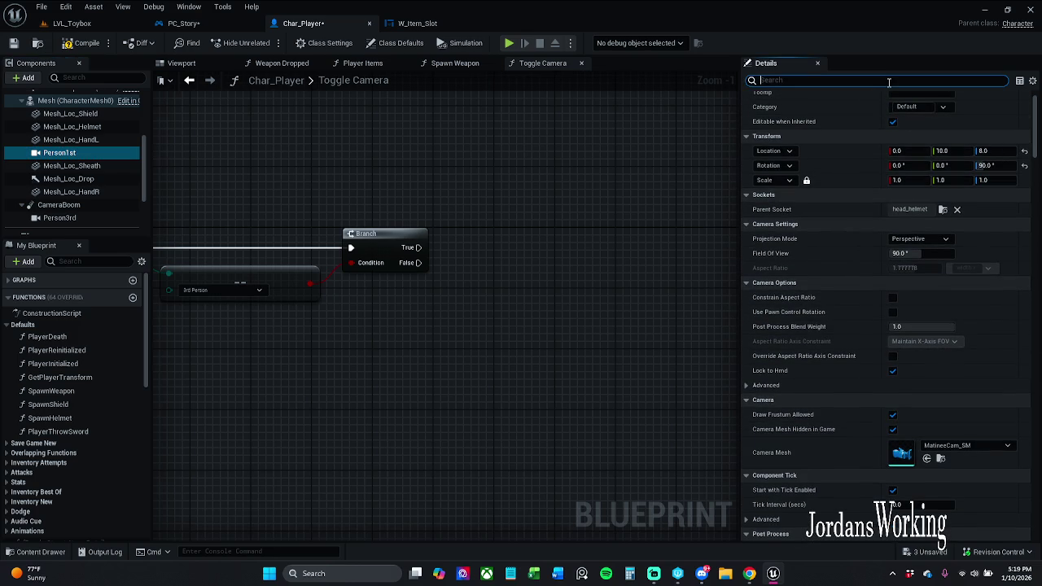
pyautogui.write('auto')
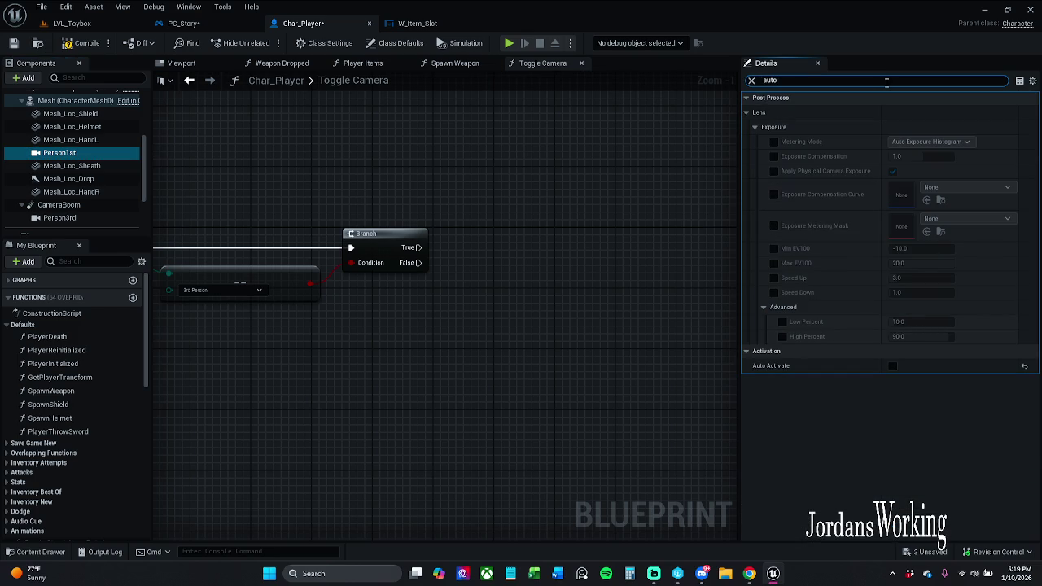
pyautogui.click(751, 81)
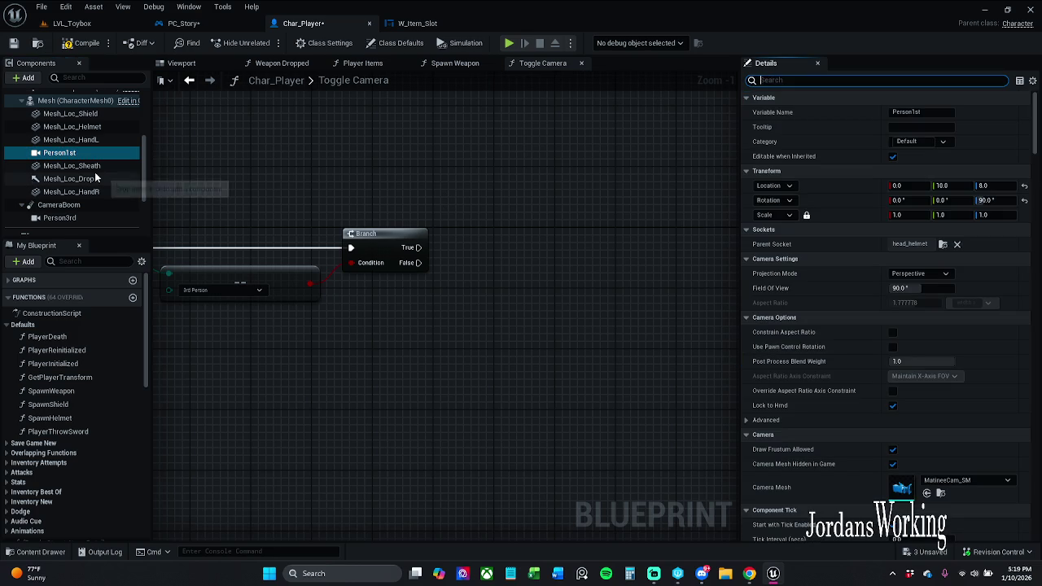
# Step: Add a Person 1st getter with Set Auto Activate, run from the Branch's True output
pyautogui.moveTo(61, 152)
pyautogui.mouseDown()
pyautogui.moveTo(271, 182)
pyautogui.moveTo(412, 154)
pyautogui.moveTo(434, 182)
pyautogui.mouseUp()
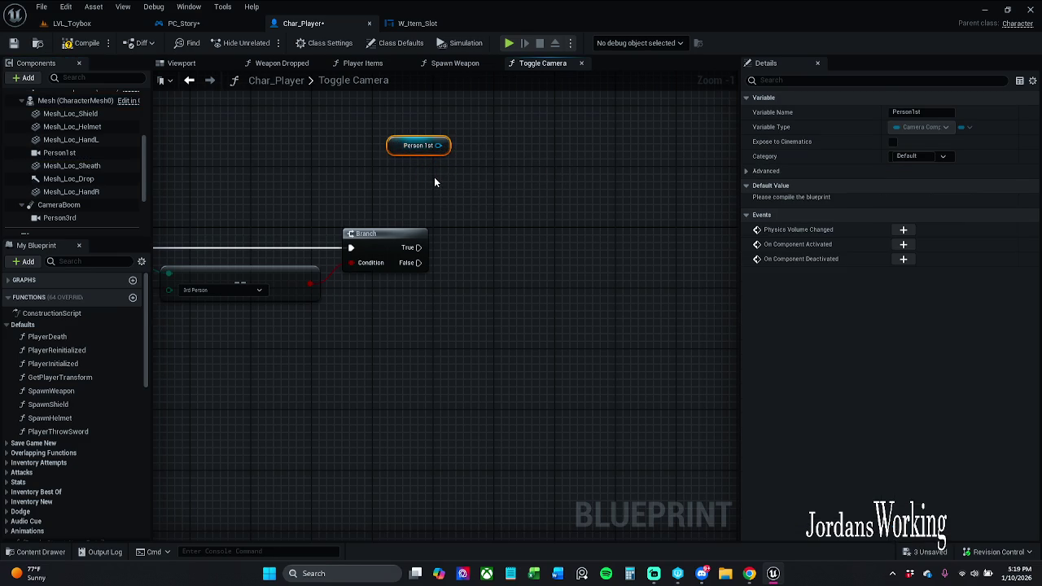
pyautogui.moveTo(439, 145); pyautogui.dragTo(437, 183)
pyautogui.write('set auto')
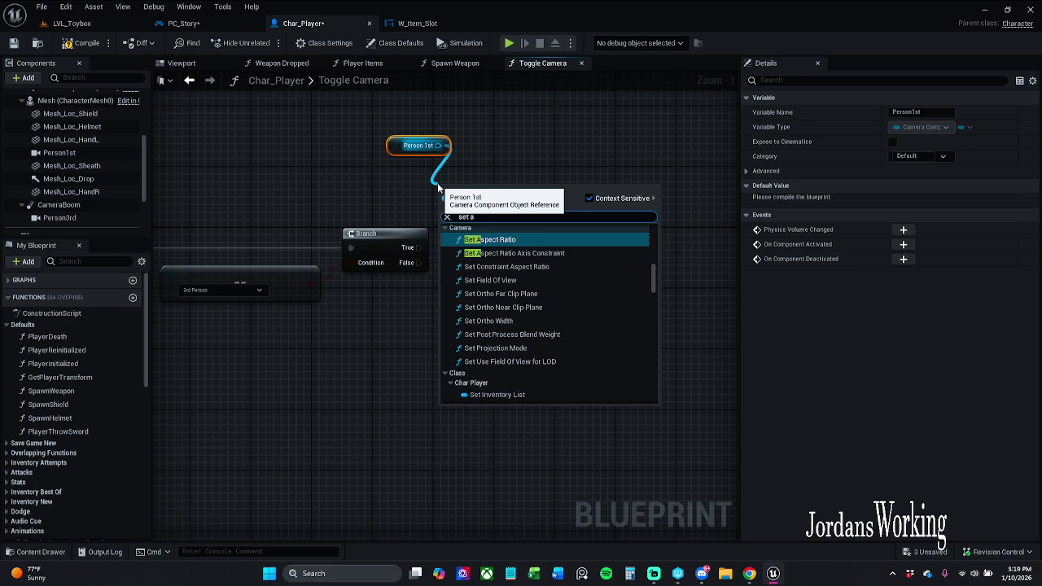
pyautogui.press('Return')
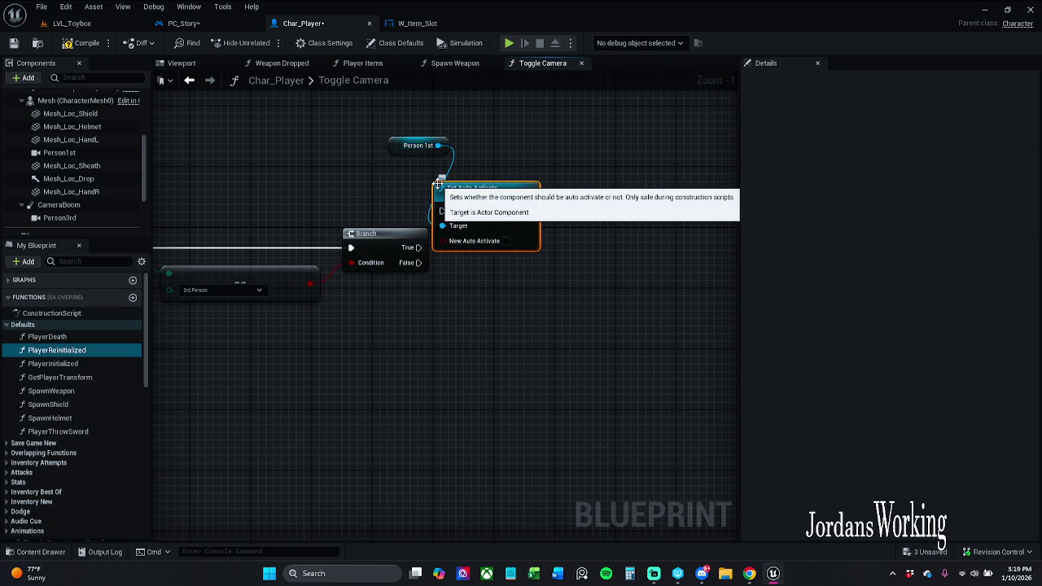
pyautogui.moveTo(418, 248); pyautogui.dragTo(473, 196)
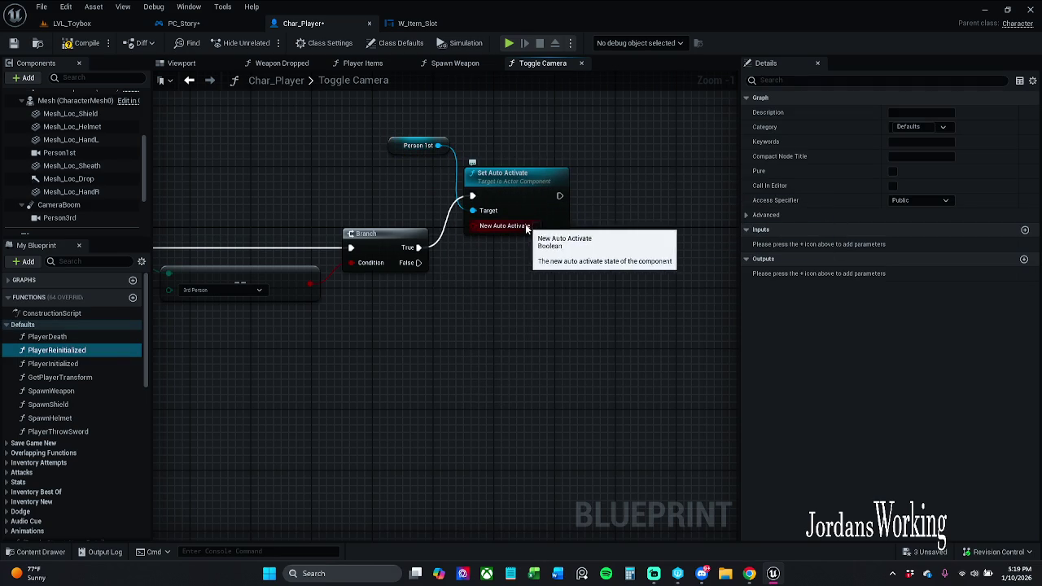
# Step: Tidy the Person 1st and Set Auto Activate nodes beside the Toggle Camera entry
pyautogui.click(391, 145)
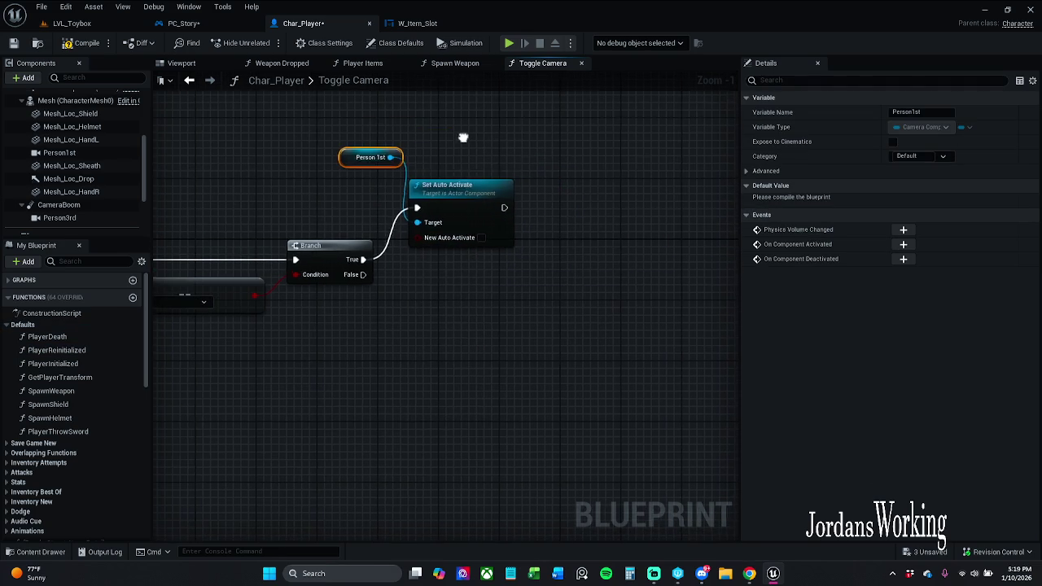
pyautogui.moveTo(382, 139)
pyautogui.mouseDown()
pyautogui.moveTo(480, 192)
pyautogui.moveTo(487, 169)
pyautogui.mouseUp()
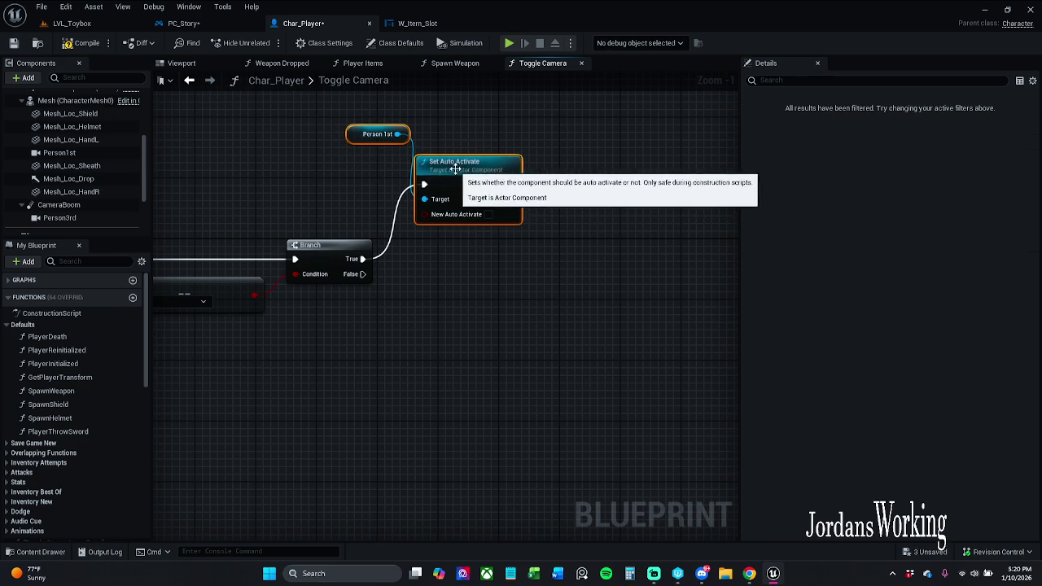
pyautogui.click(464, 274)
pyautogui.click(431, 243)
pyautogui.moveTo(414, 301); pyautogui.dragTo(521, 306)
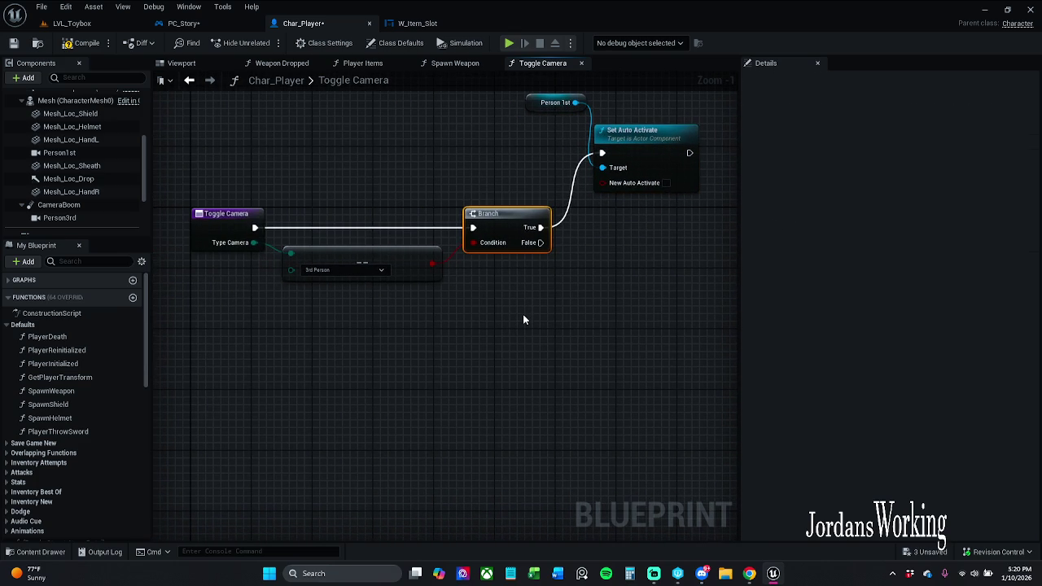
pyautogui.moveTo(540, 313); pyautogui.dragTo(377, 342)
pyautogui.click(437, 162)
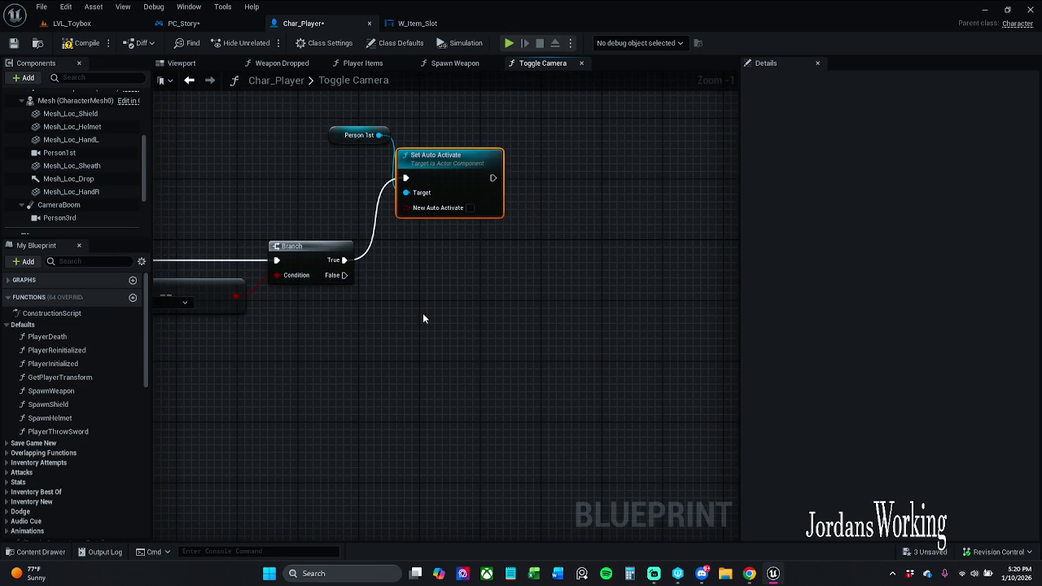
pyautogui.moveTo(336, 138); pyautogui.dragTo(381, 140)
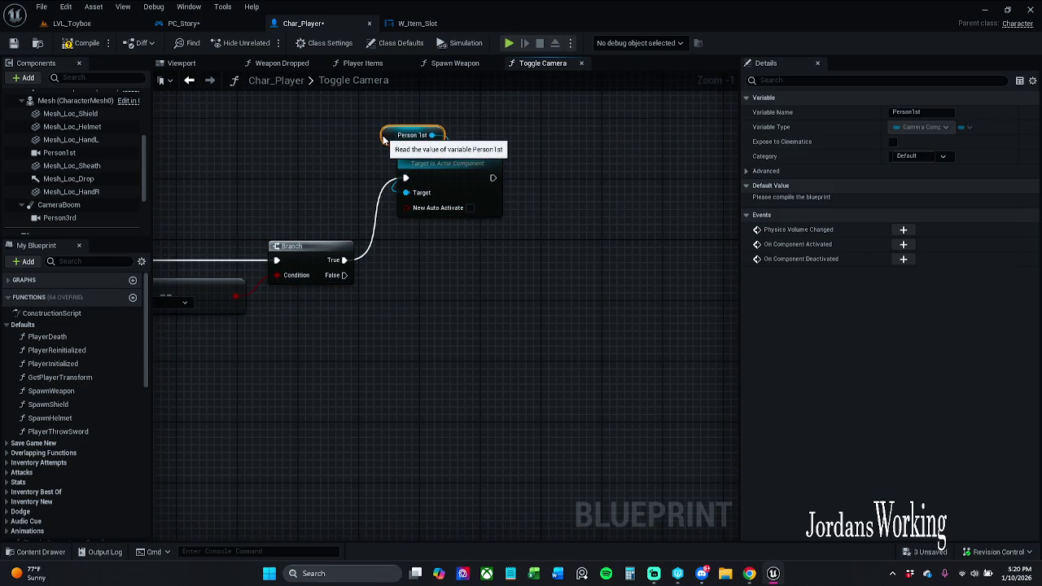
pyautogui.moveTo(384, 314); pyautogui.dragTo(530, 296)
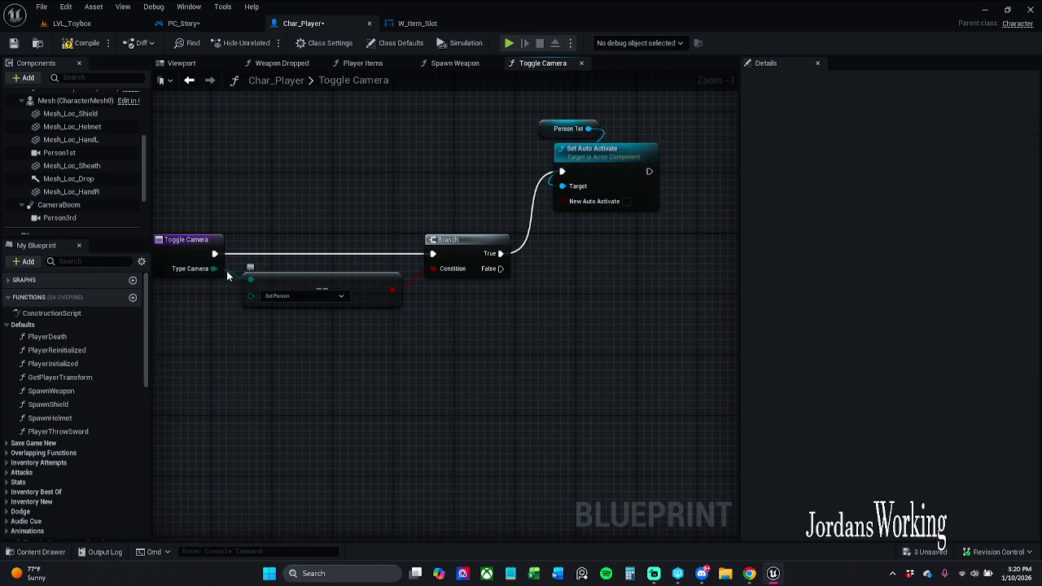
# Step: Swap the Branch and comparison for a Switch on E_Type_Camera driven by Toggle Camera
pyautogui.moveTo(213, 269); pyautogui.dragTo(311, 189)
pyautogui.write('switc')
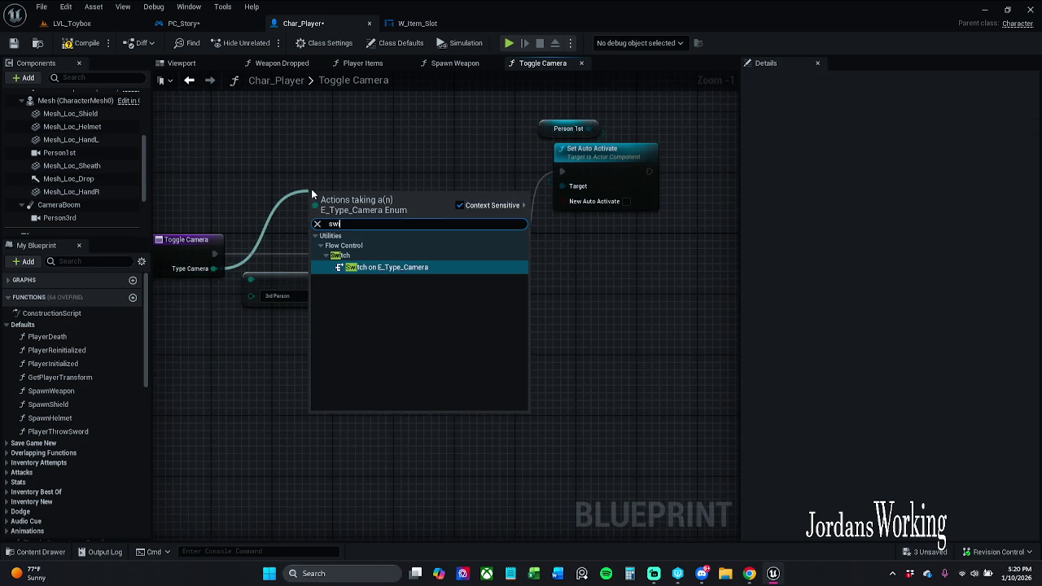
pyautogui.press('Return')
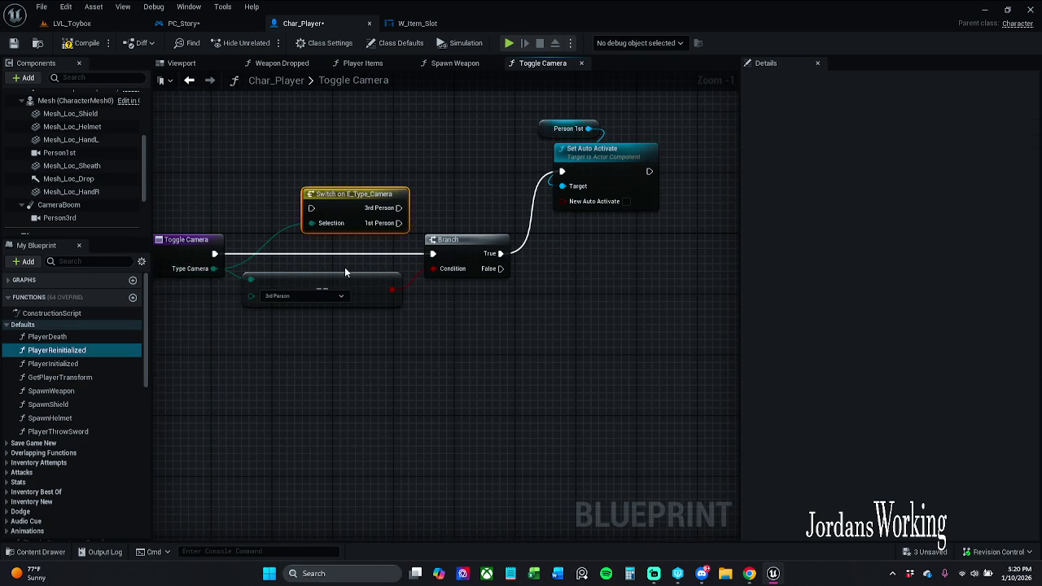
pyautogui.moveTo(346, 265); pyautogui.dragTo(445, 334)
pyautogui.press('Delete')
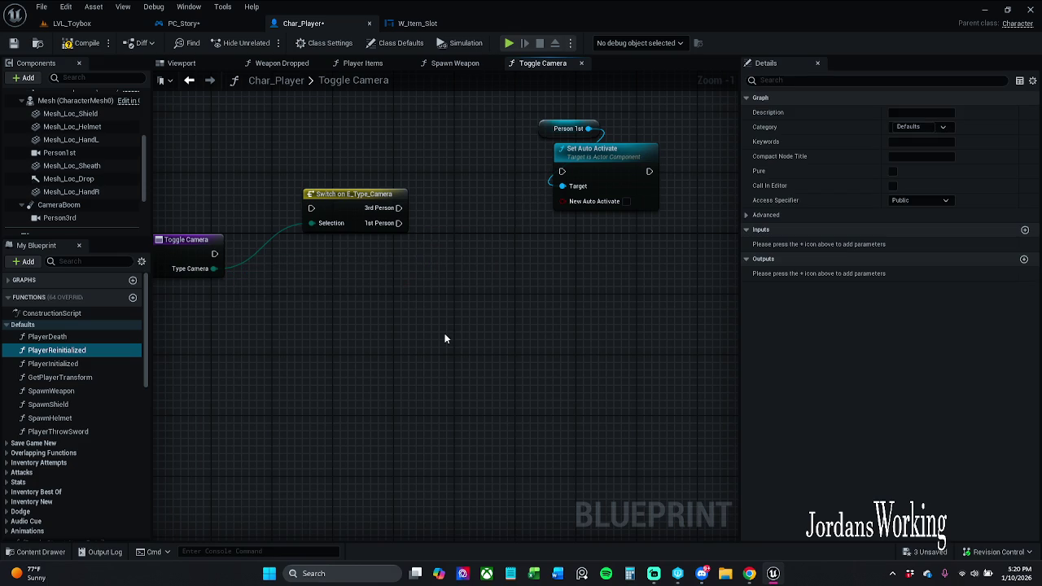
pyautogui.moveTo(311, 207); pyautogui.dragTo(214, 259)
pyautogui.moveTo(342, 203); pyautogui.dragTo(288, 249)
# Step: Wire the switch's 3rd Person output to Set Auto Activate and arrange the nodes
pyautogui.moveTo(156, 227); pyautogui.dragTo(376, 305)
pyautogui.moveTo(536, 116)
pyautogui.mouseDown()
pyautogui.moveTo(594, 171)
pyautogui.moveTo(480, 181)
pyautogui.mouseUp()
pyautogui.click(419, 218)
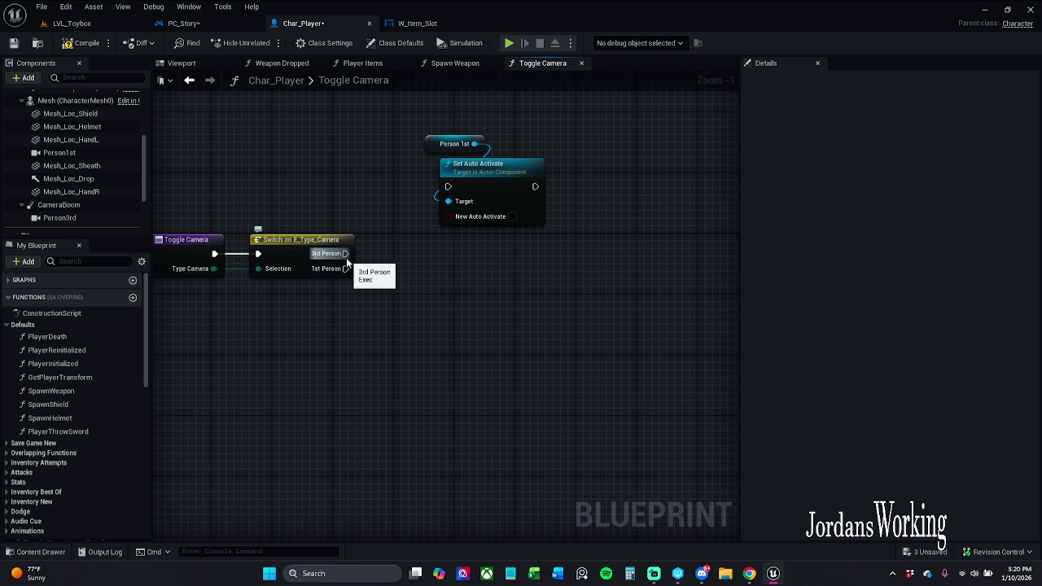
pyautogui.moveTo(345, 253); pyautogui.dragTo(448, 186)
pyautogui.moveTo(418, 123); pyautogui.dragTo(547, 205)
pyautogui.moveTo(516, 164); pyautogui.dragTo(470, 165)
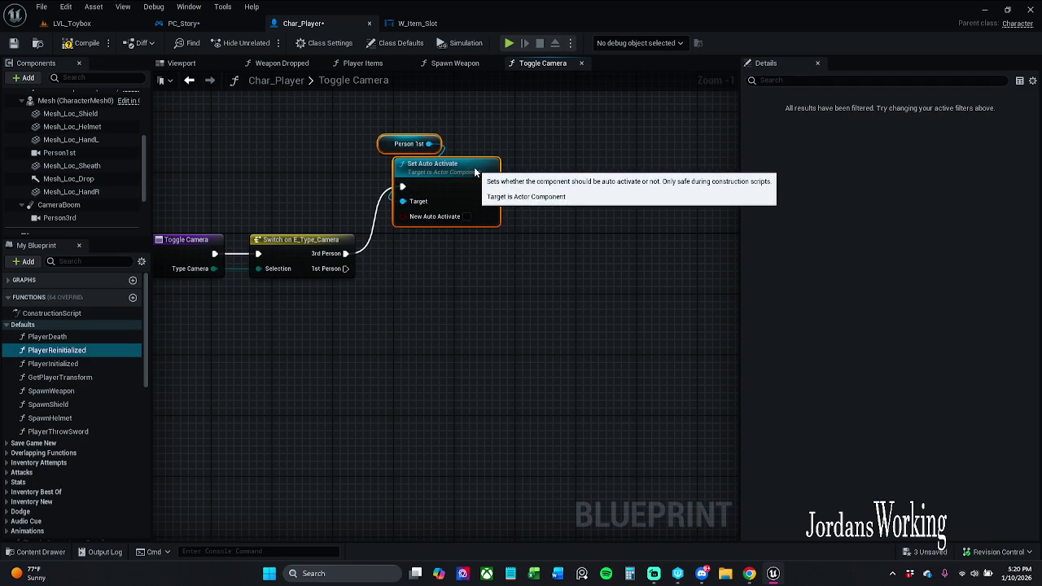
pyautogui.click(574, 155)
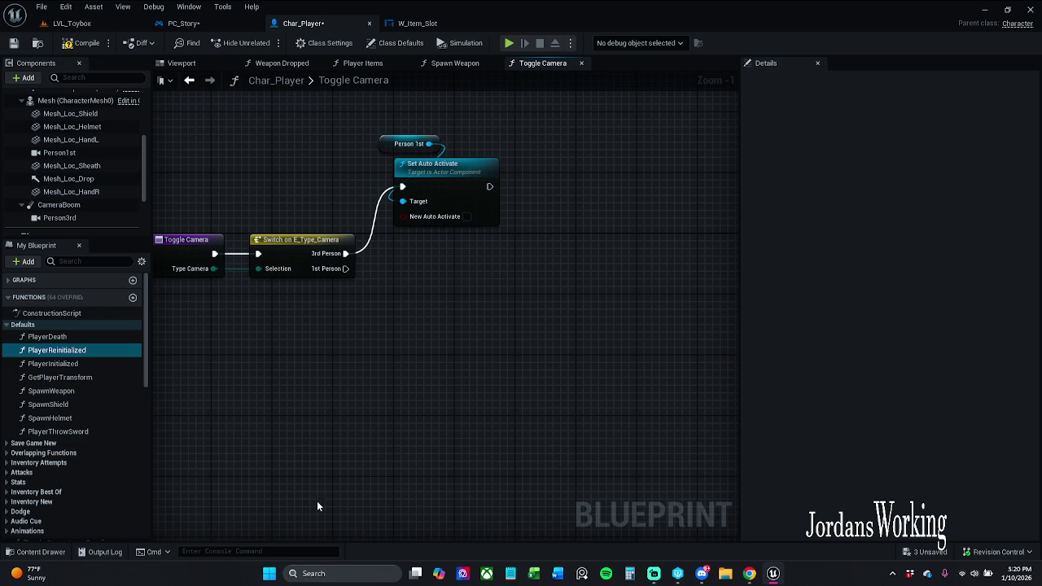
# Step: Add a Person 3rd getter and a second Set Auto Activate chained after the first in the 3rd Person branch
pyautogui.moveTo(416, 260); pyautogui.dragTo(389, 280)
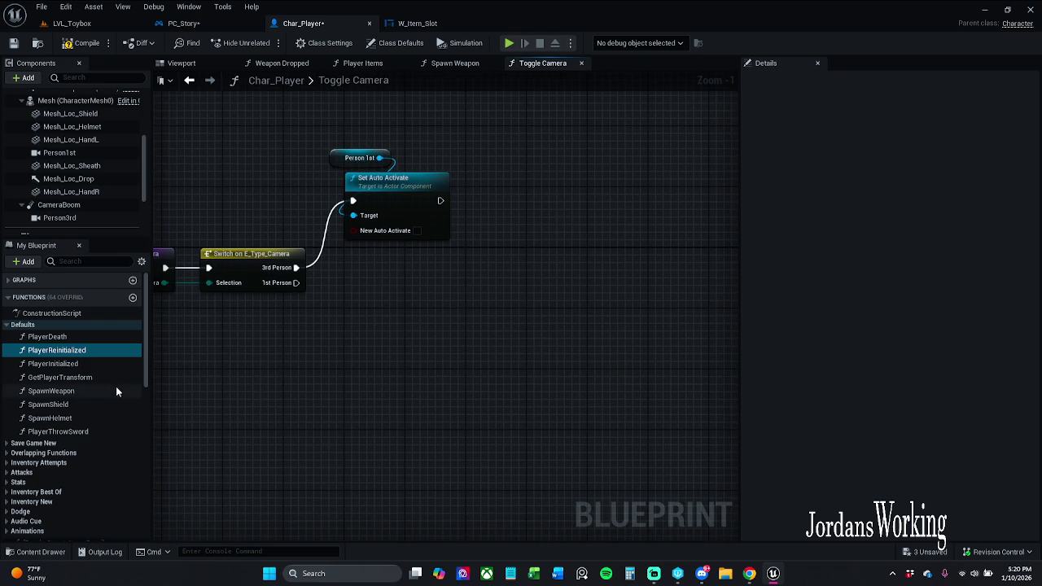
pyautogui.moveTo(59, 218)
pyautogui.mouseDown()
pyautogui.moveTo(483, 164)
pyautogui.moveTo(520, 144)
pyautogui.mouseUp()
pyautogui.click(425, 205)
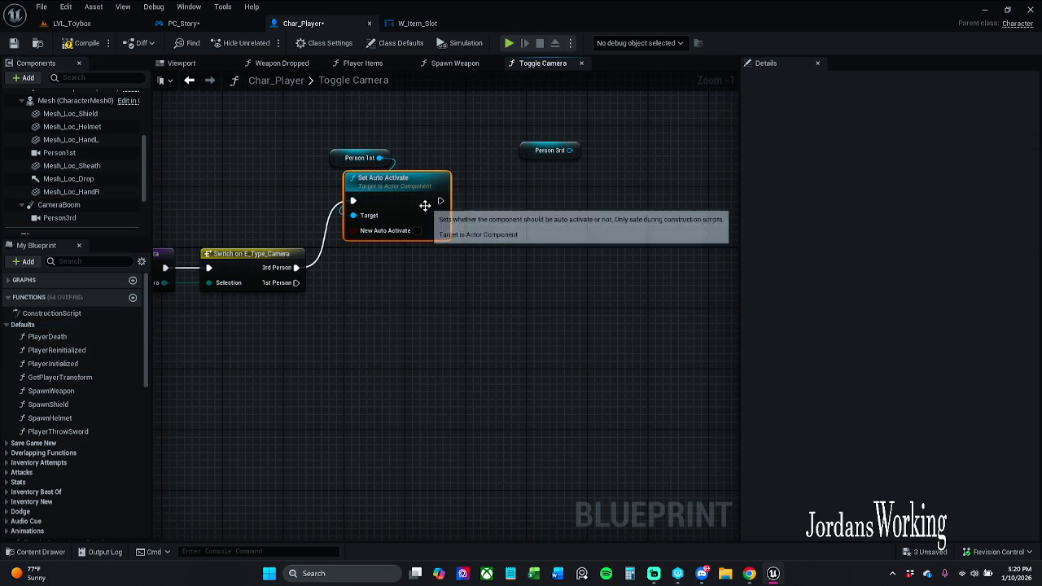
pyautogui.hotkey('ctrl', 'v')
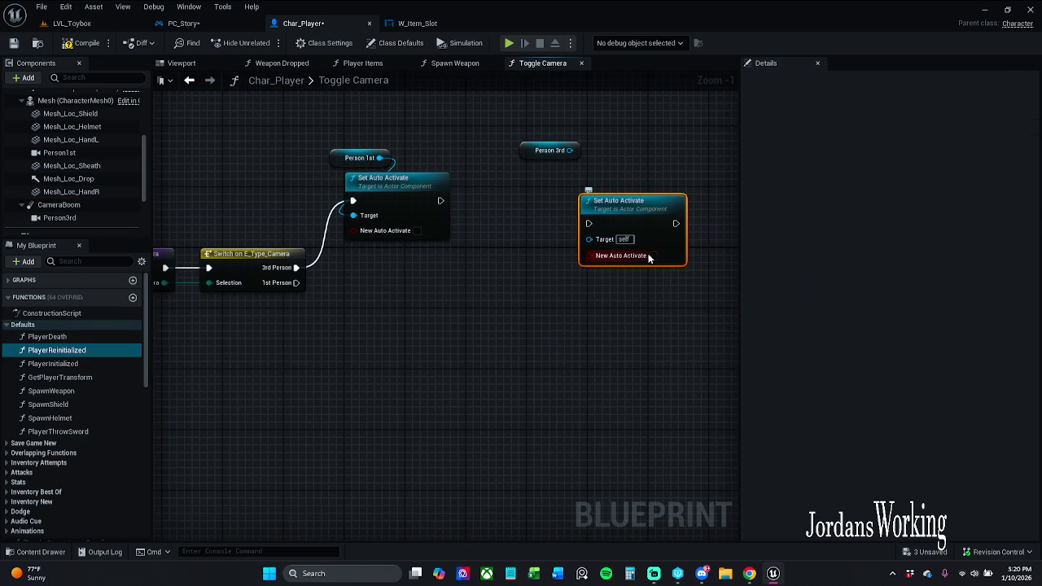
pyautogui.click(652, 256)
pyautogui.moveTo(569, 150)
pyautogui.mouseDown()
pyautogui.moveTo(593, 168)
pyautogui.moveTo(590, 239)
pyautogui.moveTo(448, 205)
pyautogui.mouseUp()
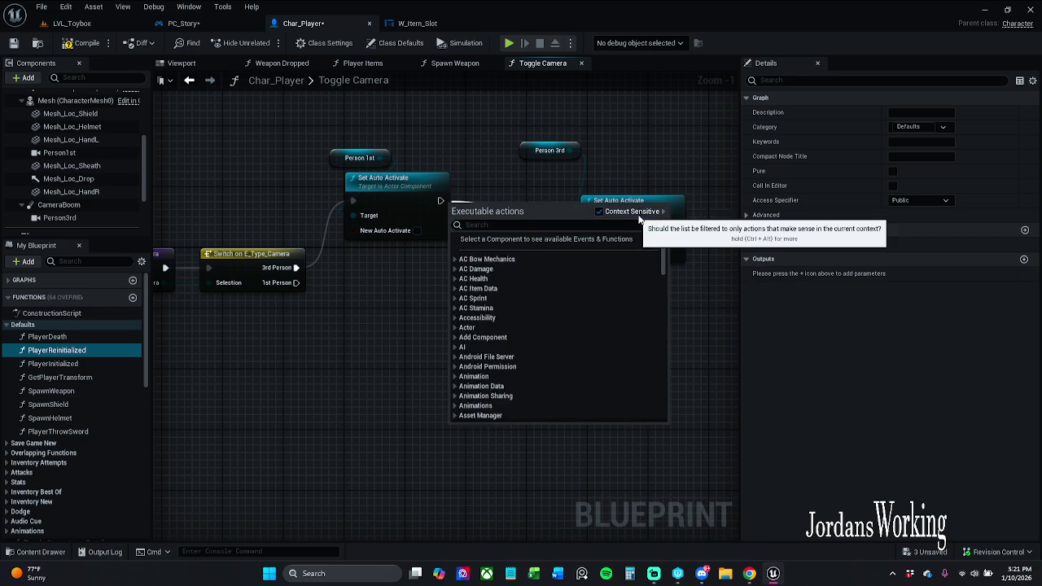
pyautogui.press('Escape')
pyautogui.moveTo(589, 223); pyautogui.dragTo(440, 206)
pyautogui.click(488, 166)
# Step: Enable auto activate on the Person 3rd Set Auto Activate and arrange it beside the first
pyautogui.rightClick(488, 166)
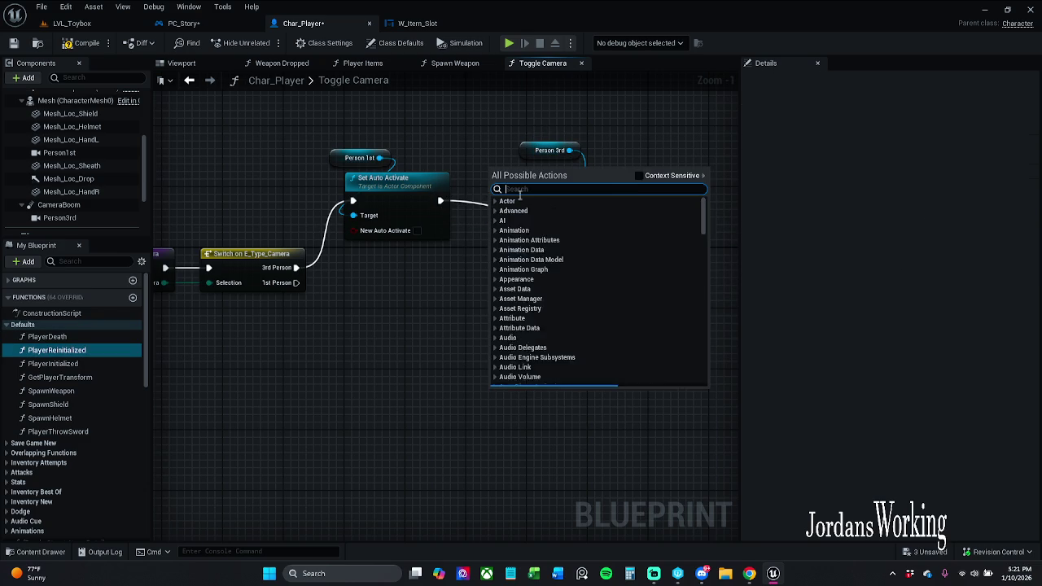
pyautogui.click(654, 115)
pyautogui.moveTo(638, 225)
pyautogui.mouseDown()
pyautogui.moveTo(615, 201)
pyautogui.moveTo(576, 201)
pyautogui.mouseUp()
pyautogui.click(592, 230)
pyautogui.keyDown('ctrl'); pyautogui.click(405, 203); pyautogui.keyUp('ctrl')
pyautogui.click(524, 259)
pyautogui.moveTo(552, 151); pyautogui.dragTo(521, 158)
# Step: Duplicate the four camera nodes and wire the copies to the 1st Person branch
pyautogui.moveTo(436, 280); pyautogui.dragTo(554, 228)
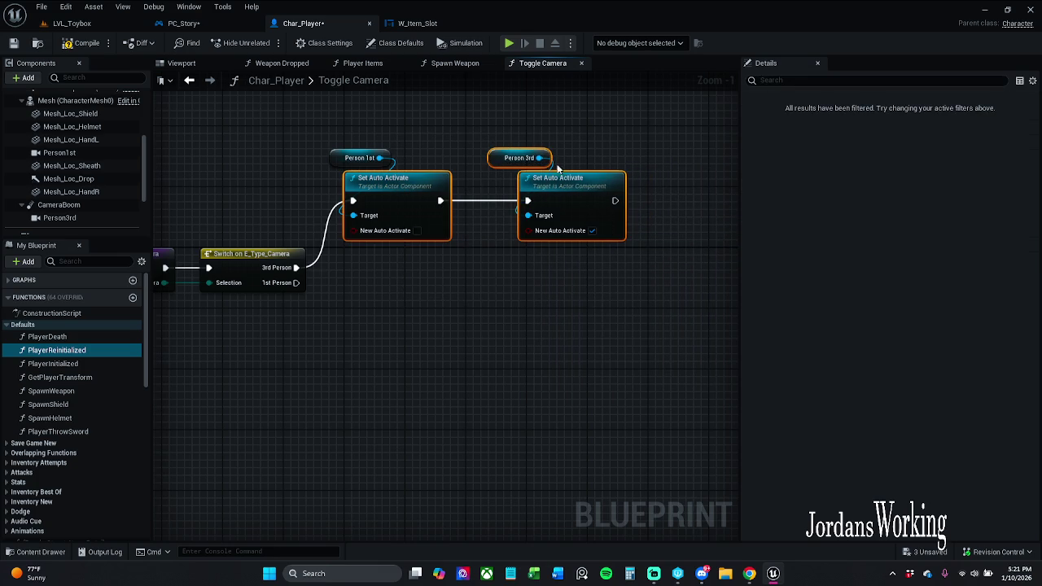
pyautogui.keyDown('ctrl'); pyautogui.click(385, 155); pyautogui.keyUp('ctrl')
pyautogui.scroll(-2, 470, 238)
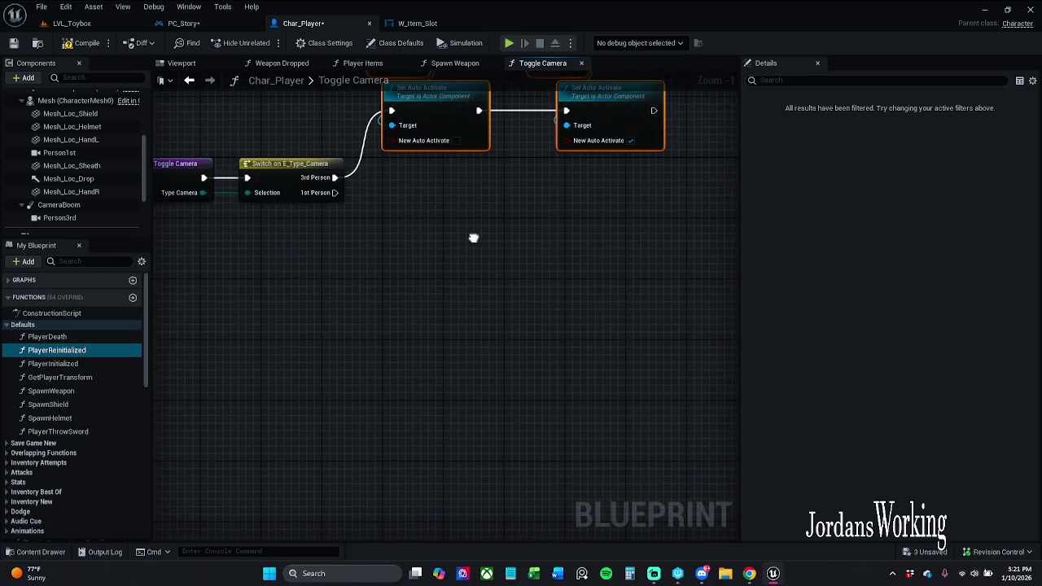
pyautogui.hotkey('ctrl', 'v')
pyautogui.moveTo(407, 216); pyautogui.dragTo(630, 318)
pyautogui.click(395, 322)
pyautogui.moveTo(415, 272); pyautogui.dragTo(352, 202)
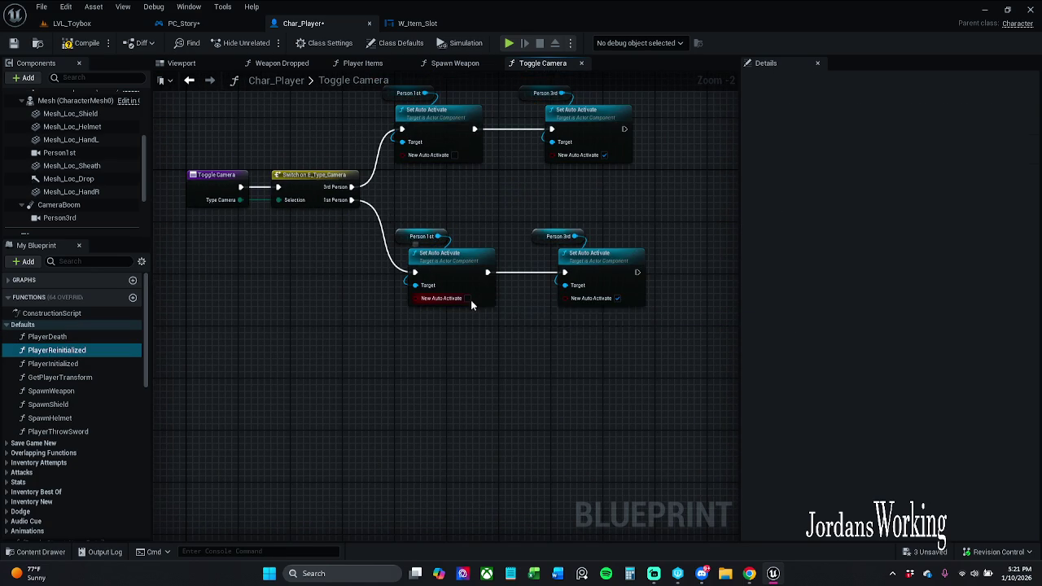
# Step: For 1st Person, turn Person 1st auto activate on and Person 3rd off, then save Char_Player
pyautogui.click(467, 298)
pyautogui.click(618, 298)
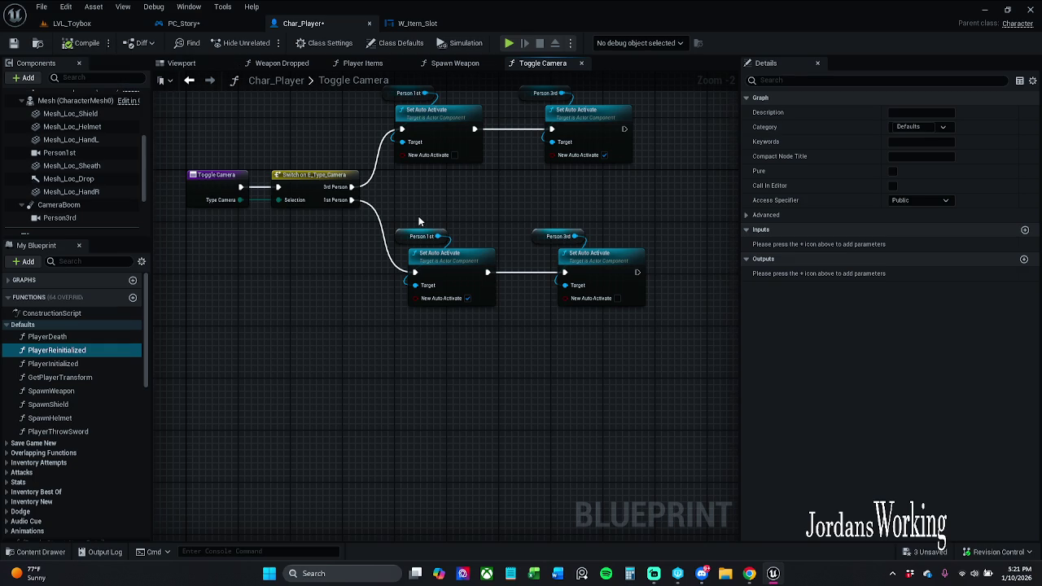
pyautogui.moveTo(420, 222); pyautogui.dragTo(387, 238)
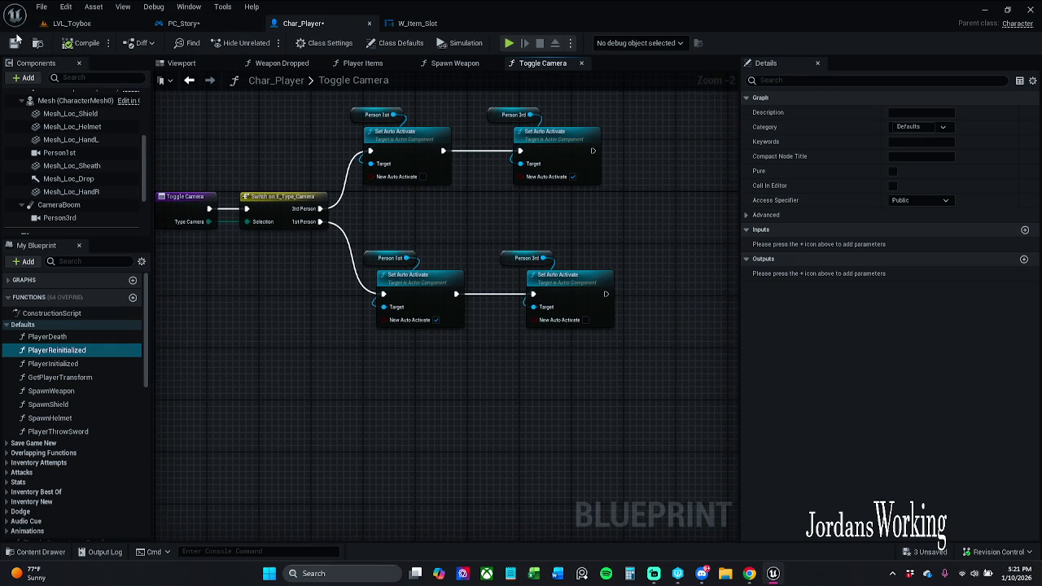
pyautogui.click(13, 42)
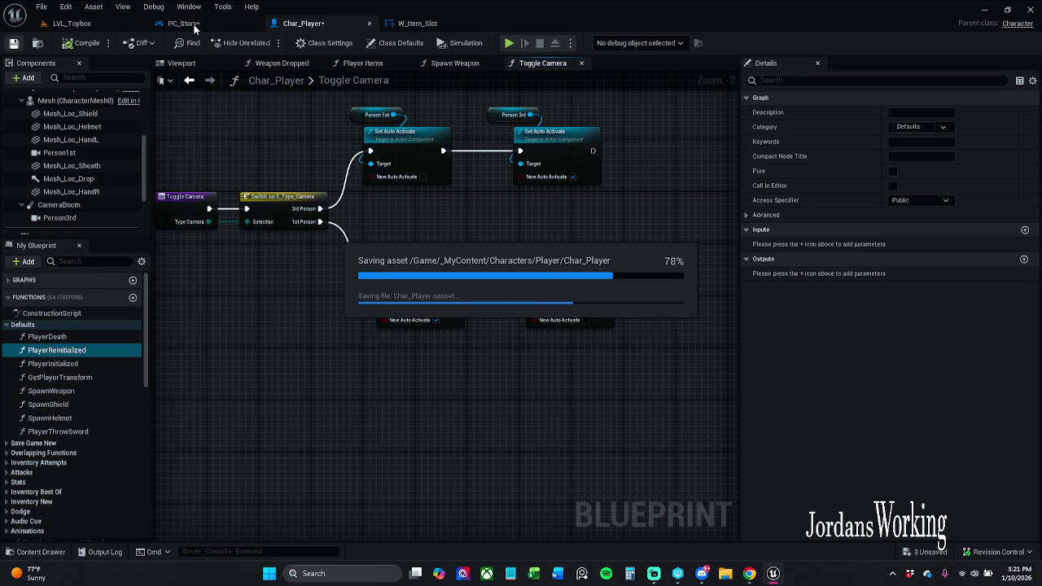
pyautogui.click(187, 24)
# Step: Compile PC_Story and place a J key event in an empty area of the Controller Functions graph
pyautogui.click(87, 43)
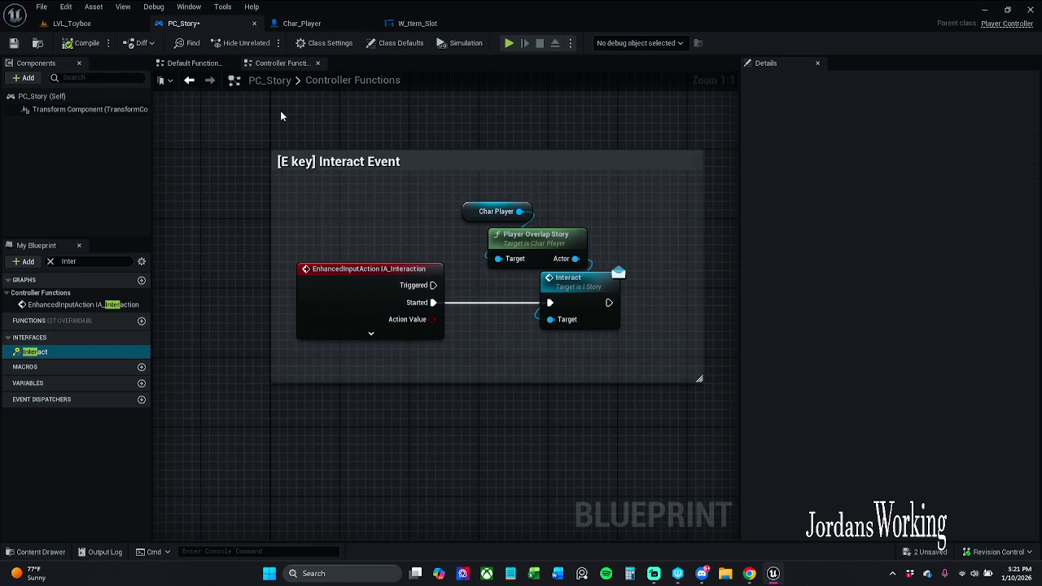
pyautogui.scroll(-5, 280, 115)
pyautogui.moveTo(315, 169)
pyautogui.mouseDown()
pyautogui.moveTo(290, 203)
pyautogui.moveTo(359, 130)
pyautogui.mouseUp()
pyautogui.moveTo(304, 259); pyautogui.dragTo(335, 202)
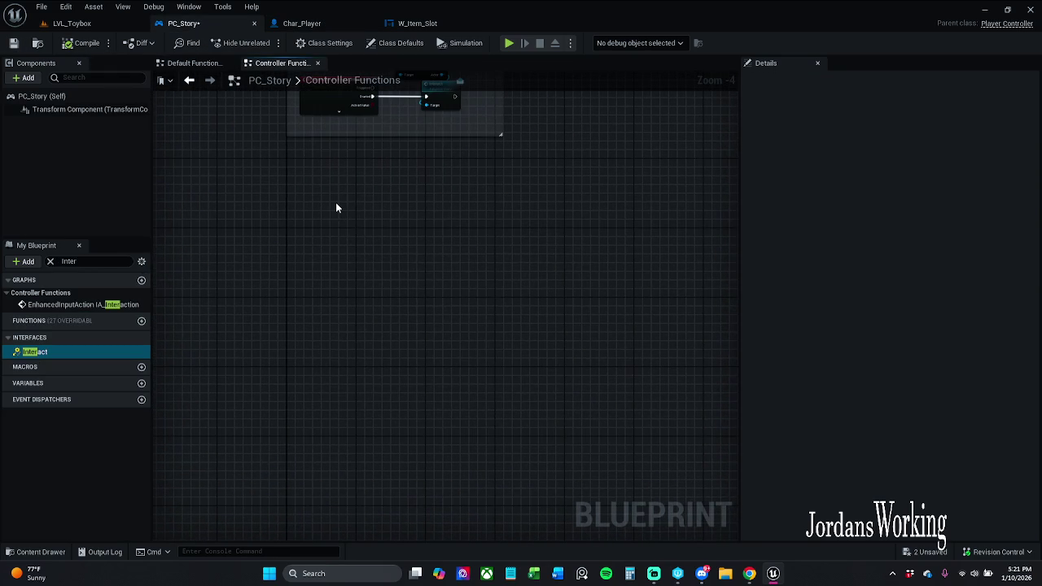
pyautogui.rightClick(335, 202)
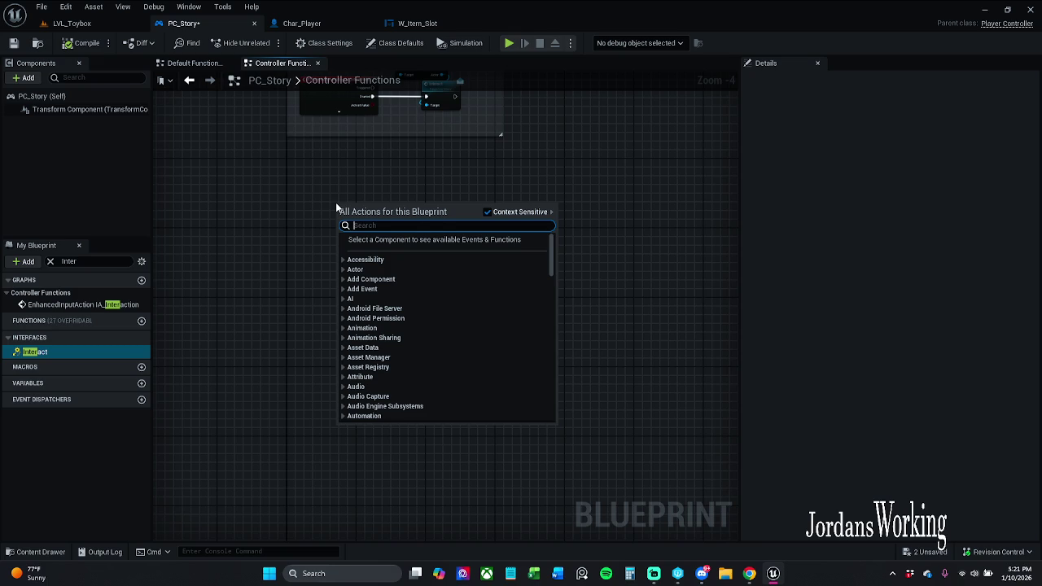
pyautogui.write('J')
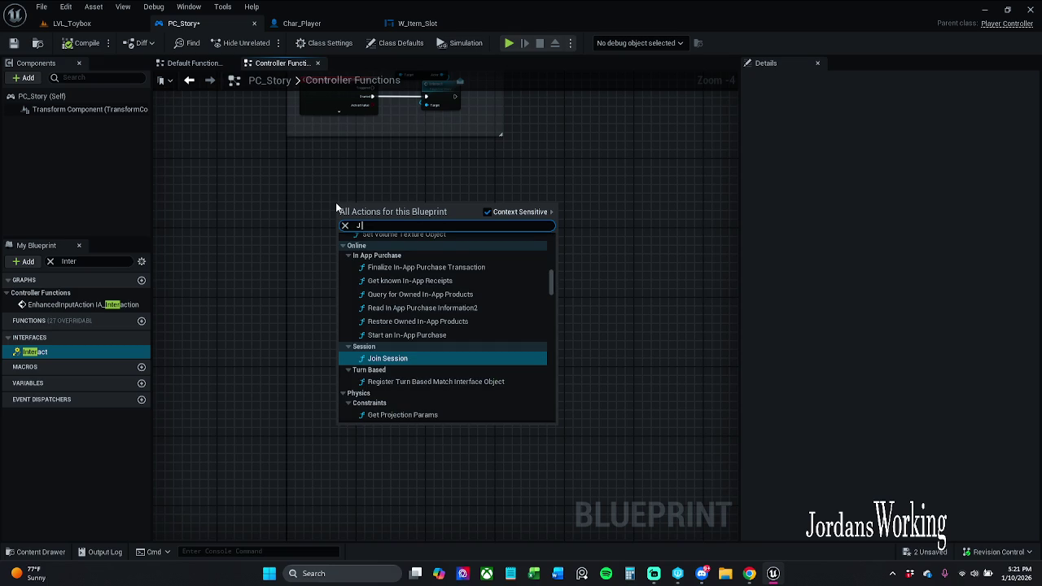
pyautogui.write(' key')
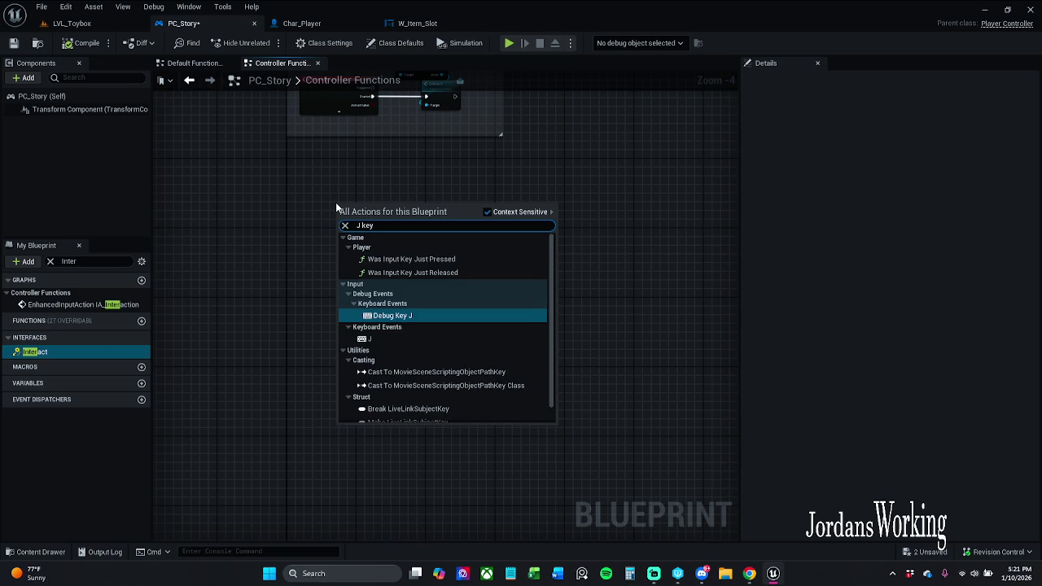
pyautogui.press('Return')
pyautogui.scroll(2, 343, 208)
pyautogui.moveTo(341, 208)
pyautogui.mouseDown()
pyautogui.moveTo(295, 252)
pyautogui.moveTo(272, 248)
pyautogui.moveTo(341, 254)
pyautogui.mouseUp()
pyautogui.click(326, 220)
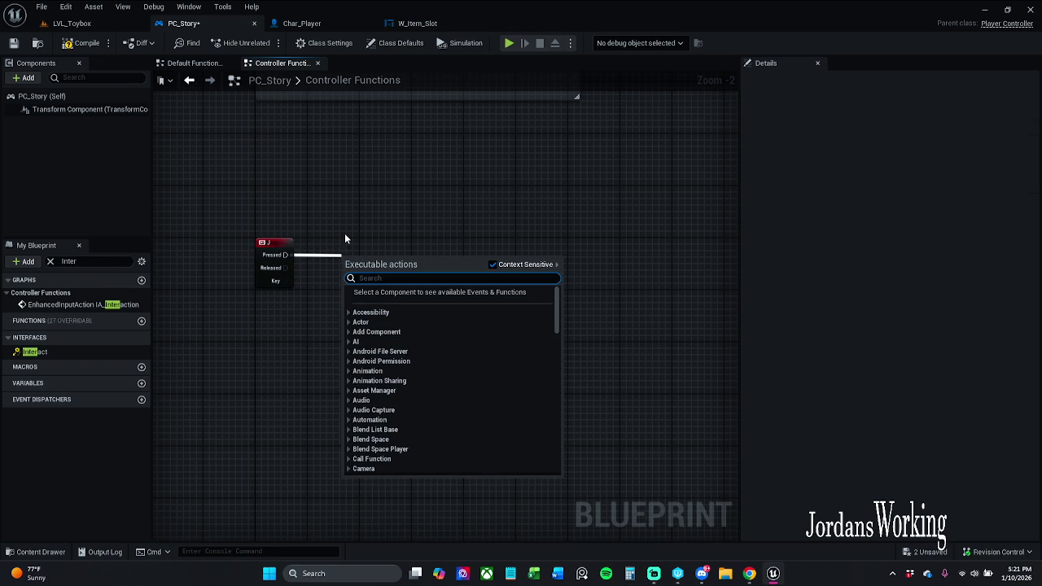
# Step: Check Char_Player's Toggle Camera function, then undo a mistaken Toggle Channel node off J Pressed
pyautogui.write('camera')
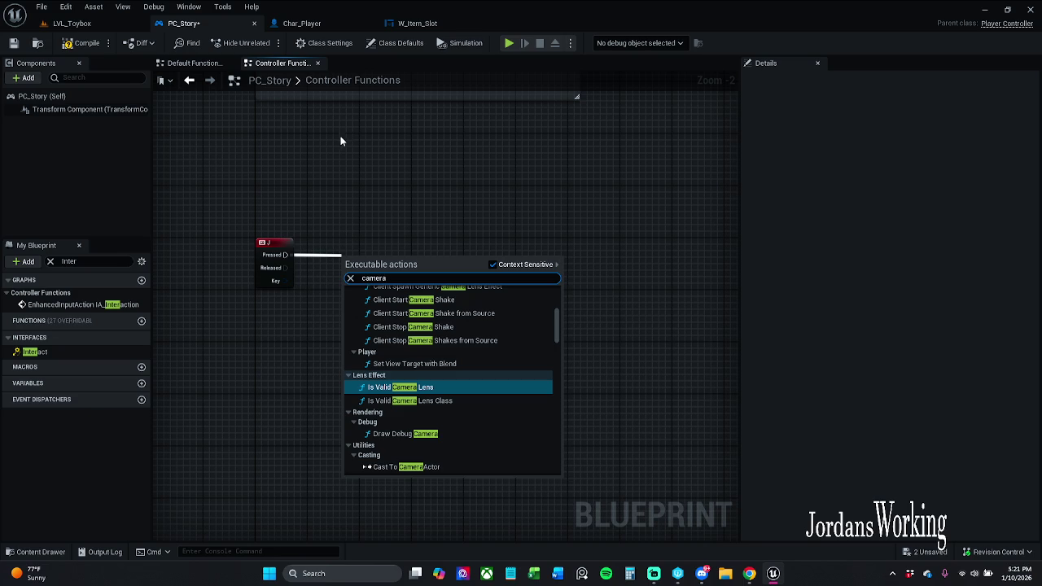
pyautogui.click(285, 24)
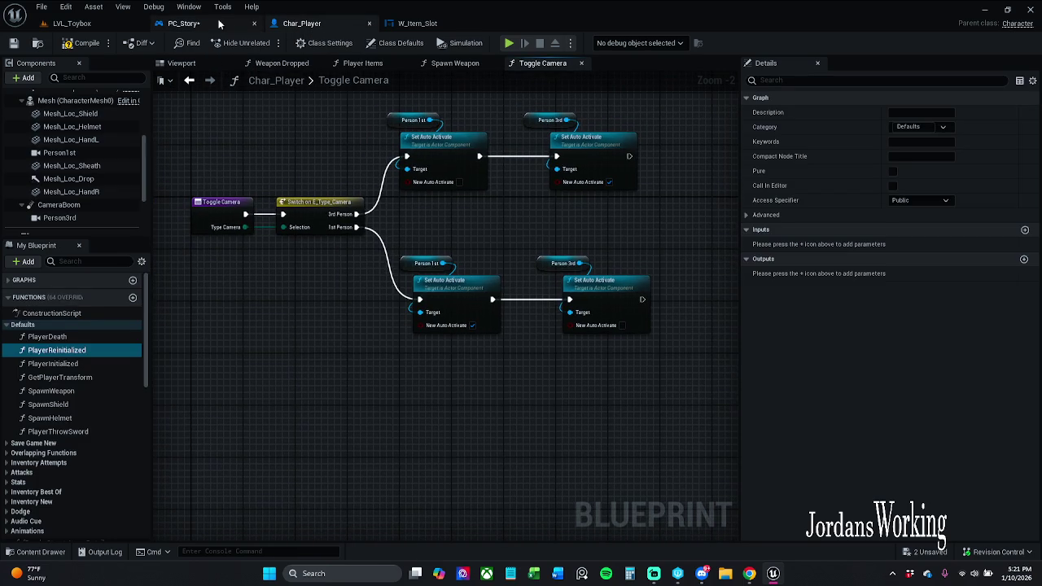
pyautogui.click(183, 23)
pyautogui.moveTo(284, 253); pyautogui.dragTo(329, 255)
pyautogui.write('toggle')
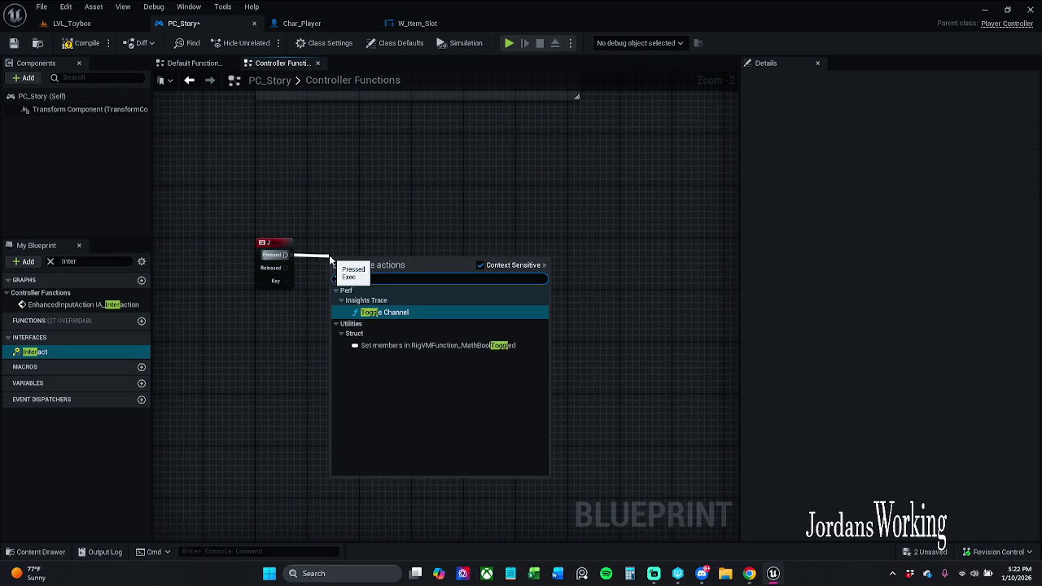
pyautogui.press('Return')
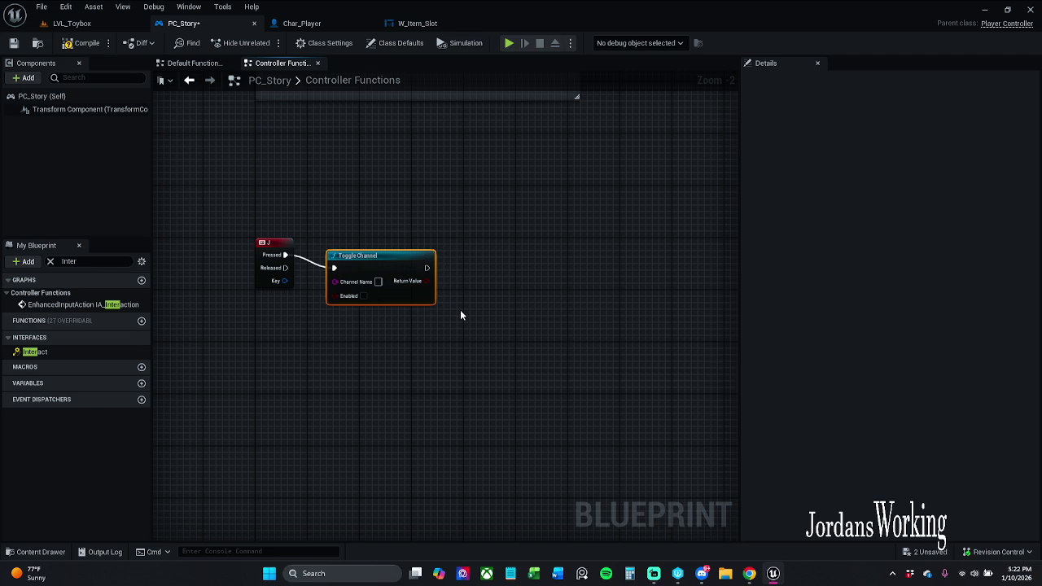
pyautogui.hotkey('ctrl', 'z')
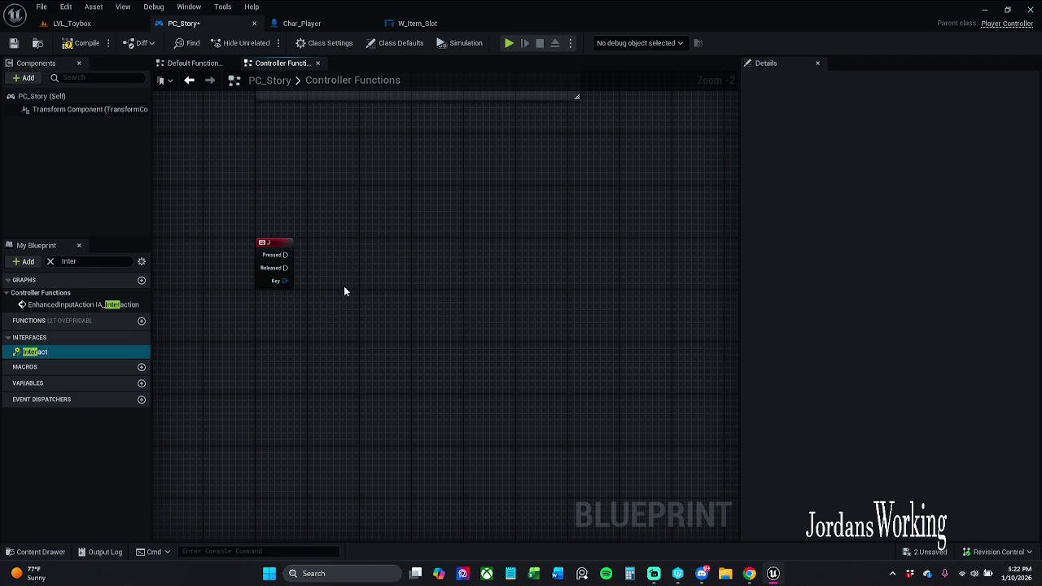
pyautogui.click(49, 262)
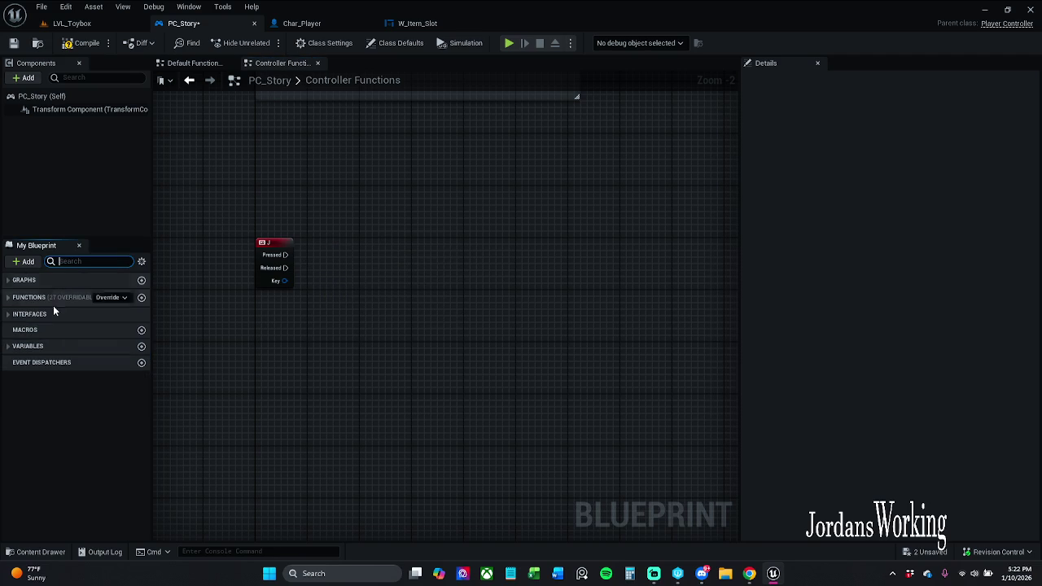
# Step: Get the charPlayer variable and have J Pressed call Toggle Camera on it
pyautogui.click(9, 346)
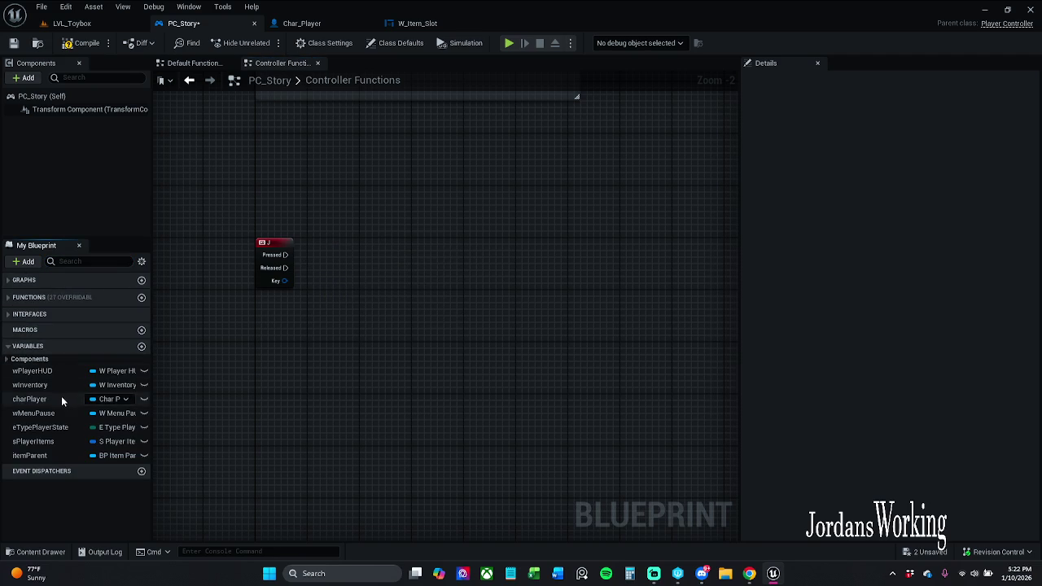
pyautogui.moveTo(30, 399)
pyautogui.mouseDown()
pyautogui.moveTo(369, 203)
pyautogui.moveTo(389, 241)
pyautogui.moveTo(379, 234)
pyautogui.mouseUp()
pyautogui.click(401, 223)
pyautogui.write('tog')
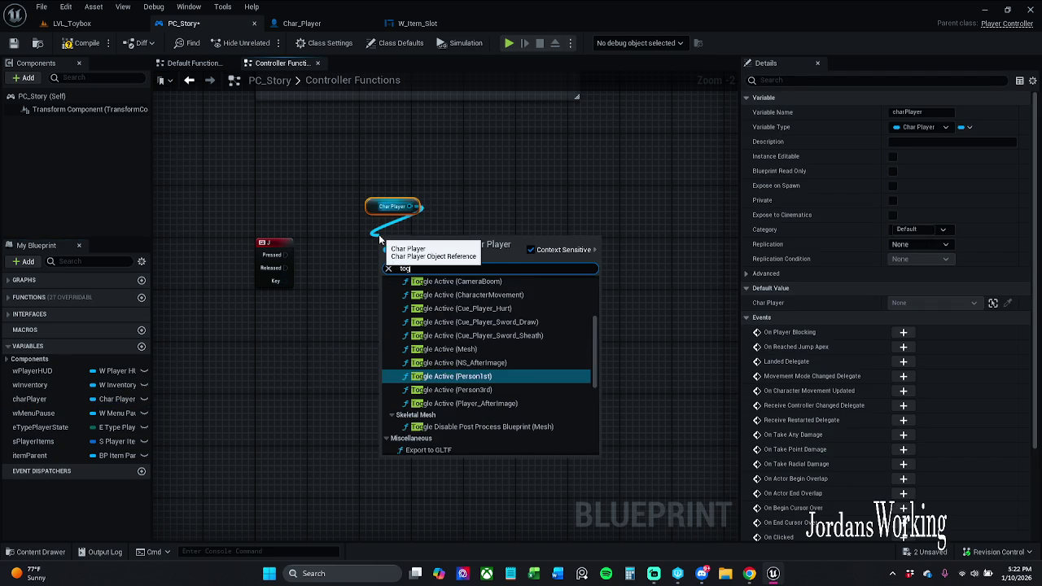
pyautogui.write('gle')
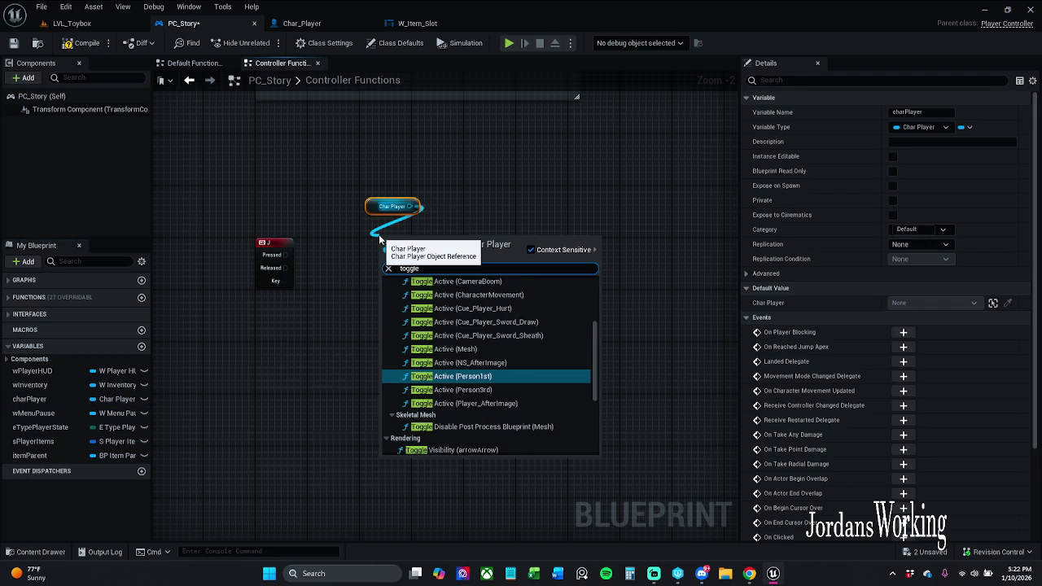
pyautogui.write(' cam')
pyautogui.press('Return')
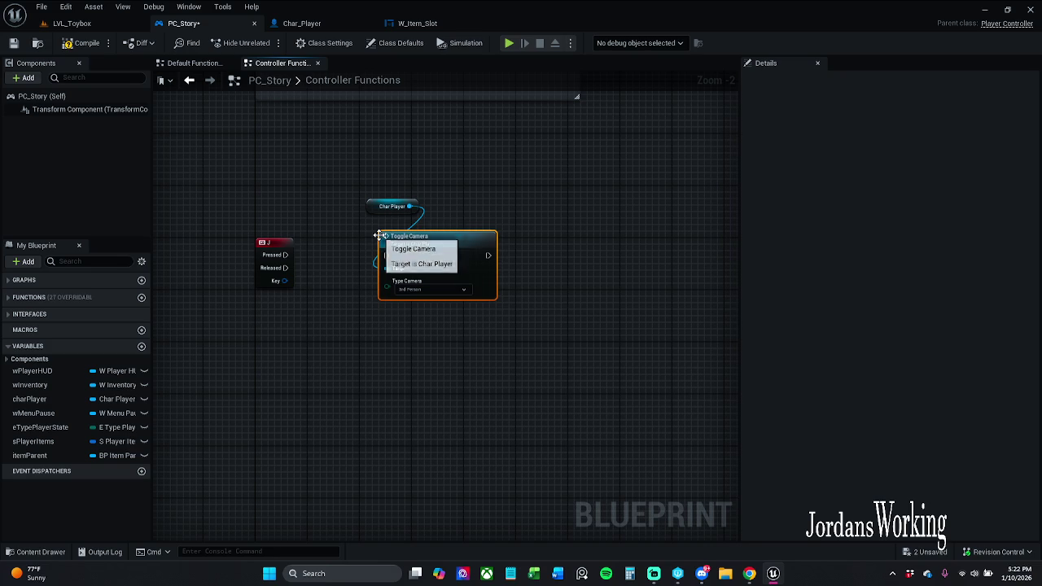
pyautogui.moveTo(386, 256)
pyautogui.mouseDown()
pyautogui.moveTo(298, 271)
pyautogui.moveTo(284, 261)
pyautogui.mouseUp()
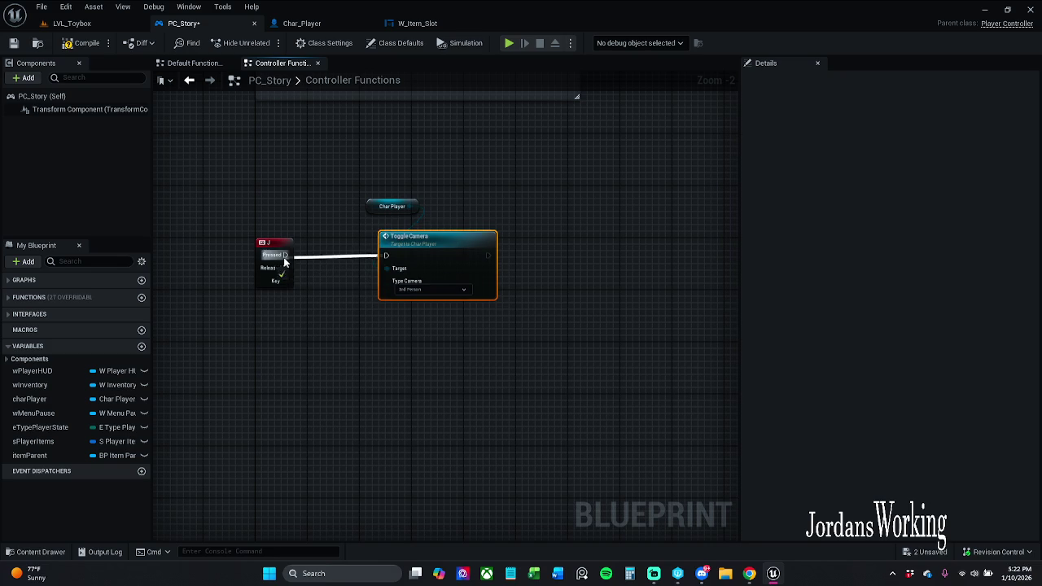
# Step: Rearrange the nodes and paste a copy of Toggle Camera below the first
pyautogui.moveTo(355, 182)
pyautogui.mouseDown()
pyautogui.moveTo(485, 263)
pyautogui.moveTo(584, 248)
pyautogui.mouseUp()
pyautogui.click(603, 163)
pyautogui.moveTo(503, 206)
pyautogui.mouseDown()
pyautogui.moveTo(447, 263)
pyautogui.moveTo(441, 303)
pyautogui.mouseUp()
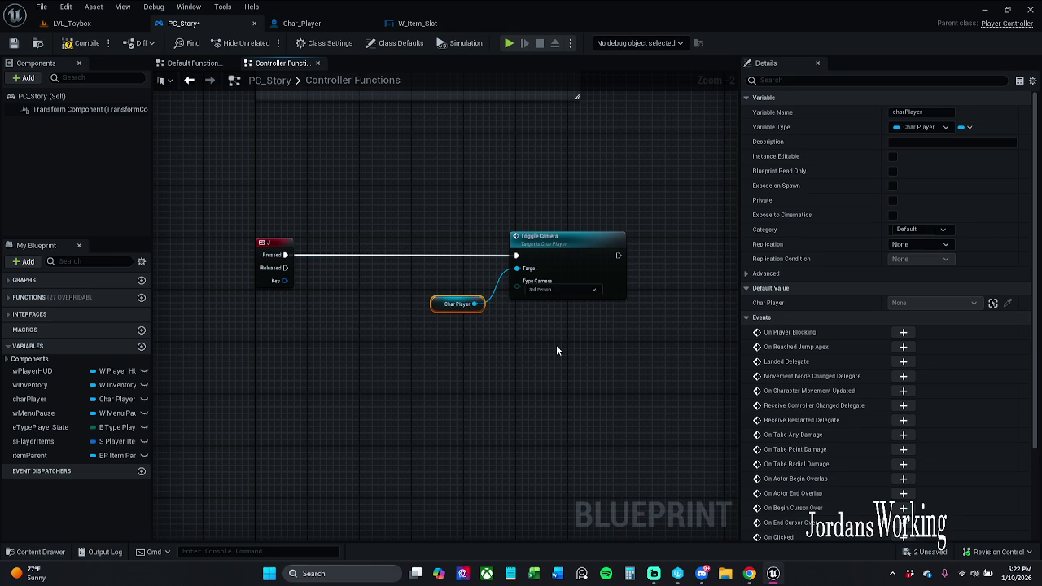
pyautogui.click(547, 228)
pyautogui.hotkey('ctrl', 'c')
pyautogui.hotkey('ctrl', 'v')
pyautogui.moveTo(562, 350)
pyautogui.mouseDown()
pyautogui.moveTo(527, 266)
pyautogui.moveTo(533, 206)
pyautogui.moveTo(522, 208)
pyautogui.mouseUp()
# Step: Set the lower Toggle Camera to 1st Person and route J Pressed through a Flip Flop feeding it from B
pyautogui.click(521, 275)
pyautogui.moveTo(482, 222)
pyautogui.mouseDown()
pyautogui.moveTo(317, 162)
pyautogui.moveTo(369, 237)
pyautogui.mouseUp()
pyautogui.write('flip')
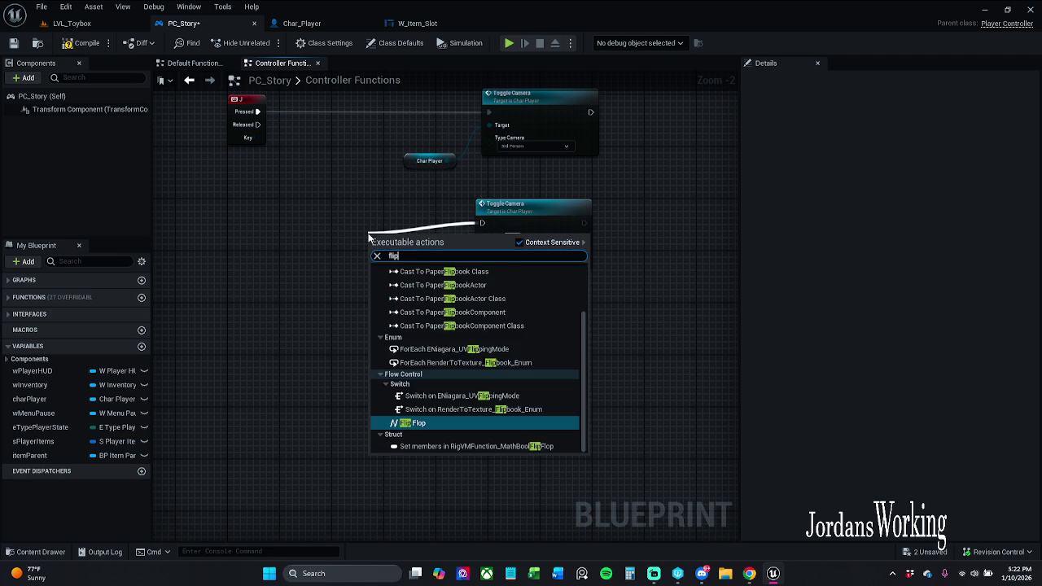
pyautogui.press('Return')
pyautogui.moveTo(402, 248)
pyautogui.mouseDown()
pyautogui.moveTo(402, 261)
pyautogui.moveTo(487, 112)
pyautogui.mouseUp()
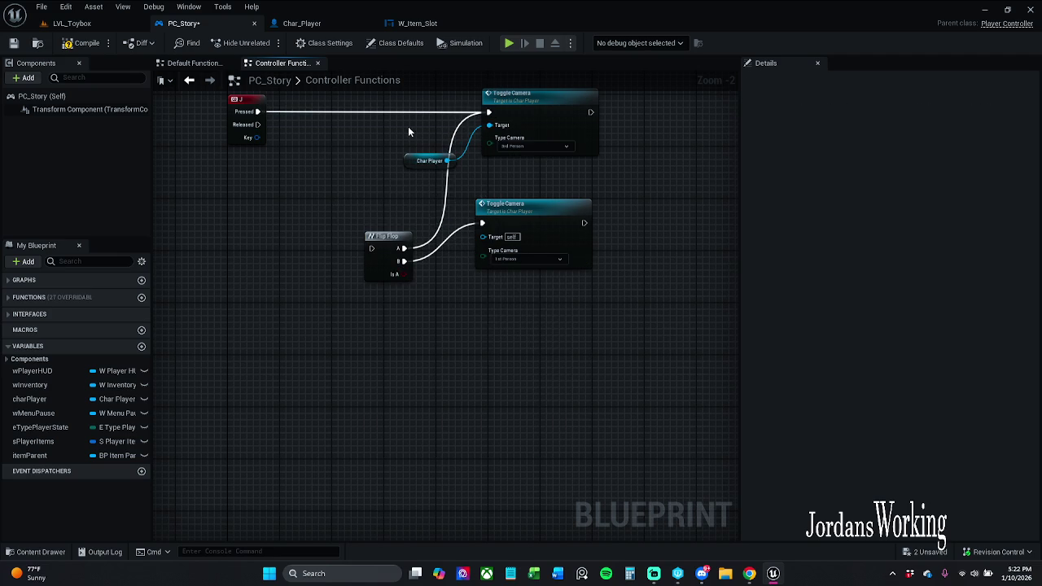
pyautogui.moveTo(247, 114)
pyautogui.mouseDown()
pyautogui.moveTo(285, 131)
pyautogui.moveTo(371, 249)
pyautogui.mouseUp()
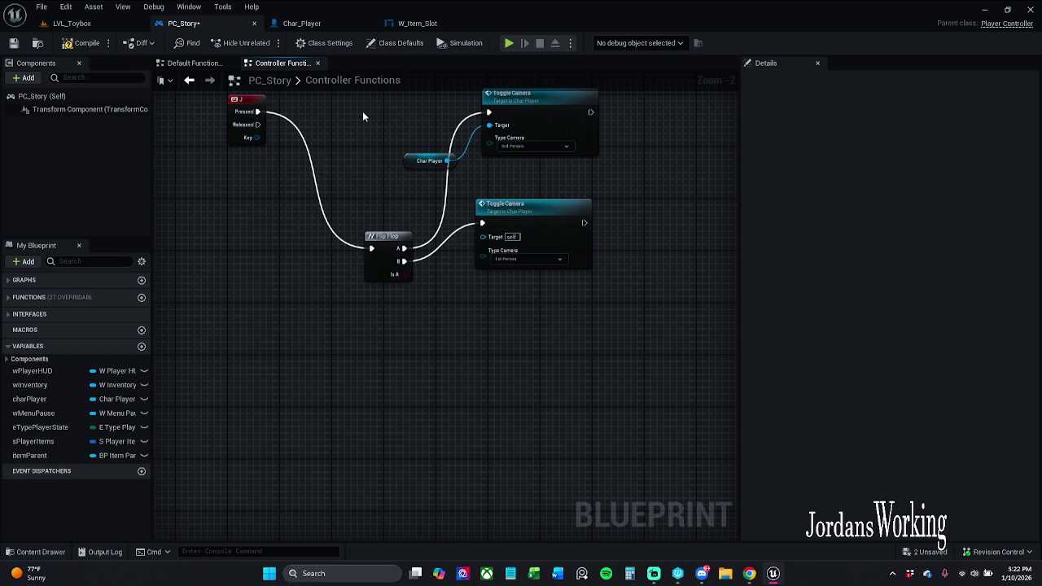
pyautogui.moveTo(400, 319)
pyautogui.mouseDown()
pyautogui.moveTo(385, 227)
pyautogui.moveTo(353, 191)
pyautogui.mouseUp()
# Step: Tidy the layout, adding a reroute knot on the Flip Flop B wire to the lower Toggle Camera
pyautogui.moveTo(239, 149)
pyautogui.mouseDown()
pyautogui.moveTo(546, 187)
pyautogui.moveTo(544, 217)
pyautogui.mouseUp()
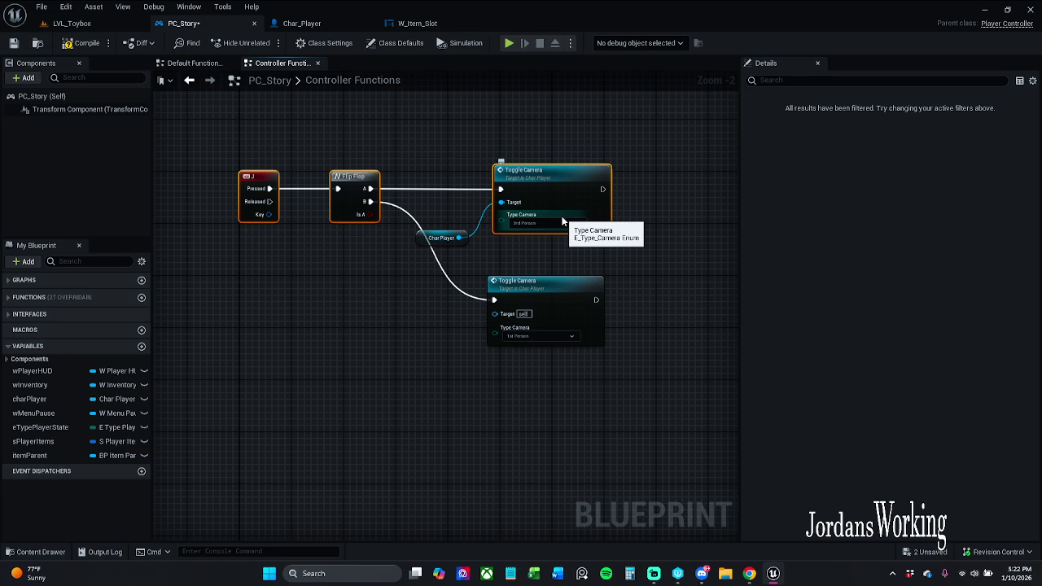
pyautogui.click(446, 262)
pyautogui.moveTo(417, 241)
pyautogui.mouseDown()
pyautogui.moveTo(495, 281)
pyautogui.moveTo(495, 313)
pyautogui.mouseUp()
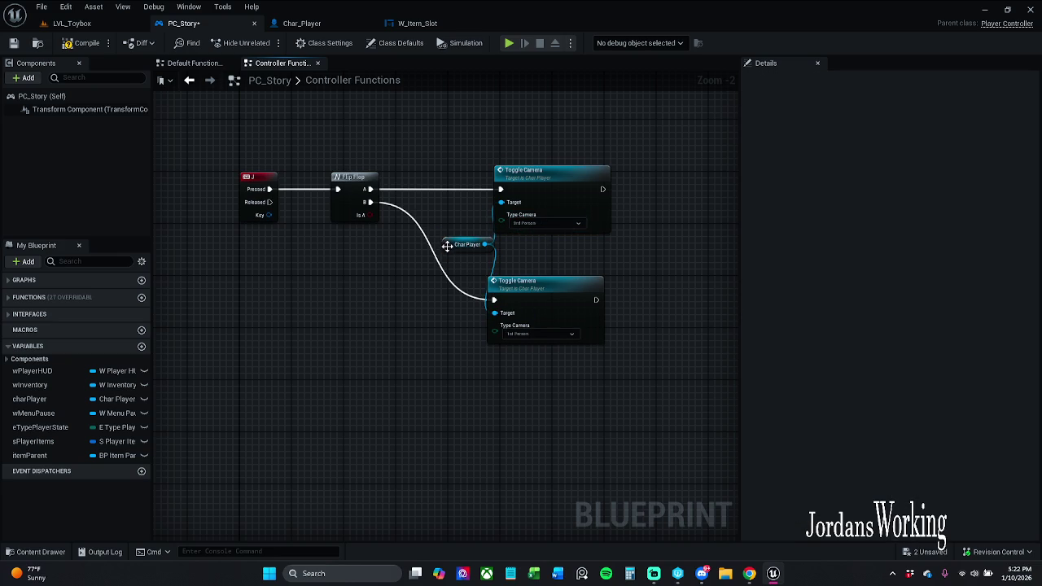
pyautogui.doubleClick(411, 221)
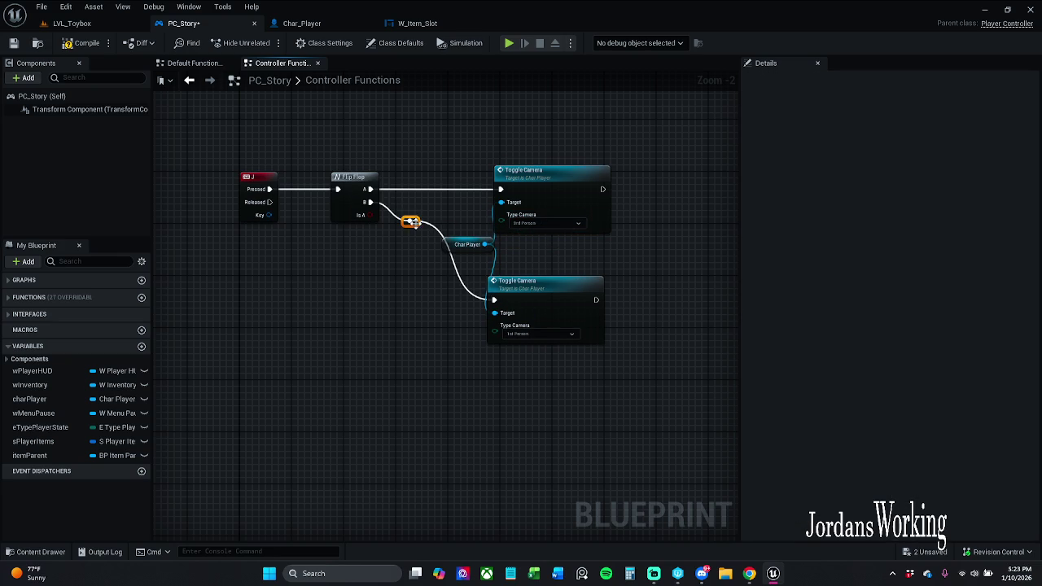
pyautogui.keyDown('ctrl'); pyautogui.click(560, 316); pyautogui.keyUp('ctrl')
pyautogui.press('q')
pyautogui.click(631, 298)
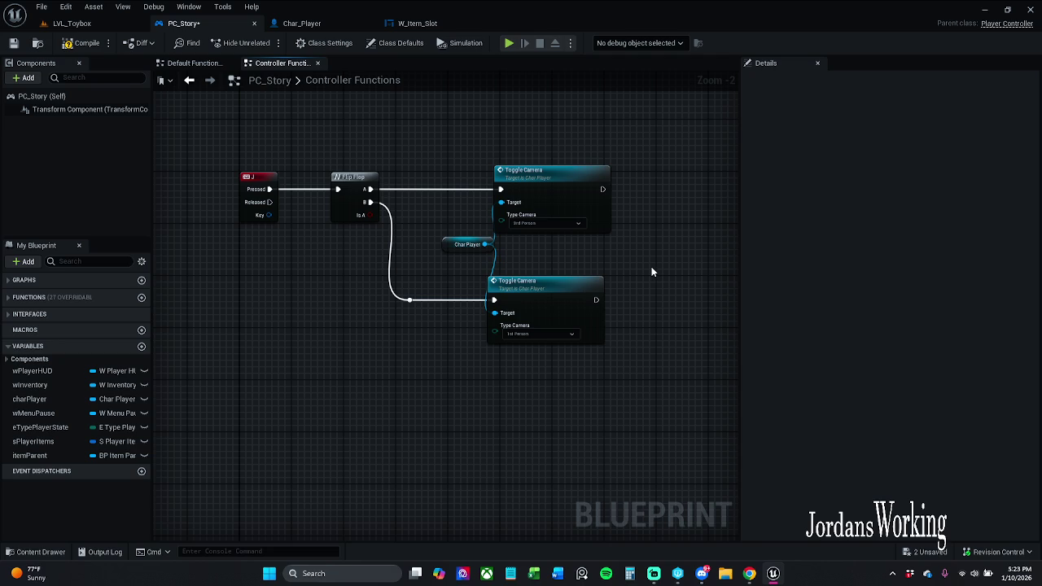
pyautogui.moveTo(449, 243); pyautogui.dragTo(437, 238)
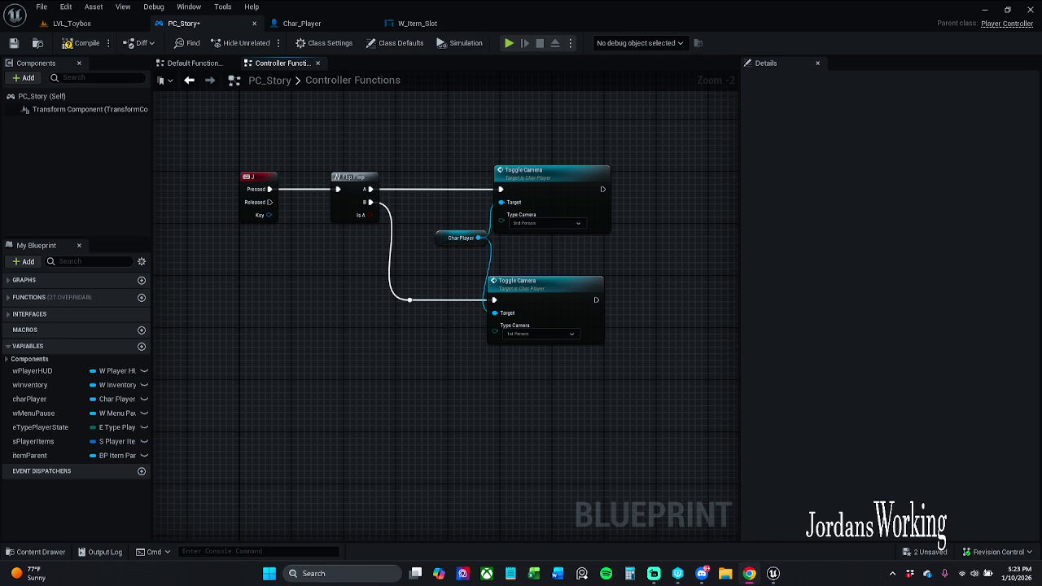
pyautogui.click(82, 43)
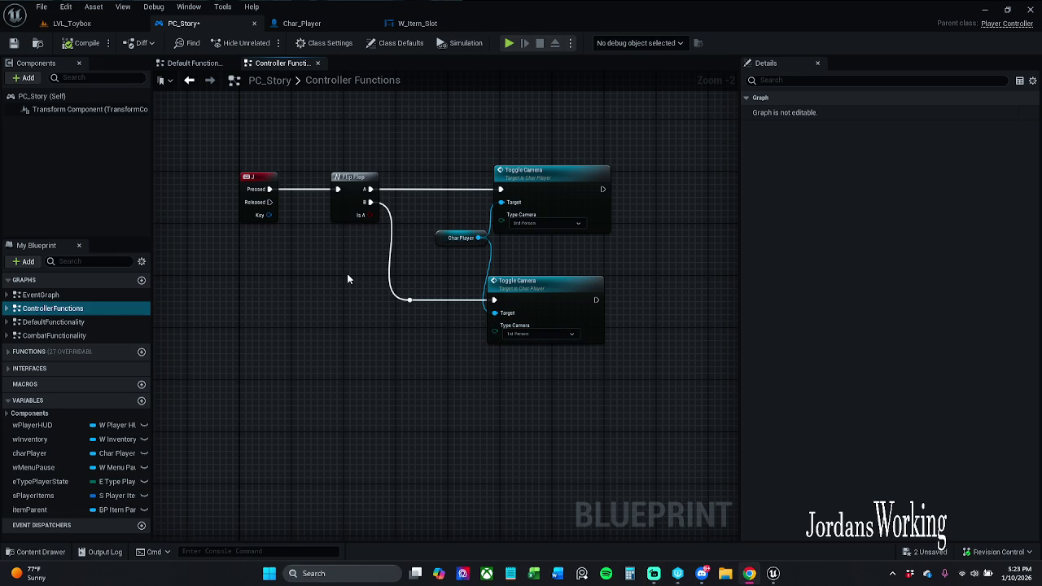
pyautogui.click(81, 24)
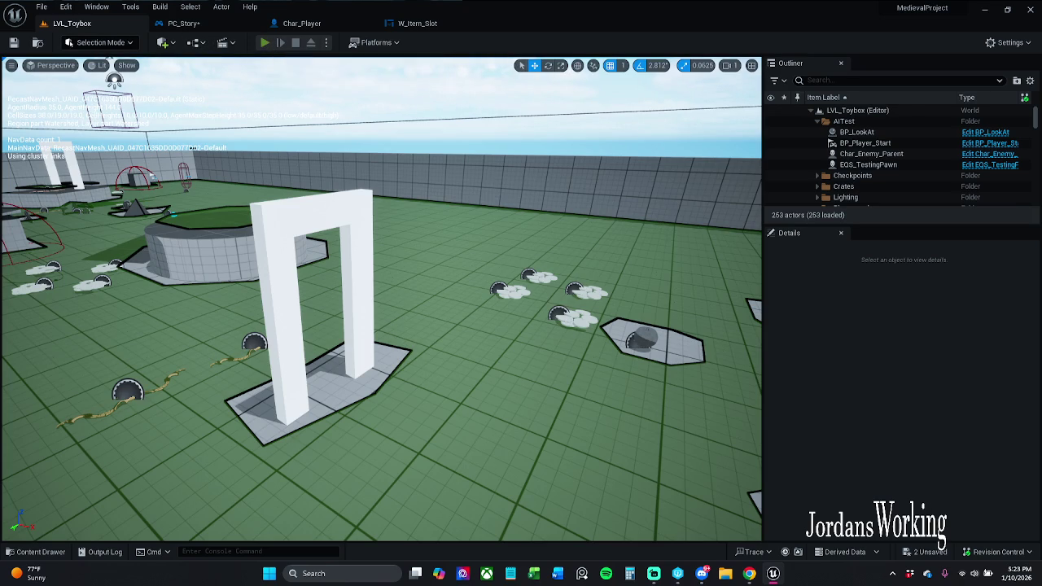
pyautogui.hotkey('alt', 'p')
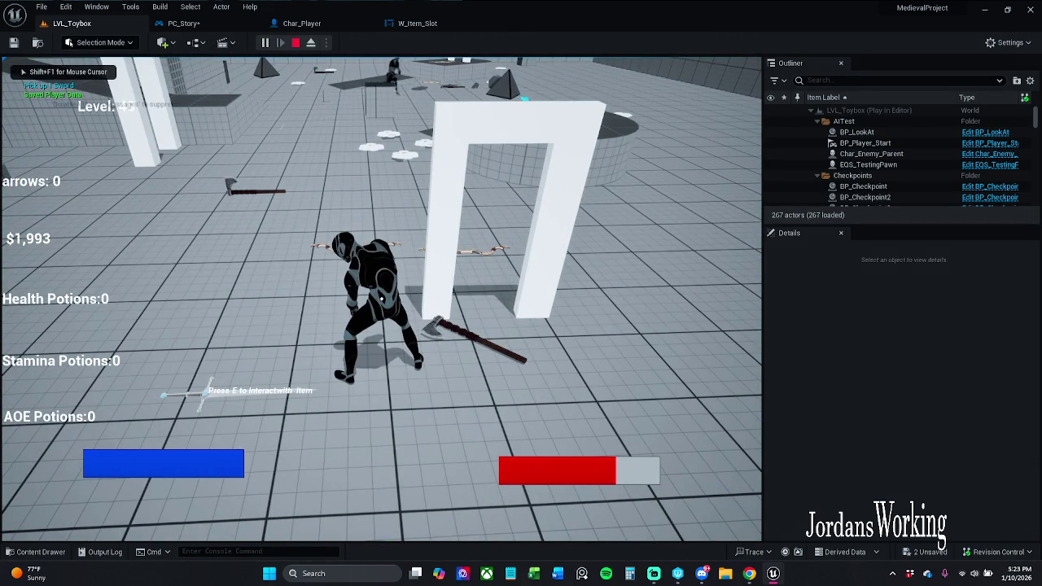
pyautogui.press('w')
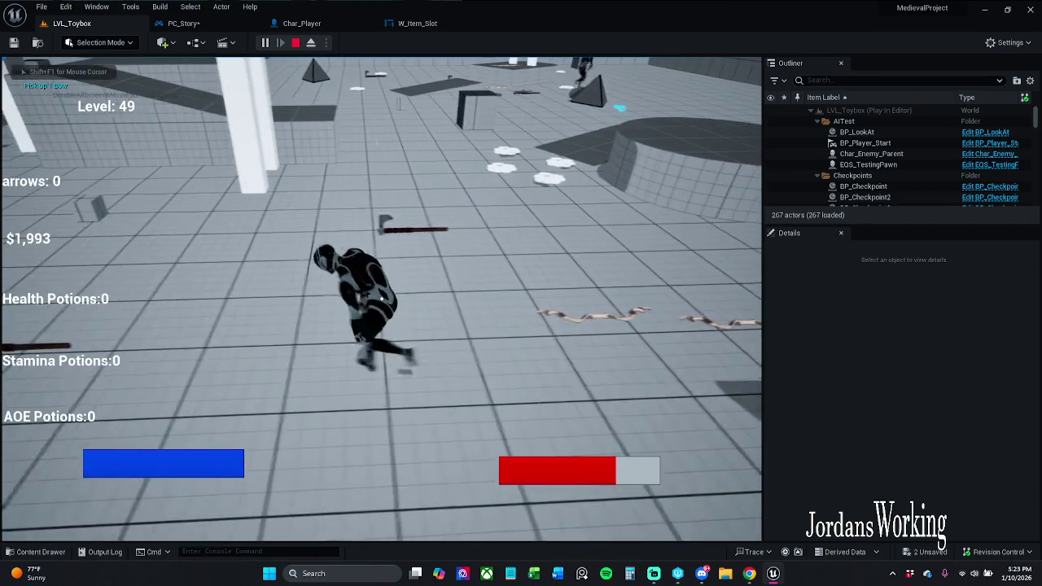
pyautogui.press('Escape')
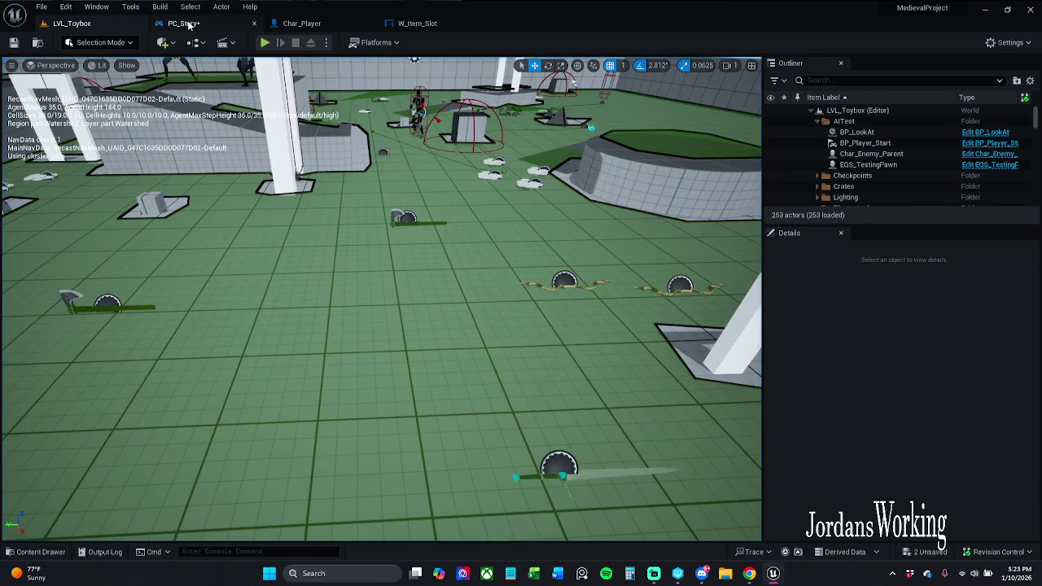
pyautogui.click(184, 23)
pyautogui.moveTo(261, 139)
pyautogui.mouseDown()
pyautogui.moveTo(329, 149)
pyautogui.moveTo(582, 283)
pyautogui.mouseUp()
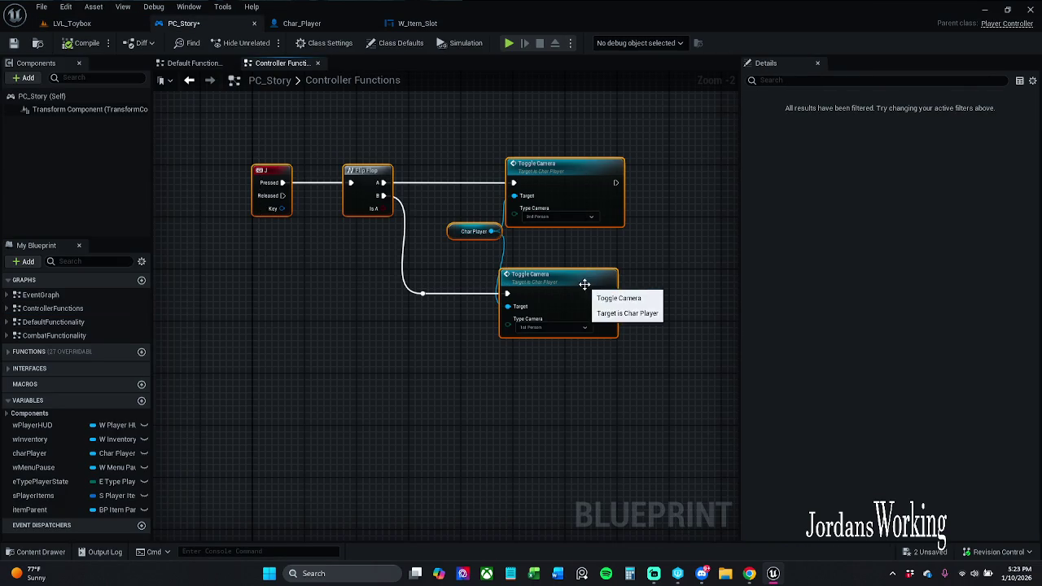
# Step: Add breakpoints to the selected camera-toggle nodes, then play, press J and step twice before resuming
pyautogui.rightClick(571, 197)
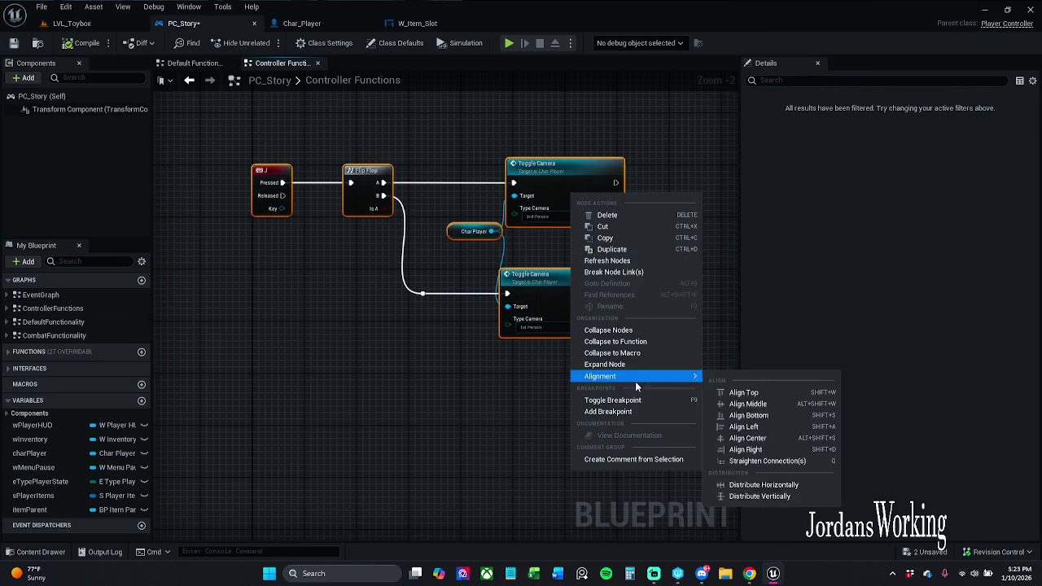
pyautogui.click(607, 411)
pyautogui.click(72, 23)
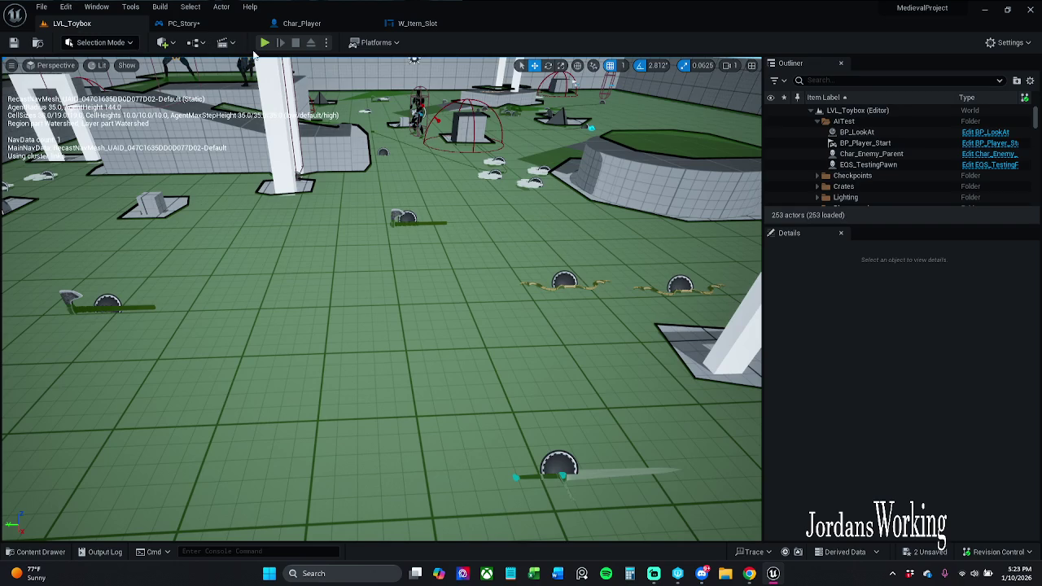
pyautogui.click(258, 42)
pyautogui.press('j')
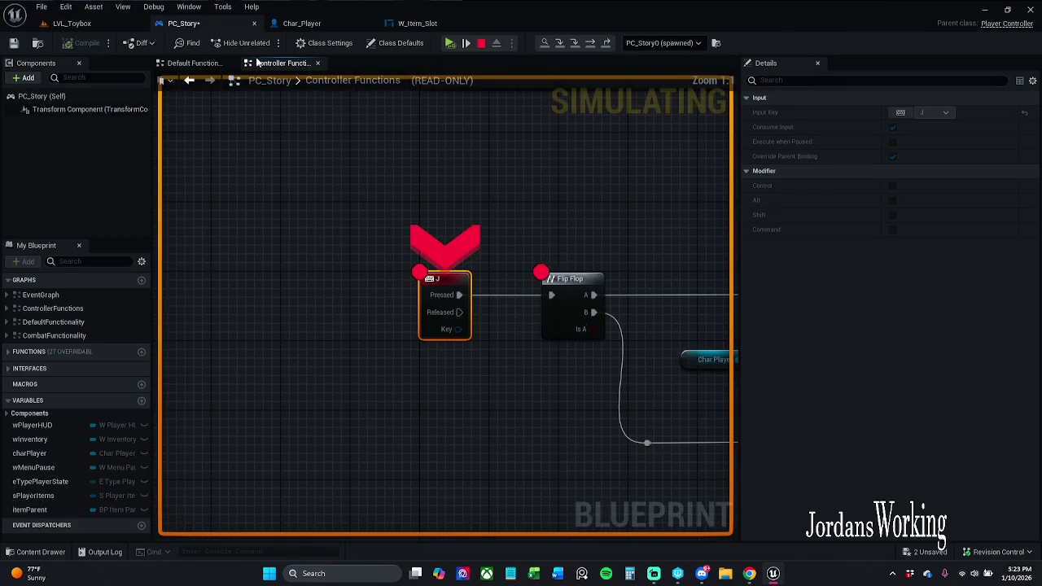
pyautogui.click(450, 43)
pyautogui.click(451, 44)
pyautogui.click(451, 43)
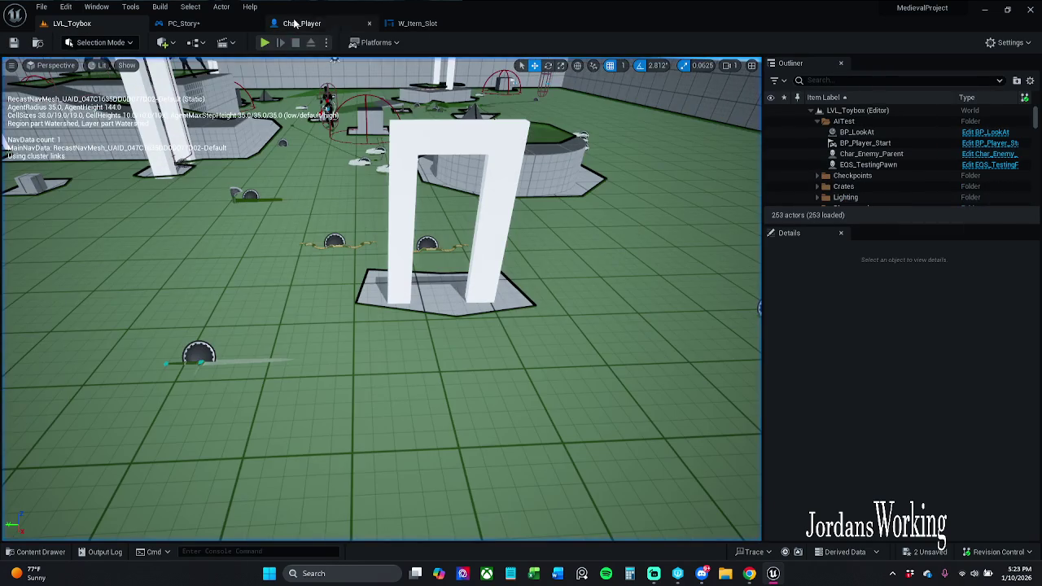
# Step: Replay, press J and step through the Flip Flop macro into Char_Player's Toggle Camera function
pyautogui.click(303, 23)
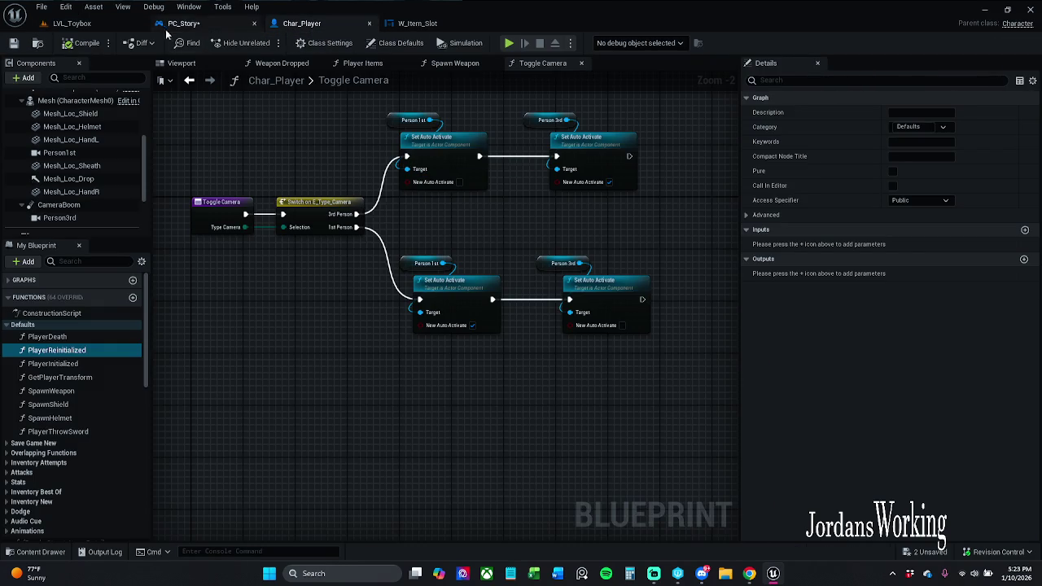
pyautogui.click(73, 22)
pyautogui.click(264, 42)
pyautogui.press('j')
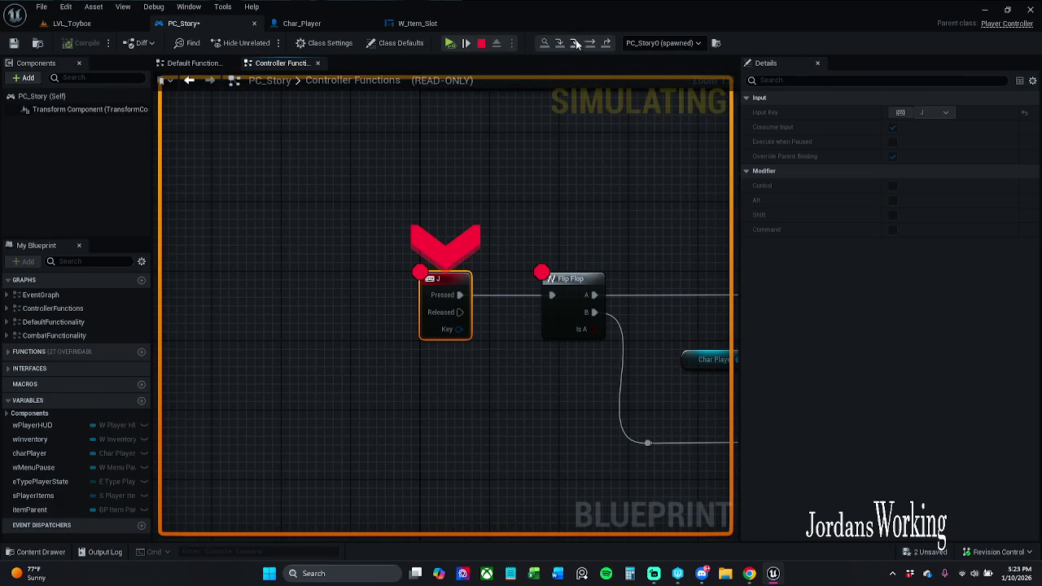
pyautogui.click(576, 43)
pyautogui.click(576, 43)
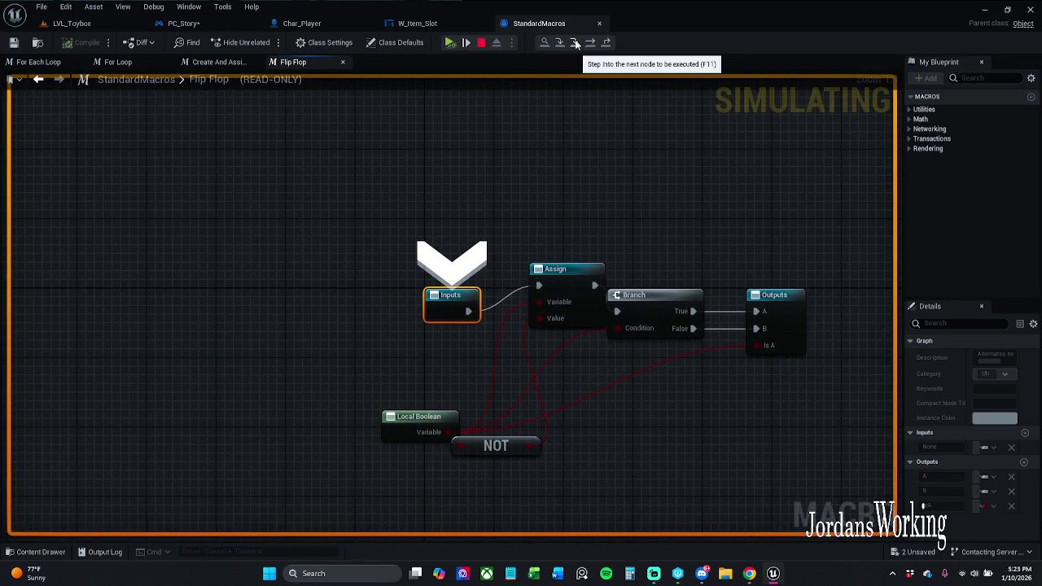
pyautogui.click(575, 43)
pyautogui.click(575, 43)
pyautogui.click(575, 43)
pyautogui.click(576, 43)
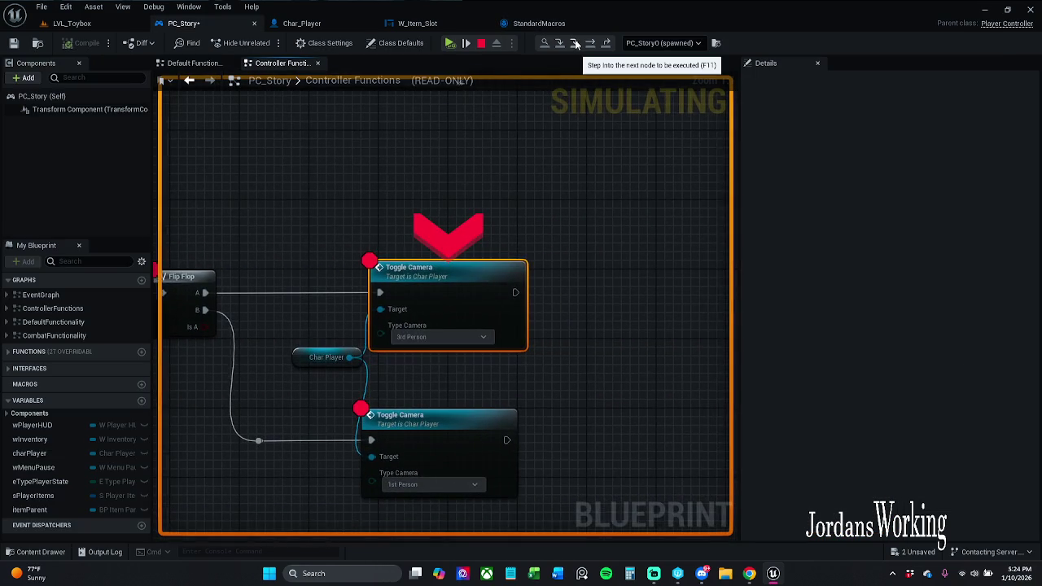
pyautogui.click(576, 43)
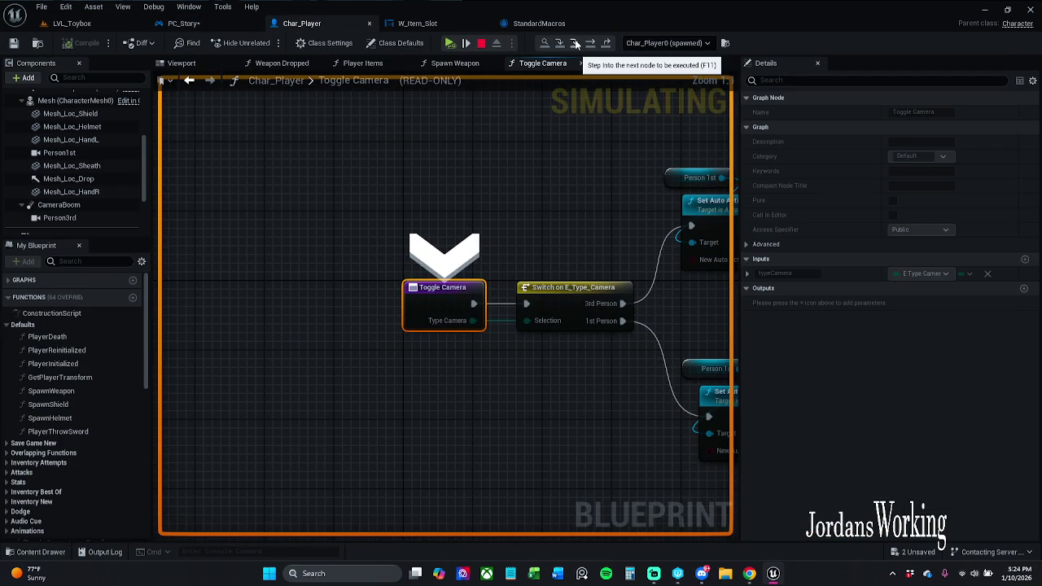
# Step: Step through the Switch on E_Type_Camera and both Set Auto Activate nodes, then resume the game
pyautogui.click(576, 43)
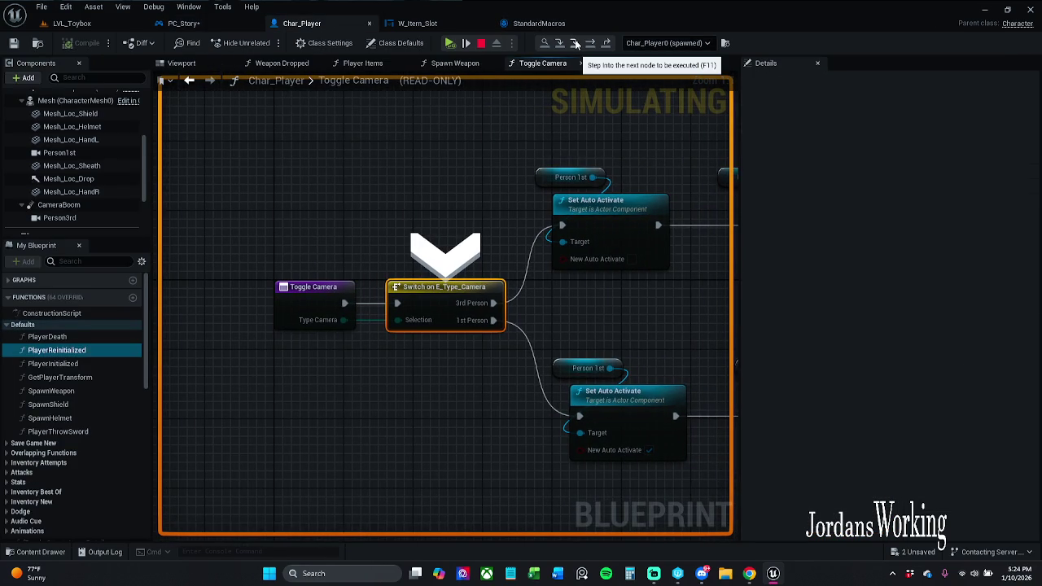
pyautogui.click(575, 43)
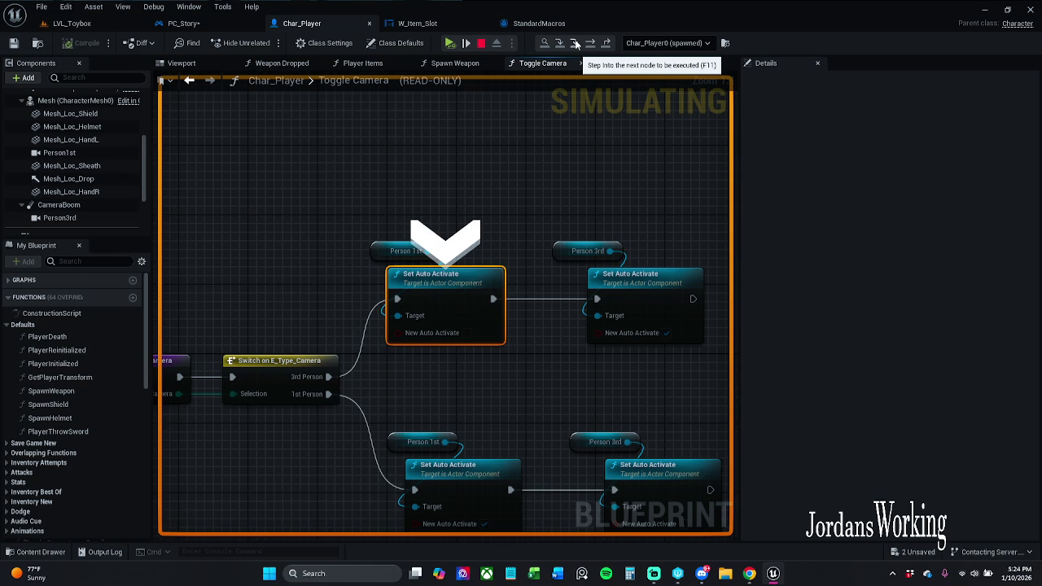
pyautogui.click(575, 43)
pyautogui.click(576, 43)
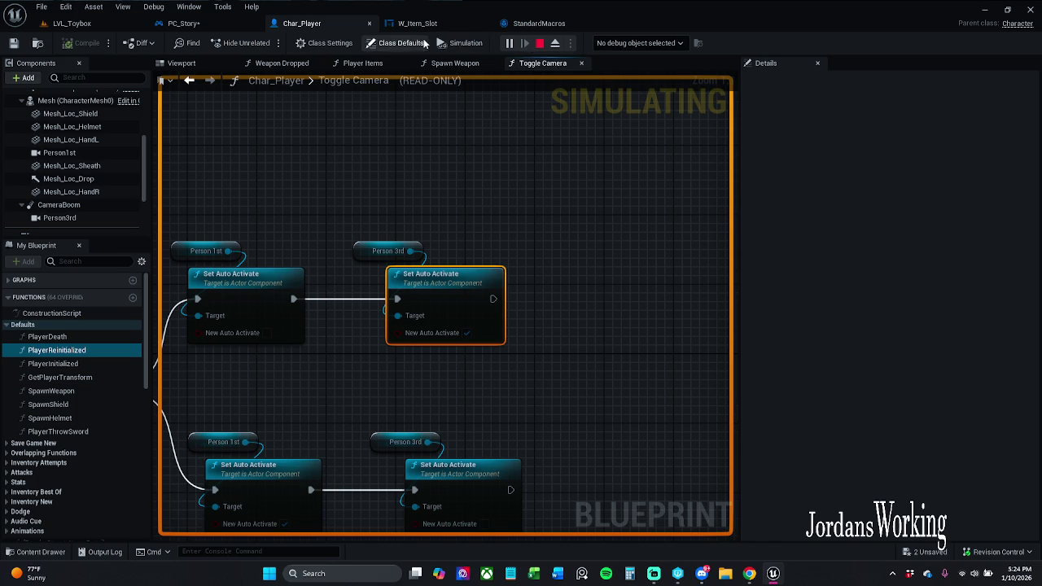
pyautogui.click(236, 25)
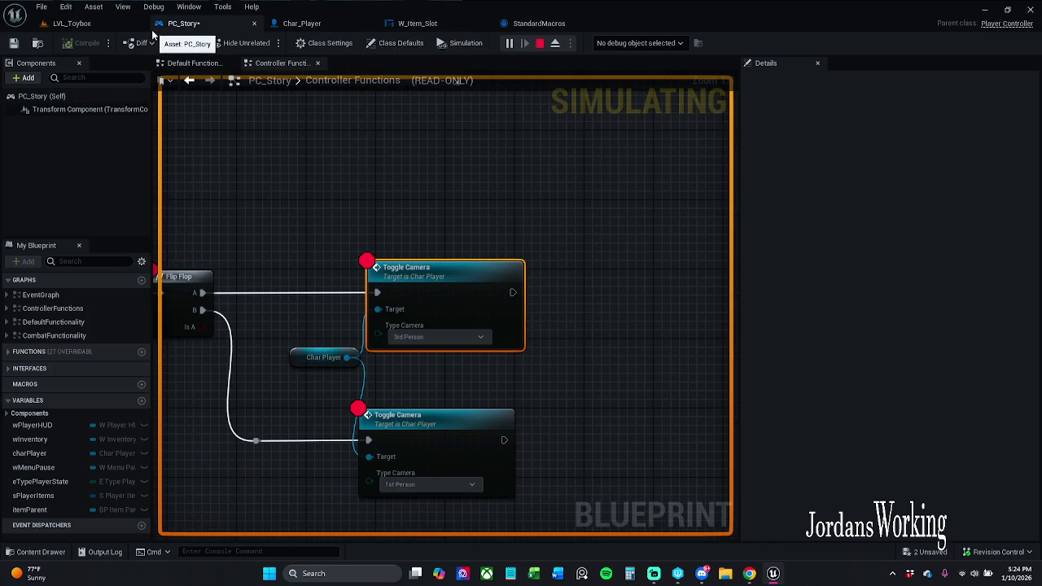
pyautogui.click(98, 24)
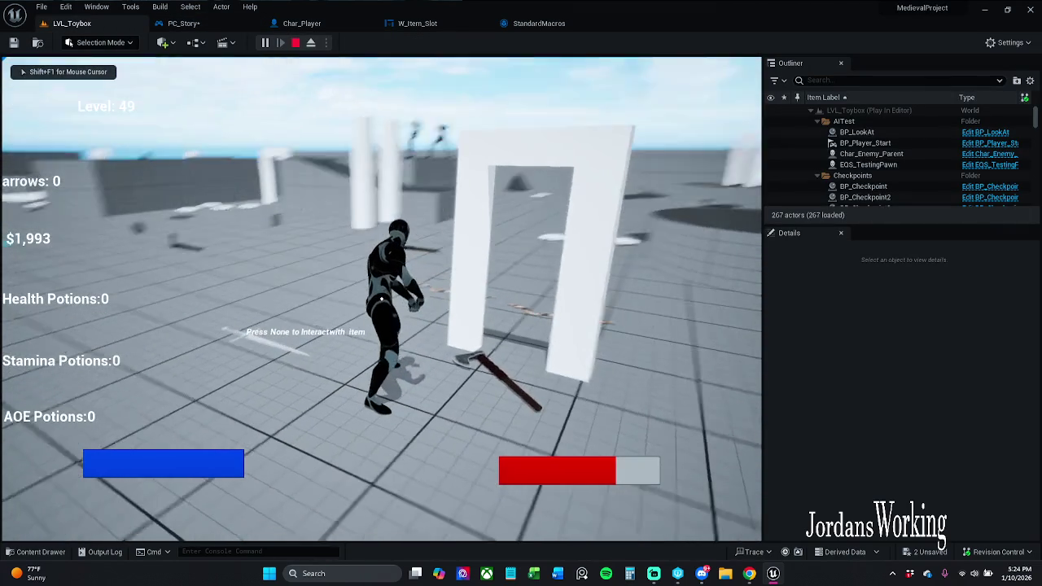
# Step: End the play session and bring PC_Story's graph back, centred on the toggle nodes
pyautogui.press('Escape')
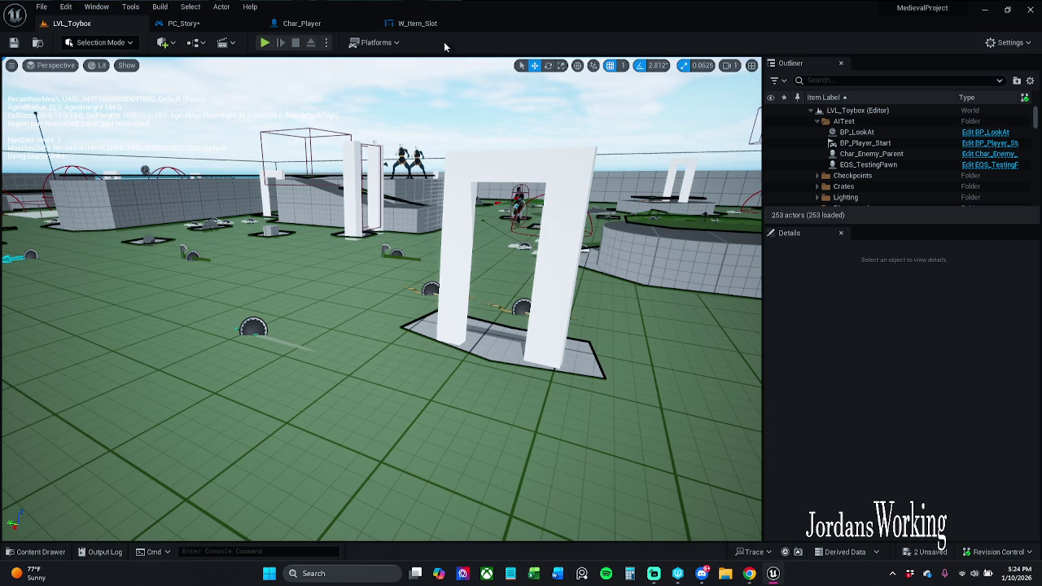
pyautogui.click(194, 24)
pyautogui.moveTo(353, 256); pyautogui.dragTo(385, 164)
pyautogui.click(382, 230)
pyautogui.click(328, 295)
pyautogui.click(330, 266)
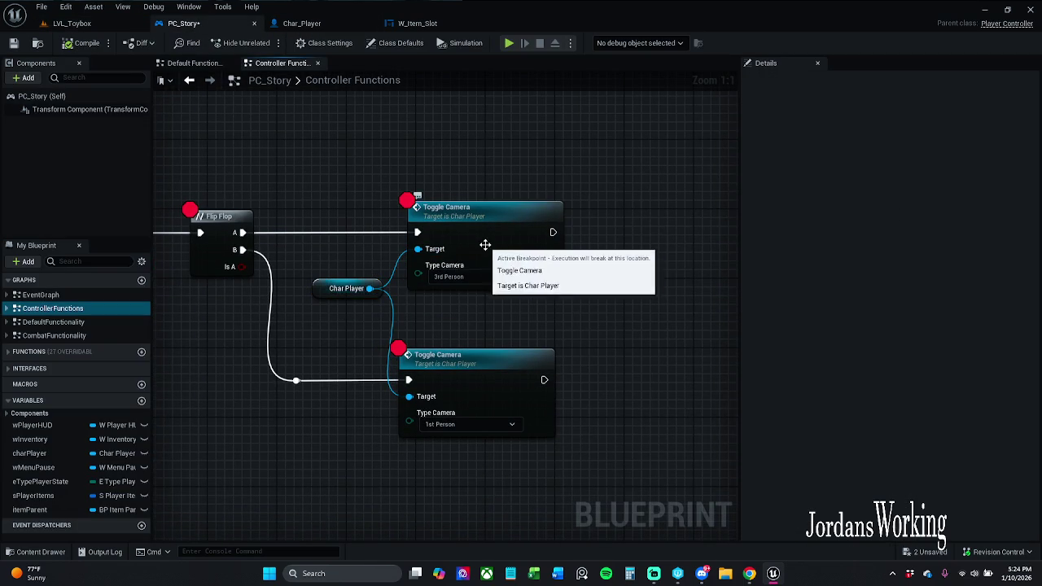
# Step: Remove the breakpoints from the J key event and Flip Flop nodes
pyautogui.moveTo(442, 236); pyautogui.dragTo(594, 240)
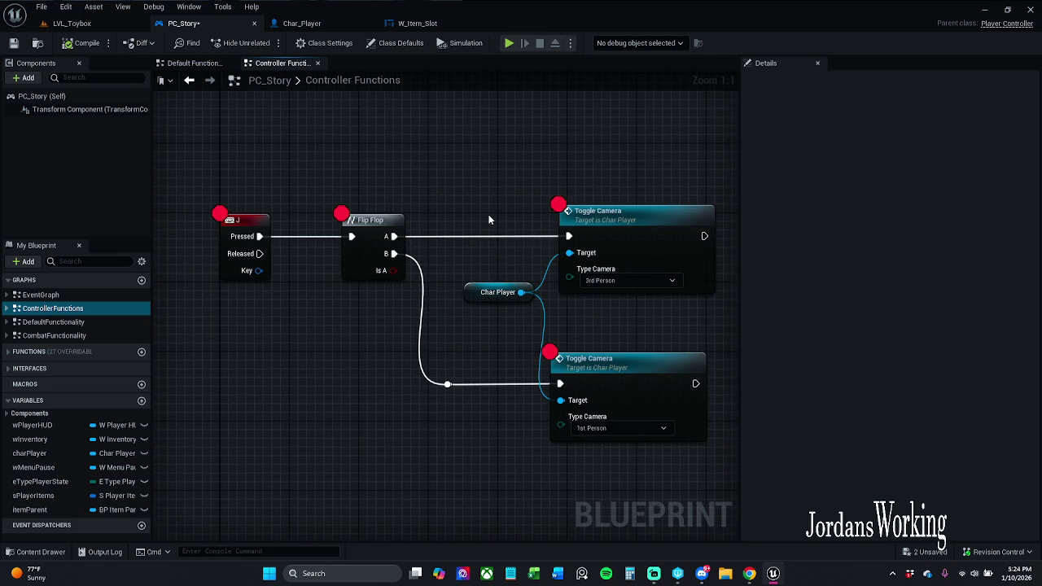
pyautogui.scroll(-1, 482, 214)
pyautogui.moveTo(482, 214); pyautogui.dragTo(467, 256)
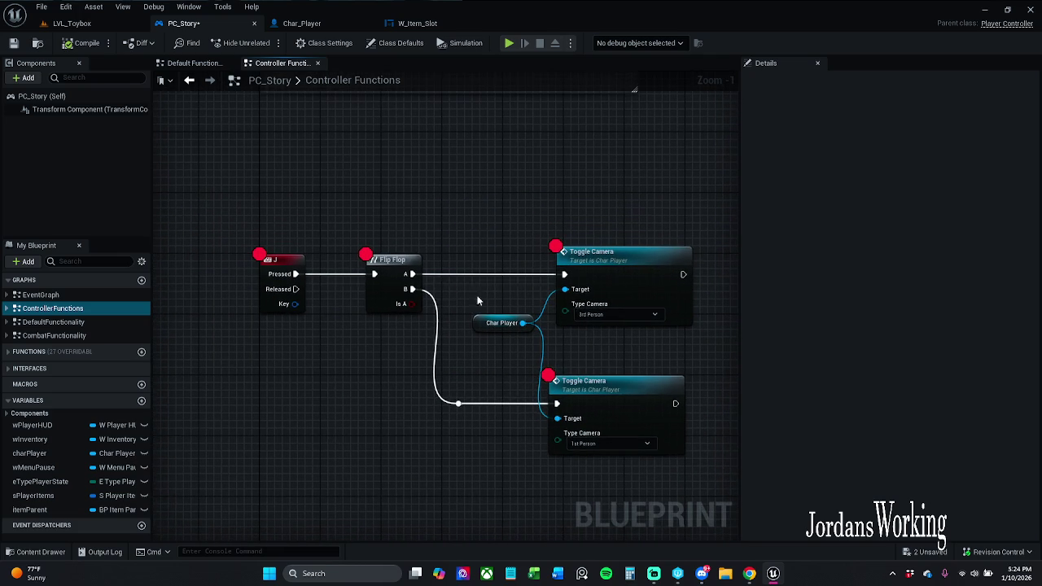
pyautogui.moveTo(412, 274)
pyautogui.mouseDown()
pyautogui.moveTo(472, 198)
pyautogui.moveTo(412, 273)
pyautogui.mouseUp()
pyautogui.moveTo(267, 250); pyautogui.dragTo(399, 272)
pyautogui.rightClick(399, 273)
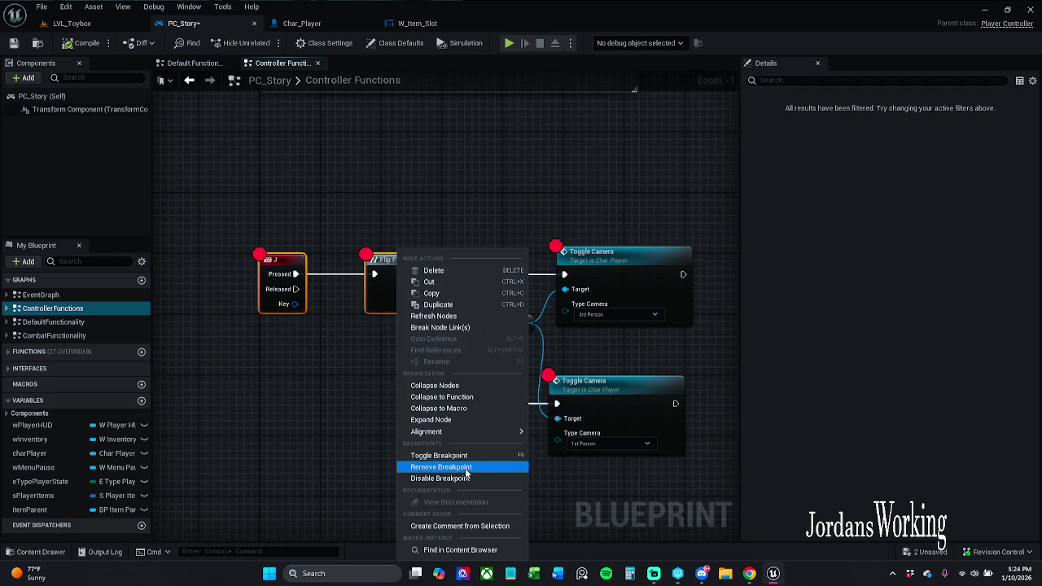
pyautogui.click(453, 465)
pyautogui.click(498, 226)
# Step: Insert a Print String ('Hello') after Flip Flop's A output and compile PC_Story
pyautogui.moveTo(412, 274); pyautogui.dragTo(456, 198)
pyautogui.write('print')
pyautogui.press('Return')
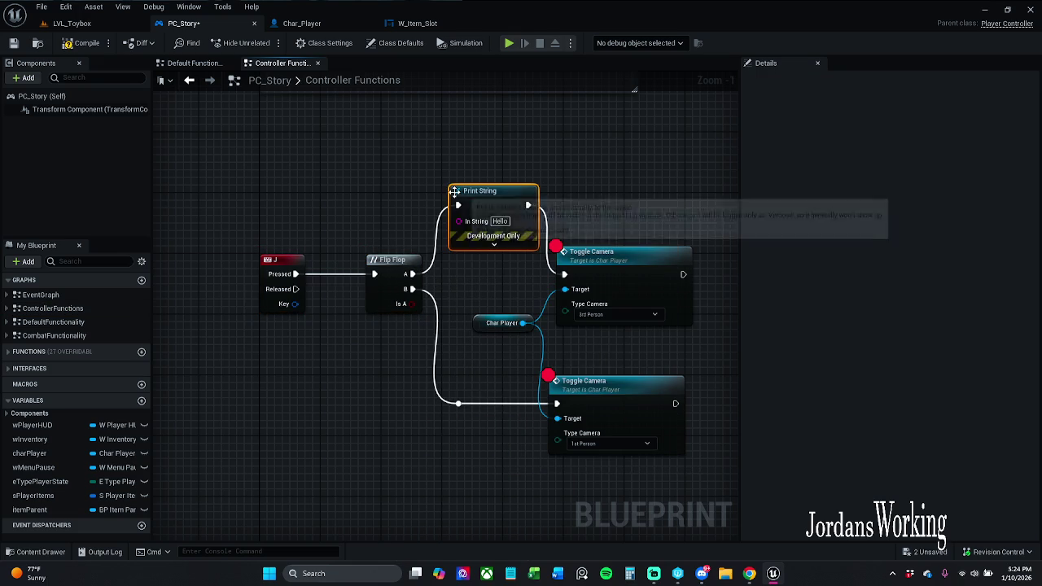
pyautogui.click(538, 169)
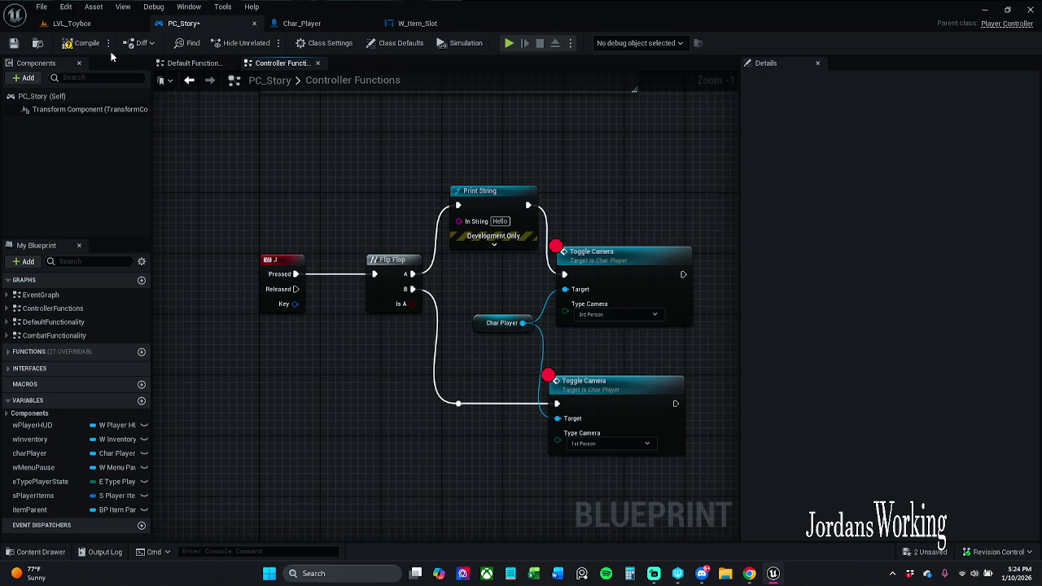
pyautogui.click(81, 42)
pyautogui.click(72, 23)
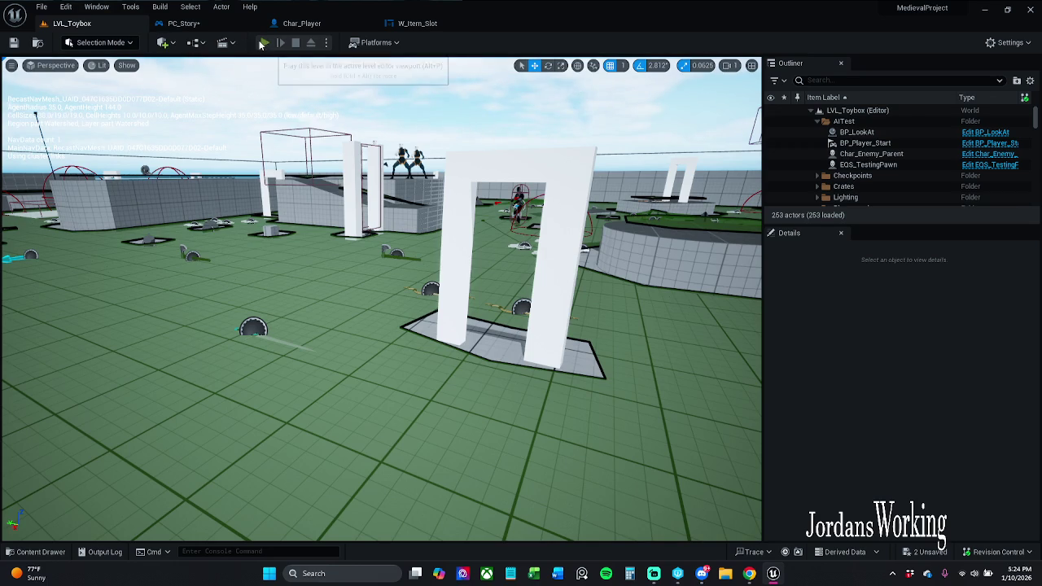
# Step: Play LVL_Toybox and trigger the toggle to see 'Hello', then stop and select both Toggle Camera nodes
pyautogui.click(263, 42)
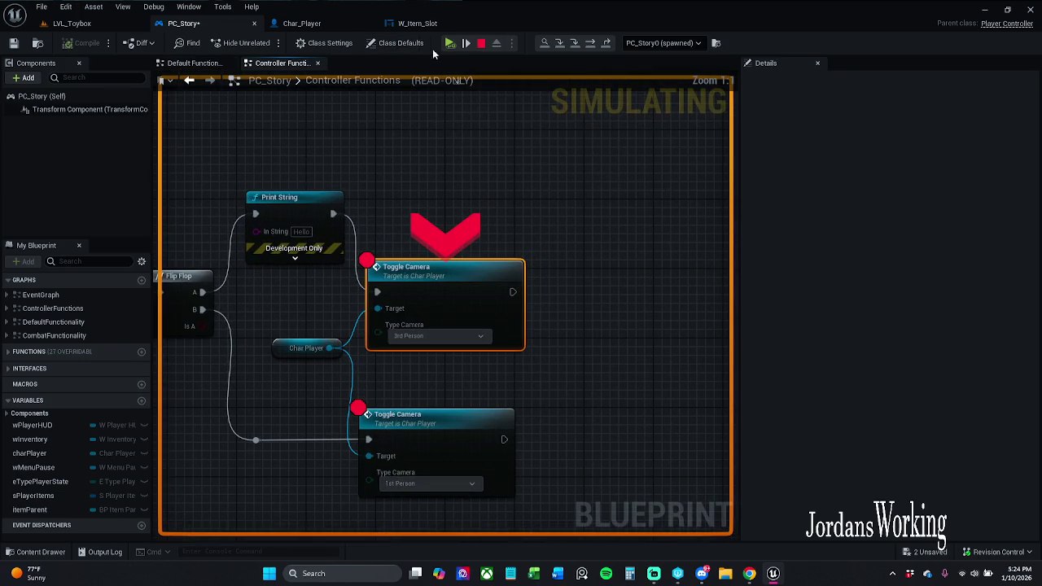
pyautogui.hotkey('shift', 'F1')
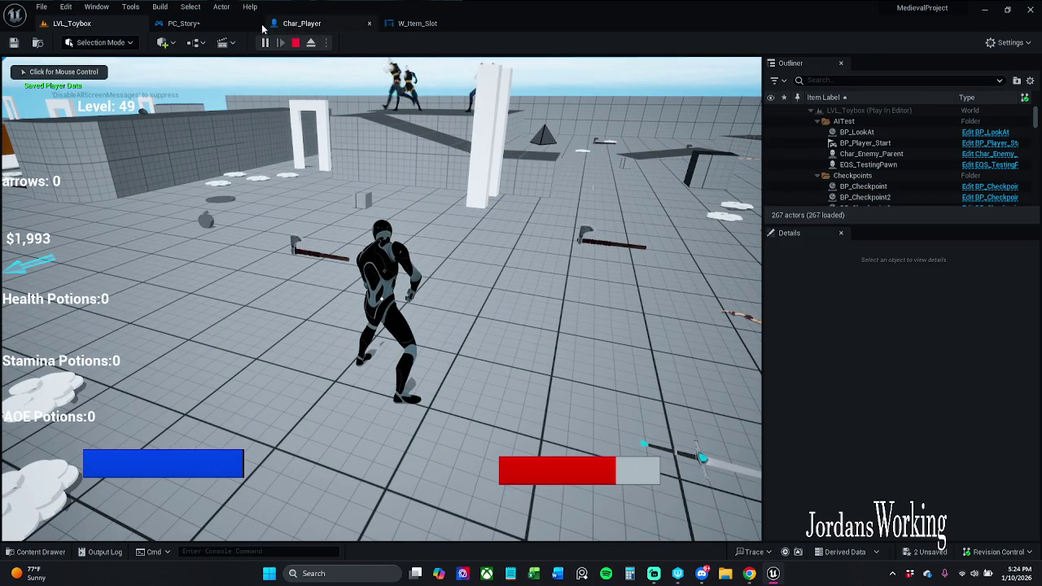
pyautogui.click(205, 27)
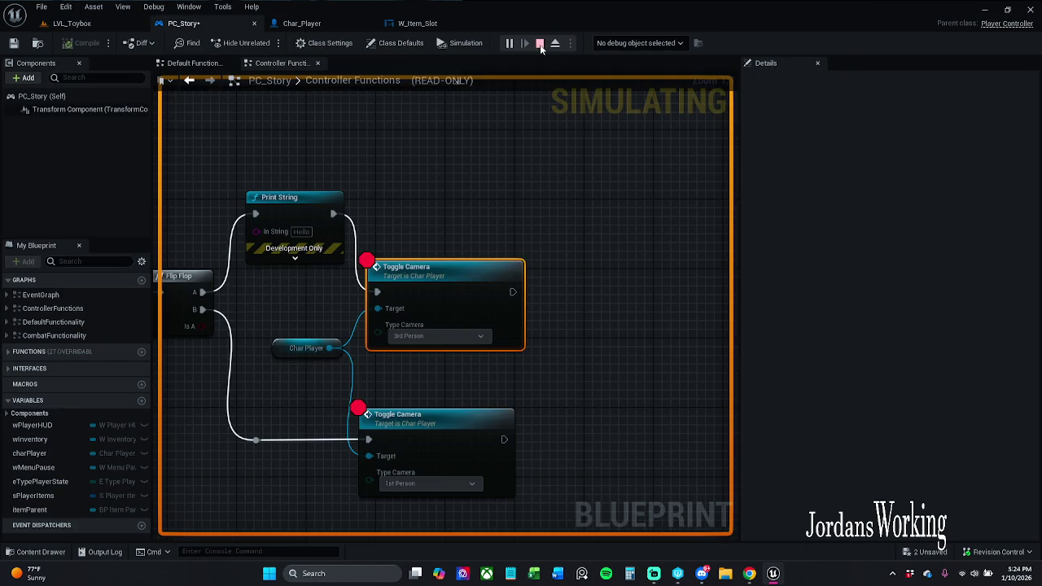
pyautogui.click(541, 44)
pyautogui.moveTo(479, 228); pyautogui.dragTo(604, 424)
pyautogui.rightClick(472, 291)
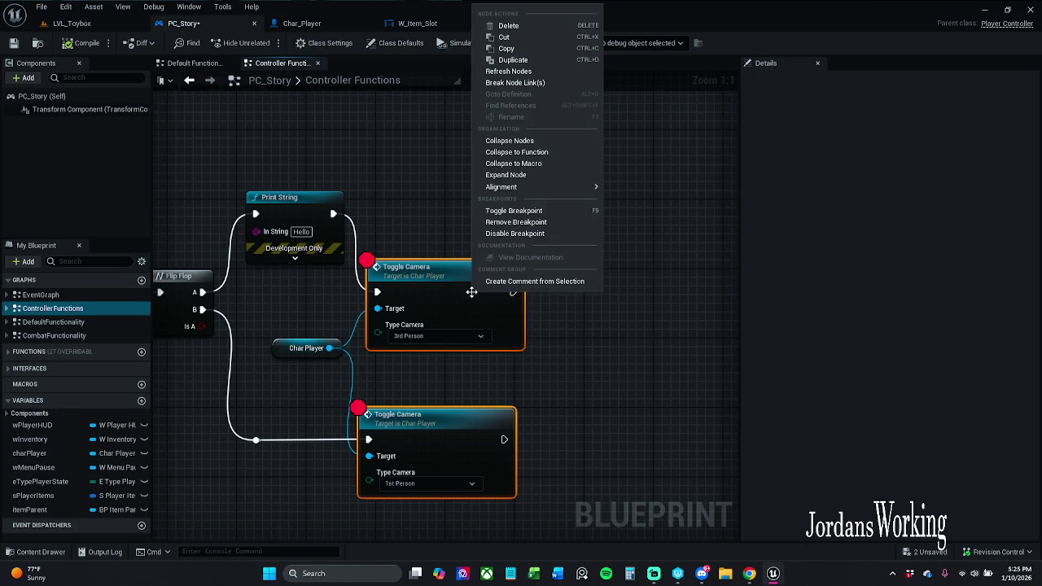
# Step: Clear the Toggle Camera breakpoints, delete Print String, and wire Flip Flop A straight to the 3rd Person call
pyautogui.click(514, 211)
pyautogui.moveTo(399, 199); pyautogui.dragTo(307, 230)
pyautogui.press('Delete')
pyautogui.moveTo(377, 292); pyautogui.dragTo(202, 292)
pyautogui.moveTo(251, 242)
pyautogui.mouseDown()
pyautogui.moveTo(421, 225)
pyautogui.moveTo(362, 229)
pyautogui.mouseUp()
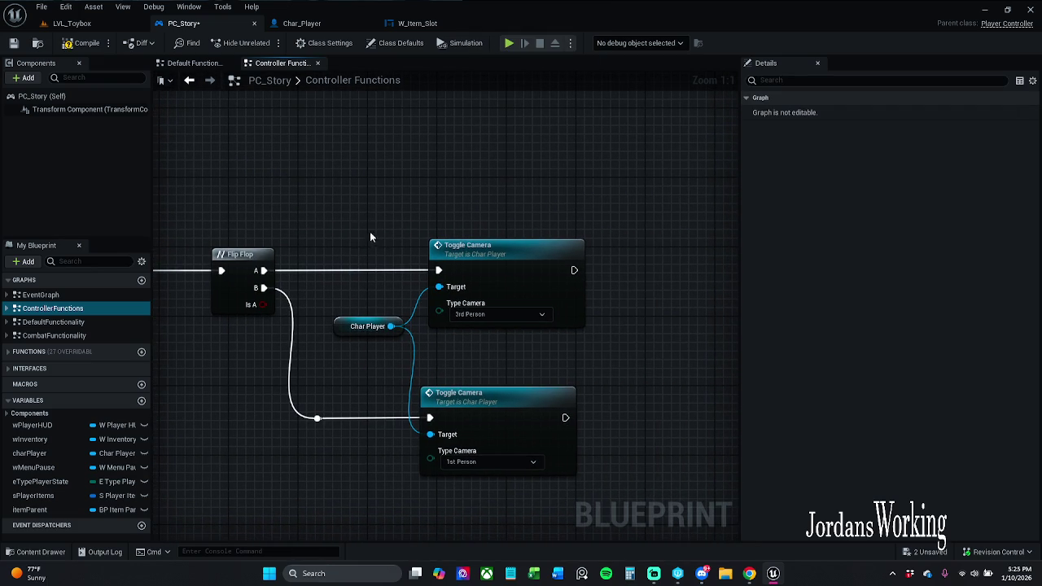
# Step: Open Char_Player's Toggle Camera function and delete its Switch on E_Type_Camera node
pyautogui.doubleClick(490, 267)
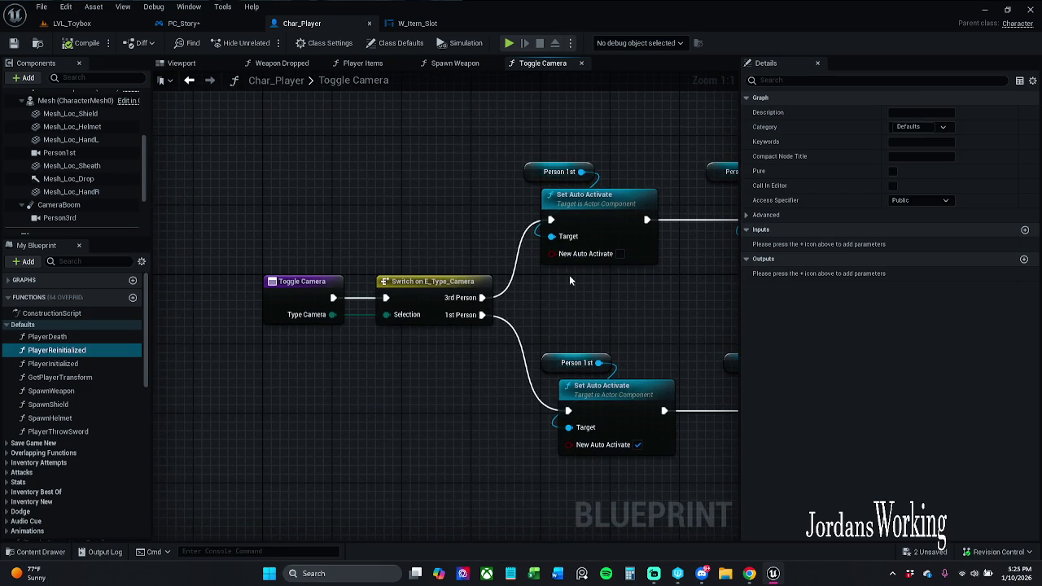
pyautogui.click(438, 278)
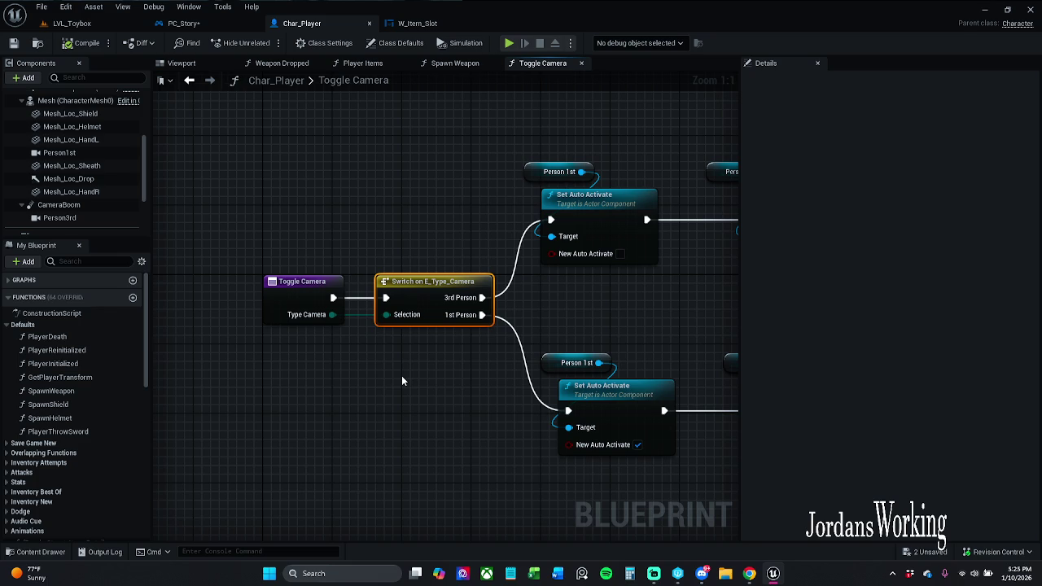
pyautogui.press('Delete')
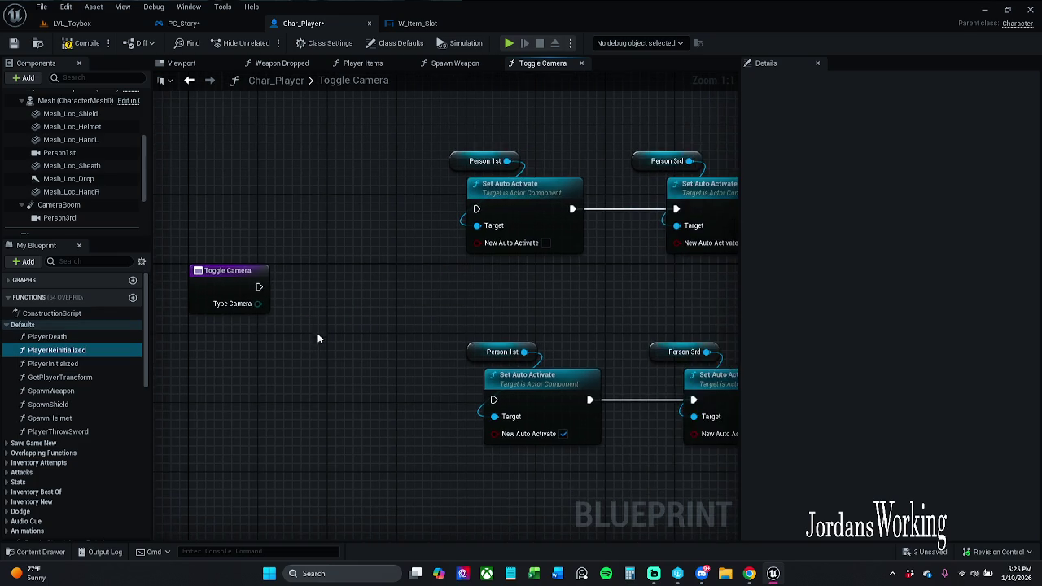
# Step: Add a Flip Flop after Toggle Camera, wiring A to the lower and B to the upper Set Auto Activate chain, then return to LVL_Toybox
pyautogui.scroll(-2, 318, 339)
pyautogui.scroll(1, 294, 323)
pyautogui.moveTo(273, 296); pyautogui.dragTo(335, 299)
pyautogui.write('flip')
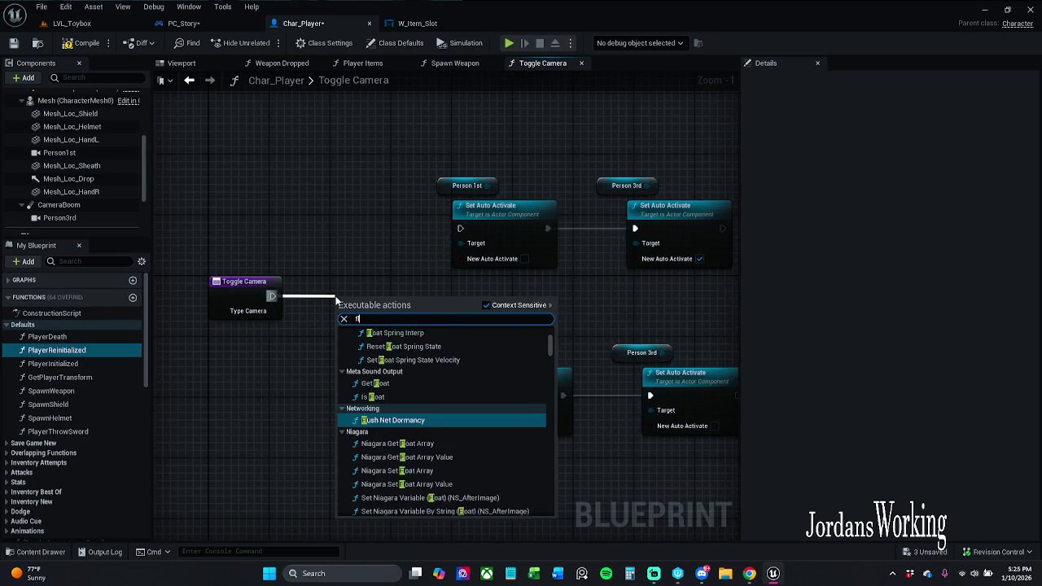
pyautogui.press('Return')
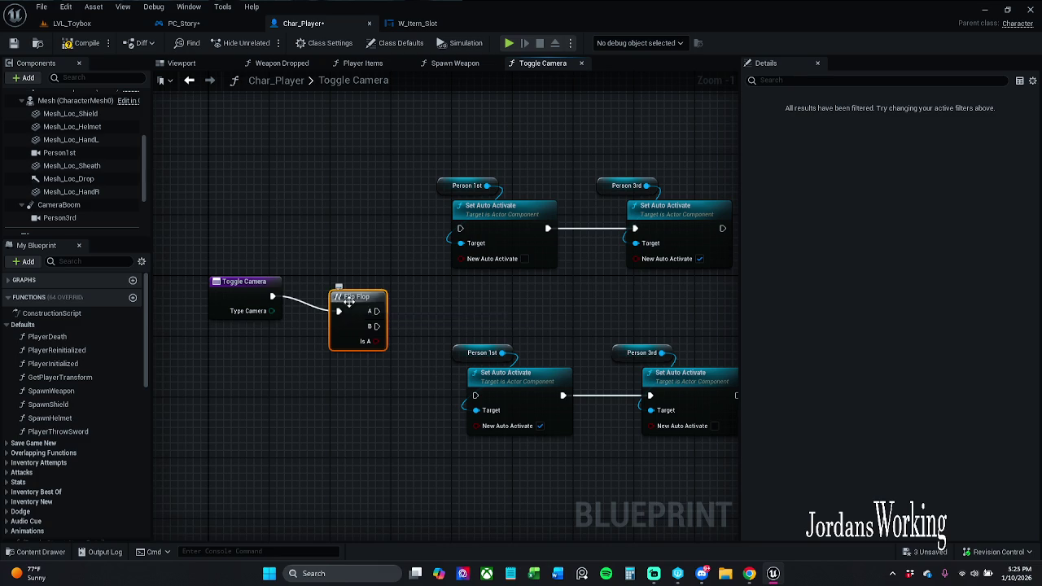
pyautogui.moveTo(383, 296); pyautogui.dragTo(475, 396)
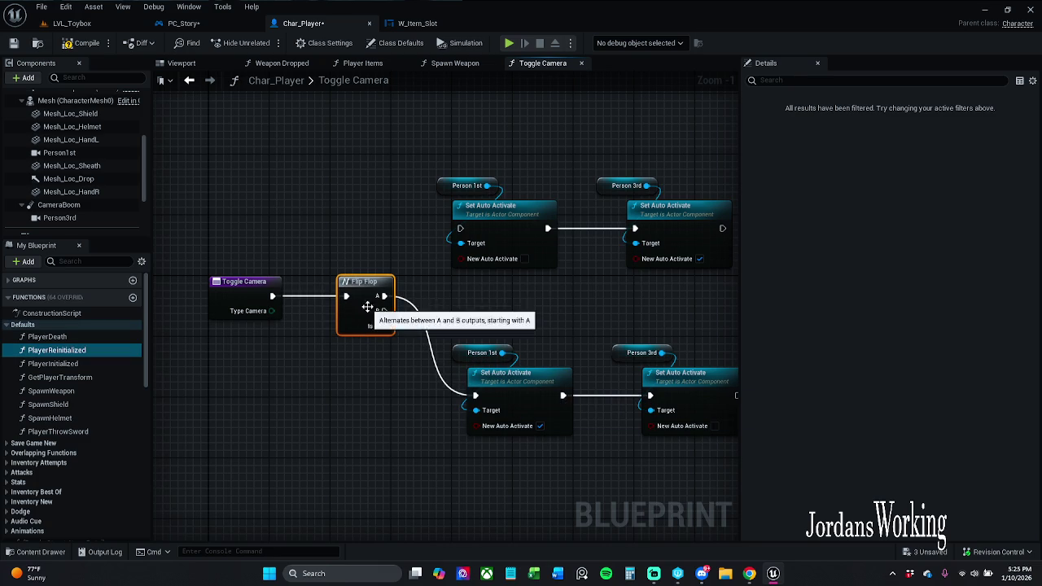
pyautogui.moveTo(386, 316); pyautogui.dragTo(461, 229)
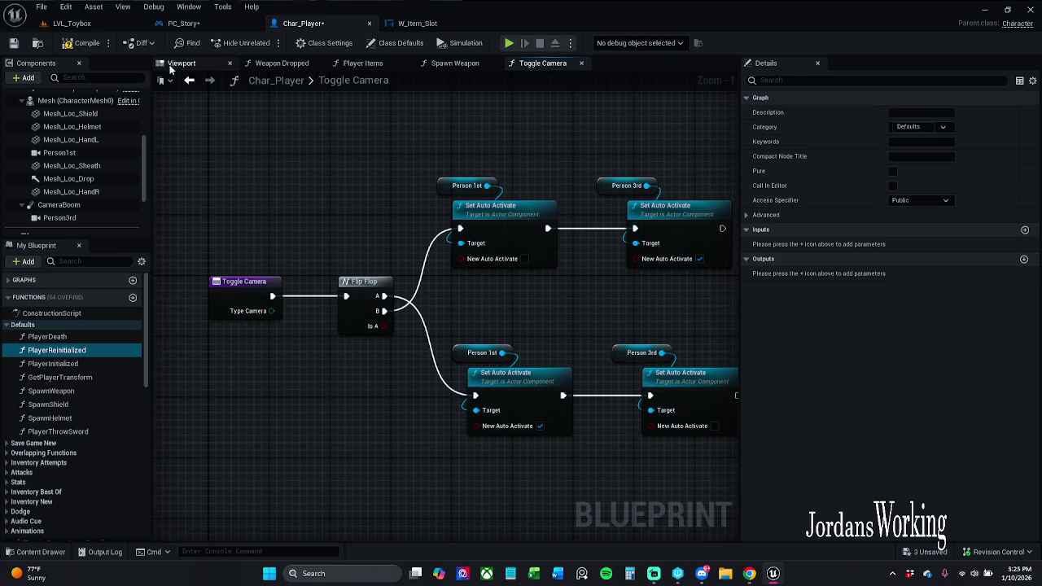
pyautogui.click(72, 23)
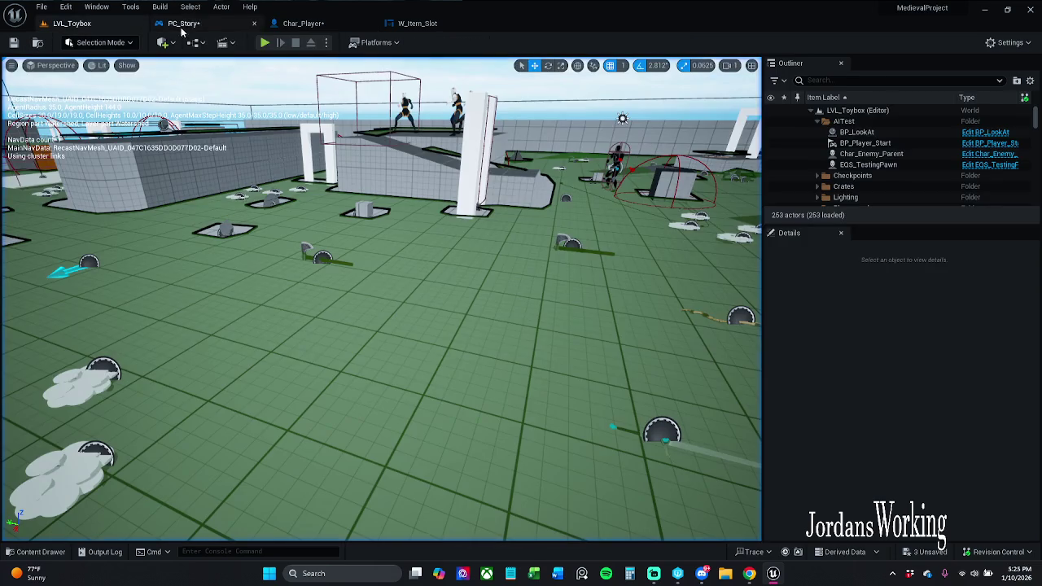
# Step: Play LVL_Toybox, run the character forward with W, stop with Esc, and reopen Char_Player
pyautogui.click(265, 43)
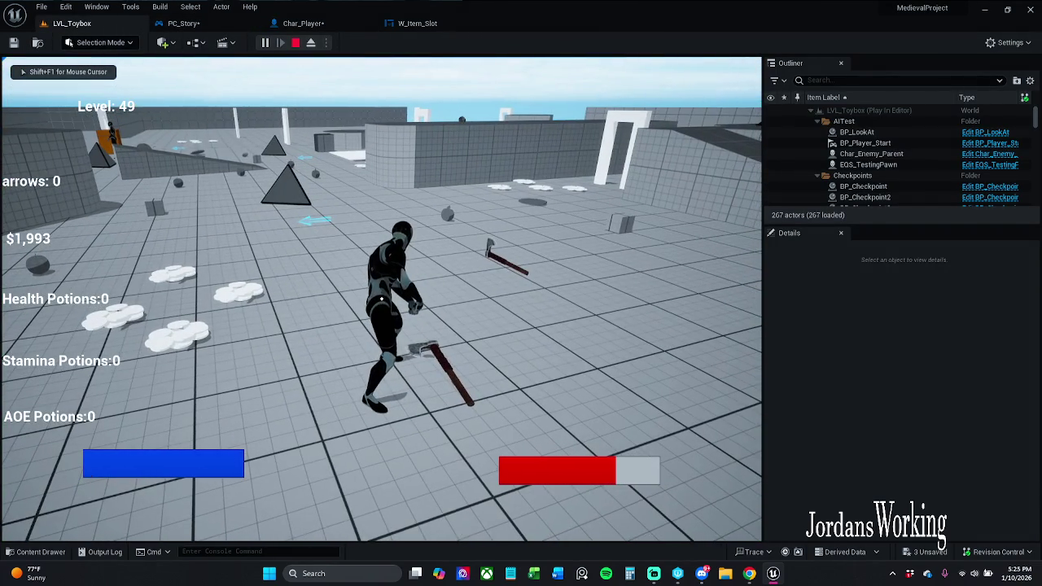
pyautogui.press('w')
pyautogui.press('w')
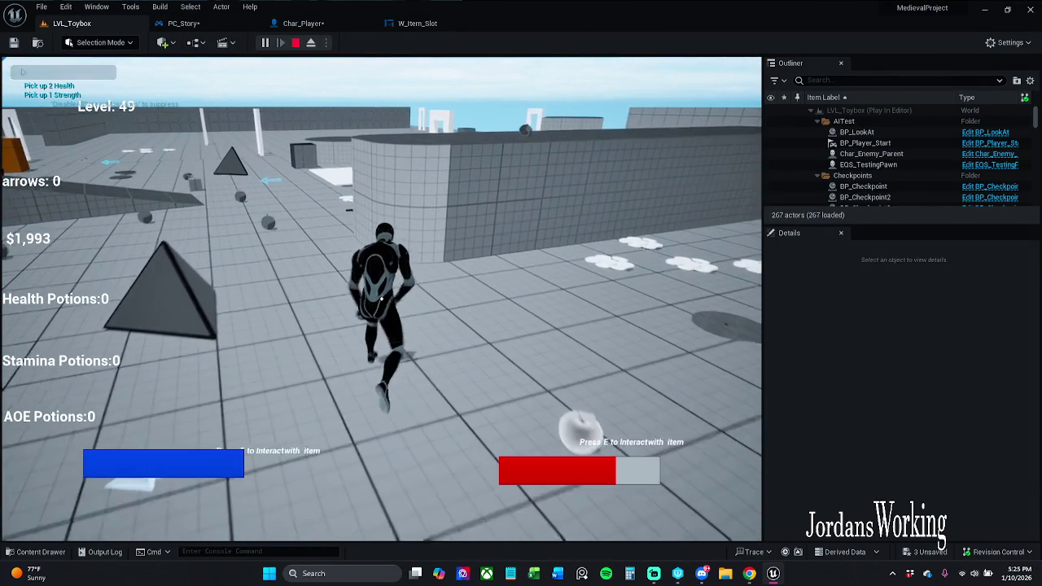
pyautogui.press('Escape')
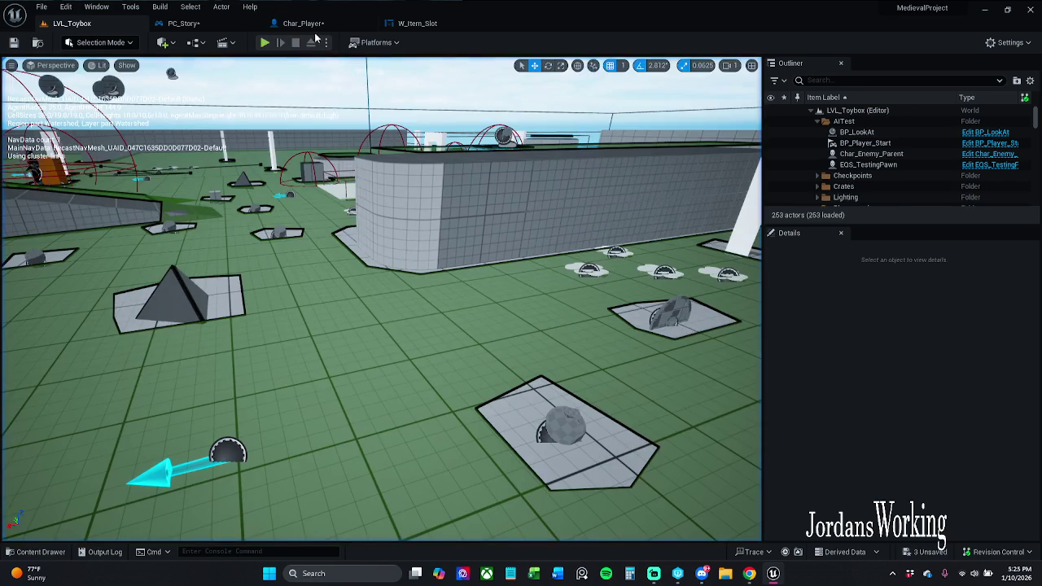
pyautogui.click(303, 23)
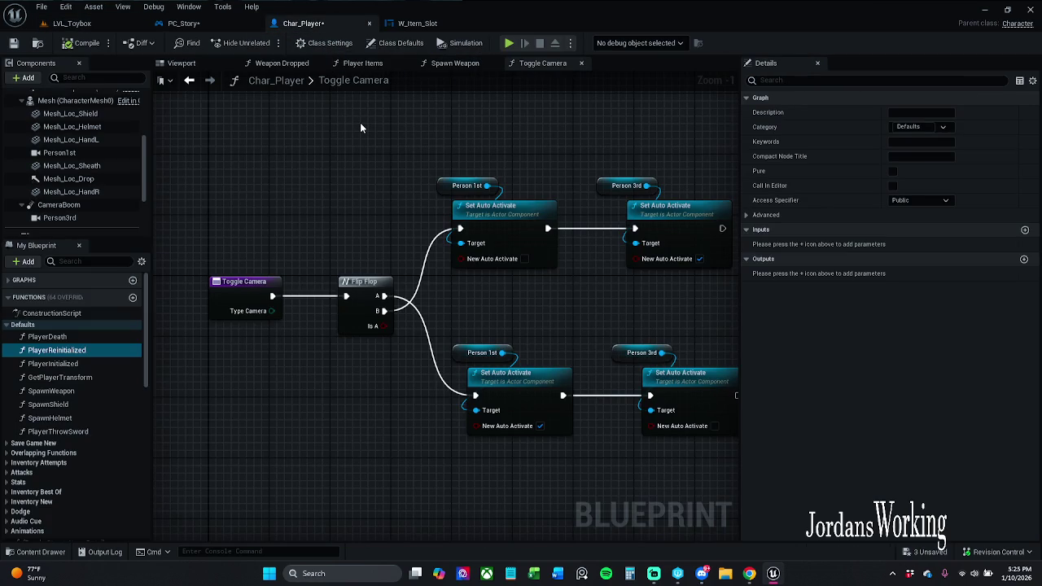
# Step: Tick Auto Activate on Person1st via the 'au' Details search, check Person3rd's, then return to the level
pyautogui.moveTo(403, 144); pyautogui.dragTo(330, 137)
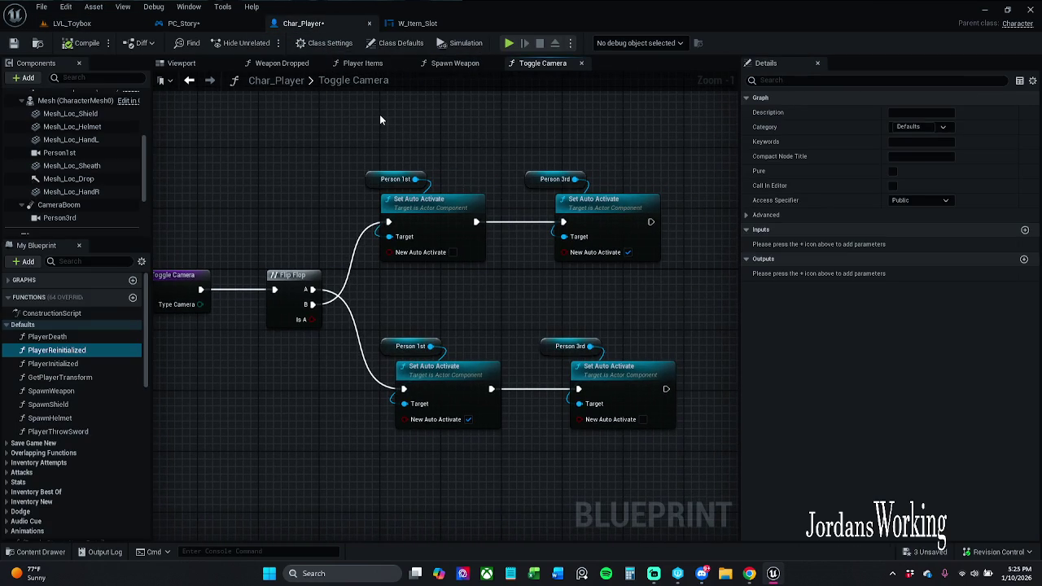
pyautogui.moveTo(384, 350); pyautogui.dragTo(377, 350)
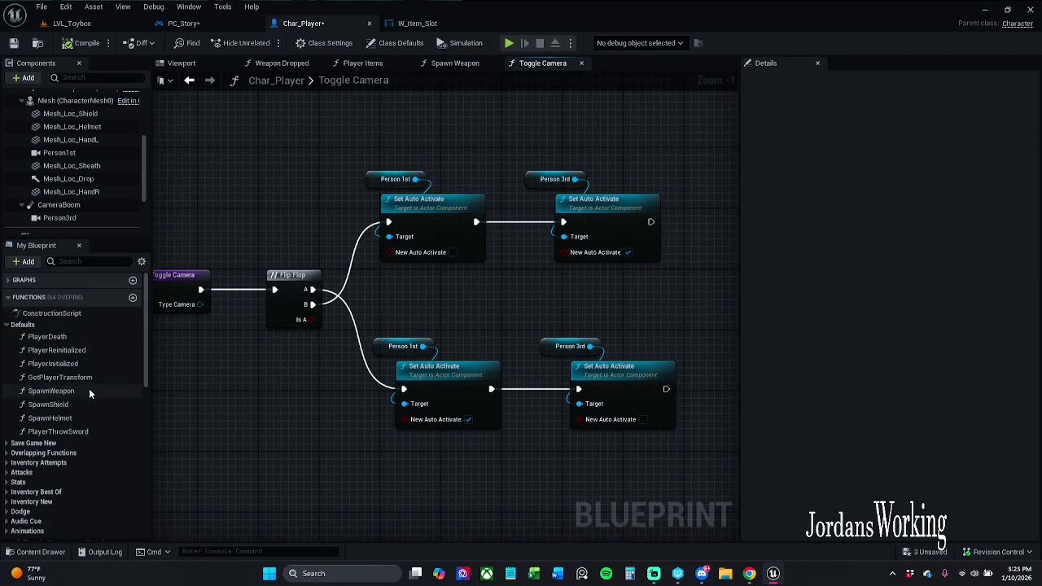
pyautogui.click(89, 151)
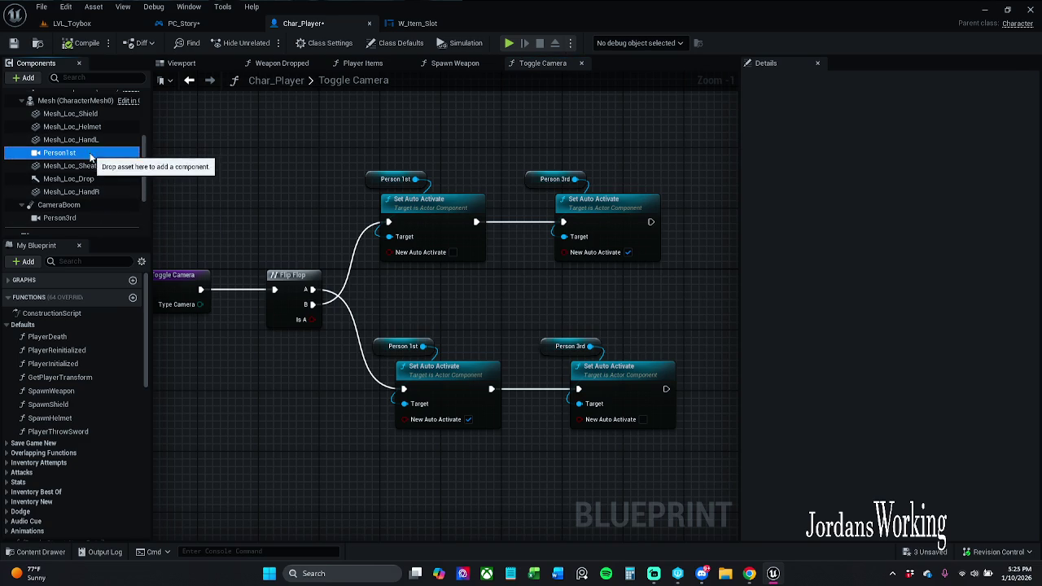
pyautogui.click(863, 79)
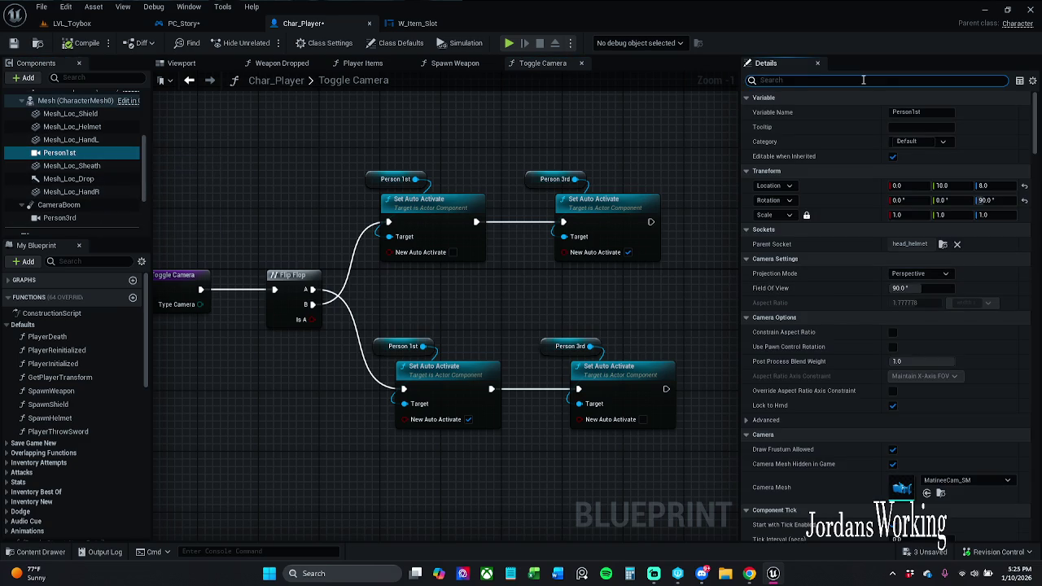
pyautogui.write('auto')
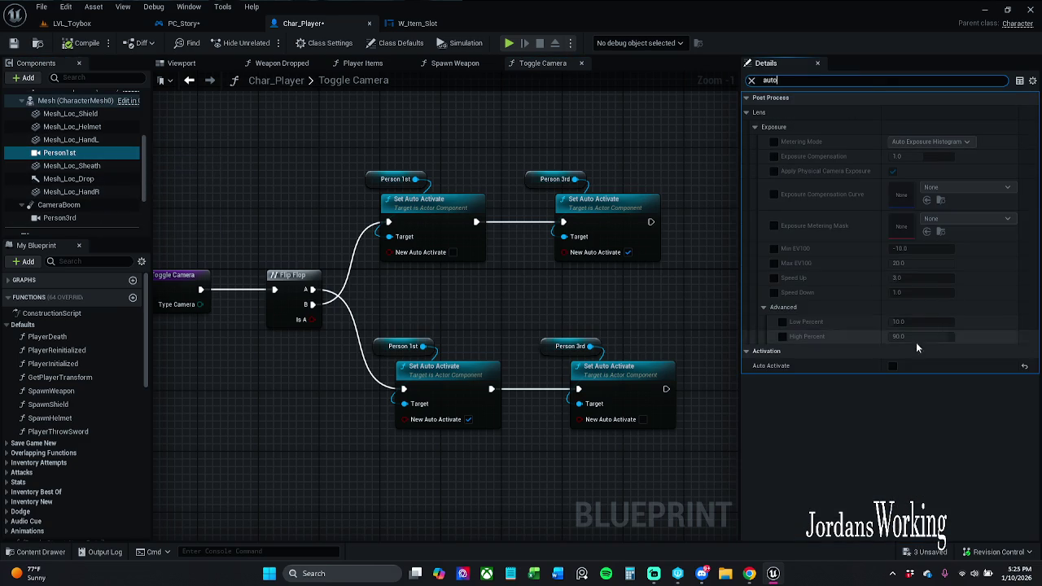
pyautogui.click(893, 366)
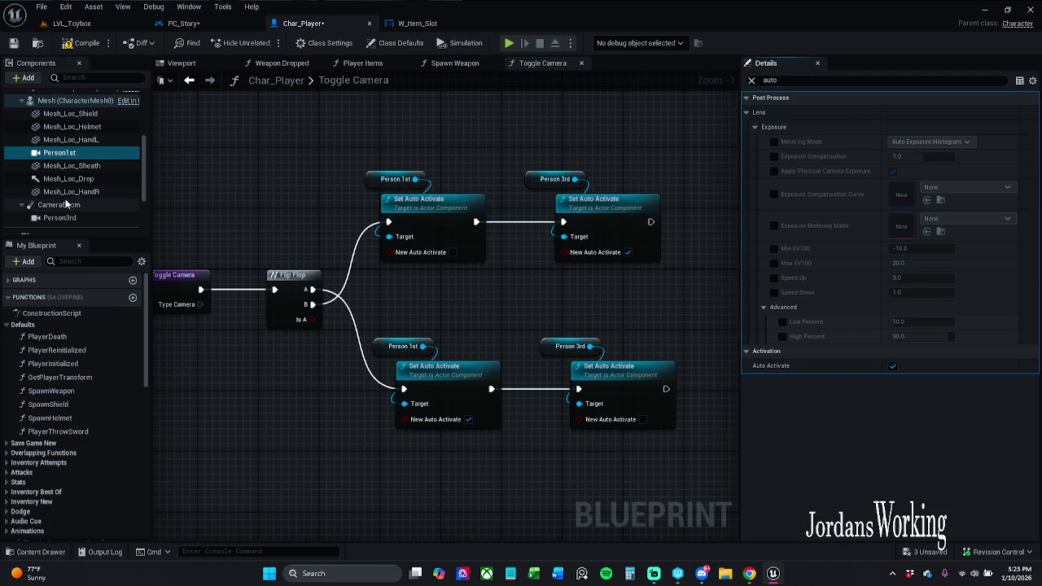
pyautogui.click(893, 365)
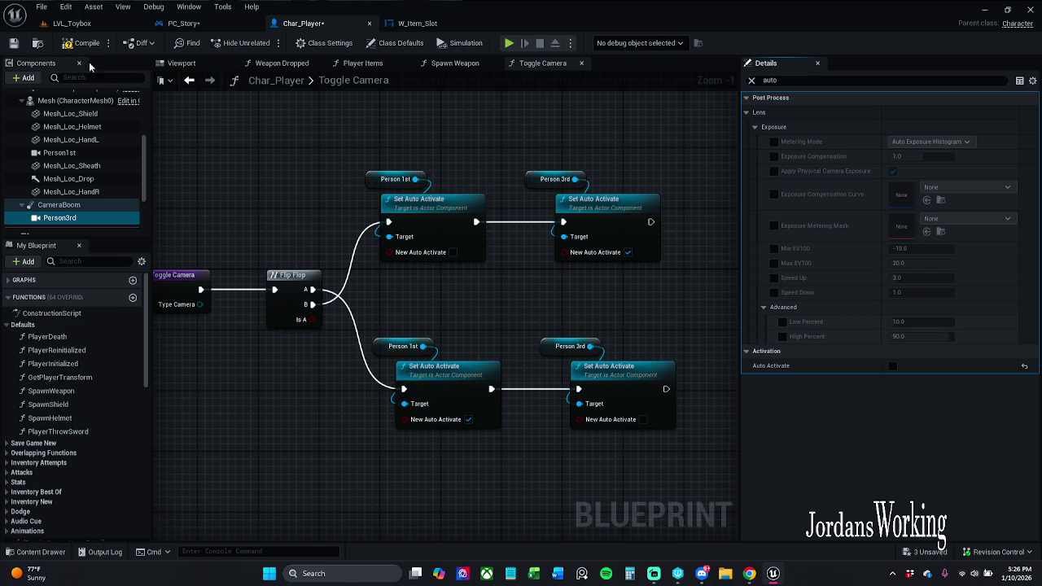
pyautogui.click(75, 24)
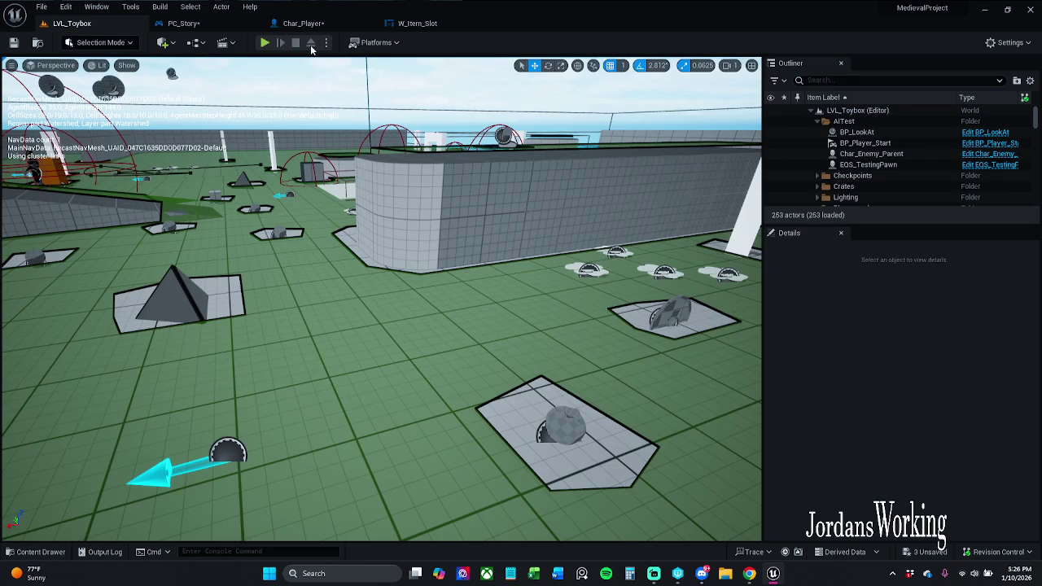
# Step: Play-test LVL_Toybox in first-person view and stop the session
pyautogui.click(264, 43)
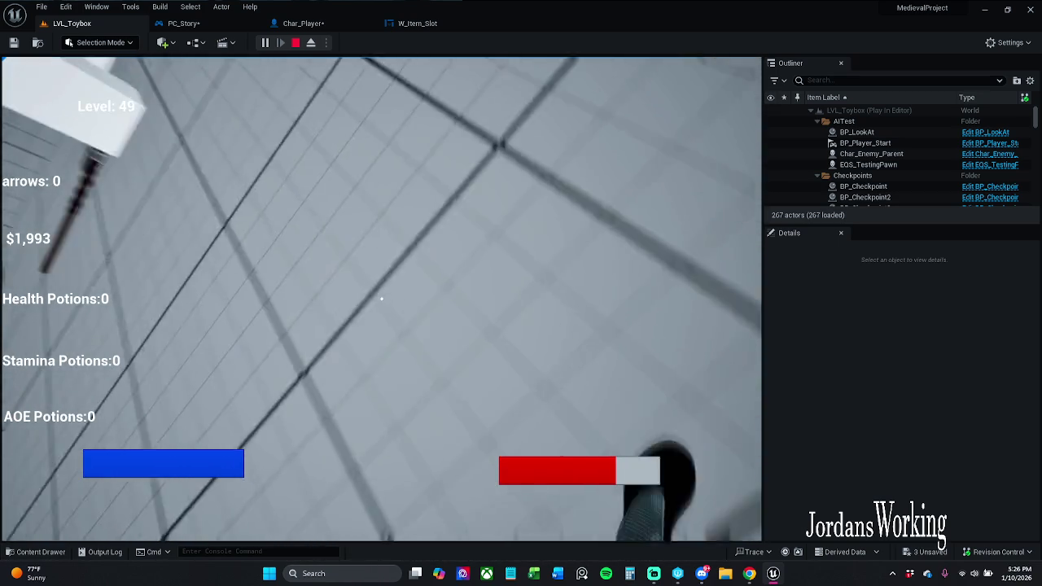
pyautogui.press('e')
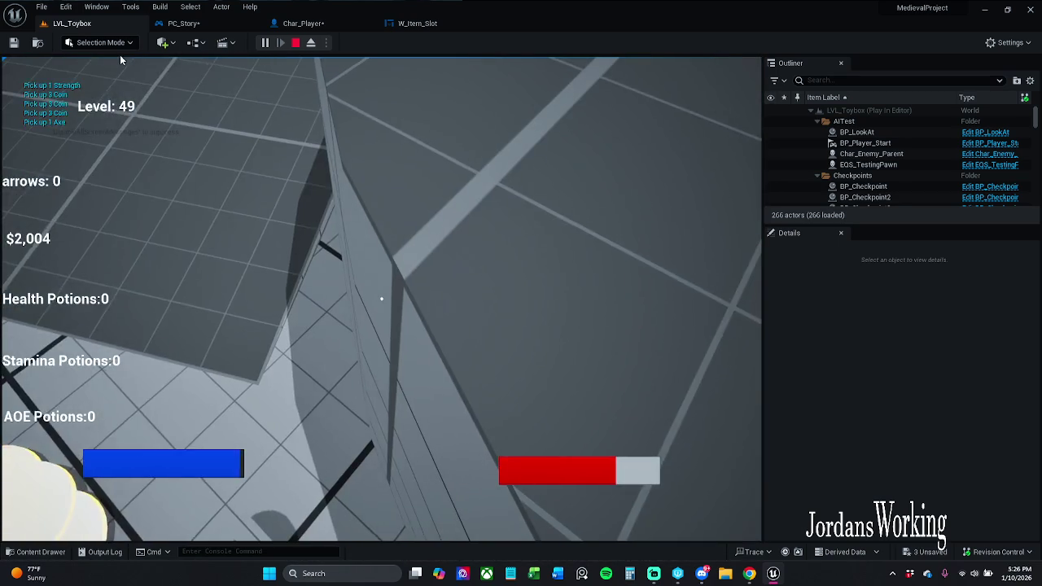
pyautogui.press('Escape')
# Step: Return to Char_Player's Viewport and select the Person1st camera
pyautogui.click(331, 23)
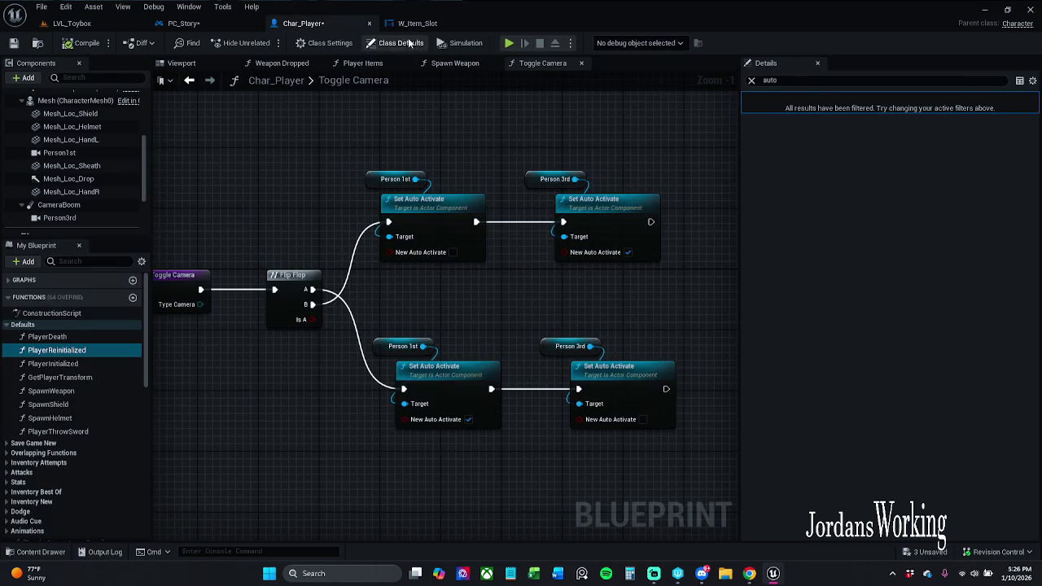
pyautogui.click(182, 63)
pyautogui.click(437, 271)
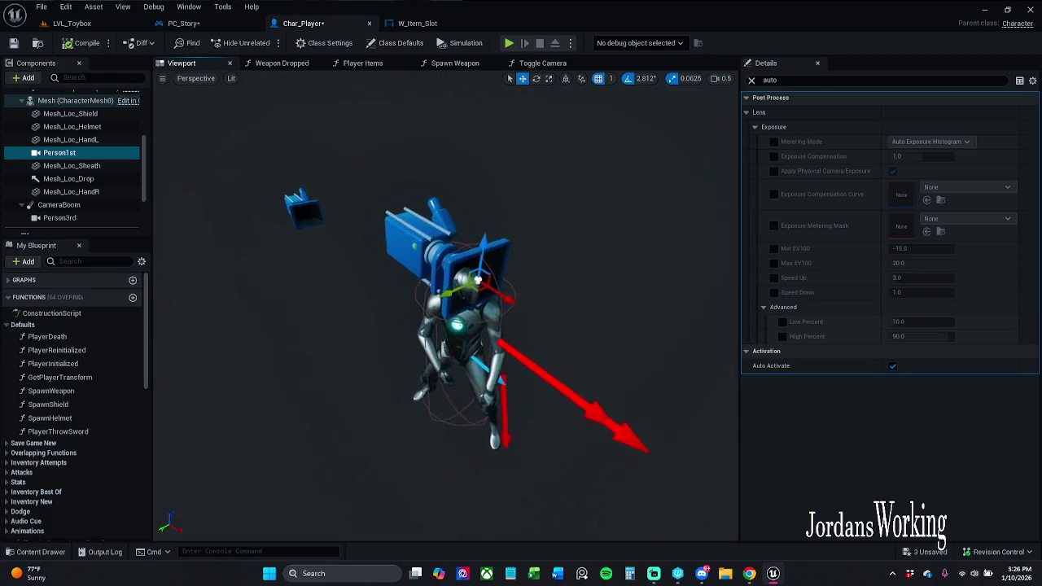
# Step: Clear the Details filter, turn Person1st's yaw back toward 90, and move it along the head
pyautogui.click(752, 80)
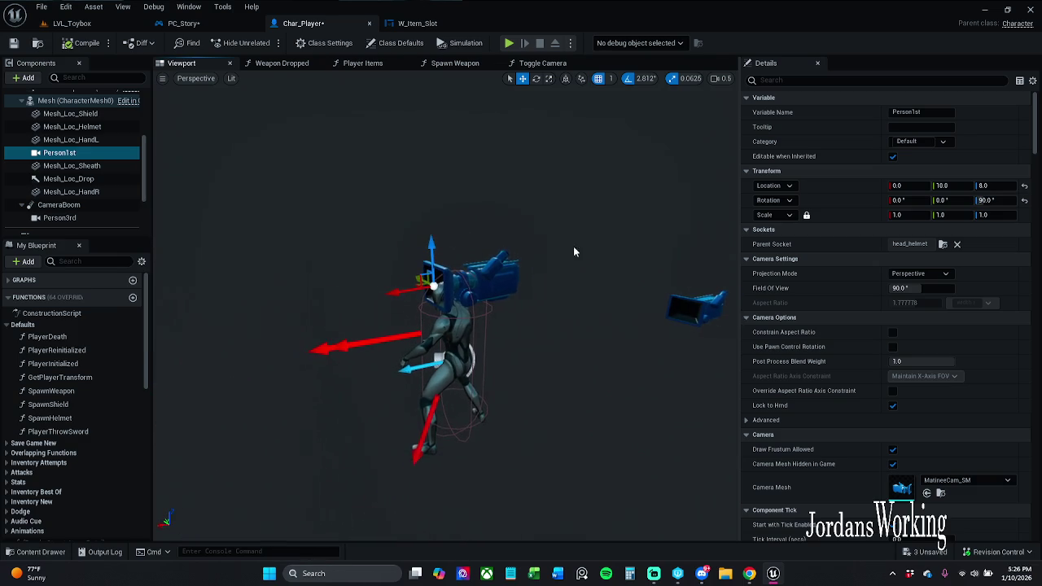
pyautogui.click(1025, 201)
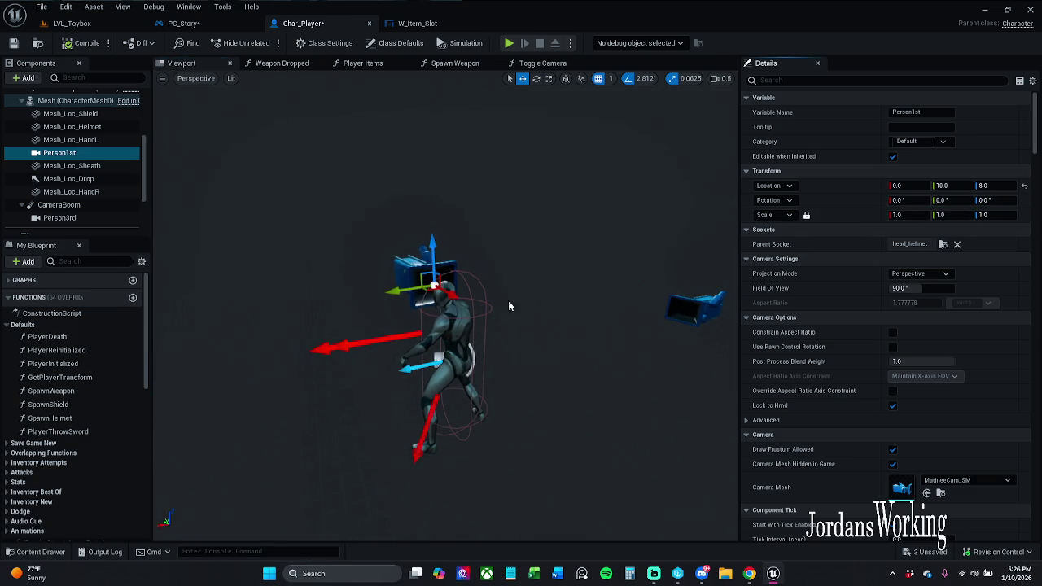
pyautogui.press('e')
pyautogui.moveTo(456, 281); pyautogui.dragTo(471, 279)
pyautogui.press('r')
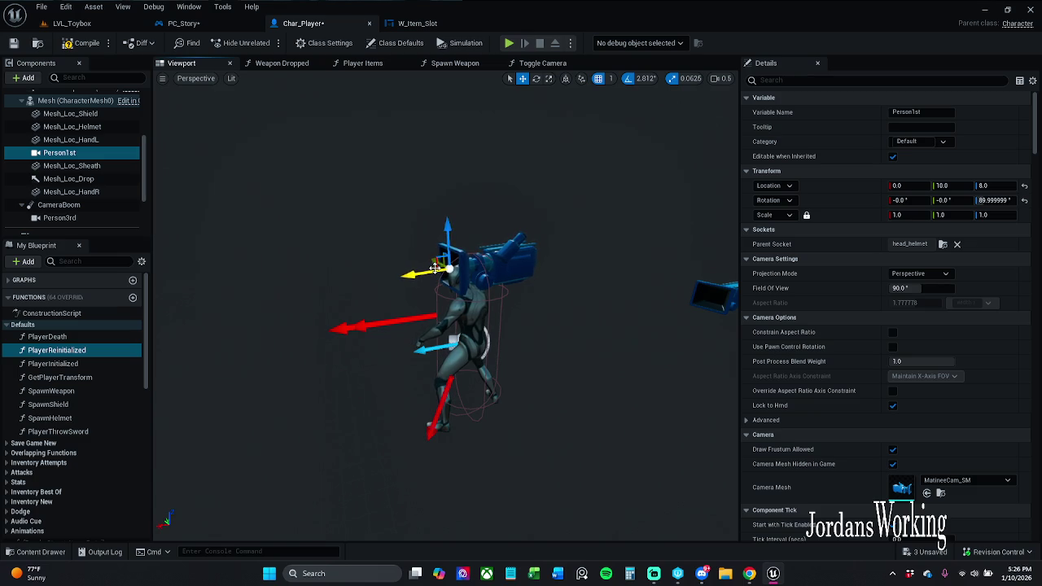
pyautogui.press('q')
pyautogui.click(434, 268)
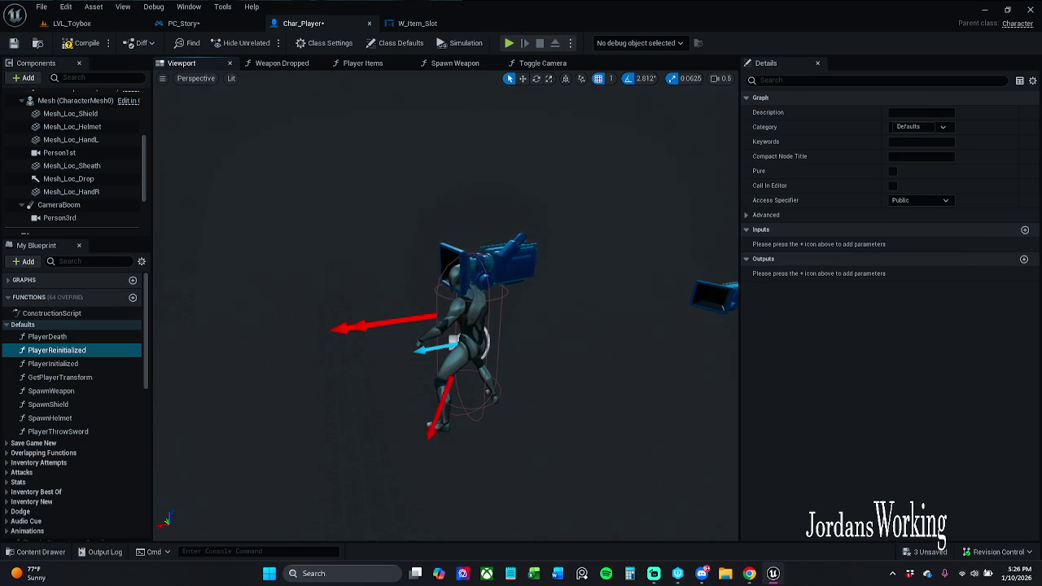
pyautogui.click(436, 268)
pyautogui.press('w')
pyautogui.moveTo(436, 267)
pyautogui.mouseDown()
pyautogui.moveTo(456, 285)
pyautogui.moveTo(419, 295)
pyautogui.moveTo(448, 292)
pyautogui.moveTo(426, 275)
pyautogui.mouseUp()
pyautogui.press('Escape')
# Step: Shift Person1st sideways along Y toward 2, 27, 8, undoing an accidental yaw change
pyautogui.click(464, 269)
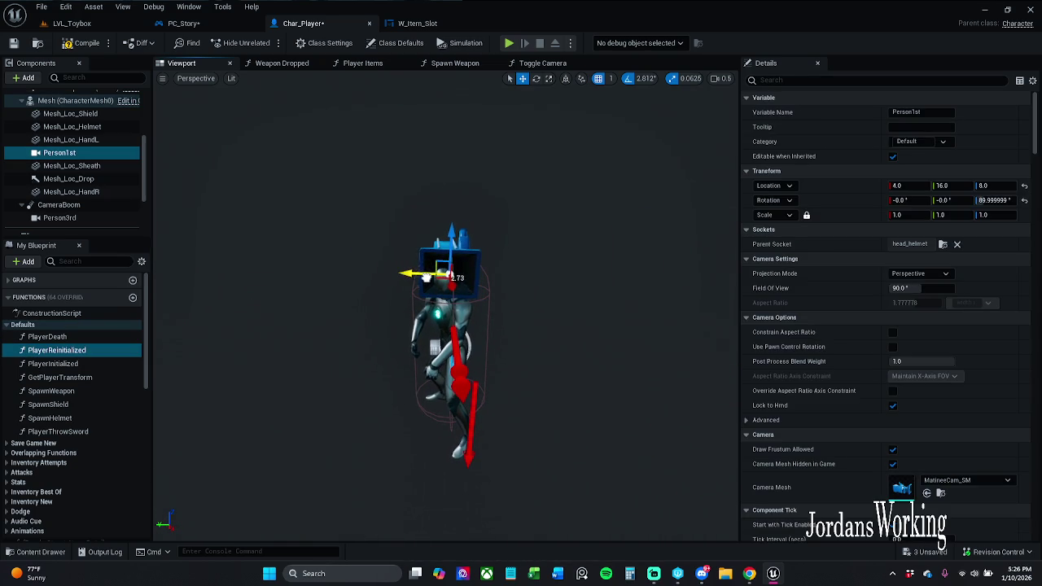
pyautogui.press('q')
pyautogui.press('Escape')
pyautogui.click(447, 269)
pyautogui.press('w')
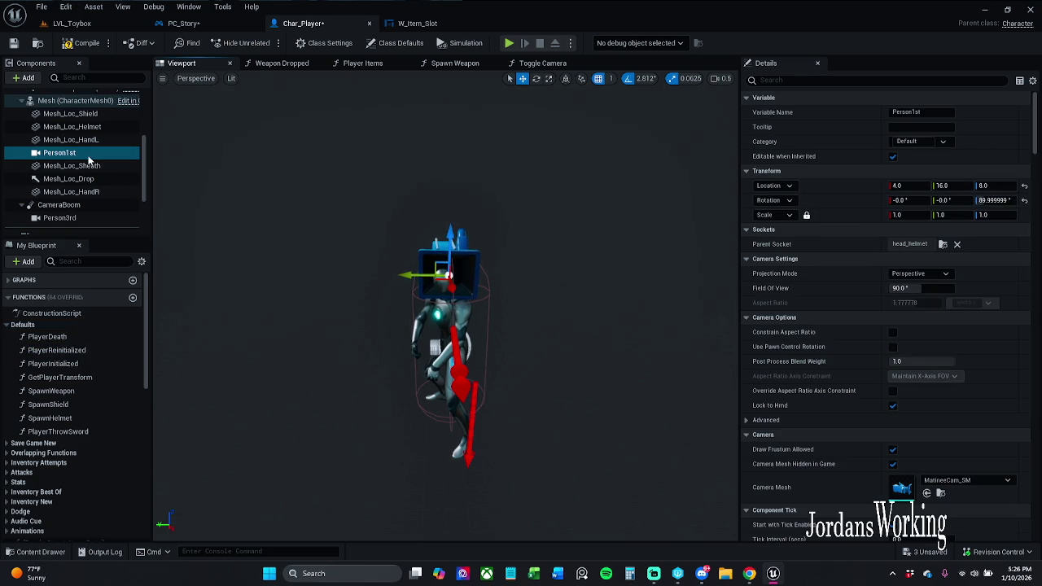
pyautogui.moveTo(943, 186)
pyautogui.mouseDown()
pyautogui.moveTo(968, 185)
pyautogui.moveTo(890, 185)
pyautogui.mouseUp()
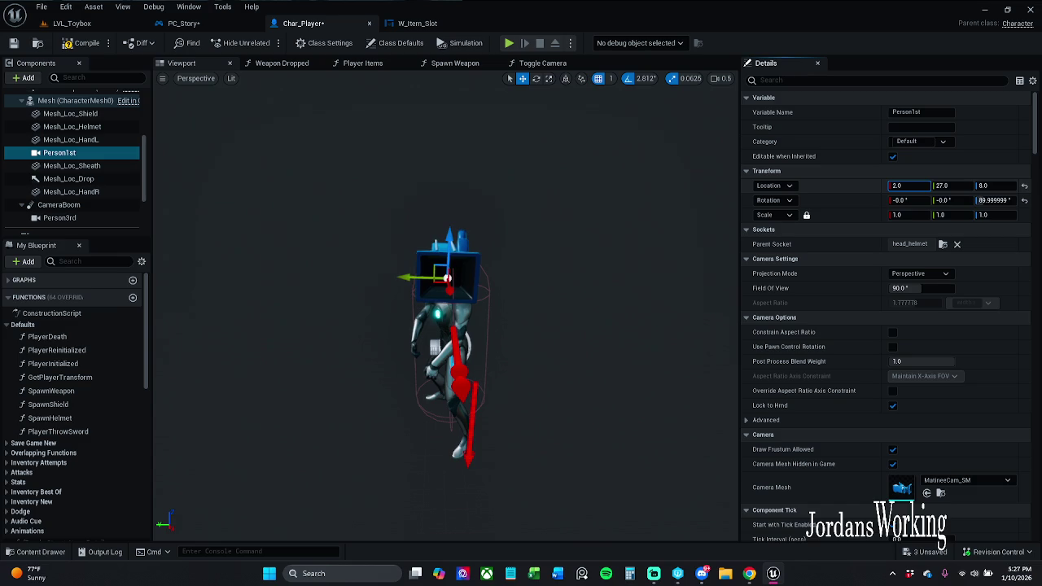
pyautogui.moveTo(995, 200)
pyautogui.mouseDown()
pyautogui.moveTo(1036, 200)
pyautogui.moveTo(946, 200)
pyautogui.moveTo(959, 200)
pyautogui.mouseUp()
pyautogui.hotkey('ctrl', 'z')
pyautogui.click(285, 219)
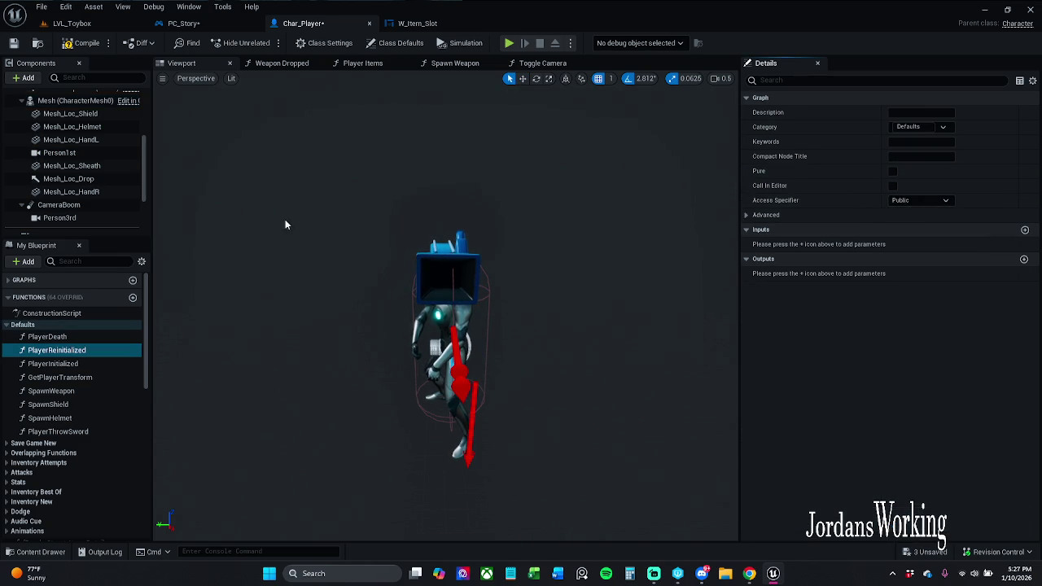
pyautogui.click(437, 249)
pyautogui.moveTo(896, 200)
pyautogui.mouseDown()
pyautogui.moveTo(905, 201)
pyautogui.moveTo(893, 200)
pyautogui.mouseUp()
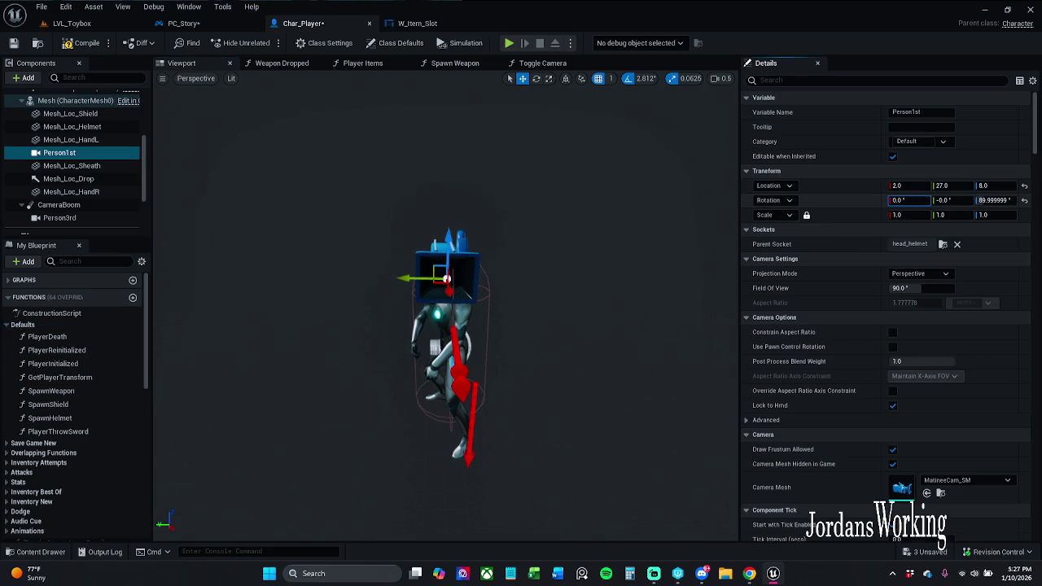
# Step: Compile Char_Player, play-test LVL_Toybox, and return to the blueprint
pyautogui.click(85, 42)
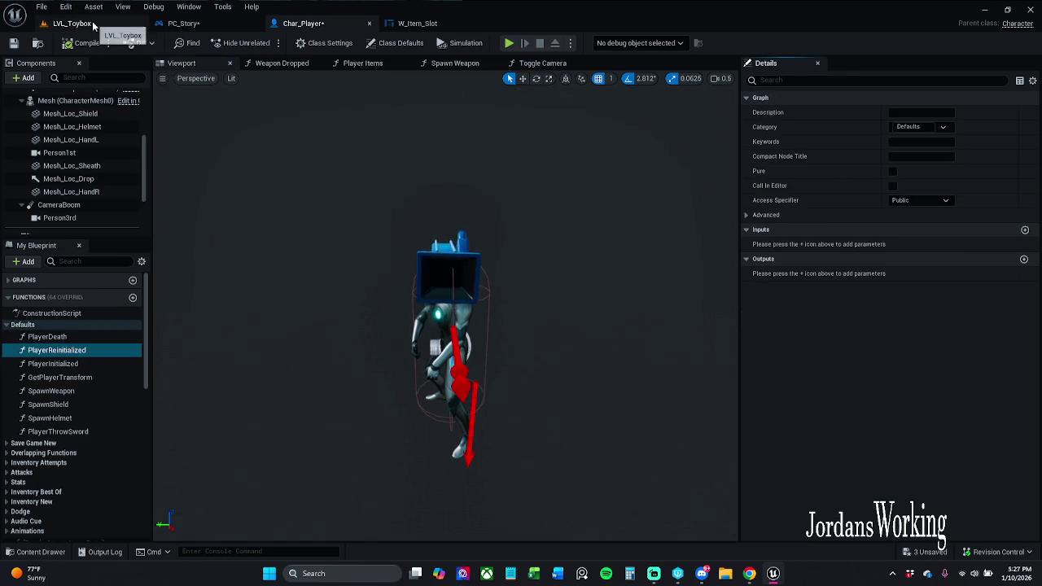
pyautogui.click(71, 23)
pyautogui.click(272, 44)
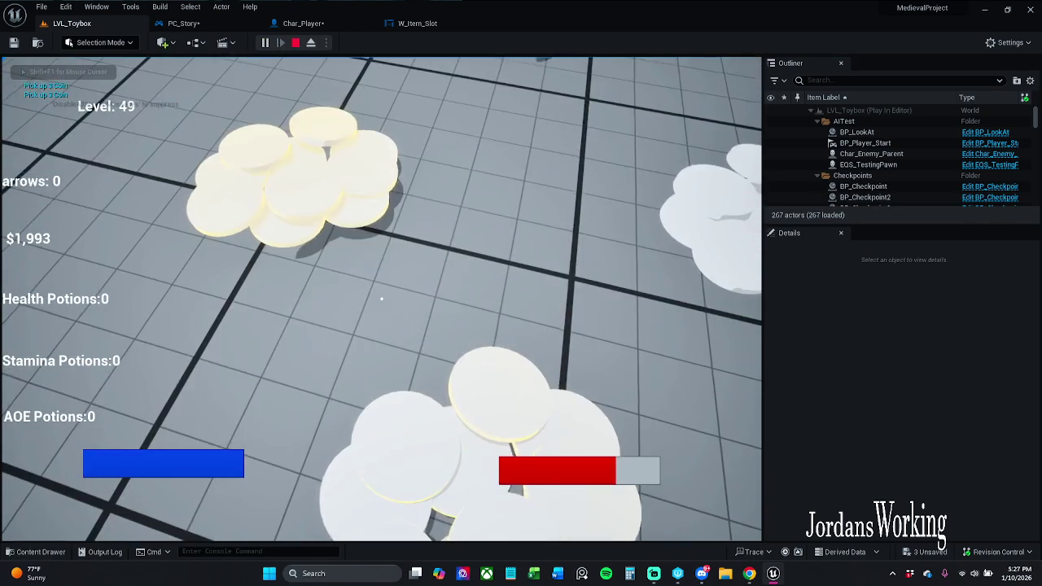
pyautogui.click(311, 43)
pyautogui.click(313, 28)
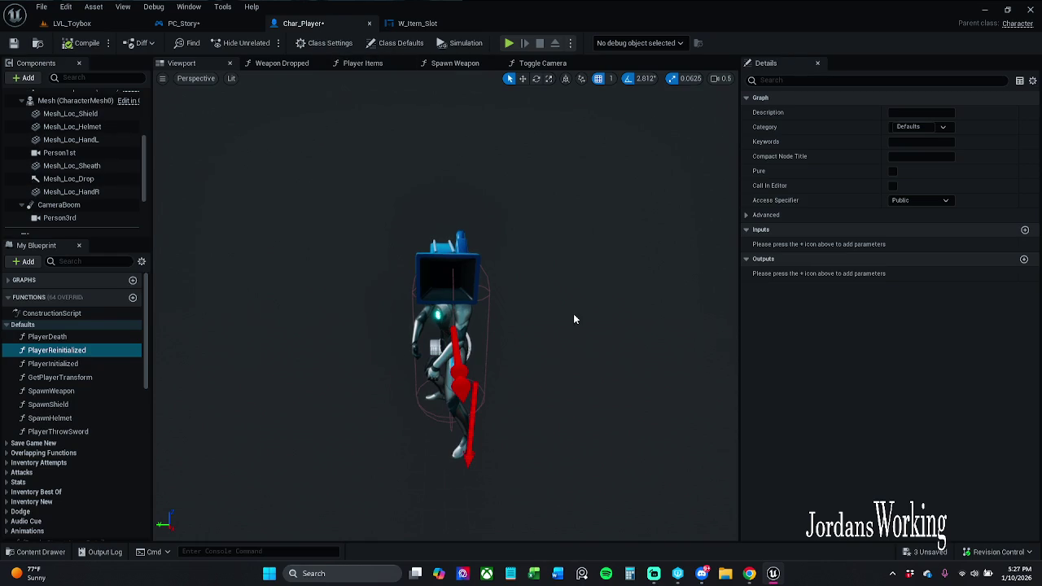
# Step: Set Person1st's Parent Socket to the head bone
pyautogui.click(442, 274)
pyautogui.press('f')
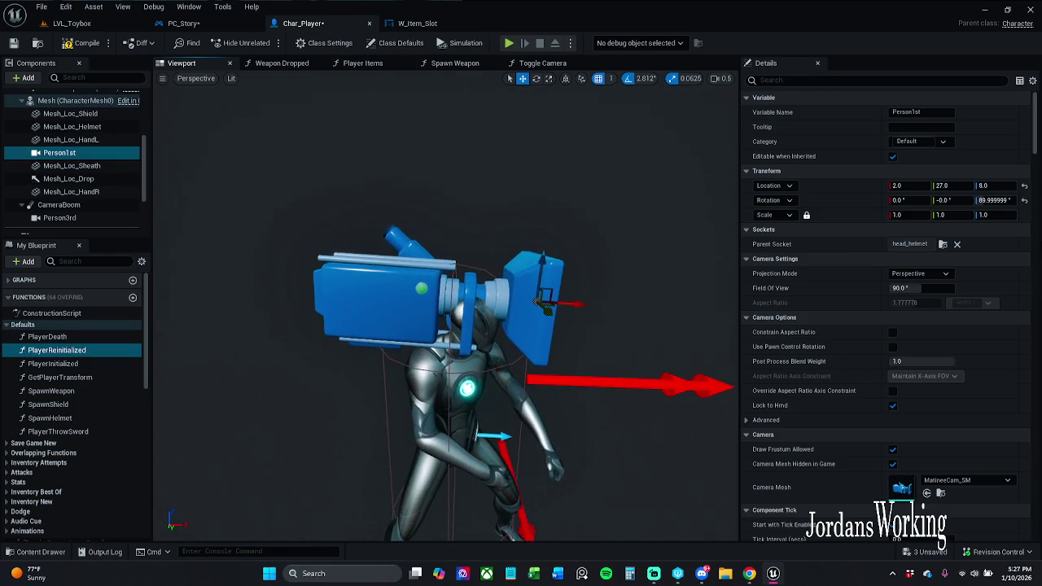
pyautogui.moveTo(995, 199); pyautogui.dragTo(981, 199)
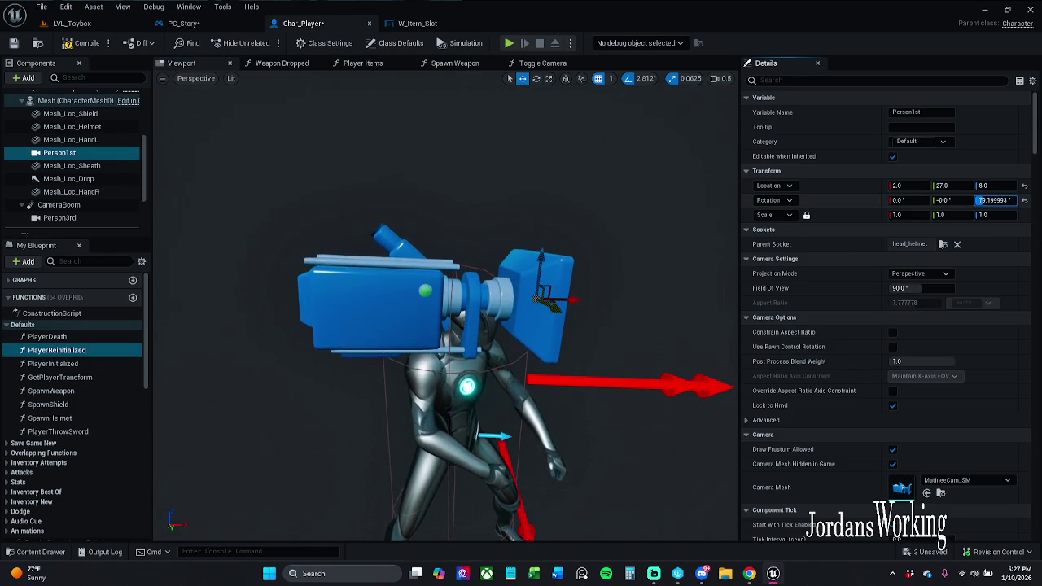
pyautogui.hotkey('ctrl', 'z')
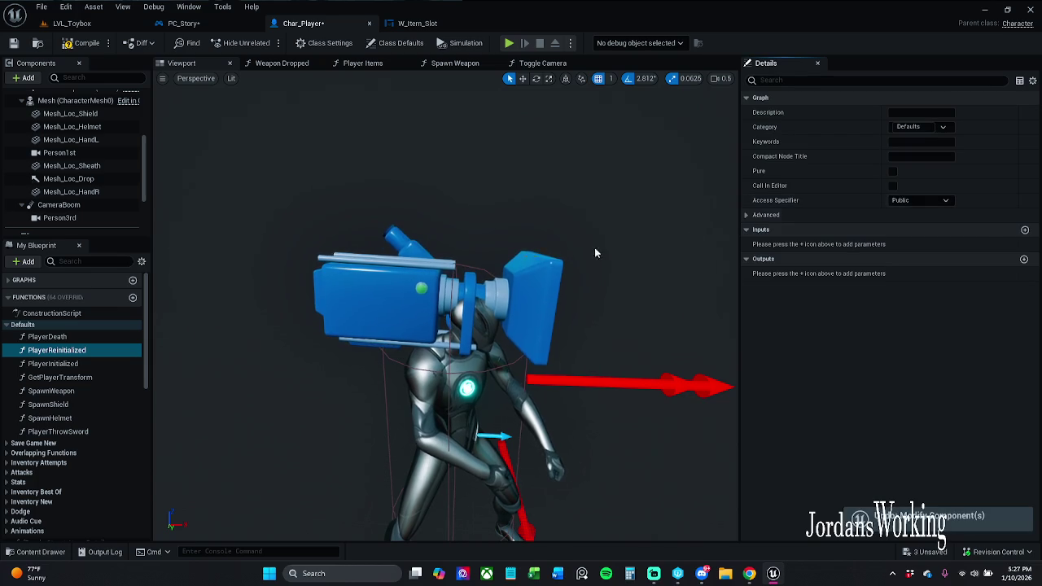
pyautogui.click(393, 303)
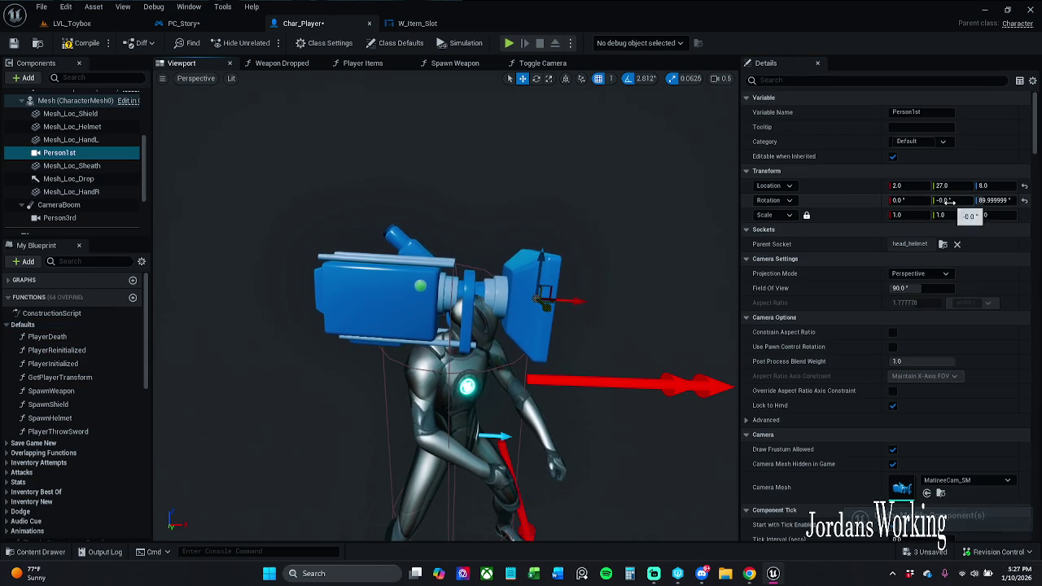
pyautogui.click(942, 245)
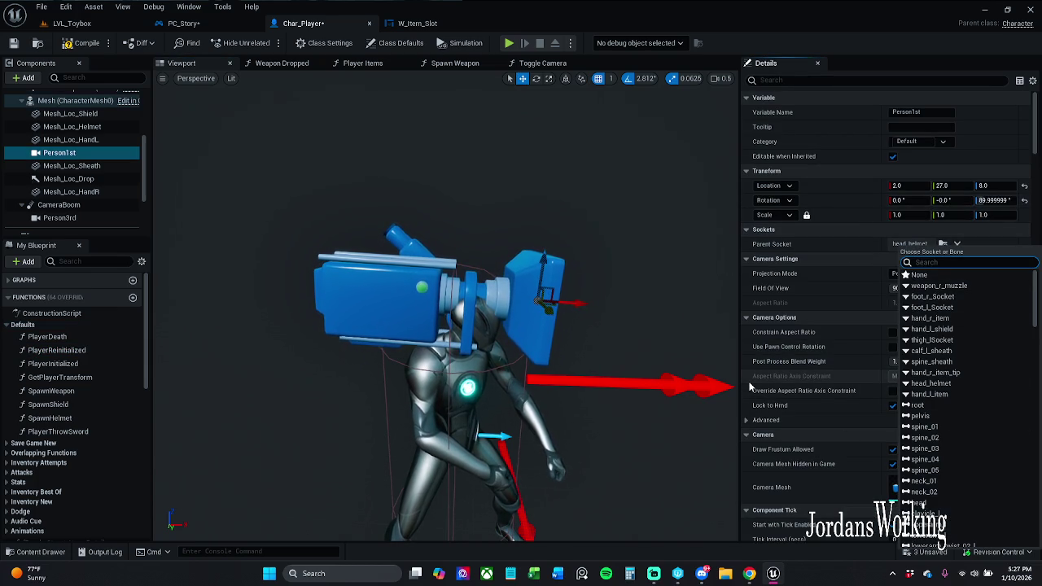
pyautogui.click(915, 503)
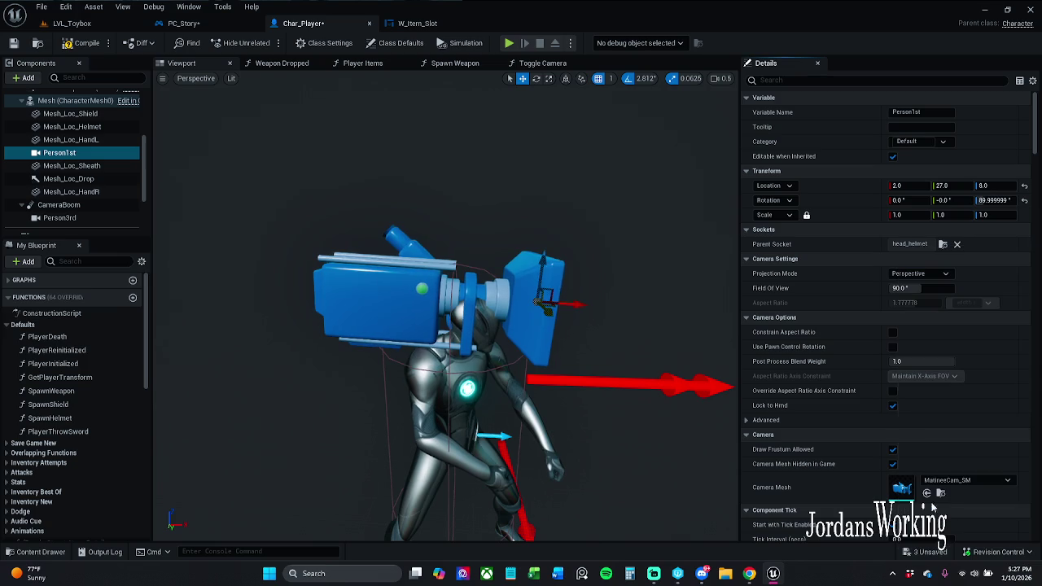
# Step: Turn Person1st's yaw to about 78.75 degrees, keeping X rotation at 0
pyautogui.moveTo(668, 283); pyautogui.dragTo(627, 256)
pyautogui.moveTo(904, 200)
pyautogui.mouseDown()
pyautogui.moveTo(953, 200)
pyautogui.moveTo(906, 203)
pyautogui.mouseUp()
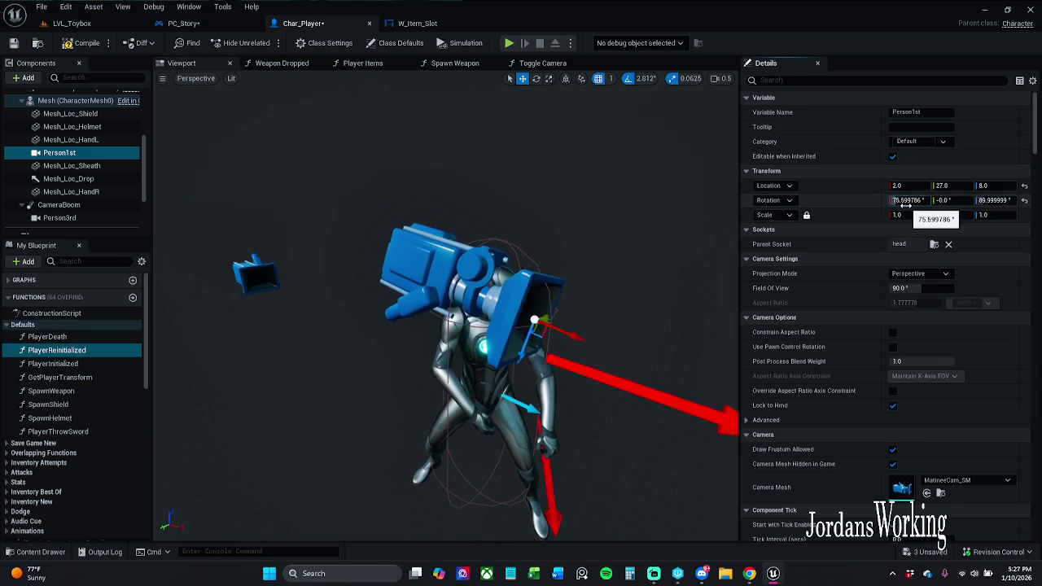
pyautogui.hotkey('ctrl', 'z')
pyautogui.press('e')
pyautogui.moveTo(574, 306)
pyautogui.mouseDown()
pyautogui.moveTo(620, 341)
pyautogui.moveTo(576, 314)
pyautogui.mouseUp()
pyautogui.press('r')
pyautogui.press('q')
# Step: Raise the Person1st camera higher on the head
pyautogui.press('Escape')
pyautogui.click(528, 315)
pyautogui.press('w')
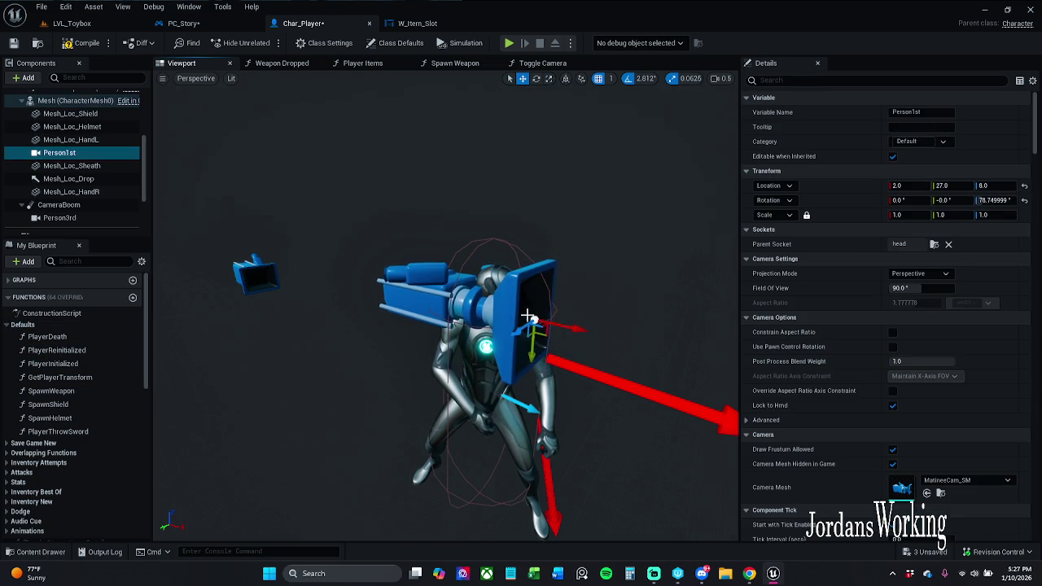
pyautogui.moveTo(547, 342); pyautogui.dragTo(540, 309)
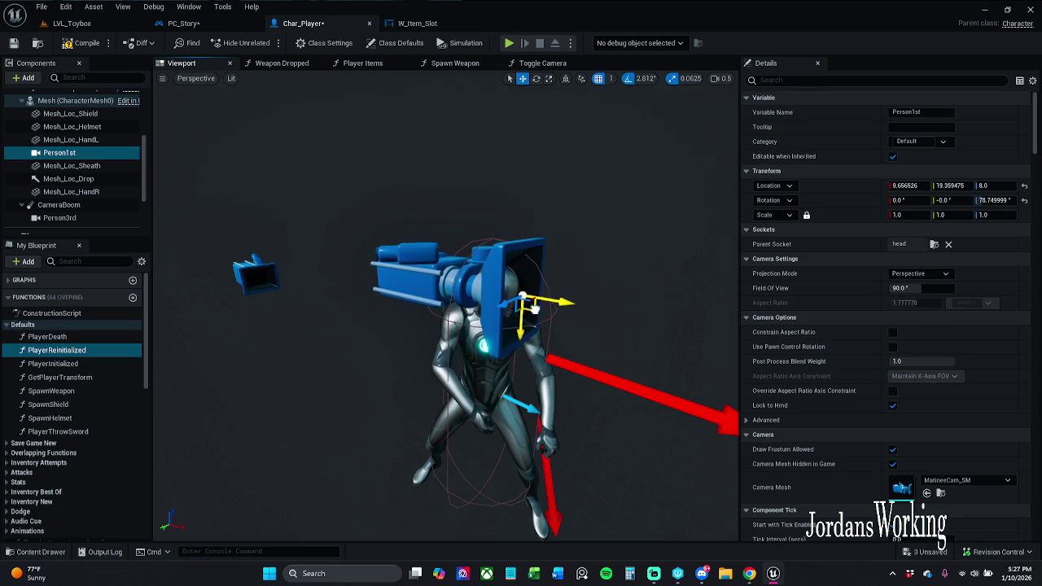
pyautogui.press('q')
pyautogui.press('Escape')
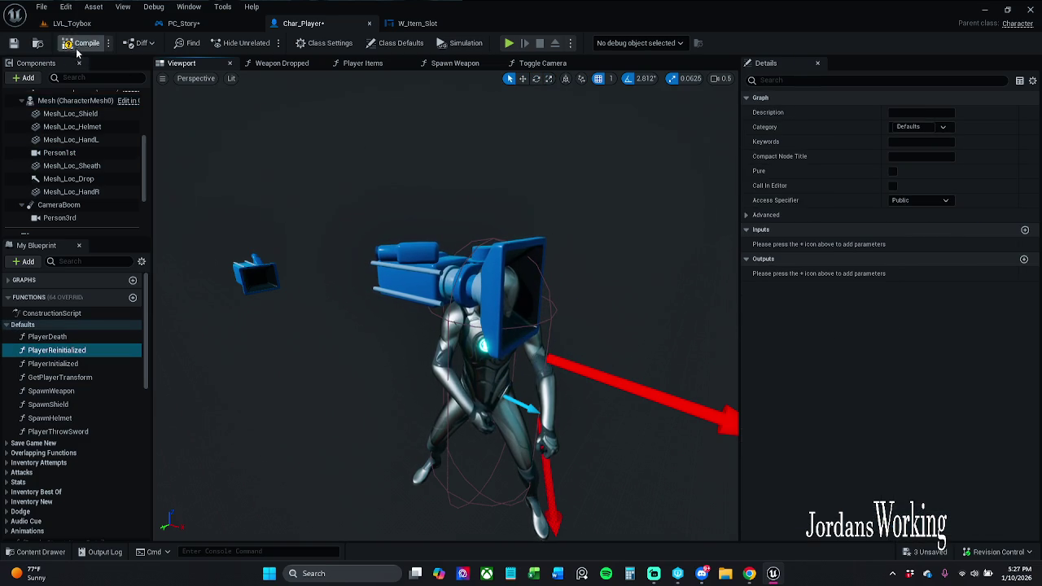
# Step: Play-test LVL_Toybox briefly and return to Char_Player
pyautogui.click(71, 23)
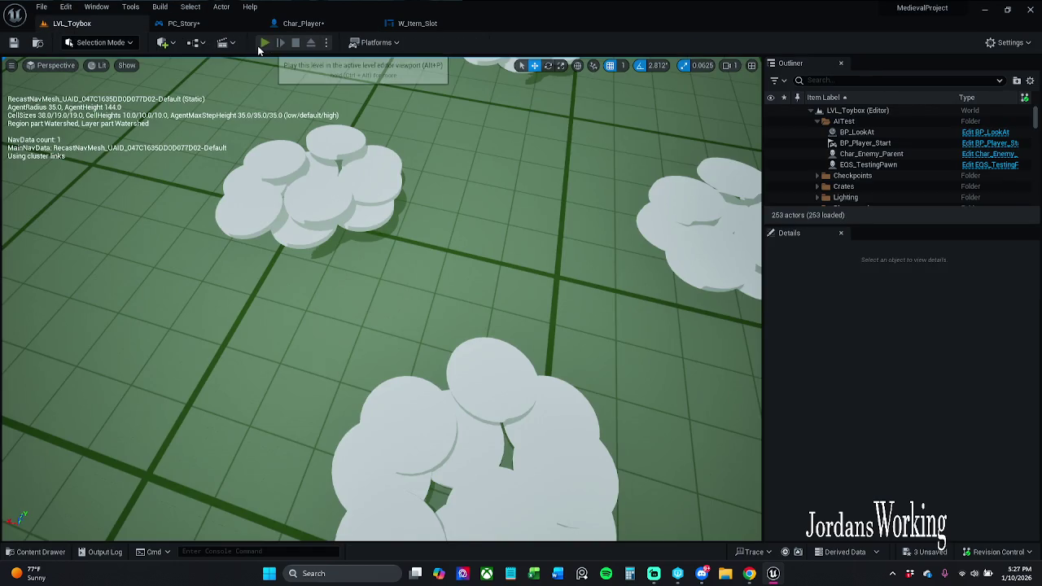
pyautogui.click(224, 42)
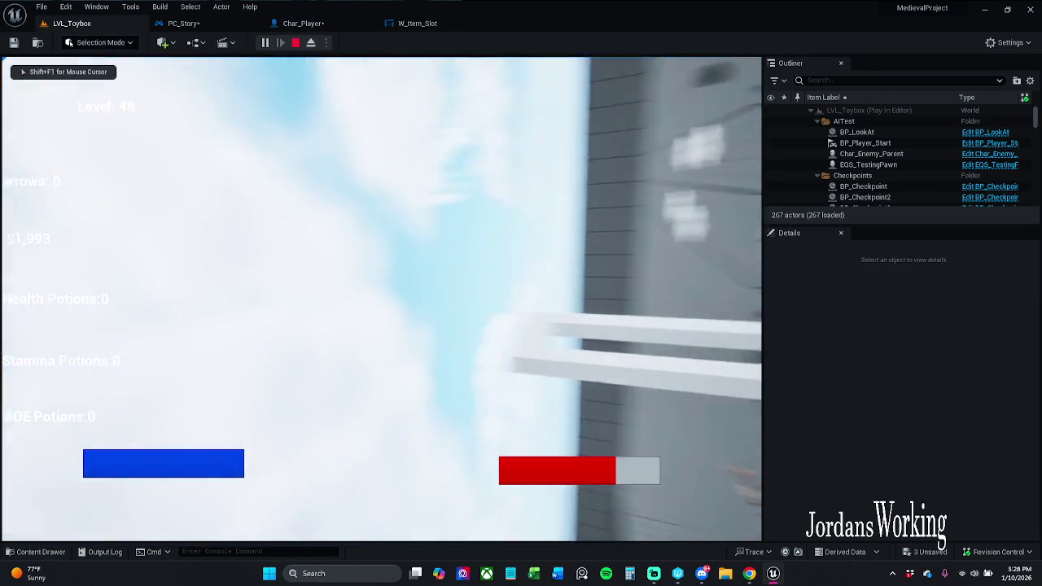
pyautogui.press('Escape')
pyautogui.click(355, 24)
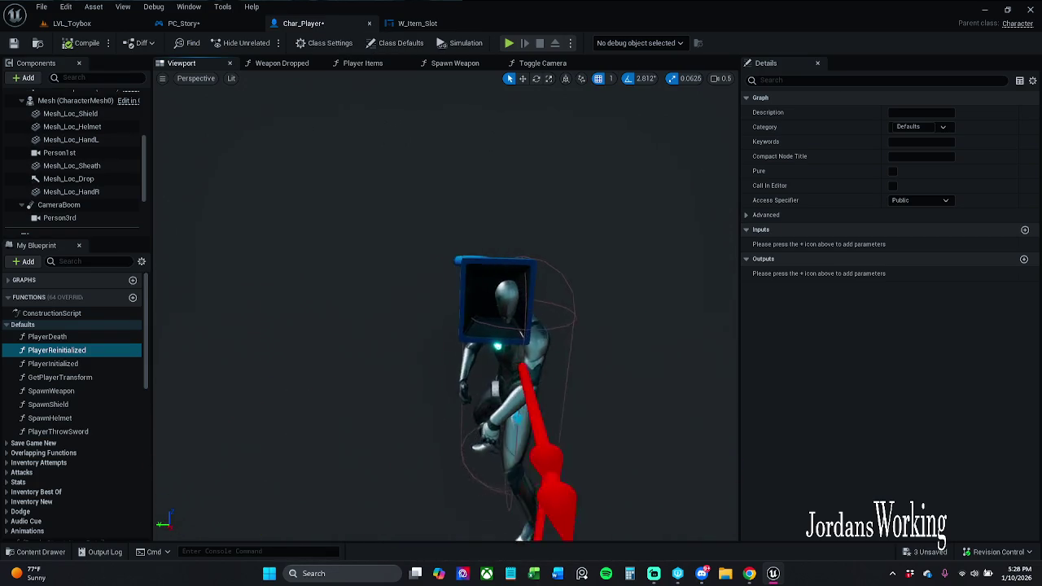
# Step: Roll Person1st slightly on the head, undoing an accidental X-rotation change
pyautogui.click(515, 267)
pyautogui.press('e')
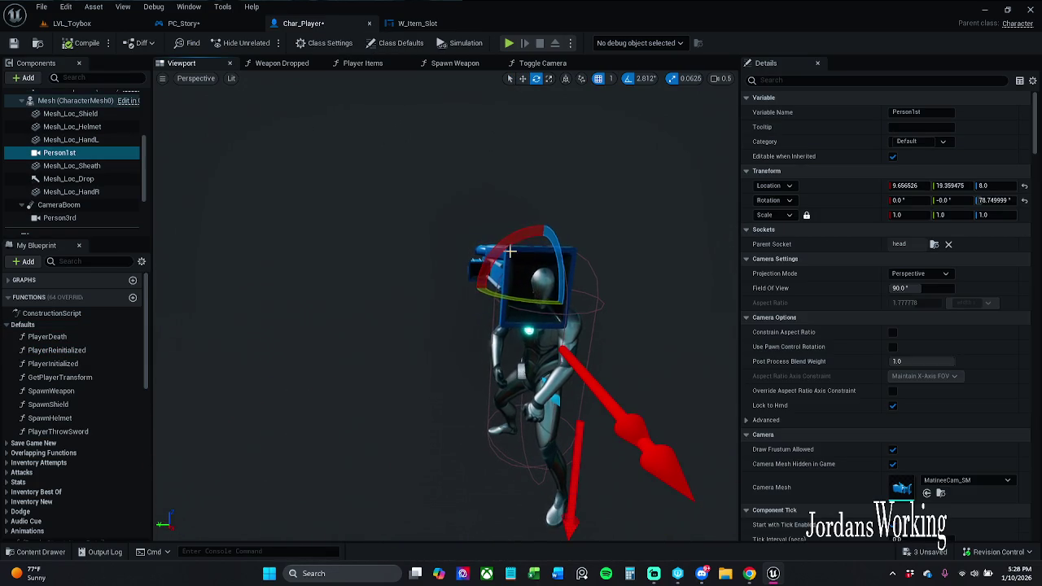
pyautogui.moveTo(510, 252); pyautogui.dragTo(505, 238)
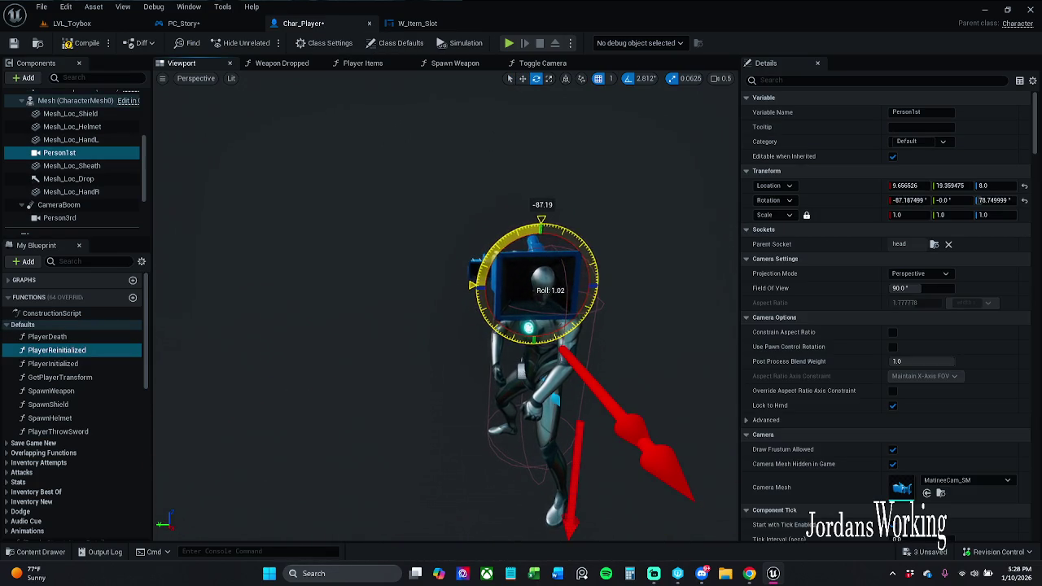
pyautogui.click(575, 306)
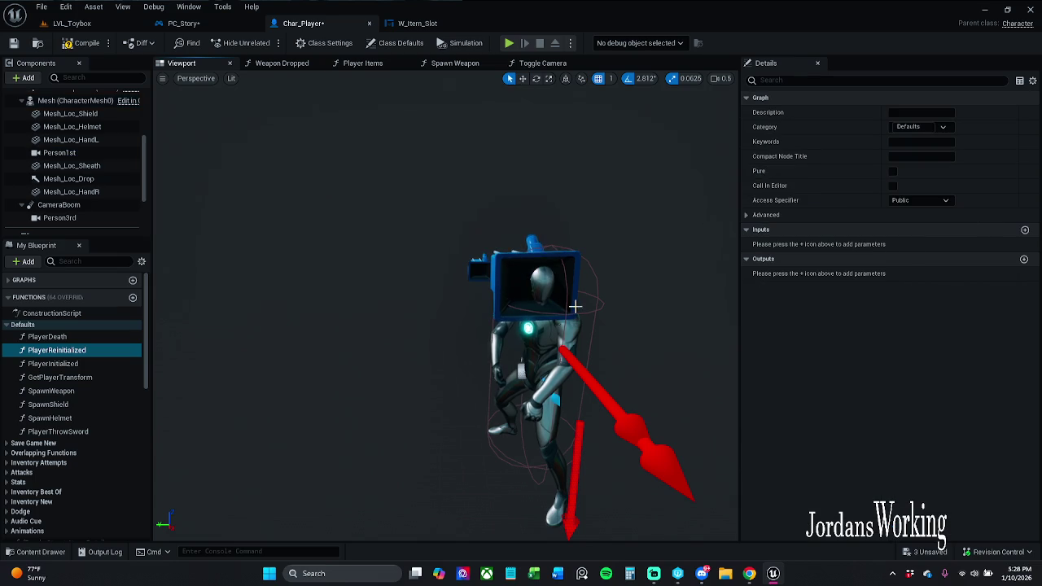
pyautogui.click(534, 266)
pyautogui.press('w')
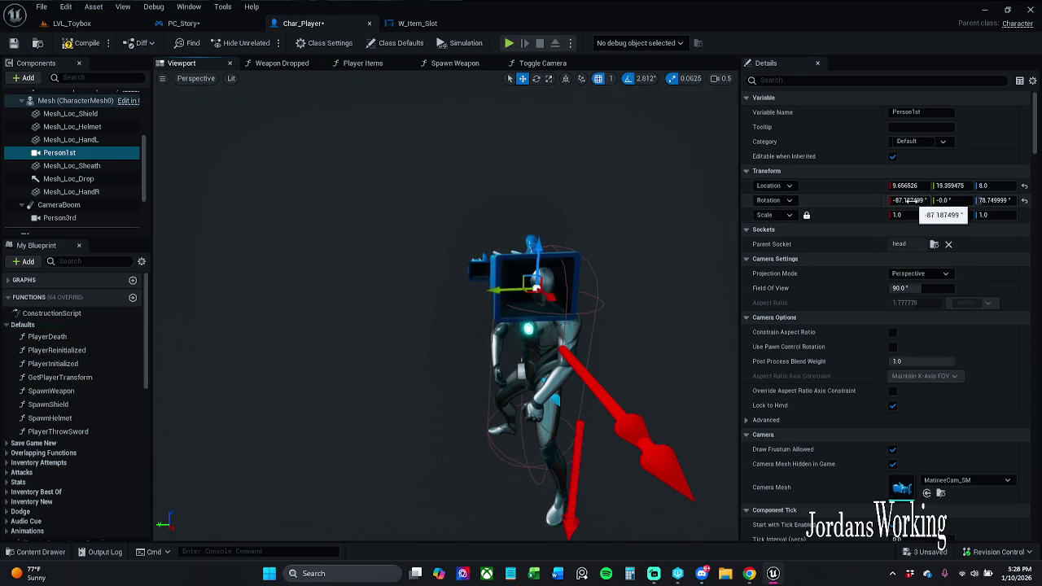
pyautogui.moveTo(910, 201); pyautogui.dragTo(944, 200)
pyautogui.hotkey('ctrl', 'z')
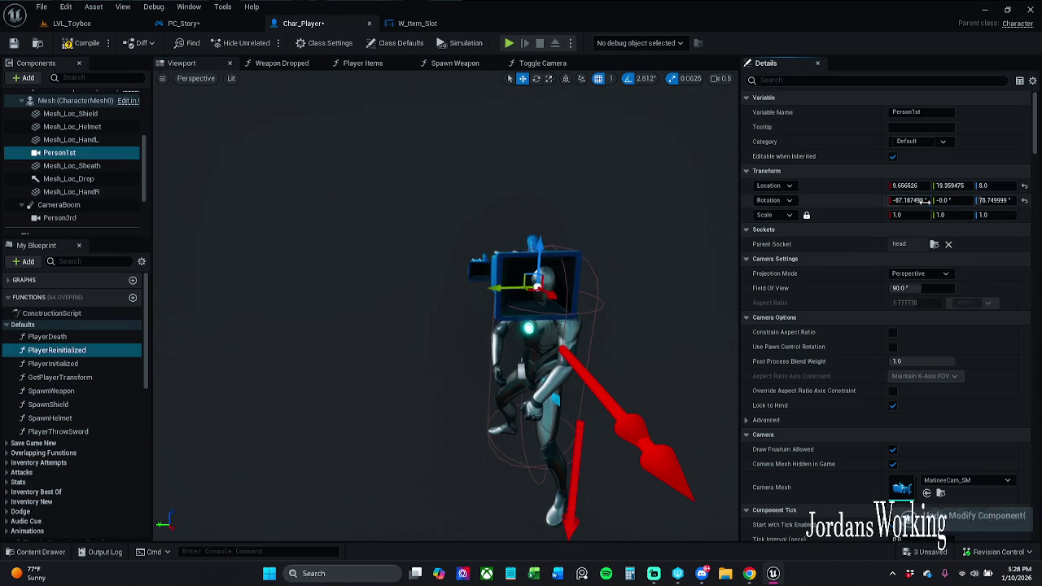
# Step: Enter 40 as Person1st's X location and view it from a close side angle
pyautogui.click(906, 186)
pyautogui.write('40')
pyautogui.press('Return')
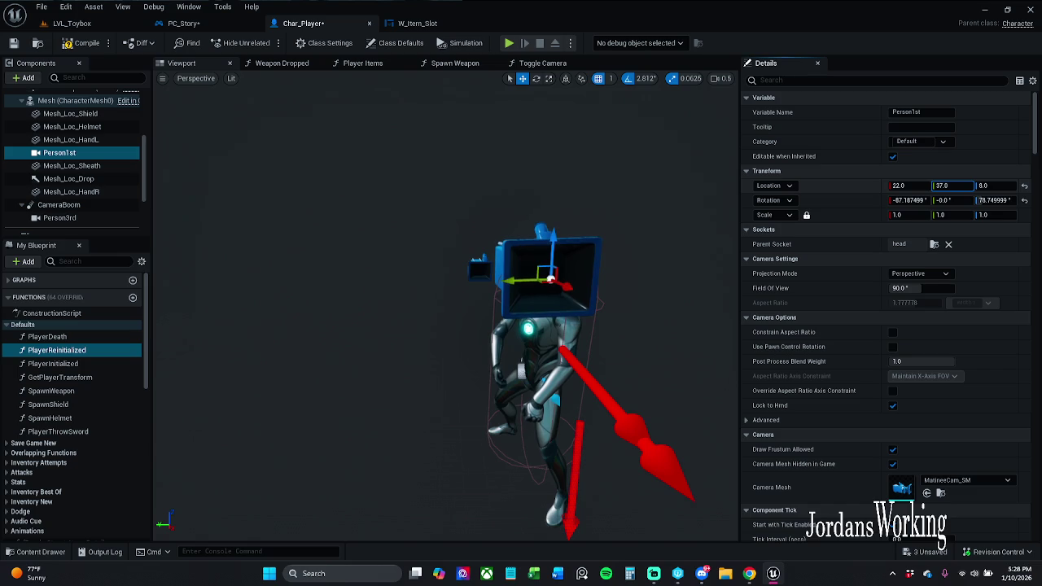
pyautogui.moveTo(570, 366); pyautogui.dragTo(505, 366)
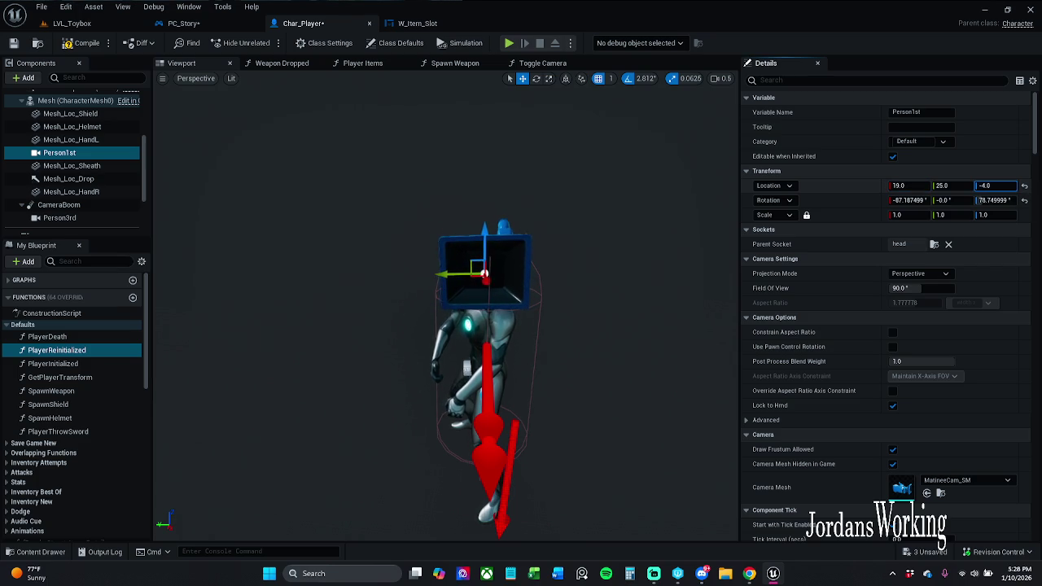
pyautogui.moveTo(485, 274)
pyautogui.mouseDown()
pyautogui.moveTo(499, 294)
pyautogui.moveTo(489, 271)
pyautogui.moveTo(500, 273)
pyautogui.mouseUp()
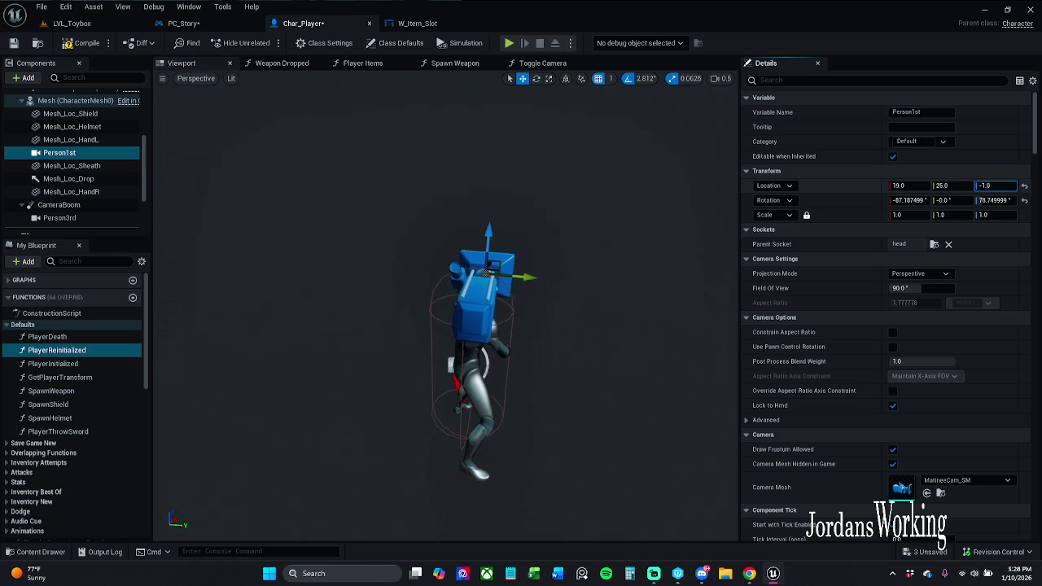
# Step: Compile and save Char_Player, then open Toggle Camera from PC_Story
pyautogui.click(84, 47)
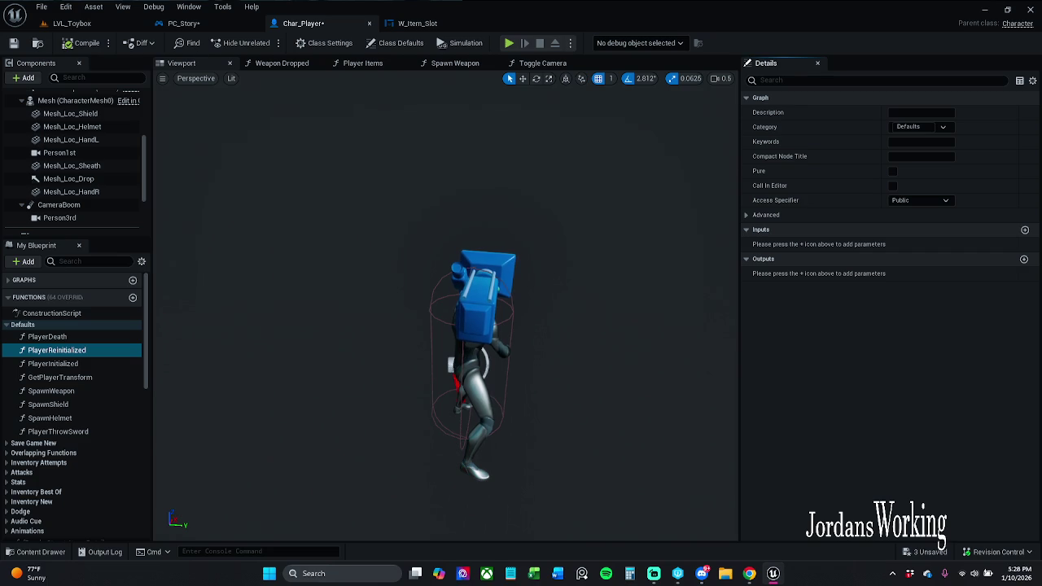
pyautogui.click(13, 43)
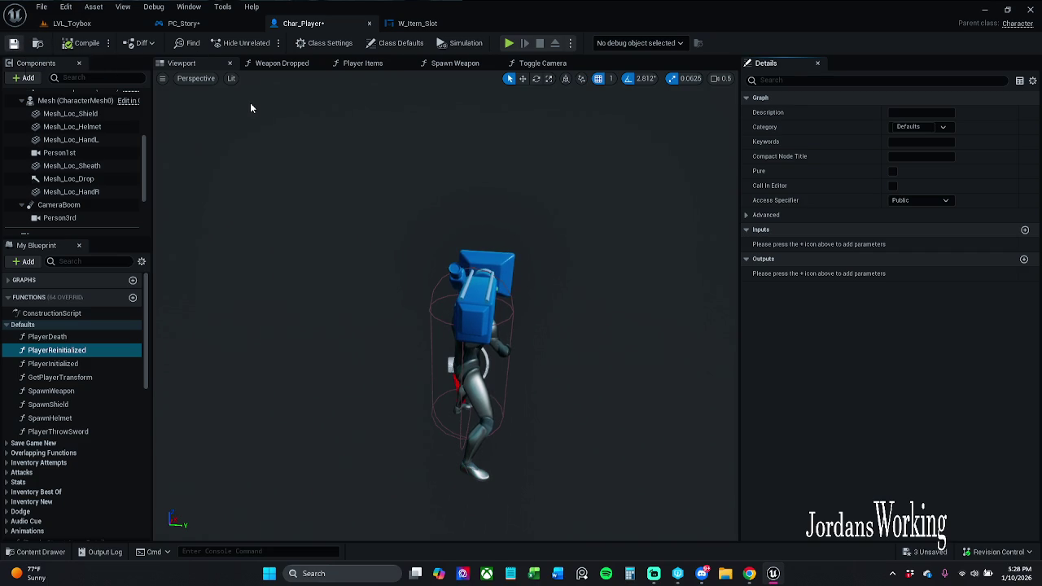
pyautogui.click(201, 24)
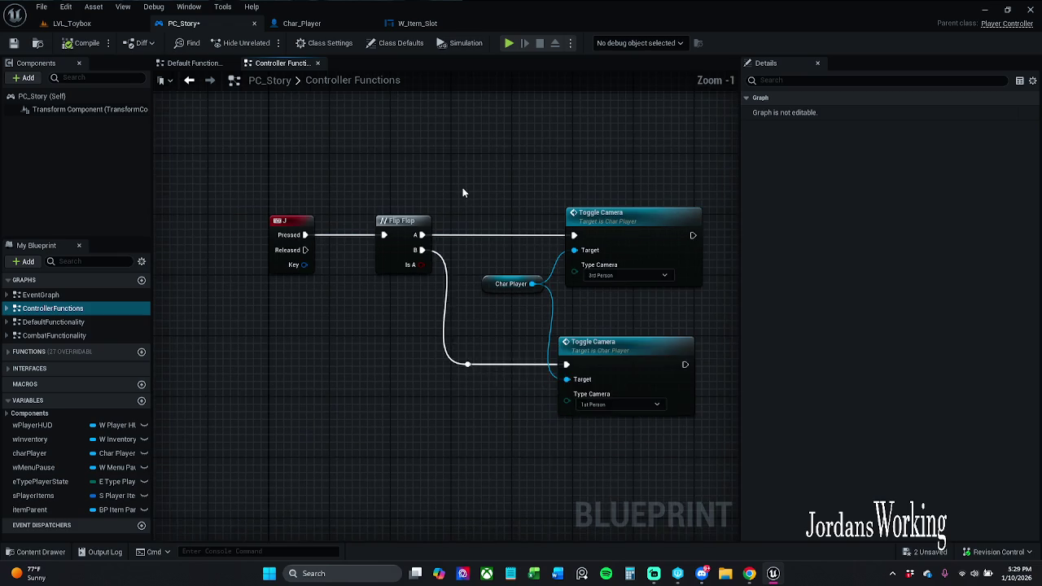
pyautogui.doubleClick(564, 244)
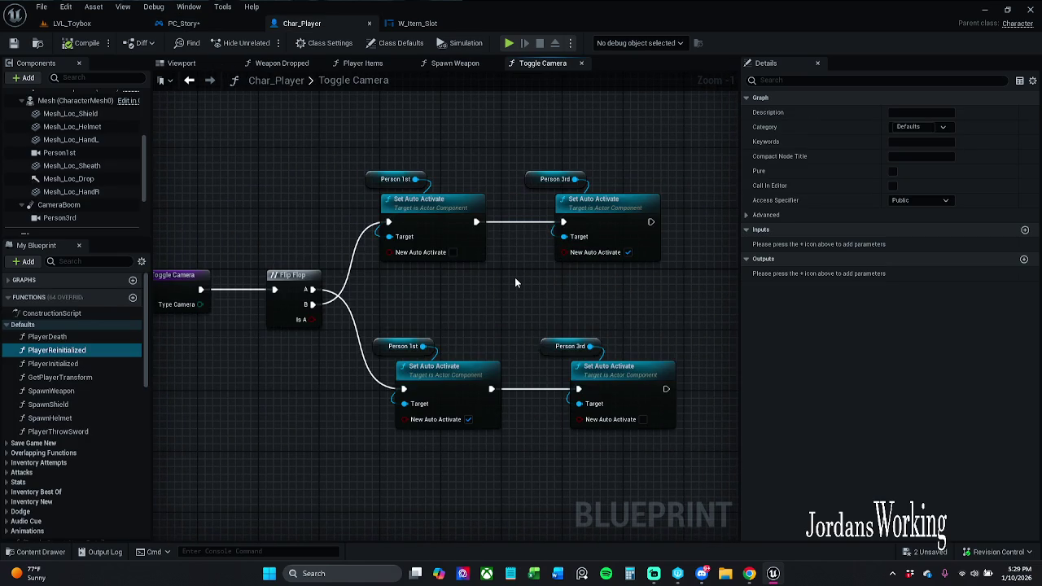
# Step: Set New Auto Activate: top chain Person 1st on/3rd off, lower chain 1st off/3rd on
pyautogui.click(453, 253)
pyautogui.click(629, 253)
pyautogui.click(469, 419)
pyautogui.click(643, 420)
# Step: Rearrange the four Set Auto Activate nodes into a tidier layout
pyautogui.moveTo(362, 154); pyautogui.dragTo(661, 272)
pyautogui.moveTo(455, 214); pyautogui.dragTo(462, 503)
pyautogui.moveTo(388, 297)
pyautogui.mouseDown()
pyautogui.moveTo(563, 430)
pyautogui.moveTo(694, 491)
pyautogui.mouseUp()
pyautogui.moveTo(427, 383)
pyautogui.mouseDown()
pyautogui.moveTo(444, 354)
pyautogui.moveTo(413, 249)
pyautogui.mouseUp()
pyautogui.click(448, 179)
pyautogui.moveTo(448, 179)
pyautogui.mouseDown()
pyautogui.moveTo(453, 221)
pyautogui.moveTo(449, 207)
pyautogui.mouseUp()
# Step: Reapply the activation flags on both rows and align the lower nodes
pyautogui.click(443, 201)
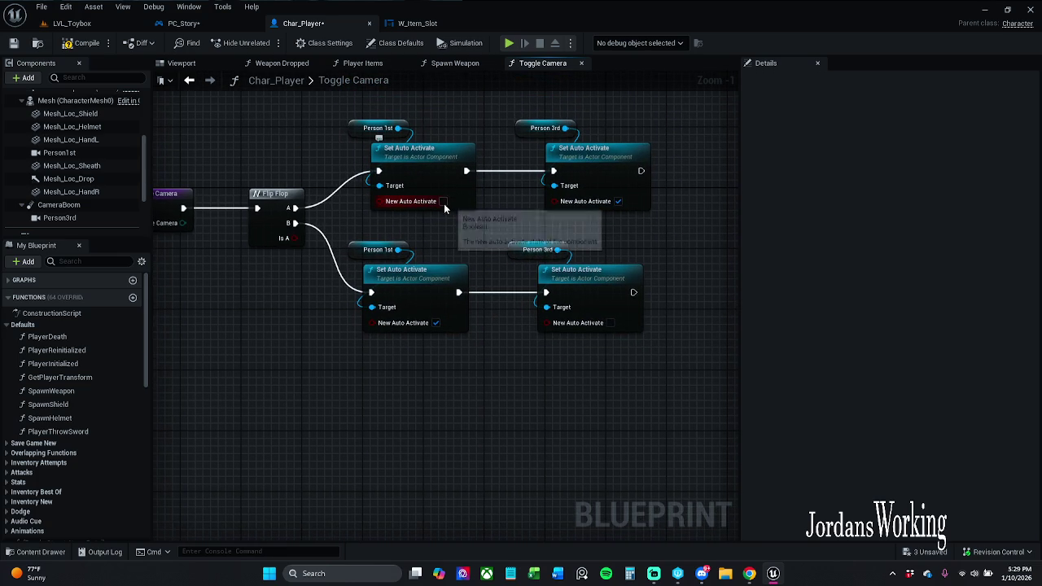
pyautogui.click(619, 202)
pyautogui.click(627, 241)
pyautogui.click(610, 322)
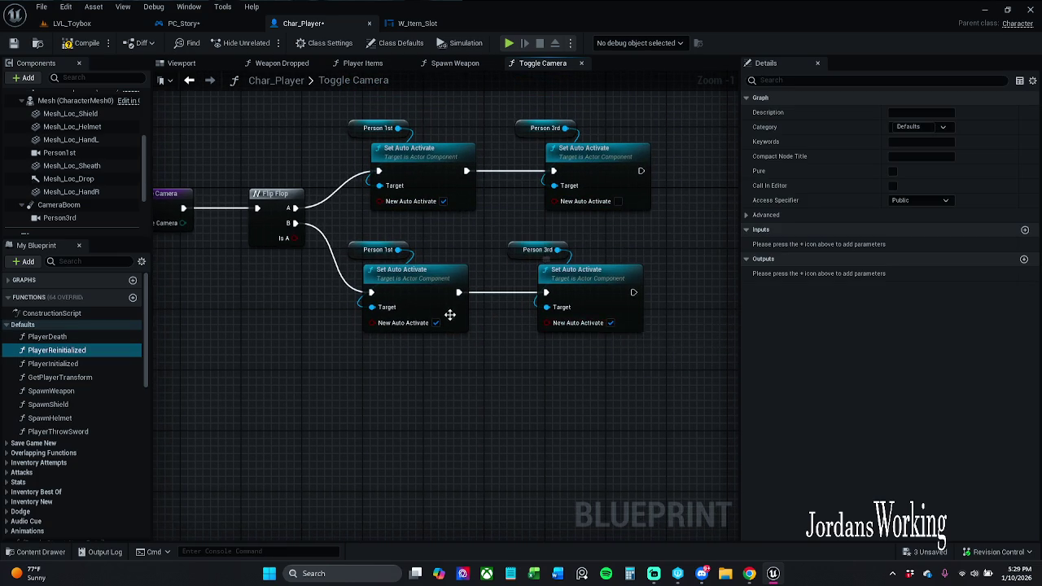
pyautogui.moveTo(364, 362)
pyautogui.mouseDown()
pyautogui.moveTo(508, 313)
pyautogui.moveTo(627, 236)
pyautogui.mouseUp()
pyautogui.moveTo(413, 298); pyautogui.dragTo(429, 314)
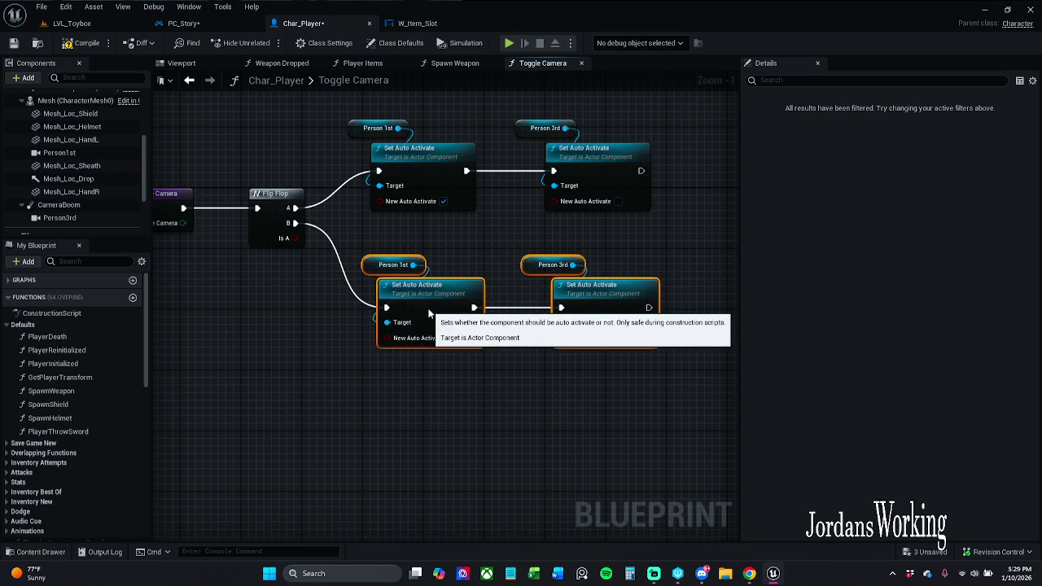
pyautogui.click(485, 436)
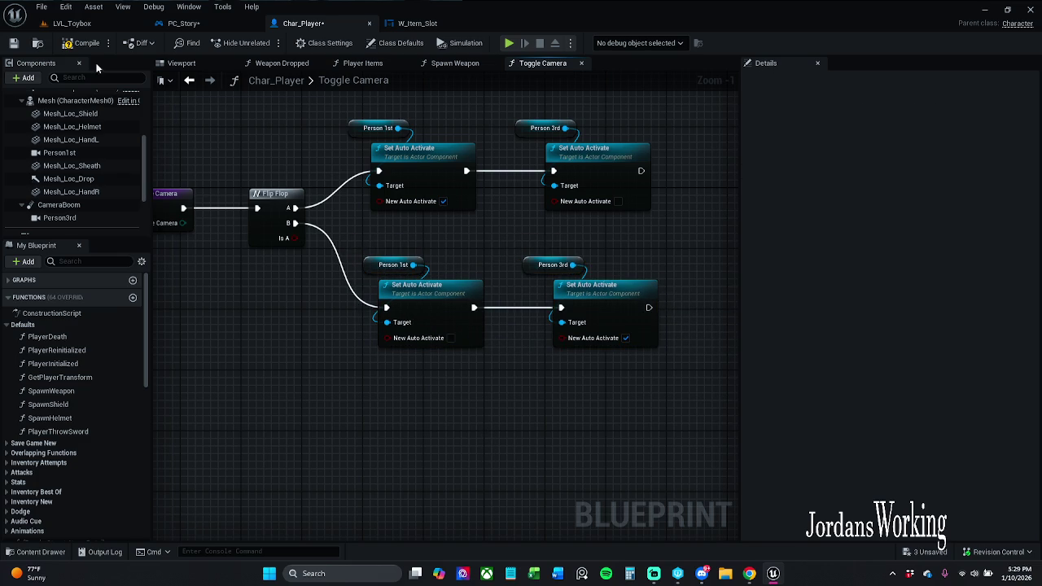
# Step: Save Char_Player and play-test LVL_Toybox
pyautogui.click(13, 43)
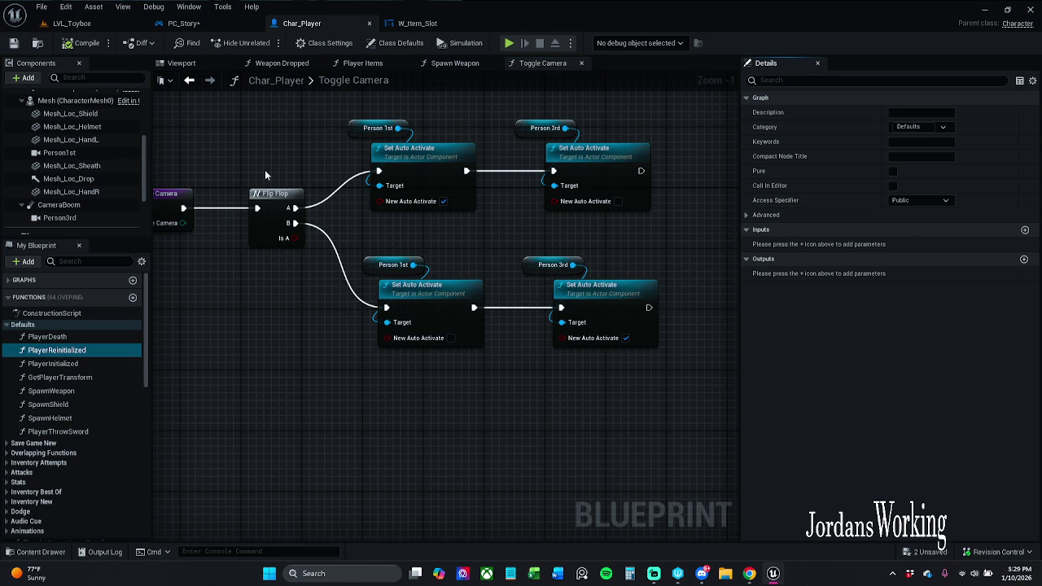
pyautogui.moveTo(265, 174); pyautogui.dragTo(310, 186)
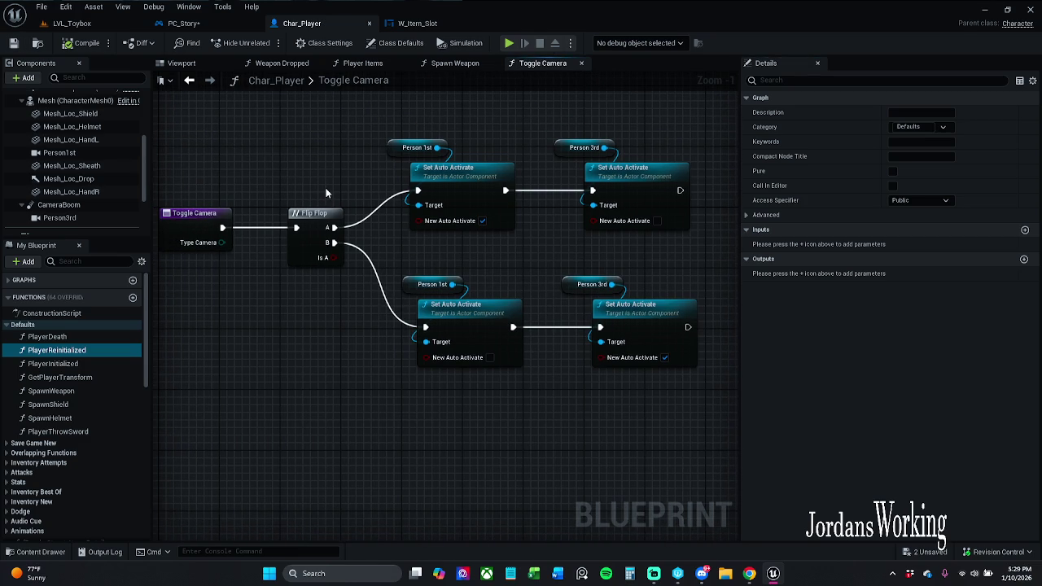
pyautogui.click(74, 22)
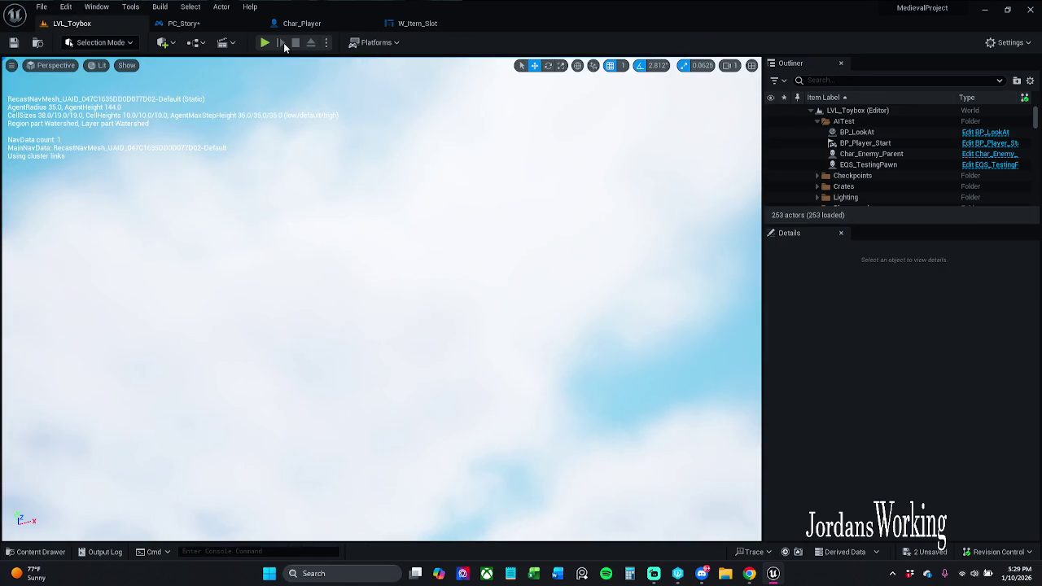
pyautogui.click(269, 42)
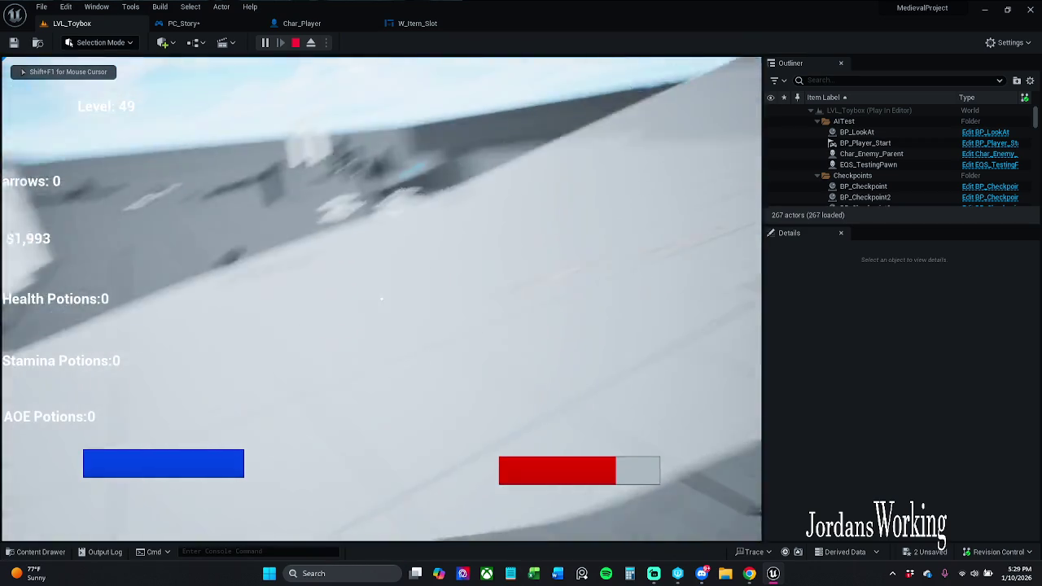
pyautogui.press('Escape')
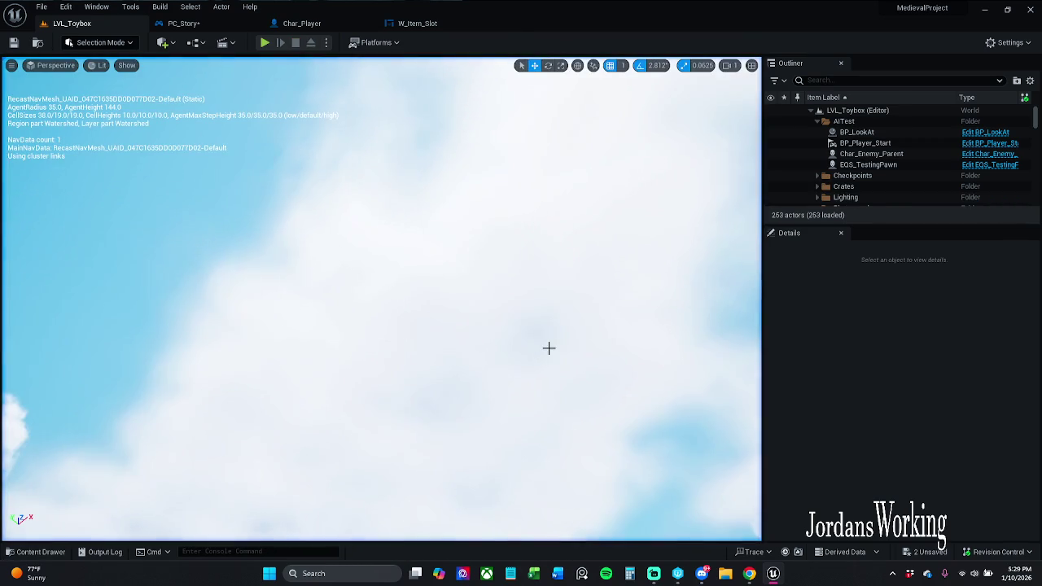
# Step: Return to Char_Player's Viewport and select the Person1st camera
pyautogui.click(172, 23)
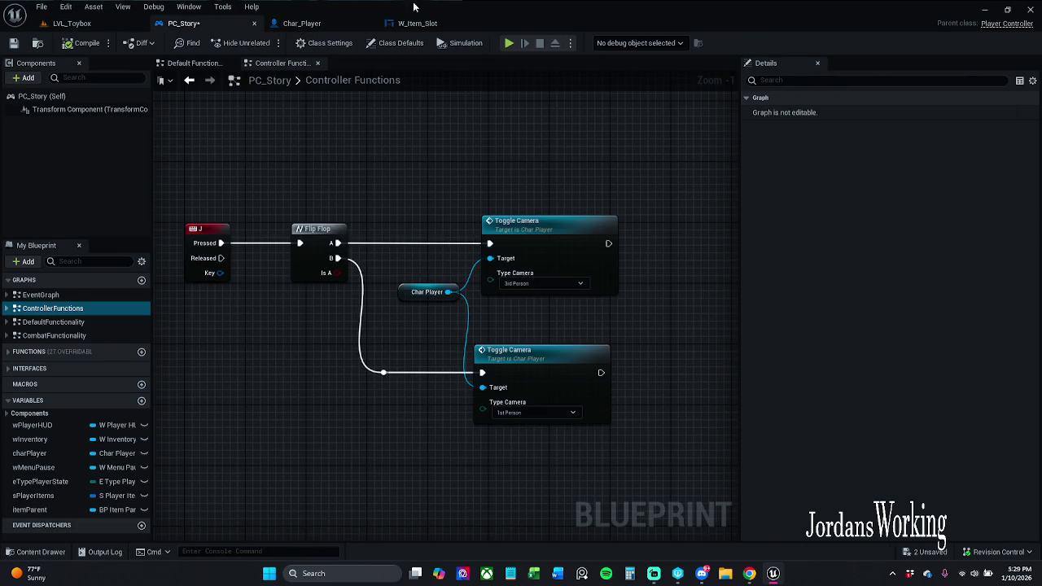
pyautogui.click(309, 23)
pyautogui.click(183, 64)
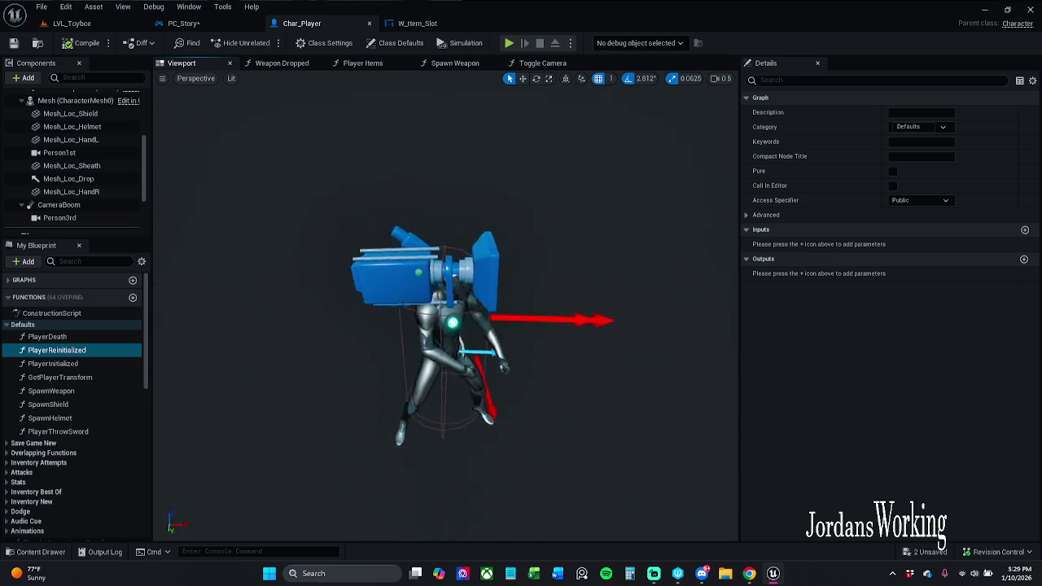
pyautogui.click(58, 152)
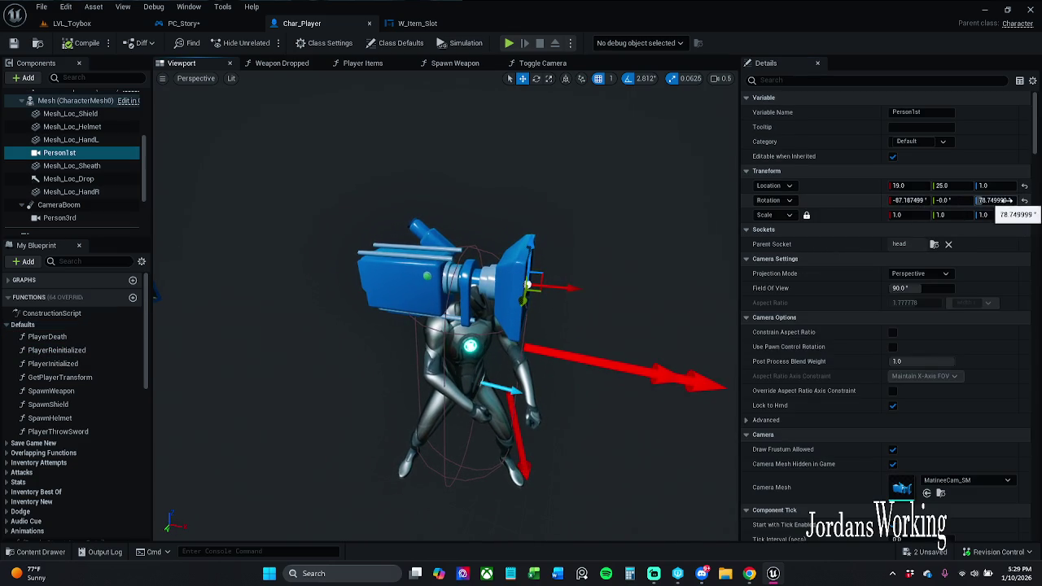
# Step: Set Person1st's Z rotation to 0, then 90, and finally 89
pyautogui.write('0')
pyautogui.press('Return')
pyautogui.moveTo(1006, 200); pyautogui.dragTo(1027, 200)
pyautogui.click(1007, 200)
pyautogui.write('90')
pyautogui.press('Return')
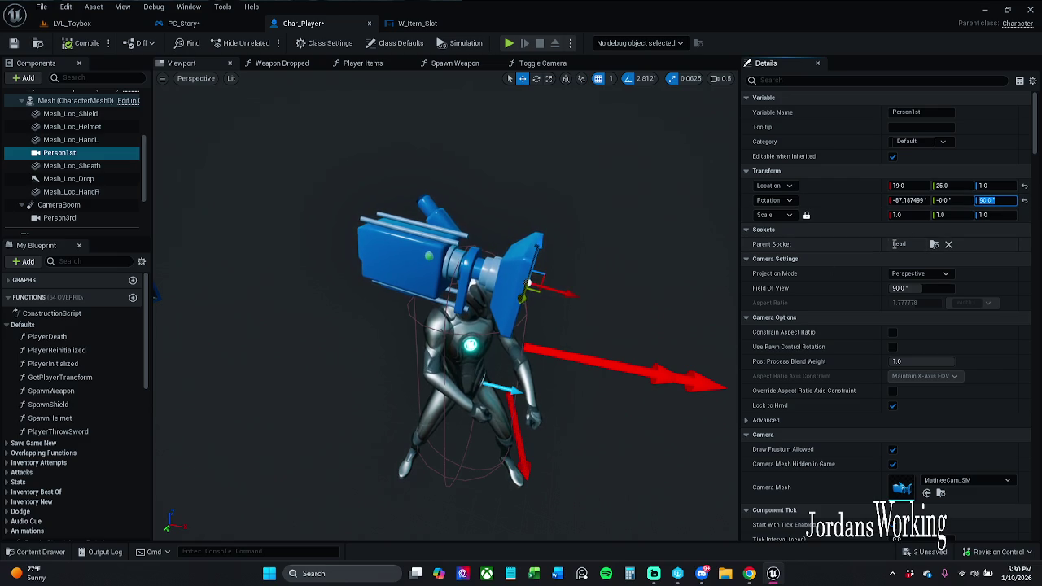
pyautogui.write('89')
pyautogui.press('Return')
# Step: Lower the camera on the head and tilt its pitch slightly
pyautogui.moveTo(583, 315)
pyautogui.mouseDown()
pyautogui.moveTo(545, 306)
pyautogui.moveTo(570, 301)
pyautogui.moveTo(575, 285)
pyautogui.moveTo(554, 281)
pyautogui.mouseUp()
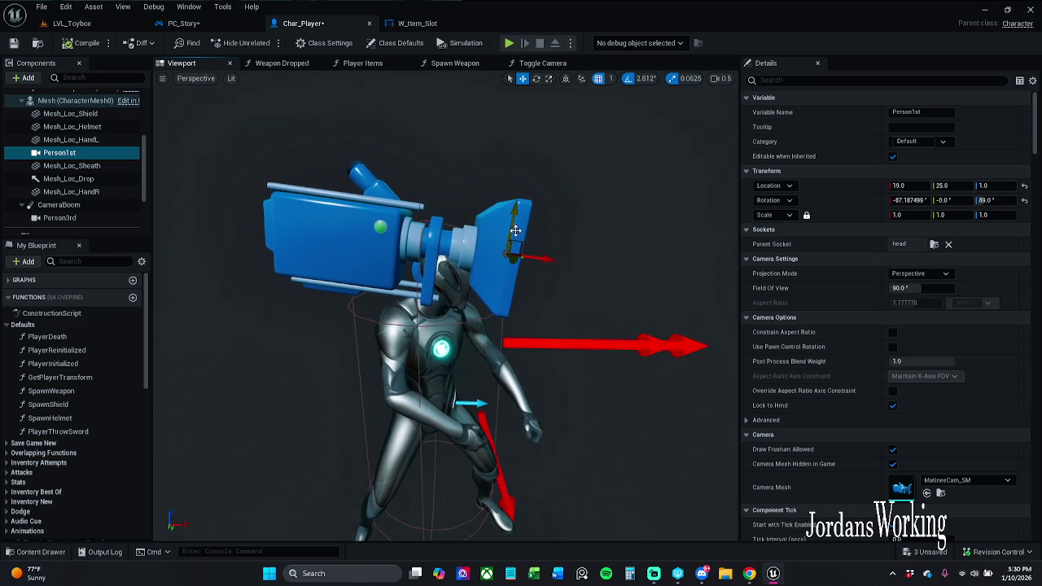
pyautogui.moveTo(515, 224); pyautogui.dragTo(514, 236)
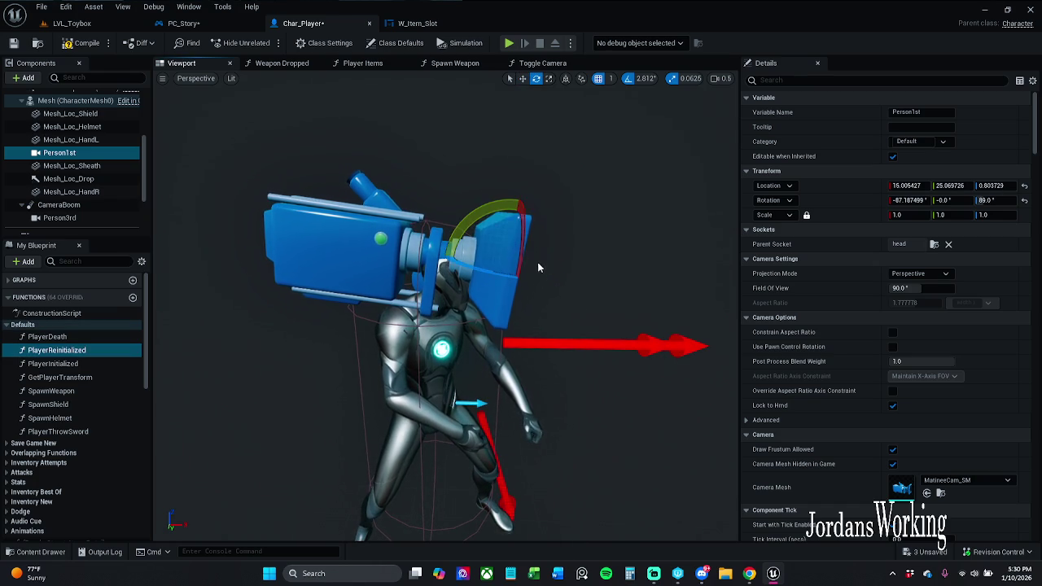
pyautogui.press('q')
pyautogui.click(473, 217)
pyautogui.click(480, 237)
pyautogui.press('e')
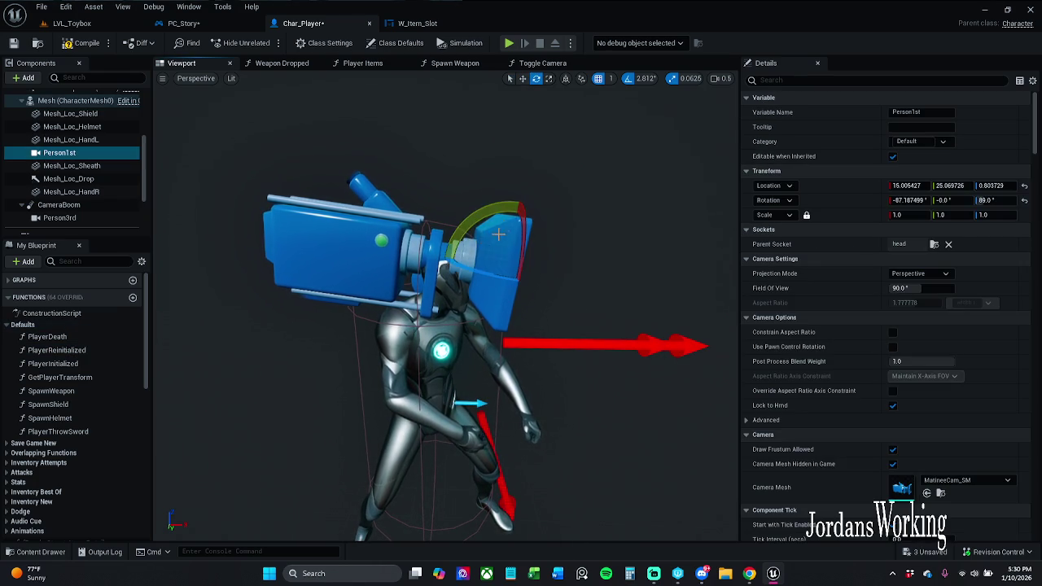
pyautogui.moveTo(565, 265); pyautogui.dragTo(568, 271)
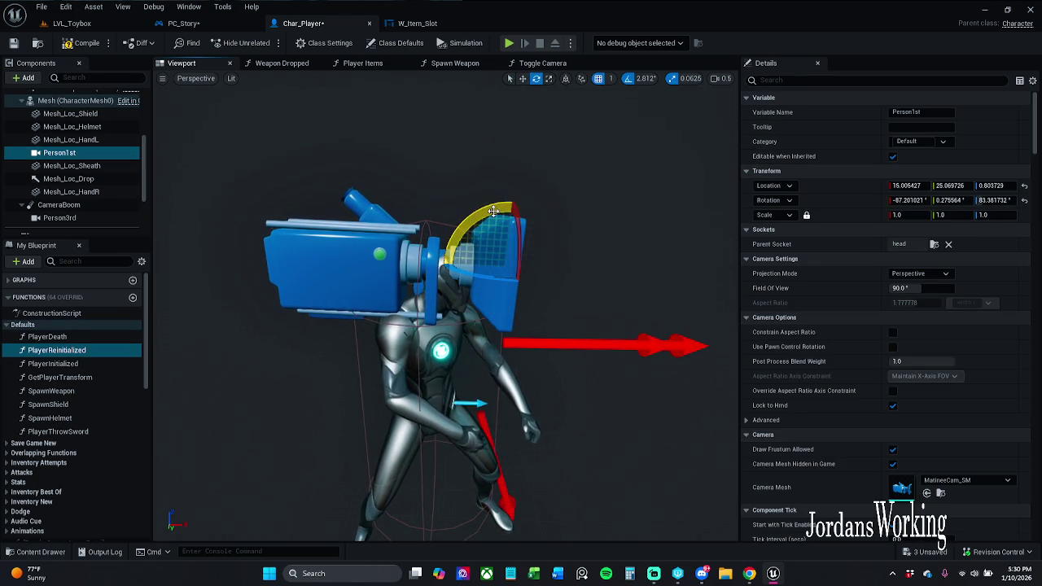
# Step: Check Person1st's placement from a front view, then return to LVL_Toybox
pyautogui.click(511, 260)
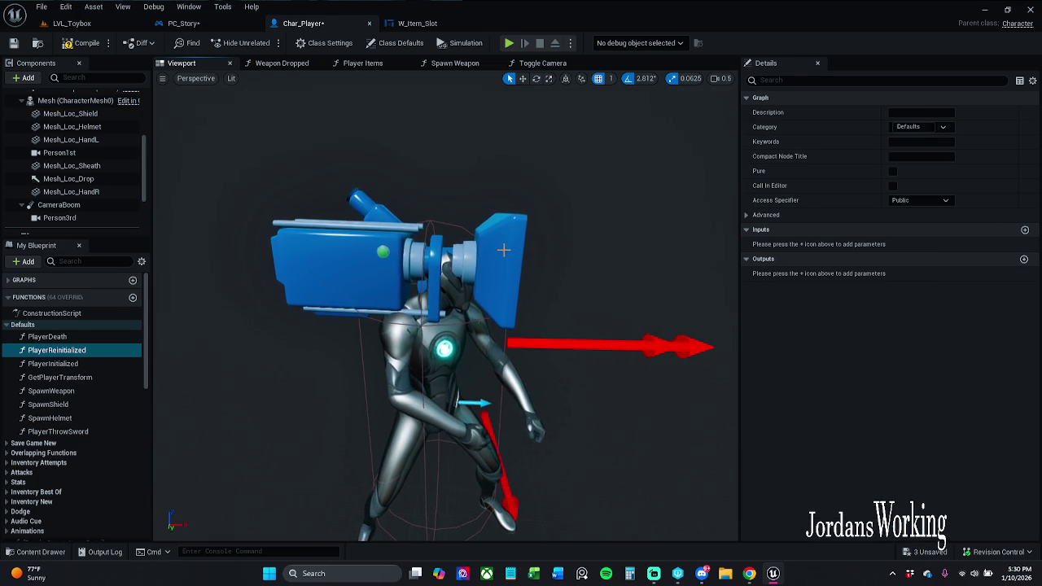
pyautogui.click(516, 261)
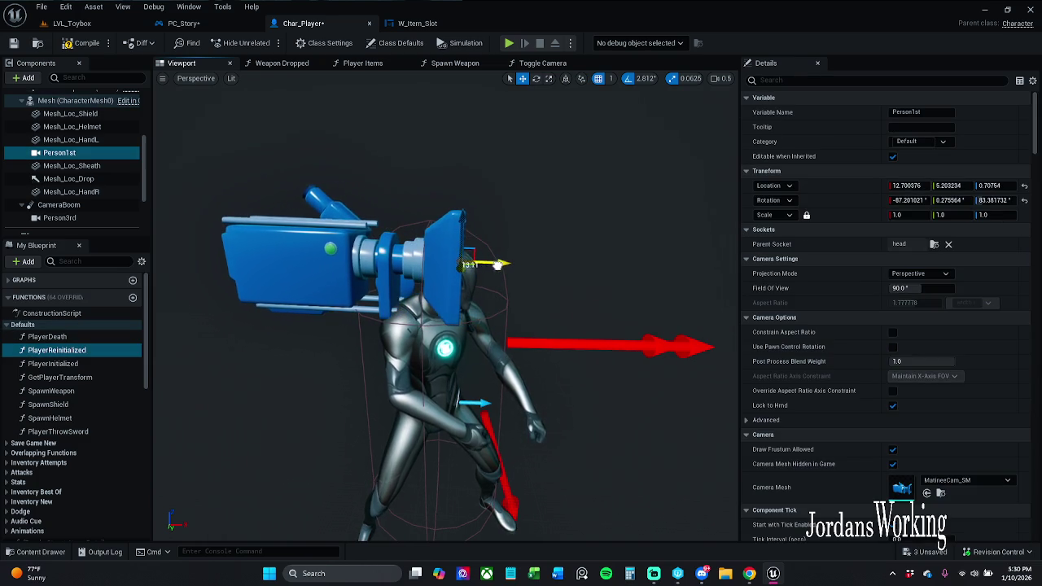
pyautogui.moveTo(514, 262); pyautogui.dragTo(427, 262)
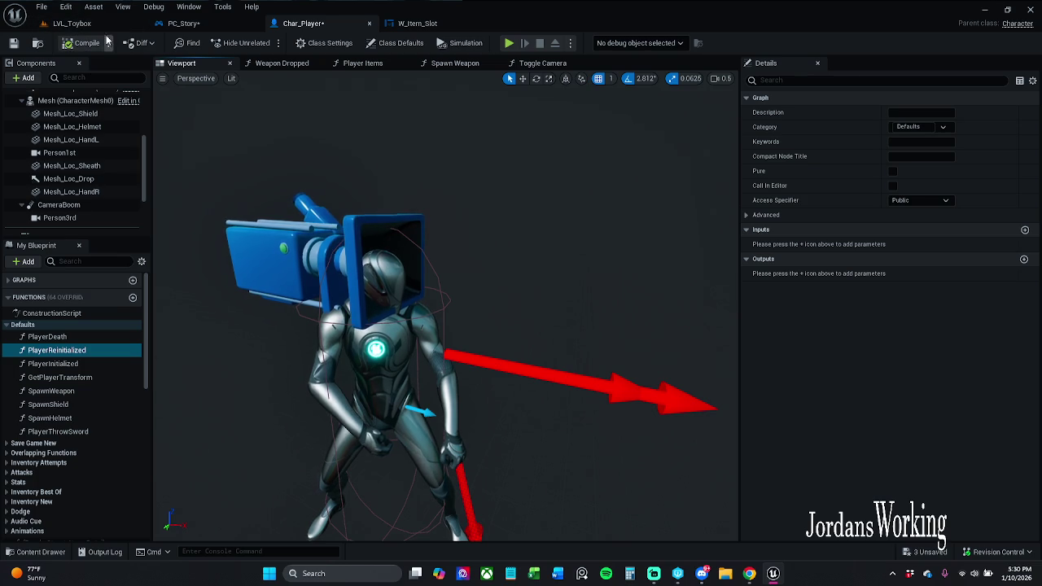
pyautogui.click(69, 23)
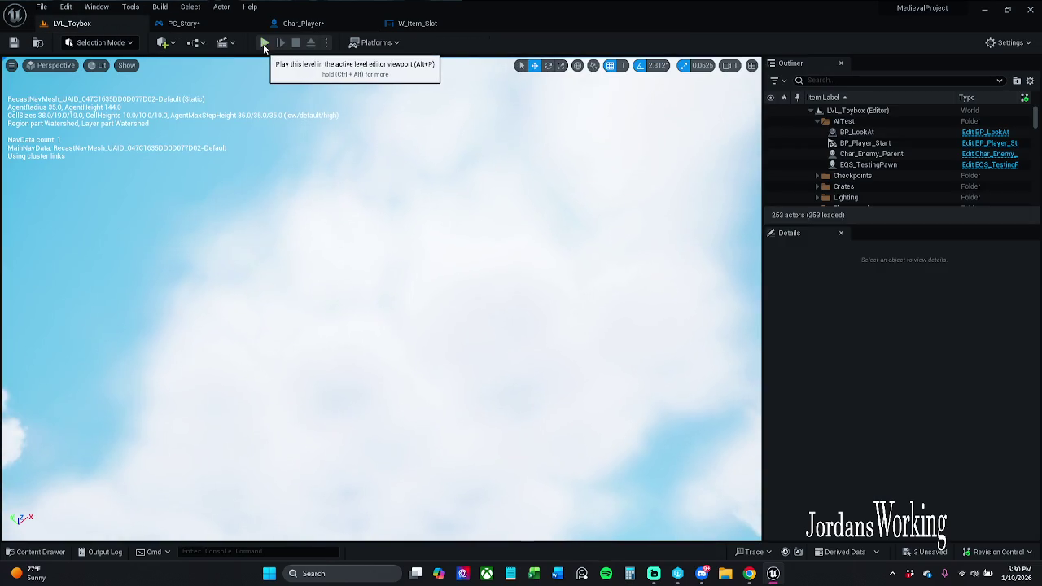
# Step: Play-test LVL_Toybox by walking the player toward the axe, then bring up PC_Story's graph
pyautogui.click(264, 48)
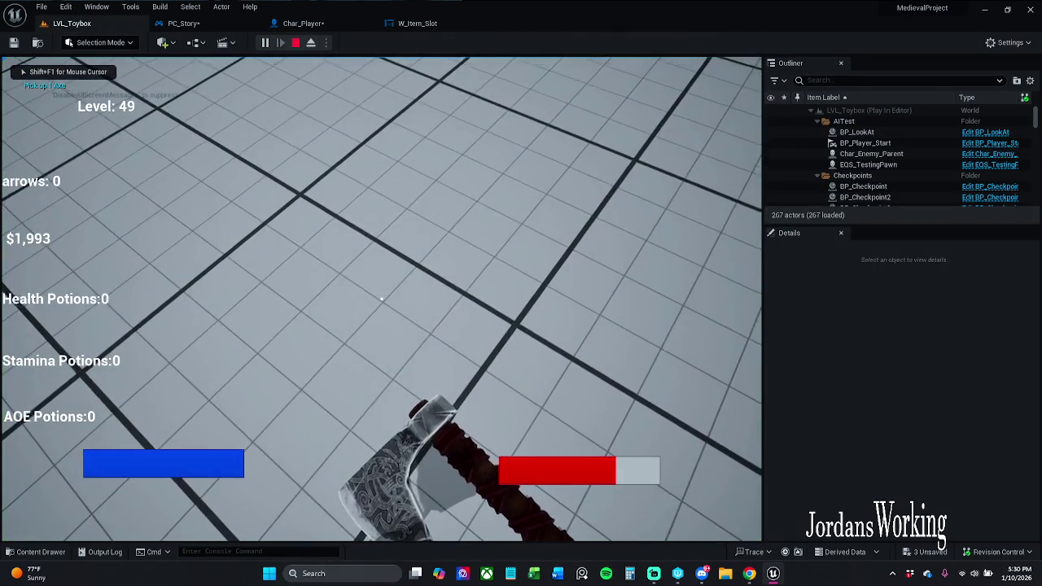
pyautogui.press('w')
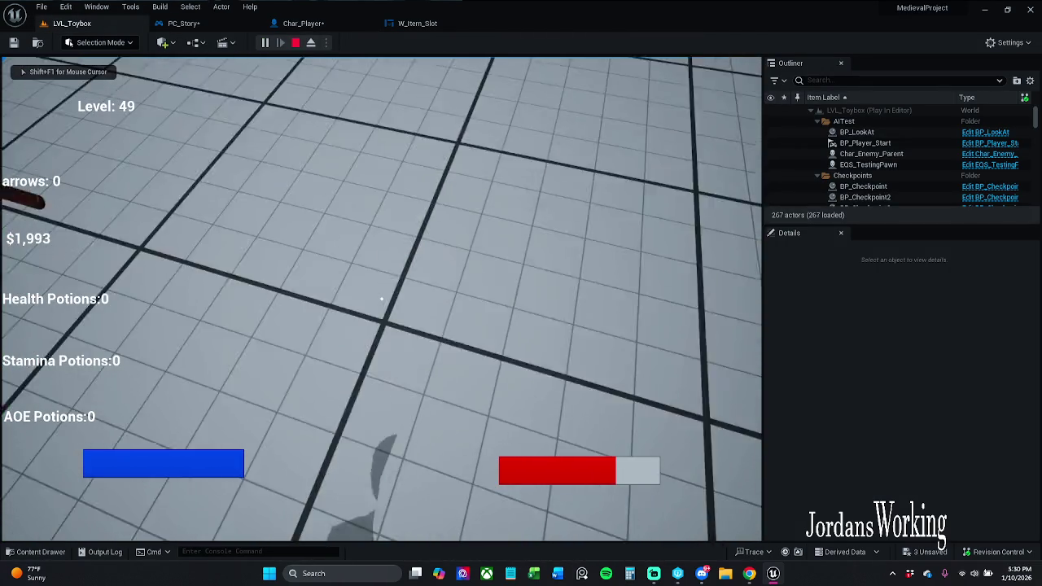
pyautogui.press('w')
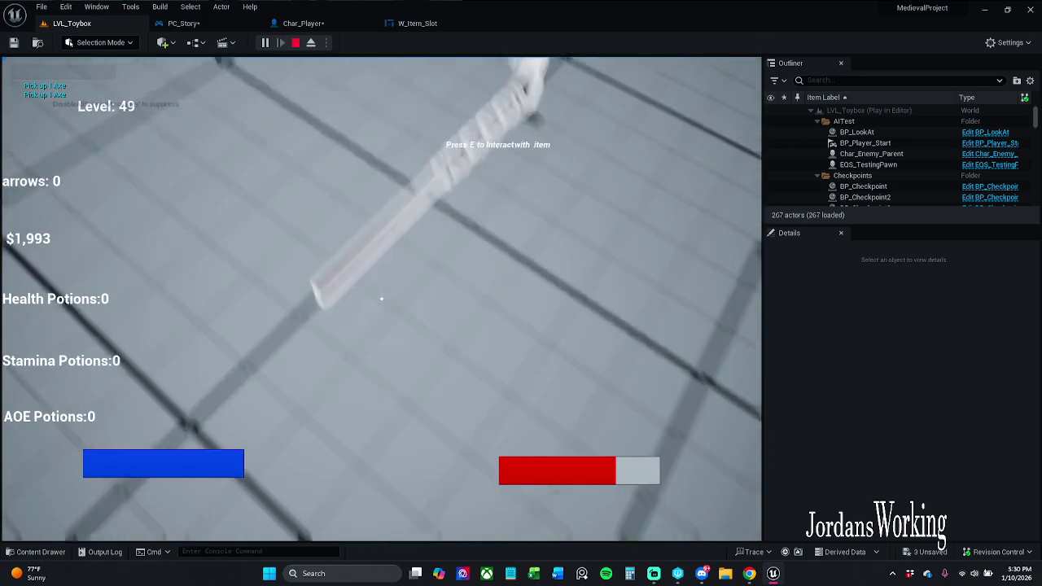
pyautogui.hotkey('shift', 'F1')
pyautogui.click(203, 25)
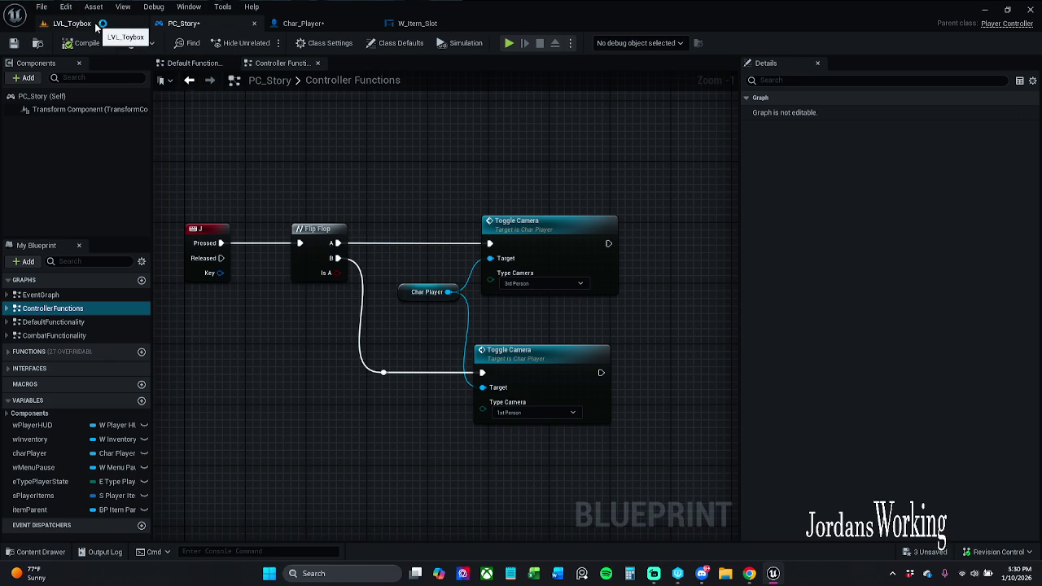
# Step: Delete the J key input node from PC_Story's controller graph
pyautogui.click(341, 25)
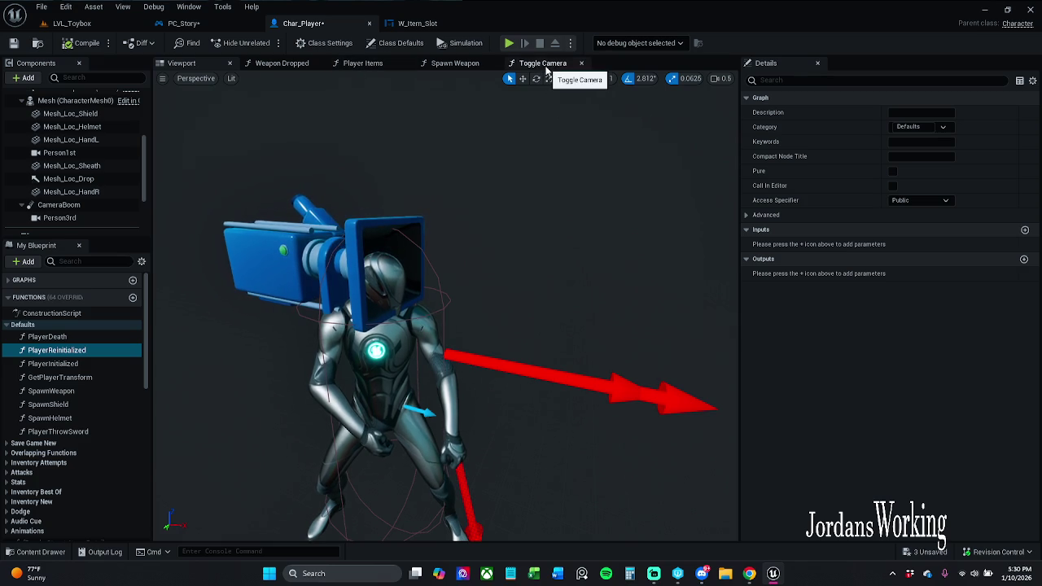
pyautogui.click(186, 26)
pyautogui.moveTo(244, 187)
pyautogui.mouseDown()
pyautogui.moveTo(153, 335)
pyautogui.moveTo(233, 350)
pyautogui.mouseUp()
pyautogui.press('Delete')
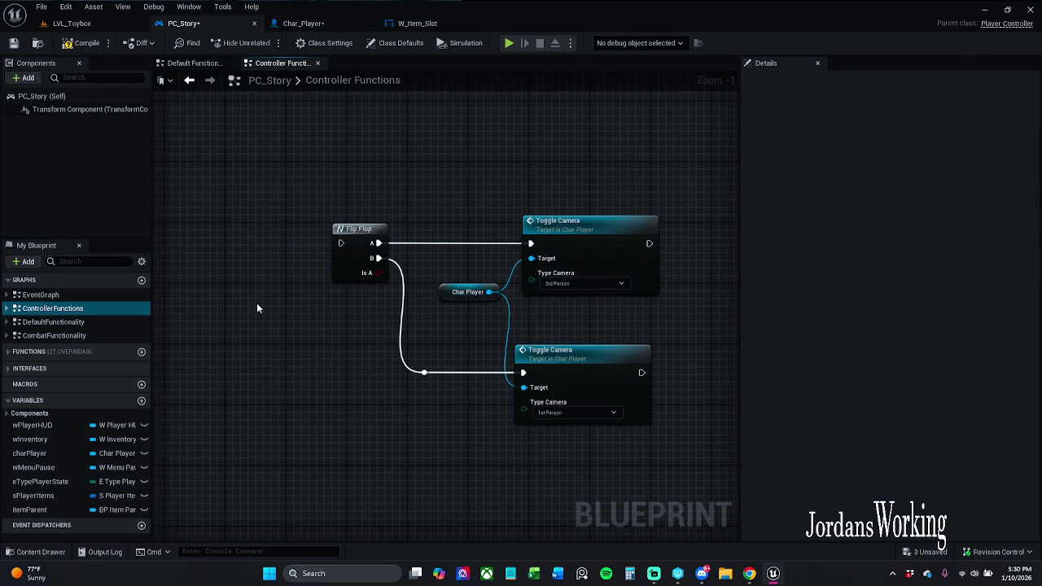
# Step: Turn off Auto Activate on Char_Player's Person1st camera, compare it with Person3rd, and save
pyautogui.click(302, 23)
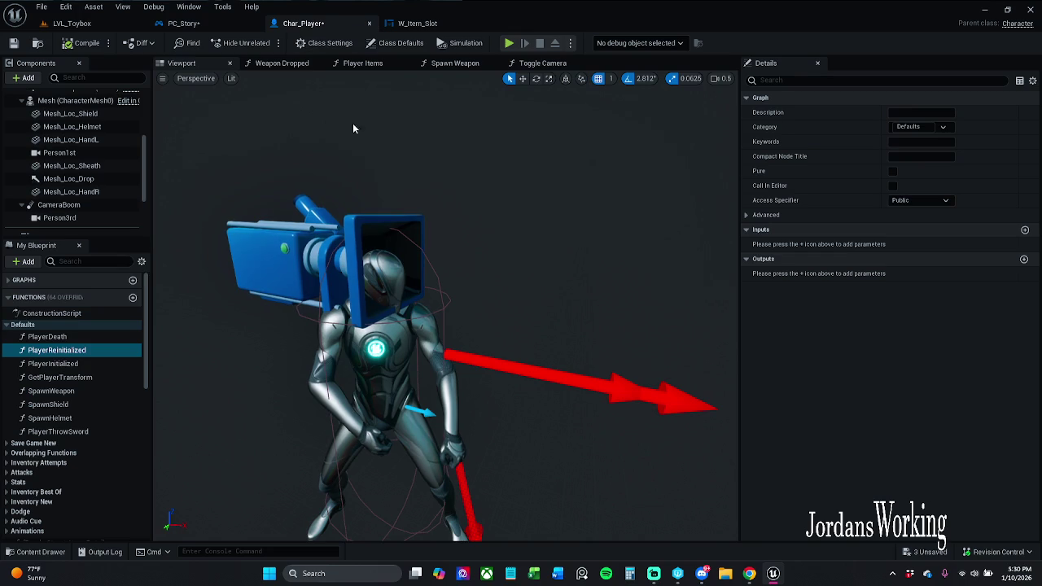
pyautogui.click(271, 256)
pyautogui.click(897, 79)
pyautogui.write('auto')
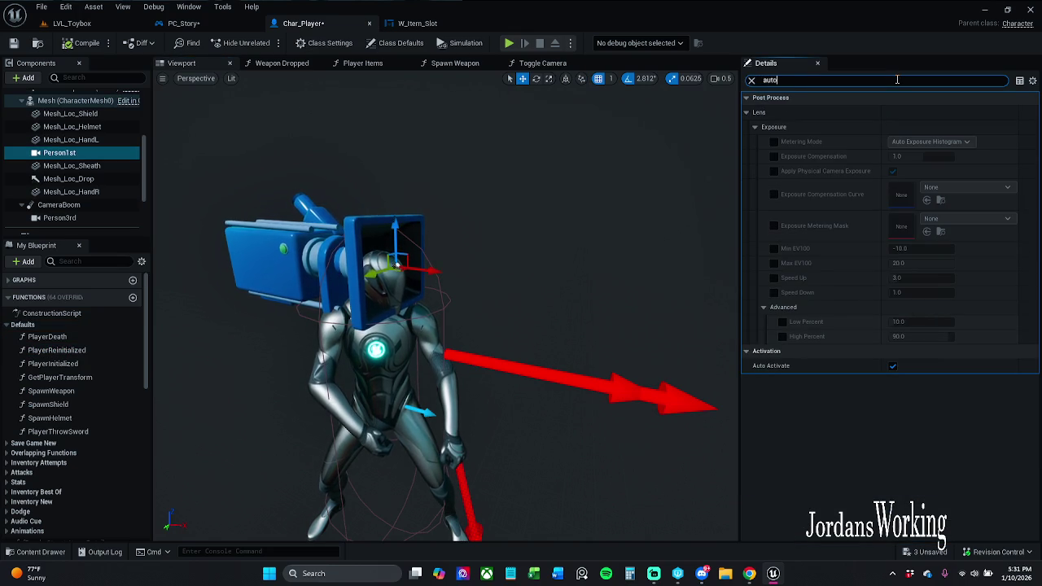
pyautogui.click(893, 366)
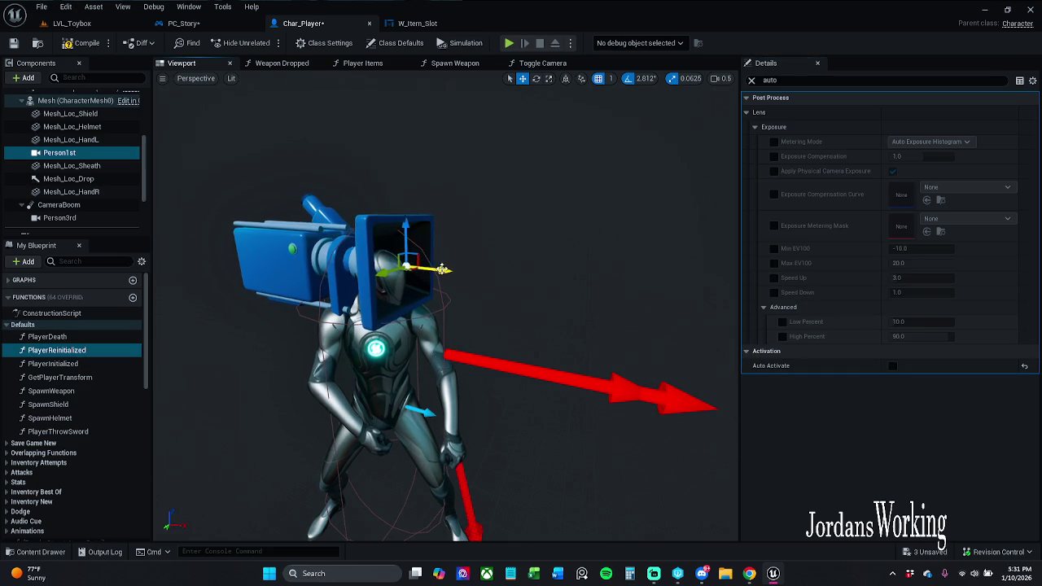
pyautogui.click(72, 217)
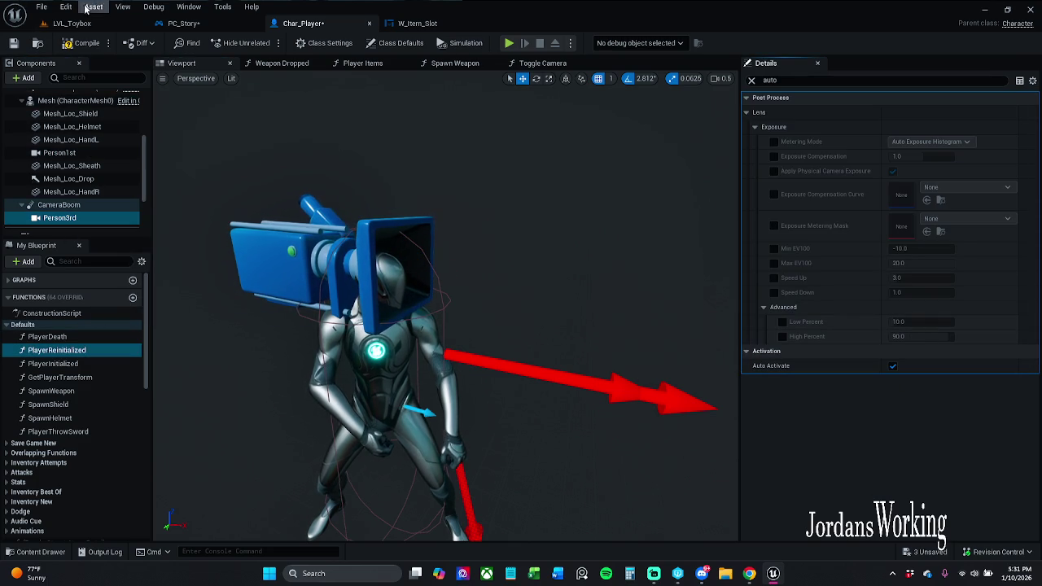
pyautogui.click(14, 43)
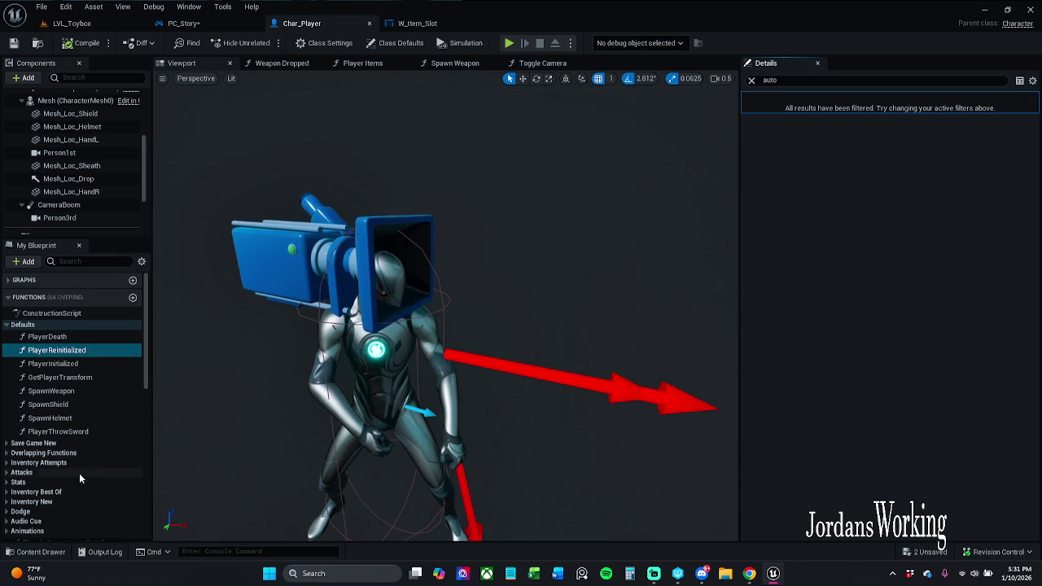
pyautogui.scroll(-3, 79, 473)
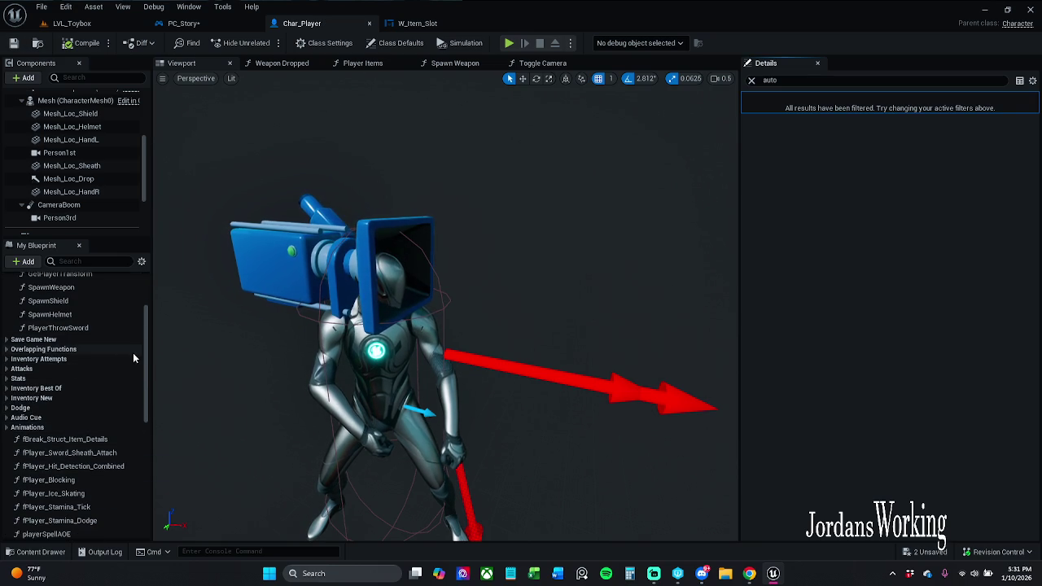
pyautogui.scroll(3, 133, 356)
# Step: Open Char_Player's Event Graph and bring the J key event node into view
pyautogui.doubleClick(40, 295)
pyautogui.moveTo(347, 293); pyautogui.dragTo(551, 364)
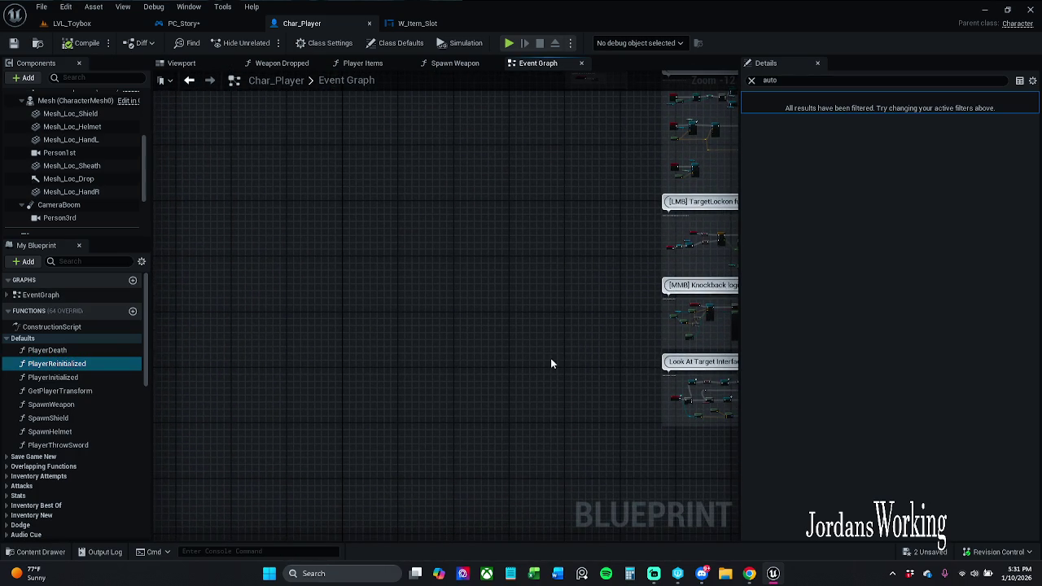
pyautogui.rightClick(363, 290)
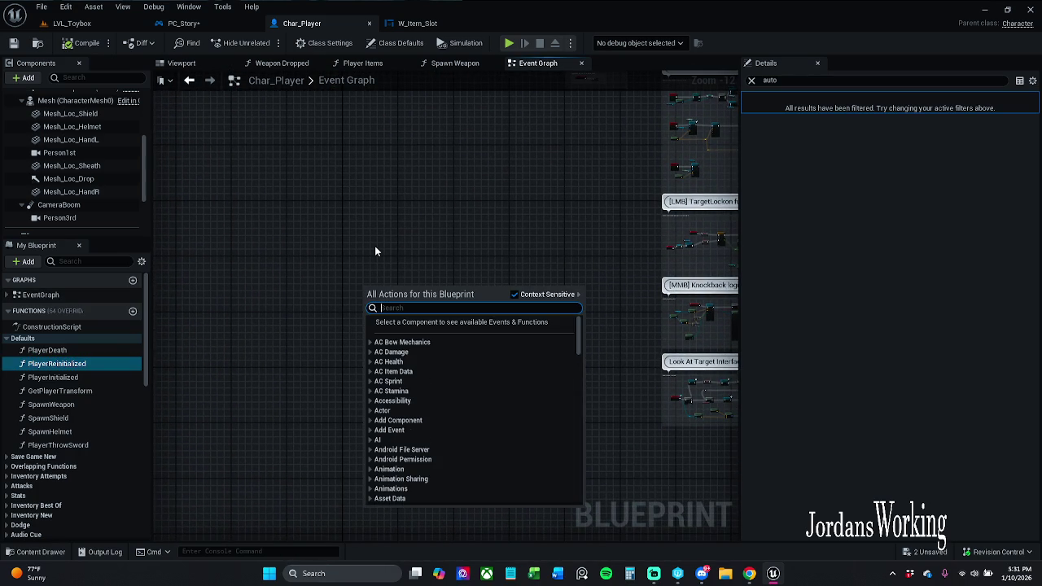
pyautogui.click(342, 272)
pyautogui.scroll(5, 389, 261)
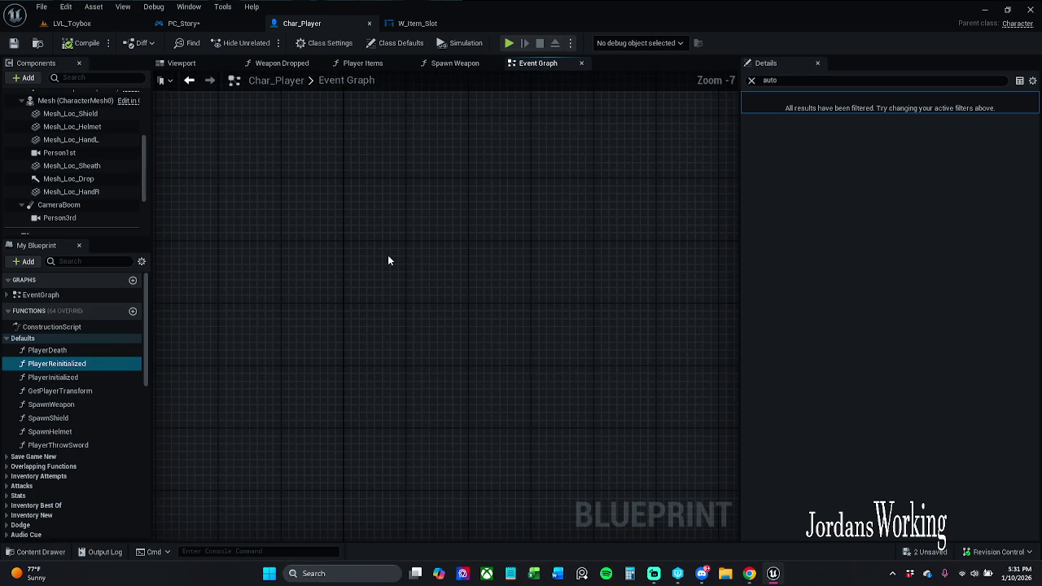
pyautogui.click(752, 81)
pyautogui.scroll(5, 420, 251)
pyautogui.moveTo(382, 265); pyautogui.dragTo(471, 241)
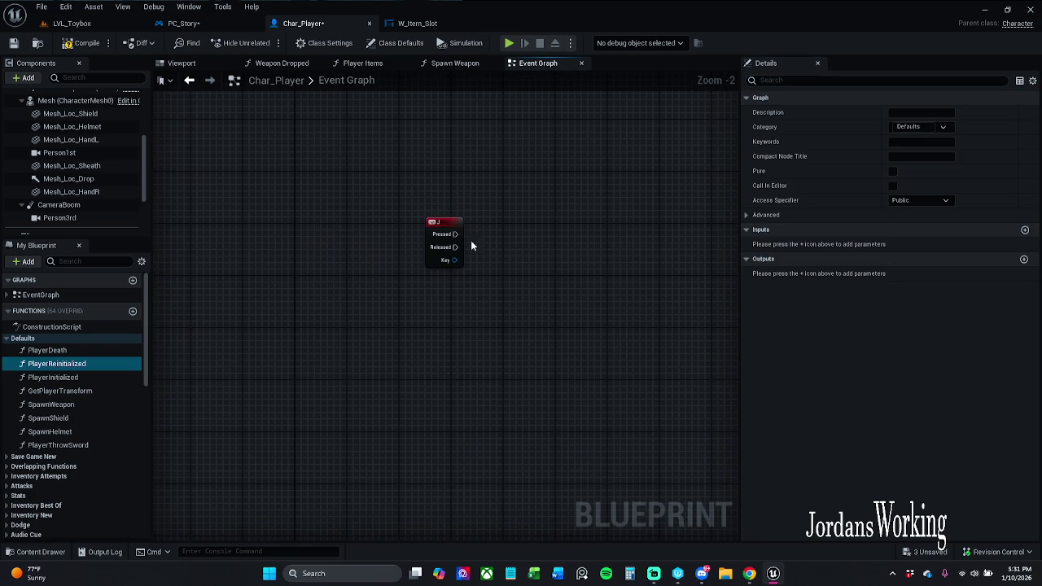
pyautogui.click(433, 237)
pyautogui.click(424, 223)
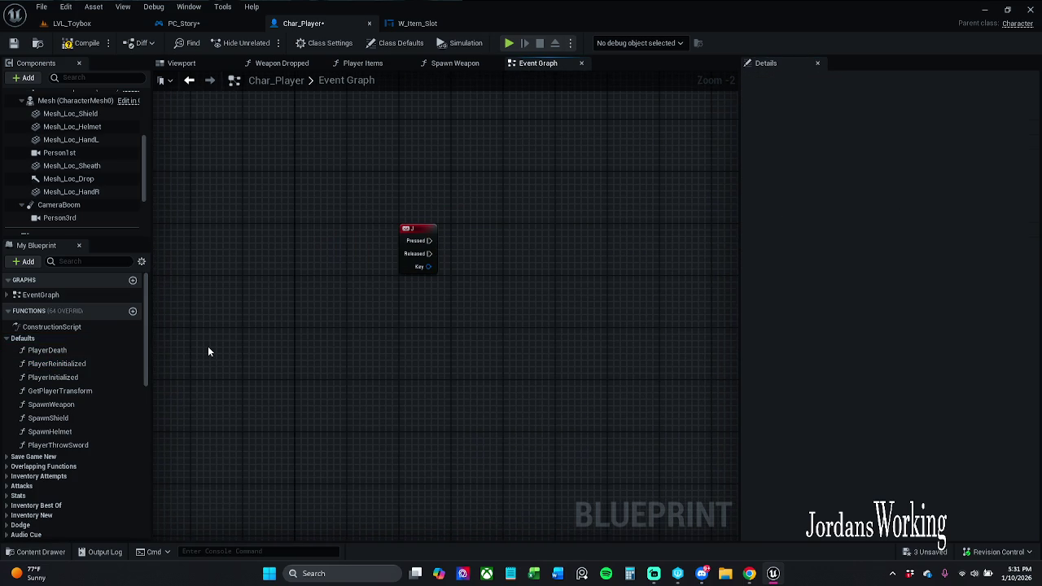
# Step: Wire a Toggle Camera call to J's Pressed with Type Camera 1st Person, then play LVL_Toybox
pyautogui.click(63, 432)
pyautogui.scroll(-3, 66, 429)
pyautogui.scroll(-5, 66, 431)
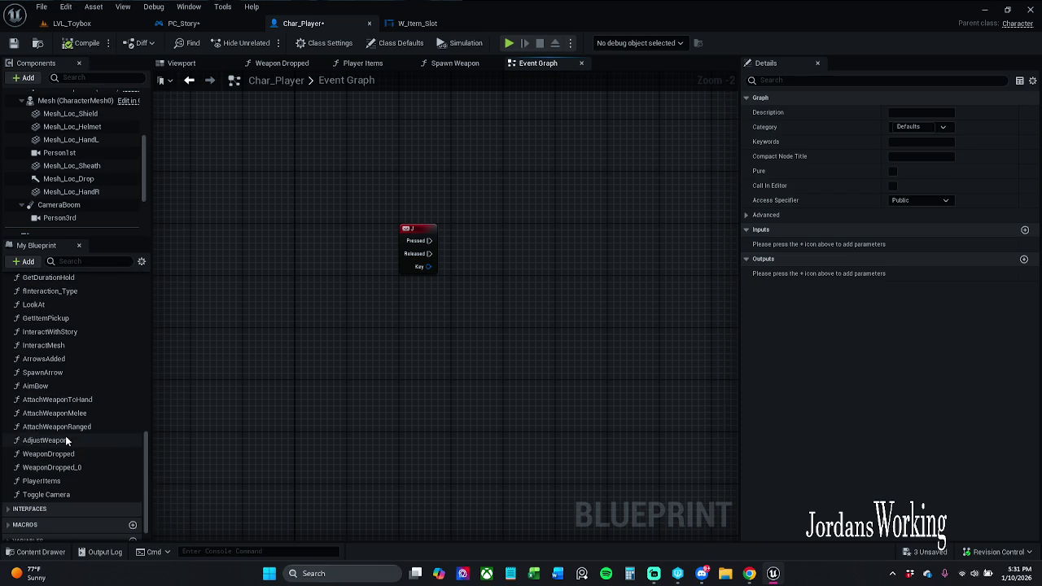
pyautogui.moveTo(70, 495); pyautogui.dragTo(530, 315)
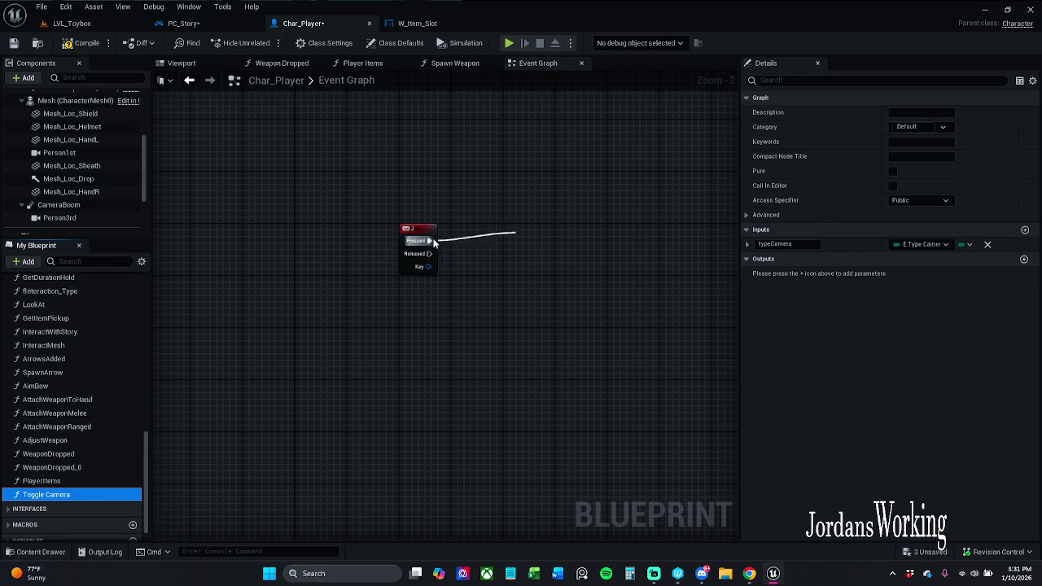
pyautogui.moveTo(555, 242); pyautogui.dragTo(579, 234)
pyautogui.click(562, 188)
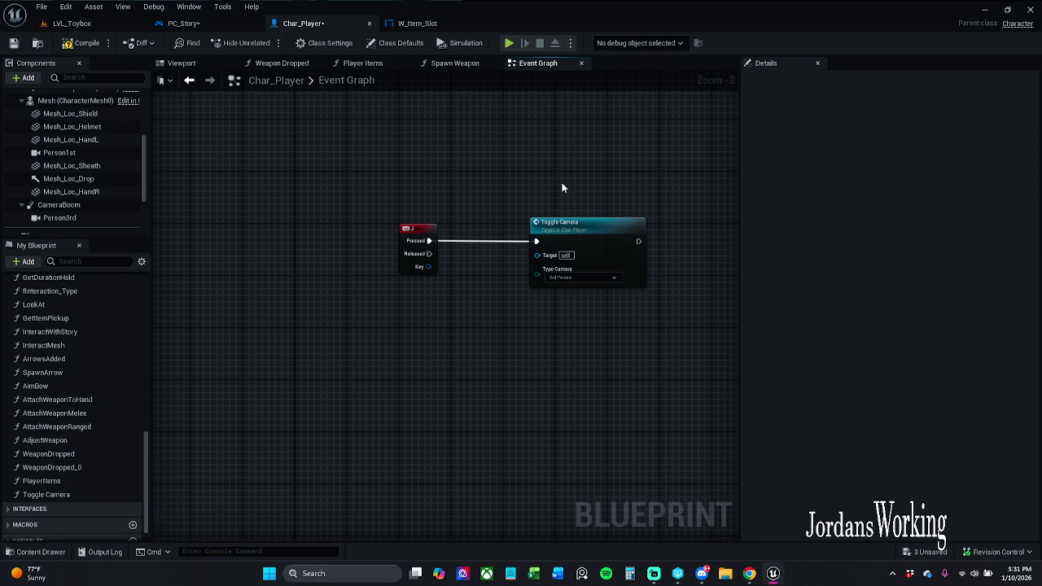
pyautogui.moveTo(609, 188)
pyautogui.mouseDown()
pyautogui.moveTo(501, 178)
pyautogui.moveTo(498, 192)
pyautogui.moveTo(431, 180)
pyautogui.mouseUp()
pyautogui.click(472, 202)
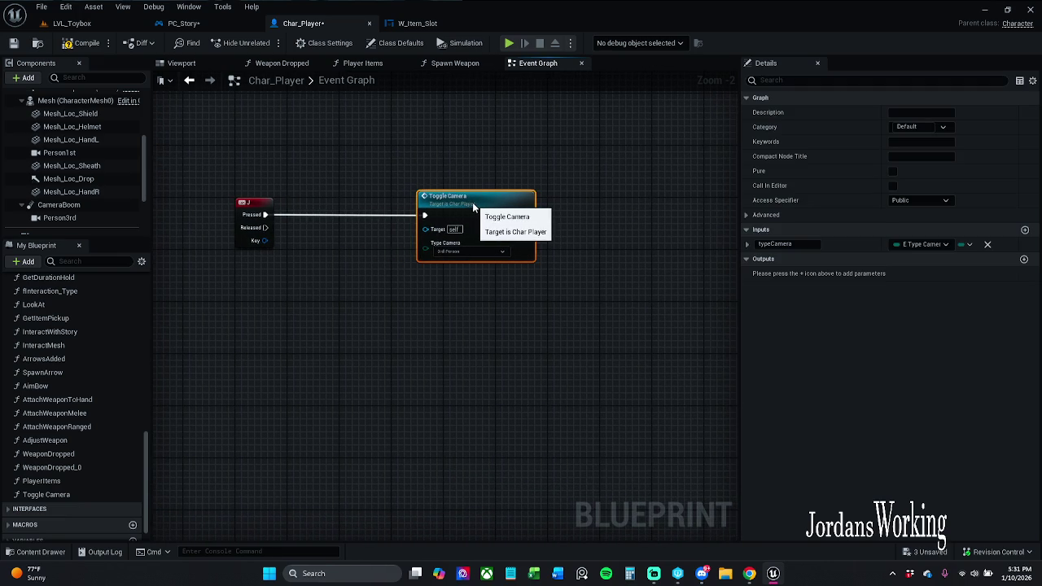
pyautogui.click(482, 251)
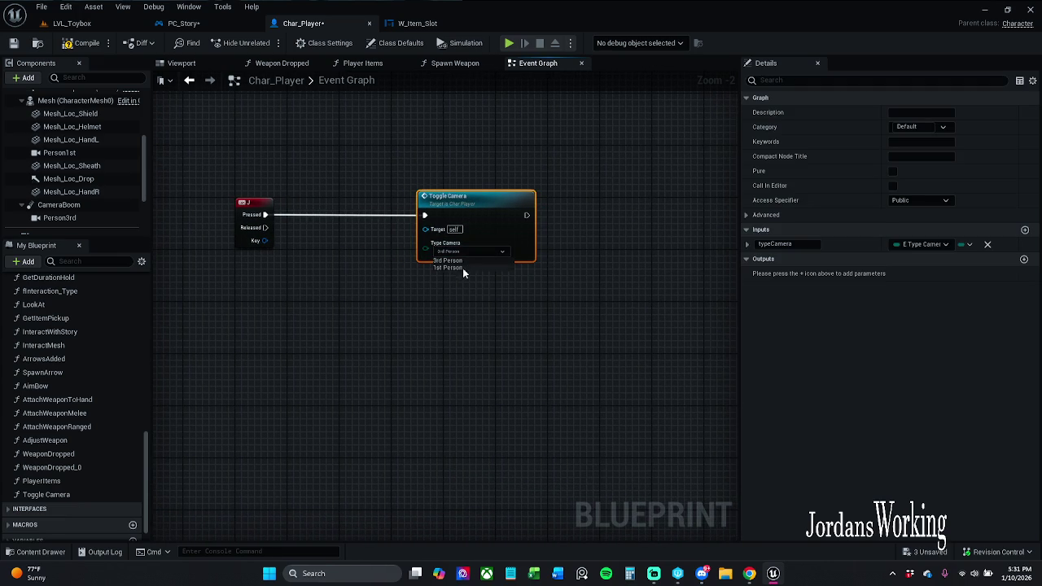
pyautogui.click(462, 269)
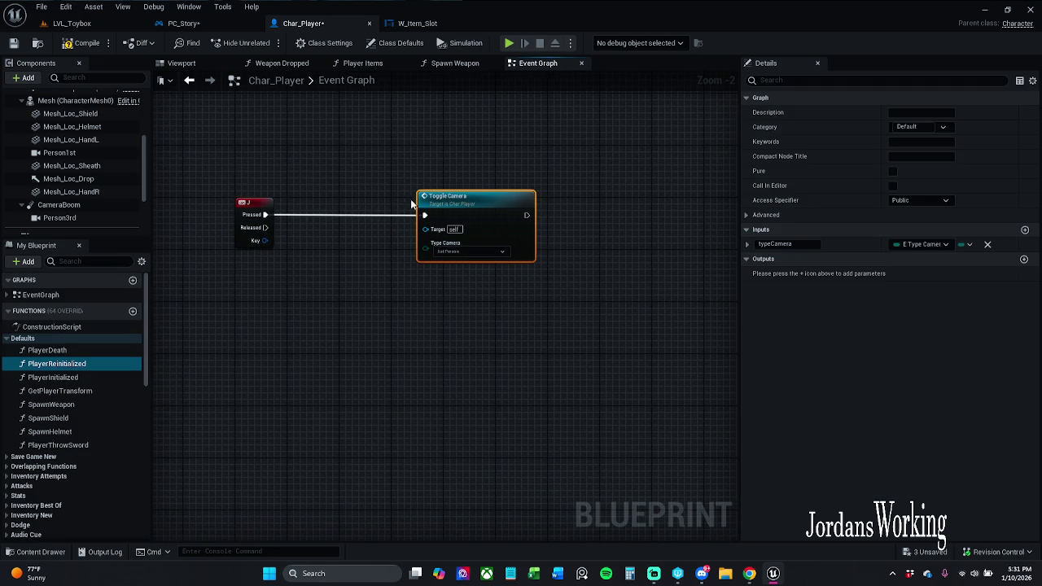
pyautogui.click(89, 23)
pyautogui.click(267, 44)
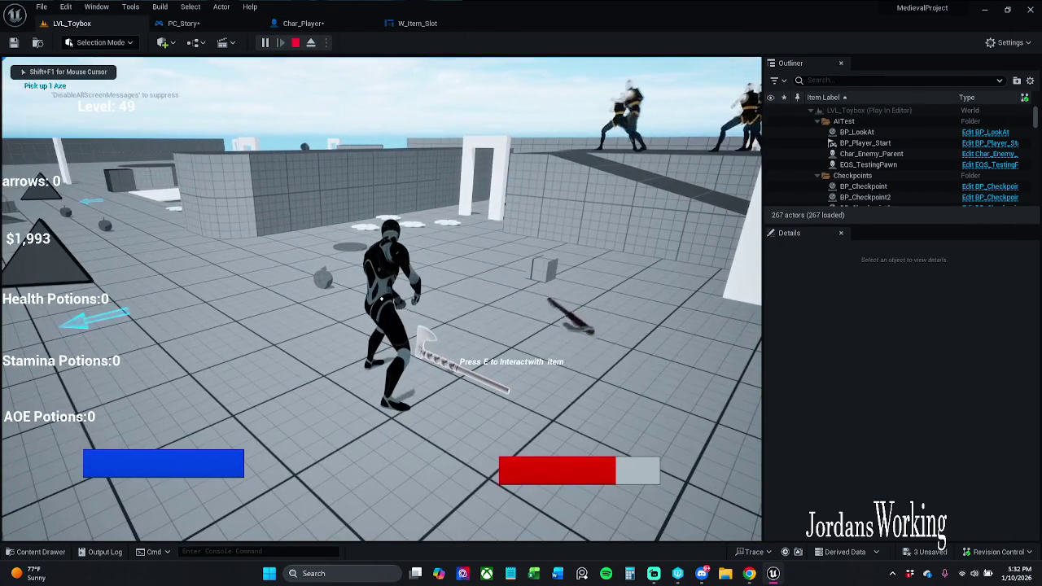
# Step: End the play session and set Toggle Camera's camera type back to 3rd Person
pyautogui.press('w')
pyautogui.press('w')
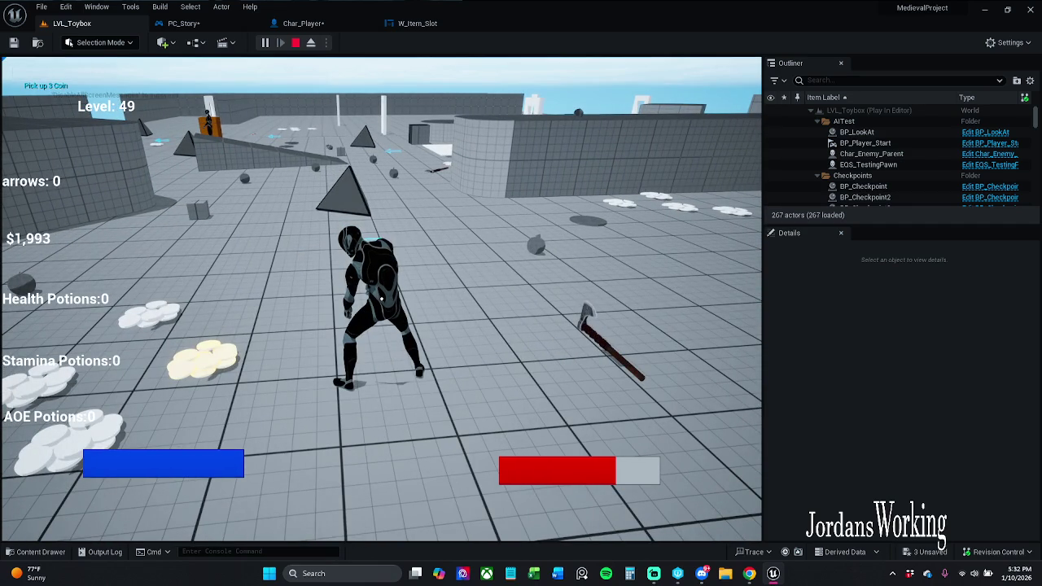
pyautogui.click(295, 42)
pyautogui.click(303, 22)
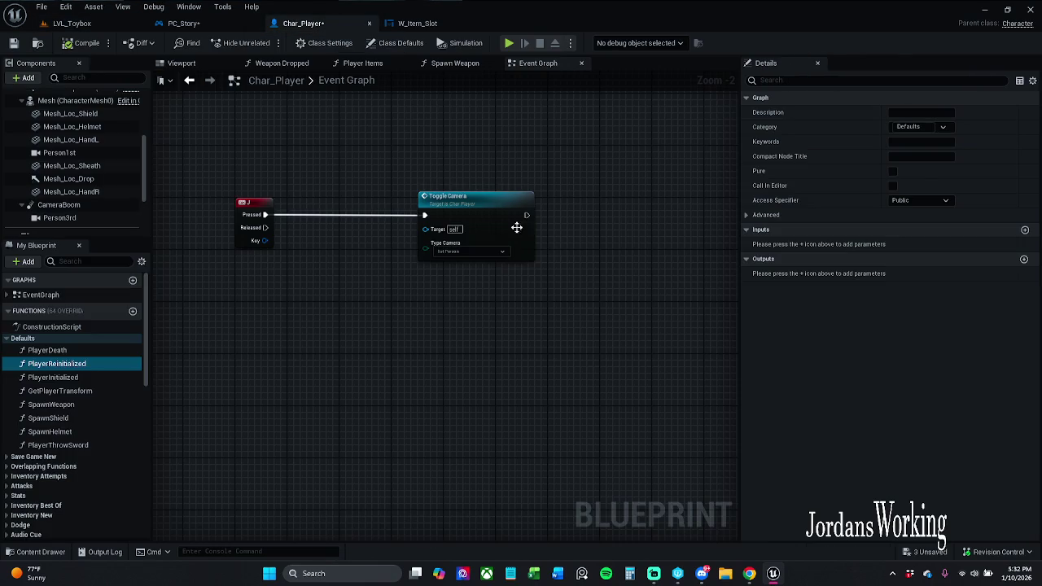
pyautogui.click(481, 253)
pyautogui.click(468, 260)
# Step: Compile Char_Player, run a quick LVL_Toybox play-test, and nudge the Toggle Camera node left
pyautogui.click(84, 43)
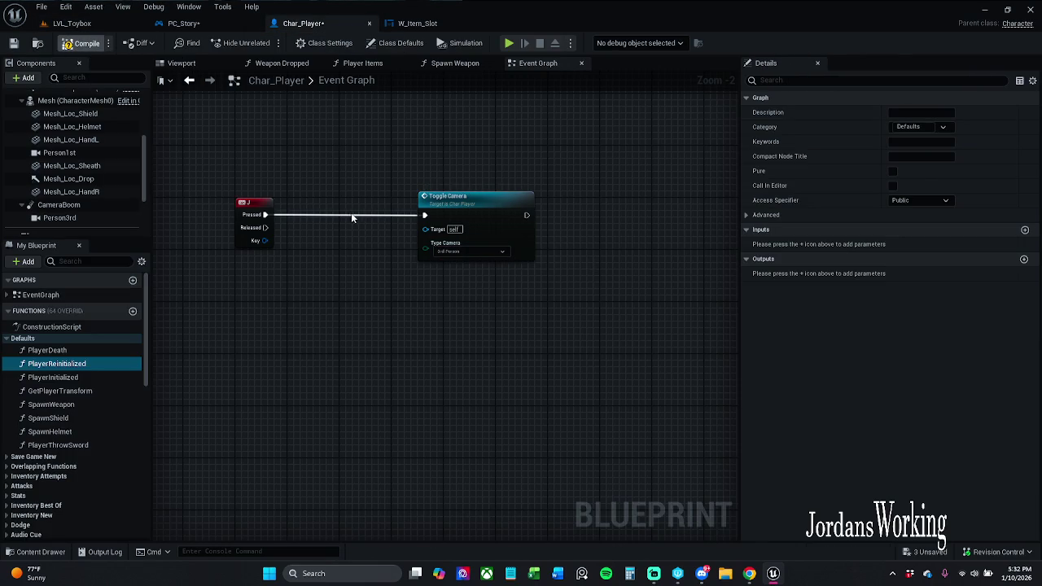
pyautogui.click(71, 23)
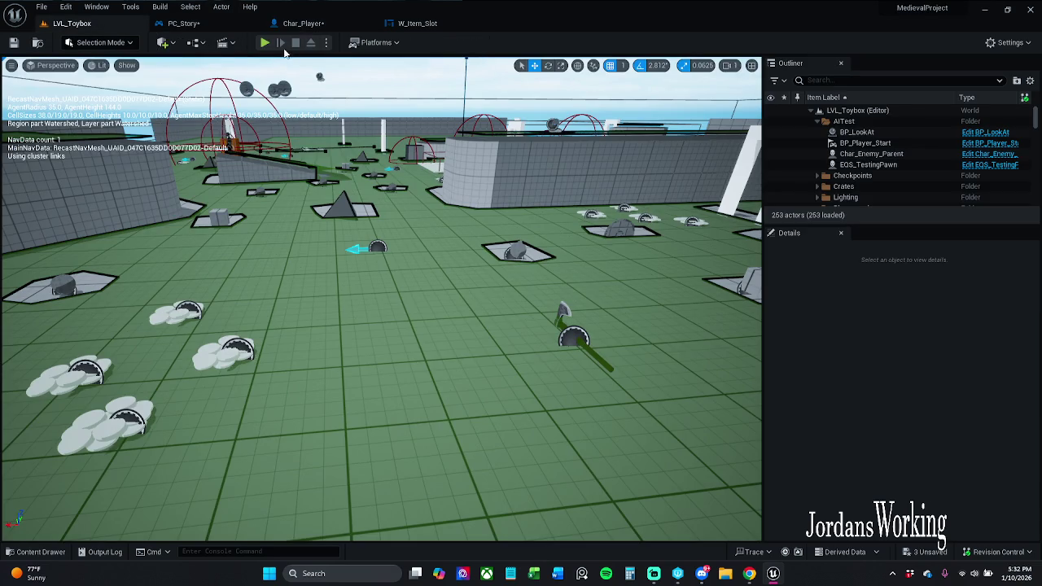
pyautogui.click(265, 43)
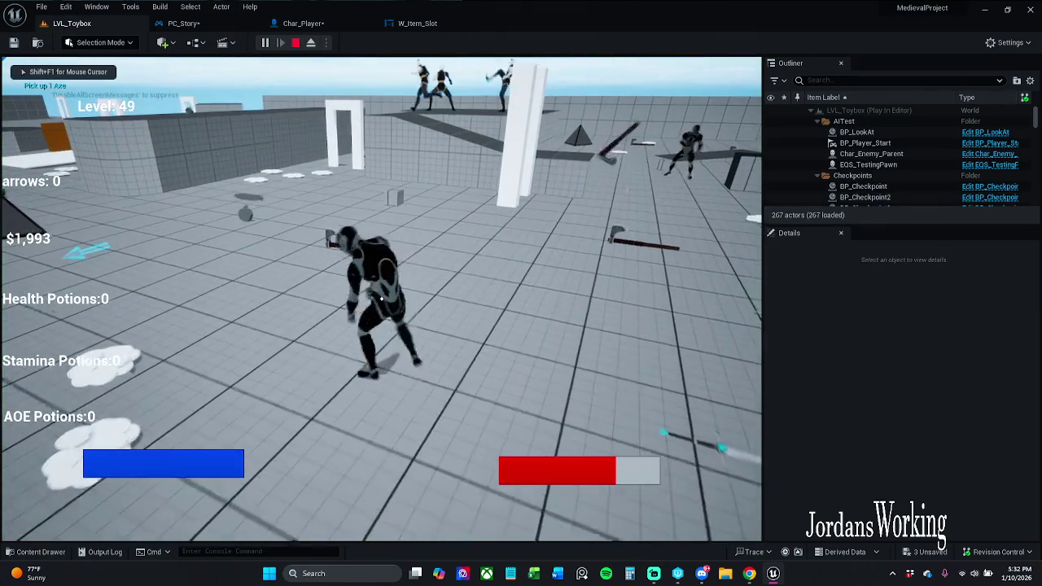
pyautogui.press('Escape')
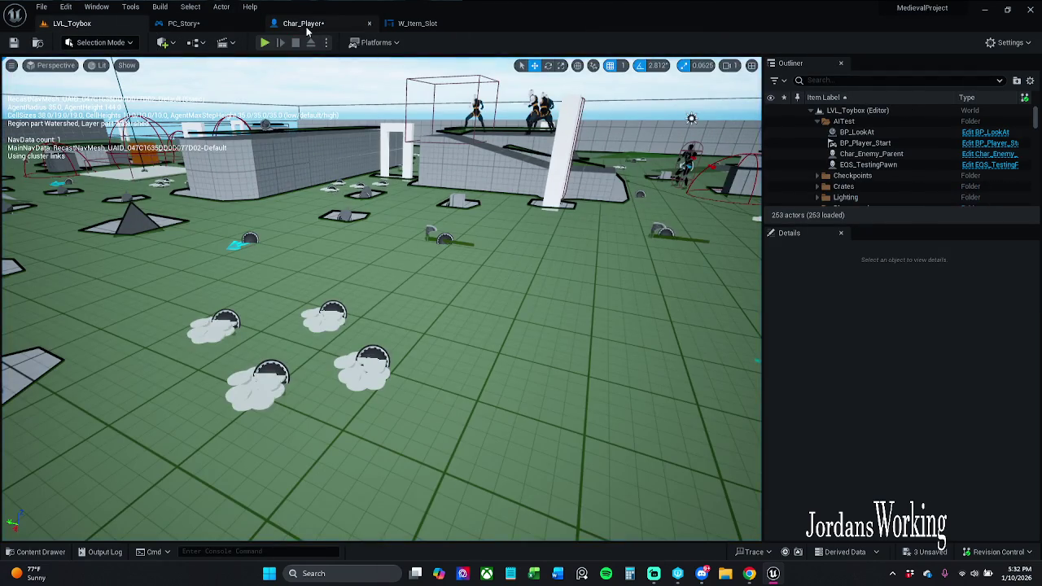
pyautogui.click(317, 27)
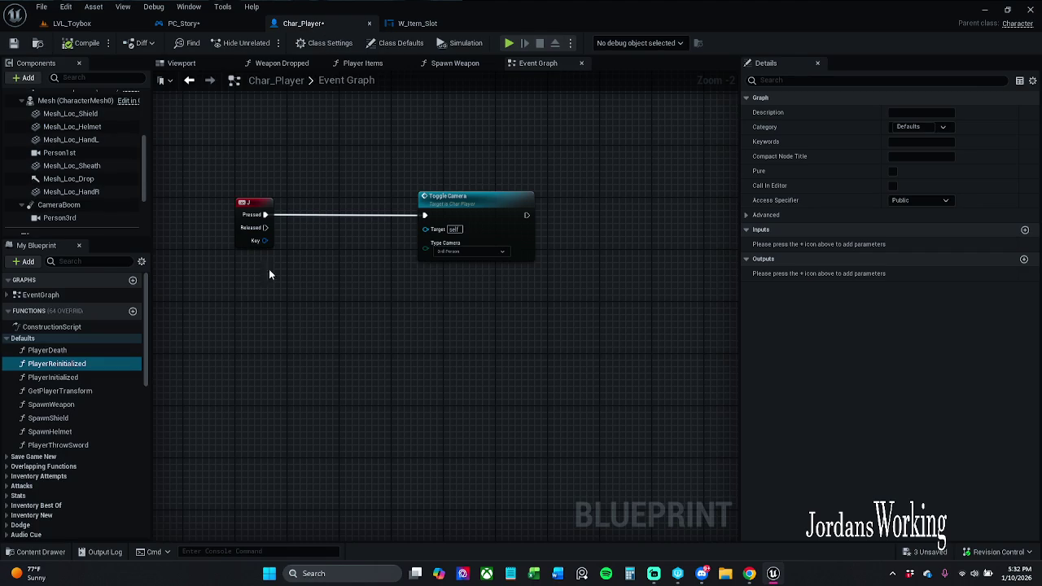
pyautogui.moveTo(469, 215); pyautogui.dragTo(443, 214)
# Step: Save Char_Player, filter My Blueprint by 'health', and show the blueprint's functions
pyautogui.click(170, 139)
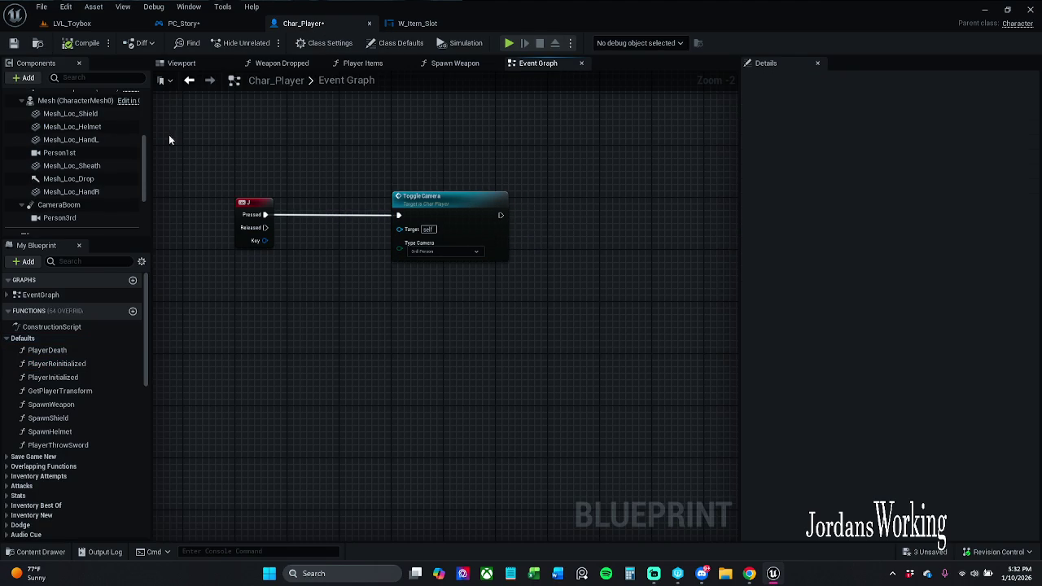
pyautogui.click(14, 43)
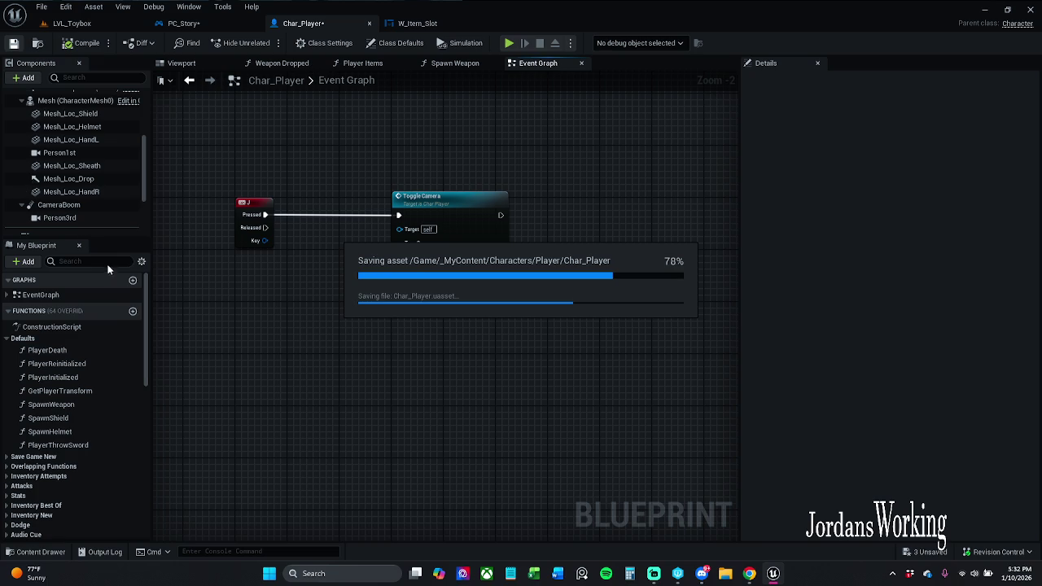
pyautogui.write('health')
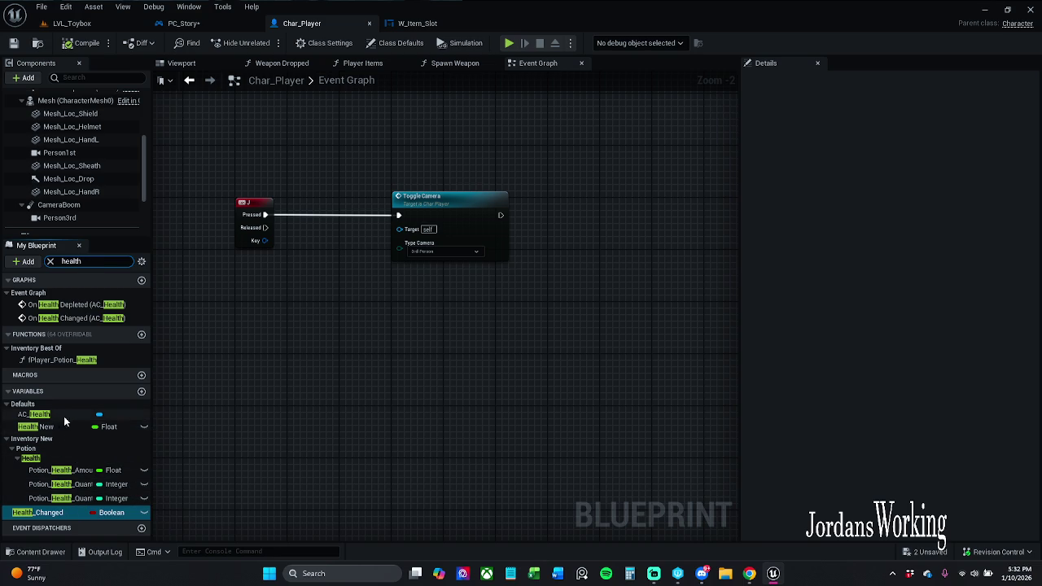
pyautogui.click(58, 474)
pyautogui.rightClick(46, 470)
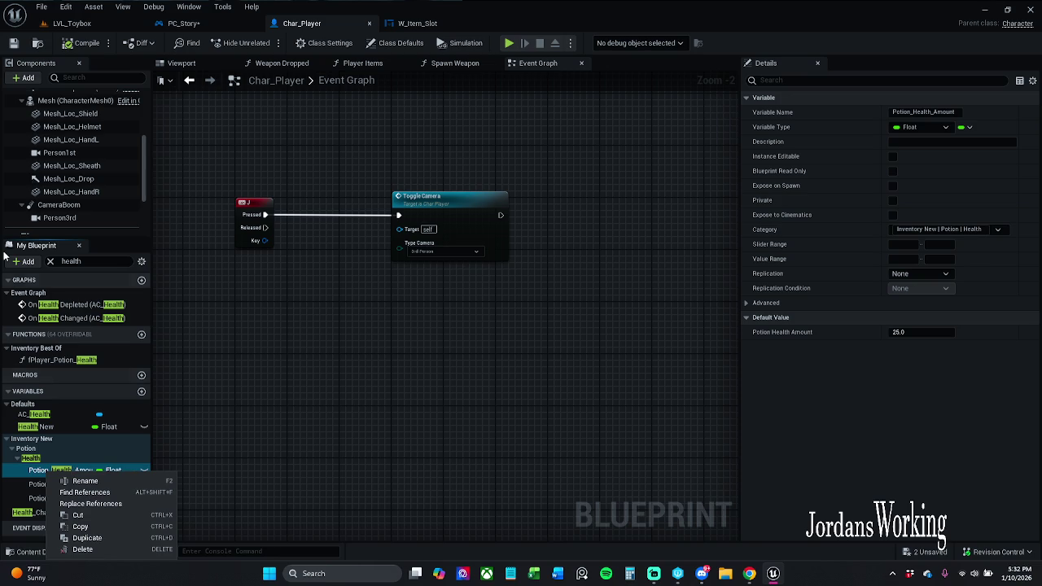
pyautogui.click(49, 262)
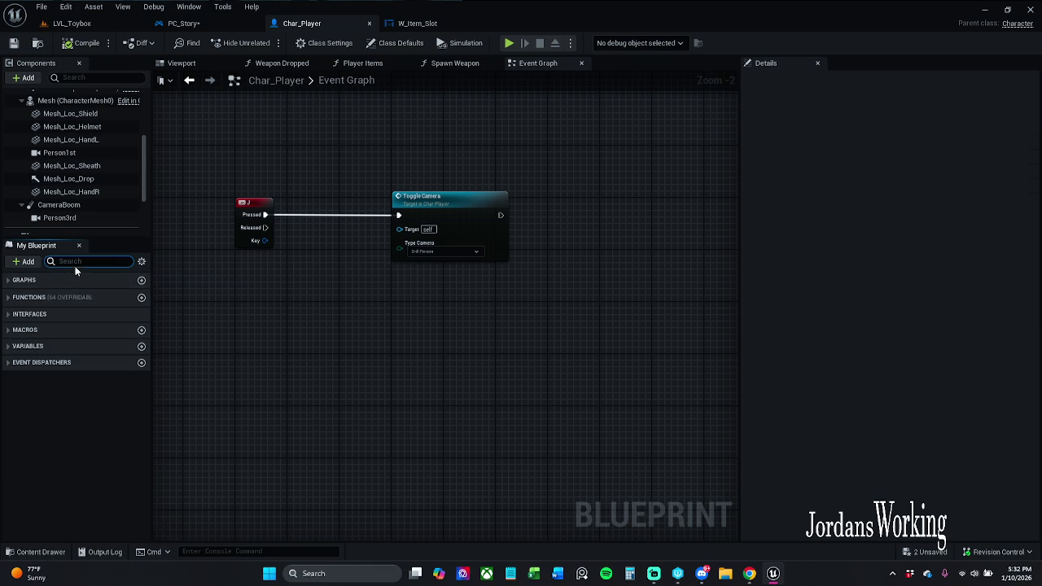
pyautogui.click(8, 298)
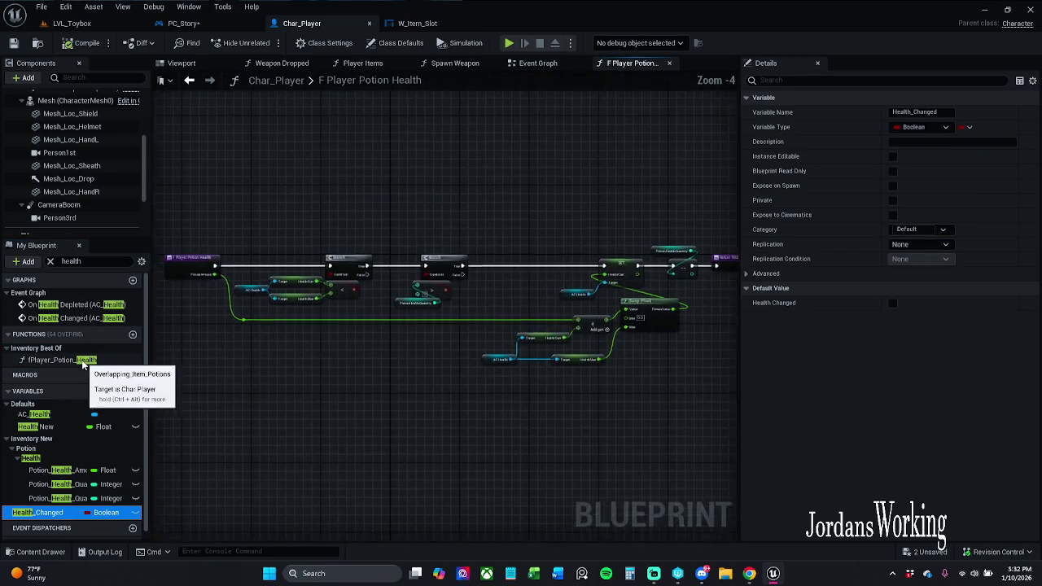
# Step: Rename the fPlayer_Potion_Health function to PlayerPotionHealth
pyautogui.scroll(2, 228, 311)
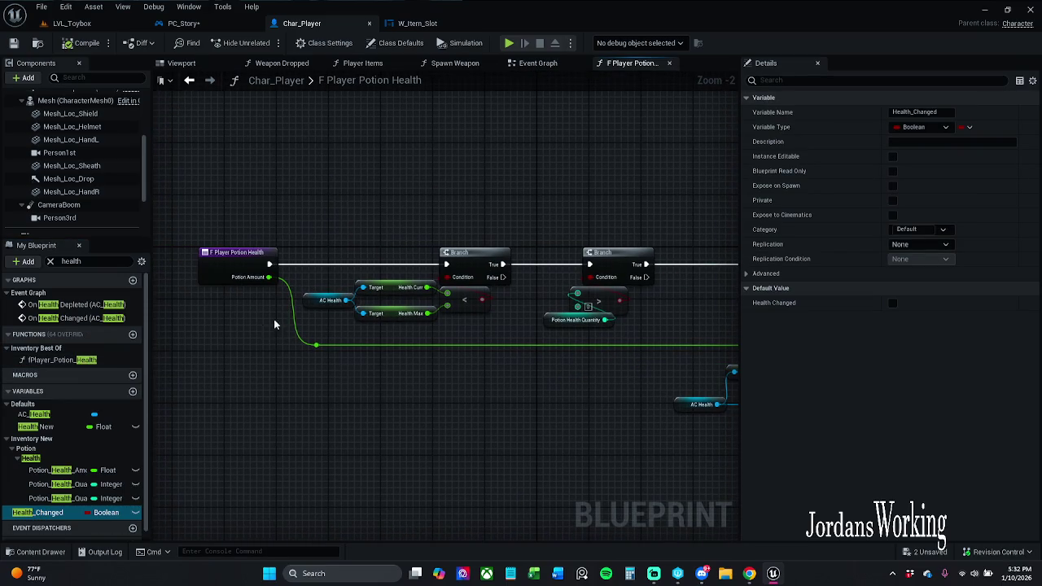
pyautogui.click(91, 361)
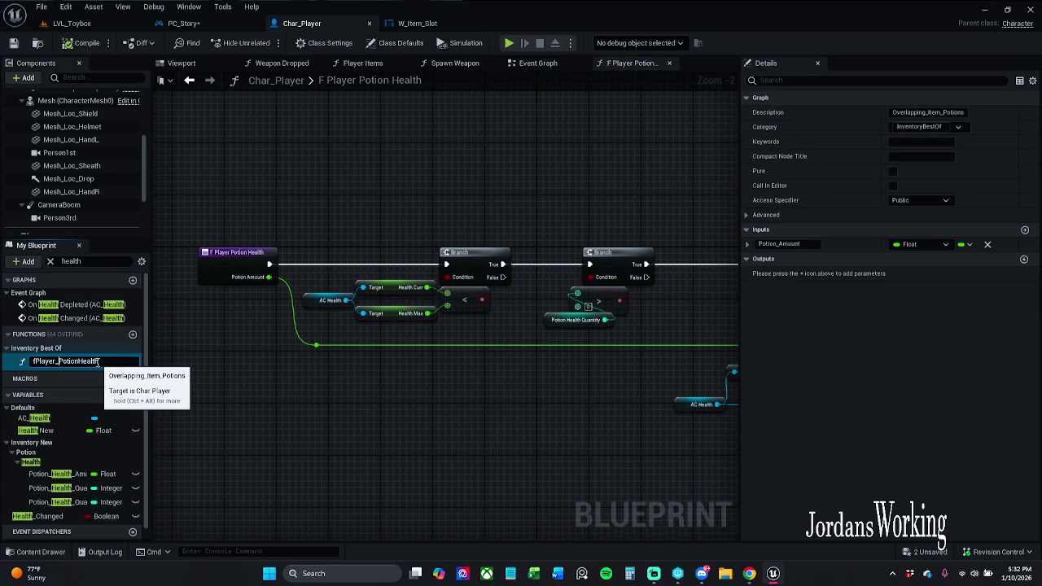
pyautogui.press('BackSpace')
pyautogui.press('Return')
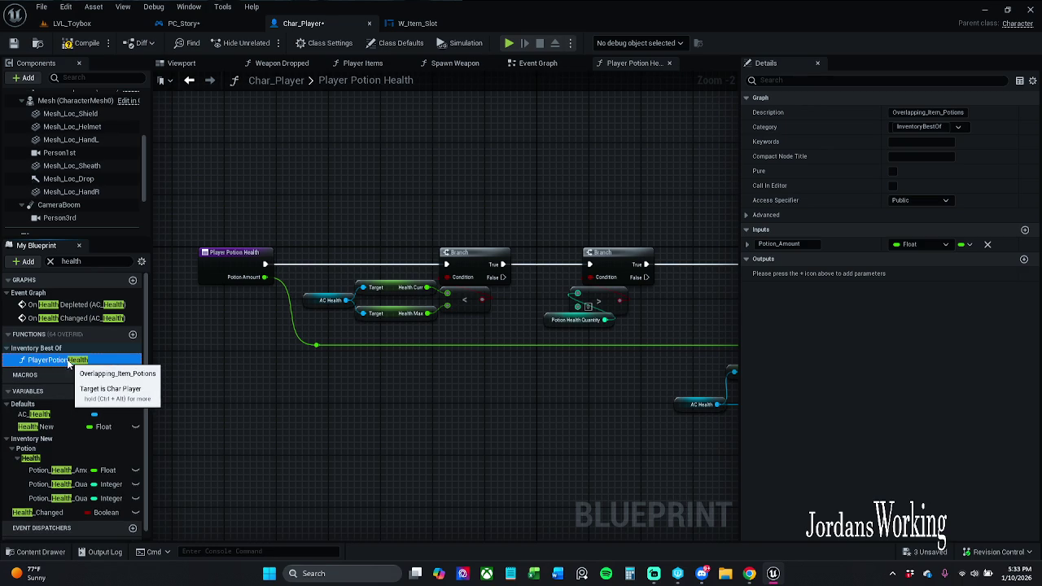
# Step: Review the function's SET, Clamp and Return nodes, compile and save Char_Player, and browse Inventory widgets
pyautogui.click(321, 382)
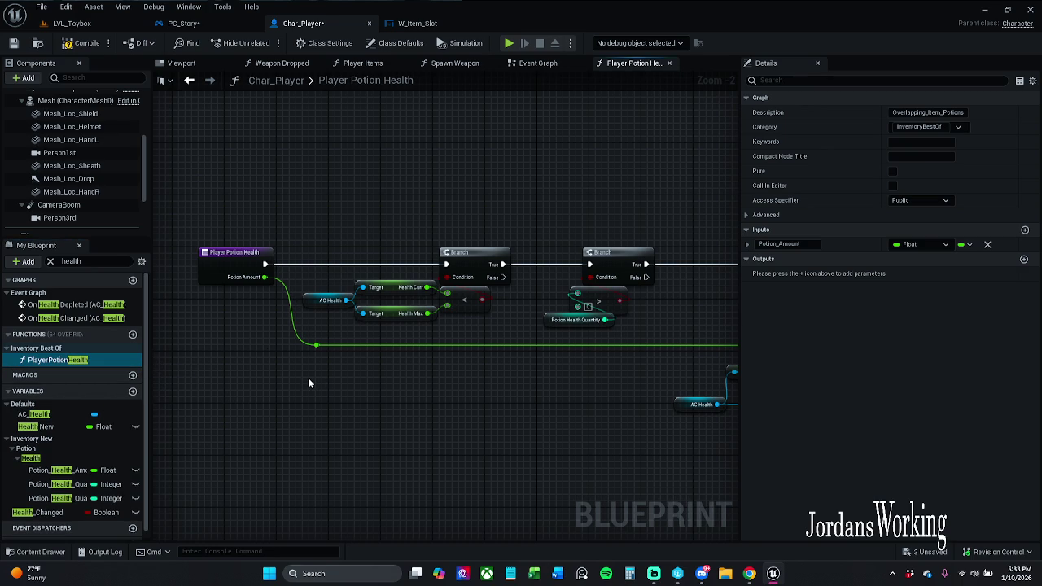
pyautogui.scroll(-3, 308, 377)
pyautogui.moveTo(259, 295)
pyautogui.mouseDown()
pyautogui.moveTo(523, 411)
pyautogui.moveTo(443, 412)
pyautogui.mouseUp()
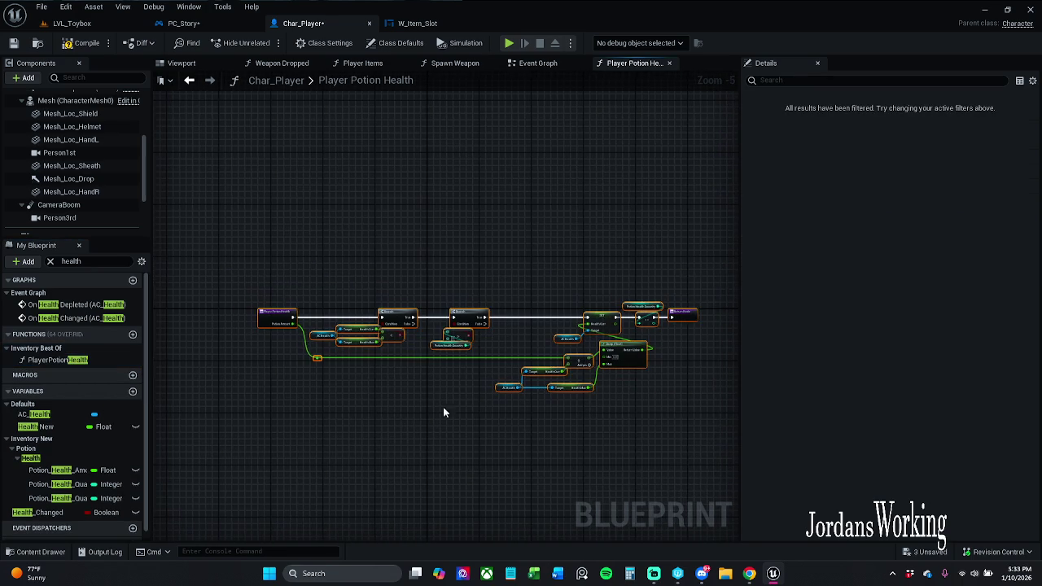
pyautogui.scroll(3, 296, 313)
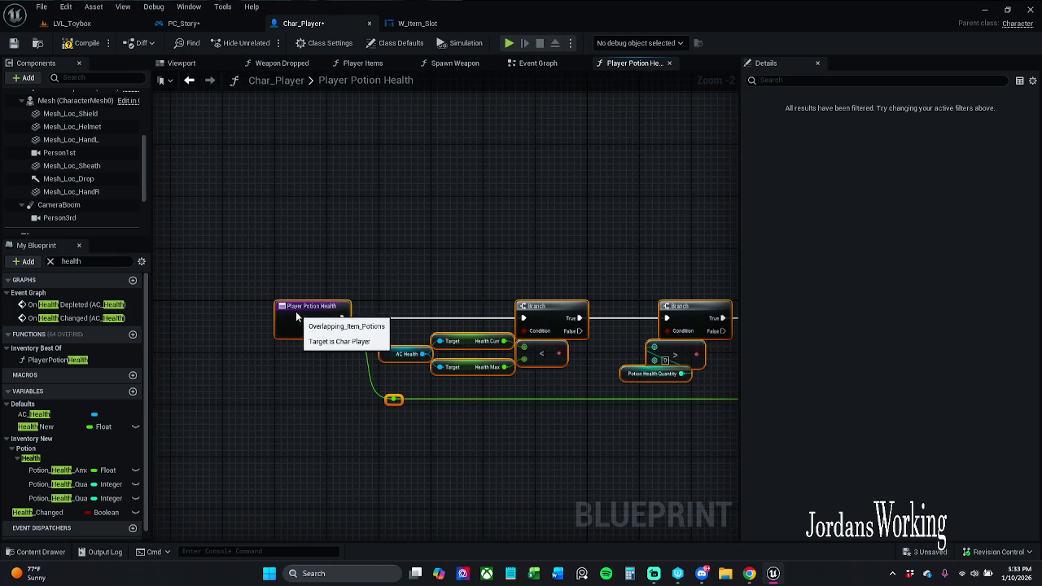
pyautogui.click(421, 269)
pyautogui.moveTo(421, 269); pyautogui.dragTo(324, 277)
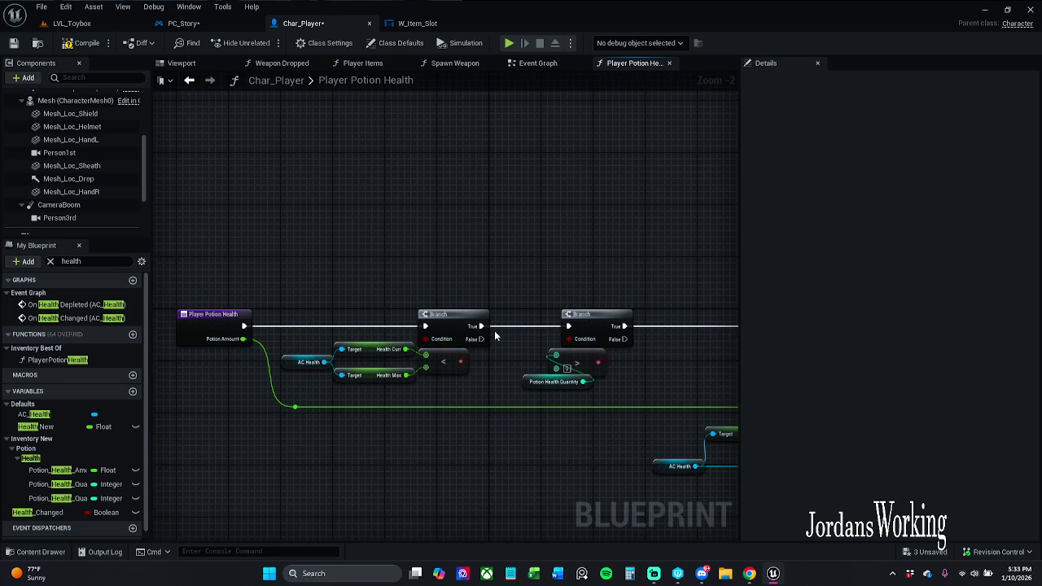
pyautogui.moveTo(494, 330); pyautogui.dragTo(330, 304)
pyautogui.click(87, 42)
pyautogui.click(13, 42)
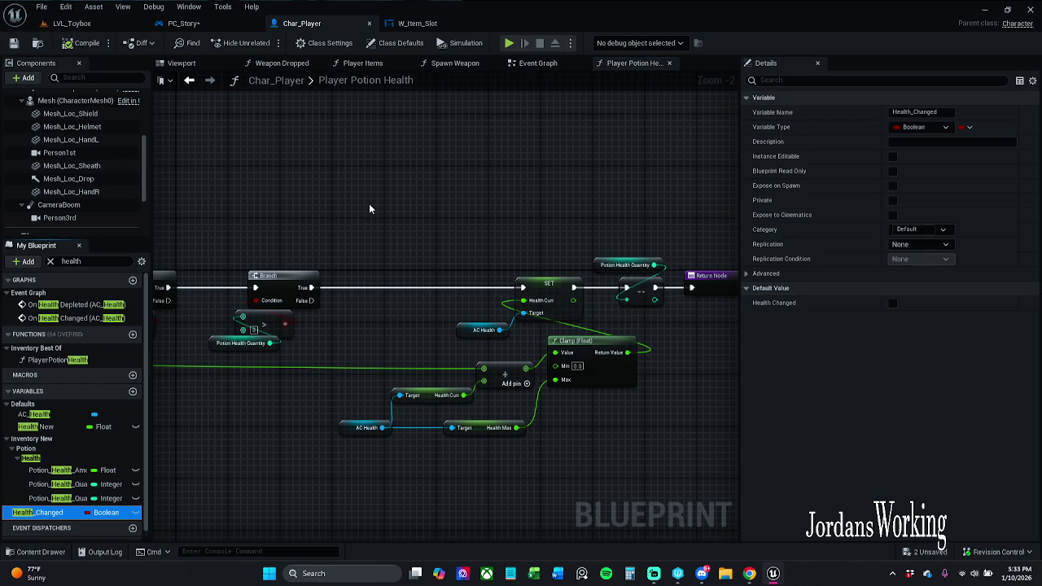
pyautogui.click(37, 552)
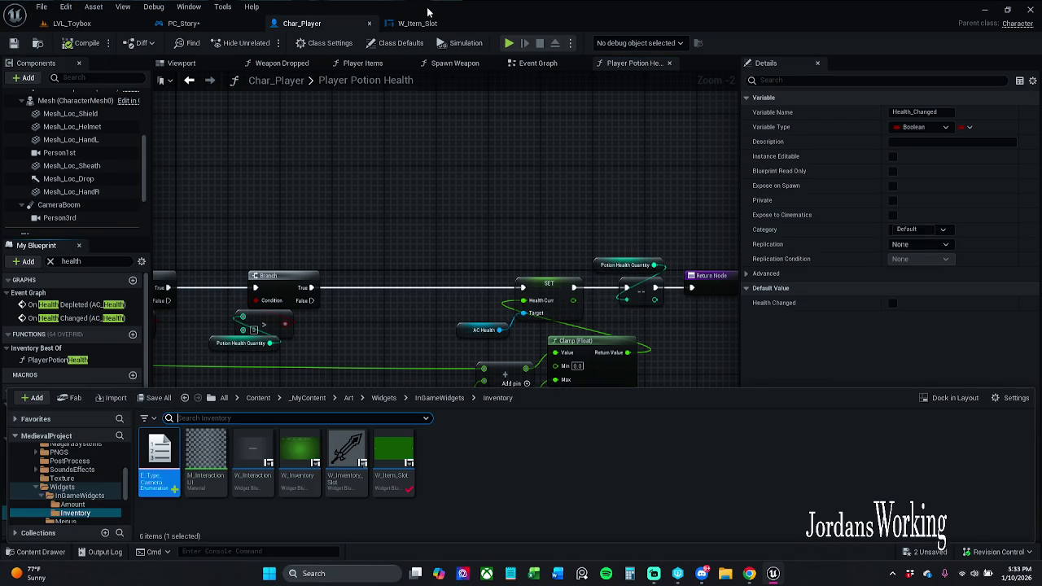
# Step: Save the PC_Story controller blueprint
pyautogui.click(417, 23)
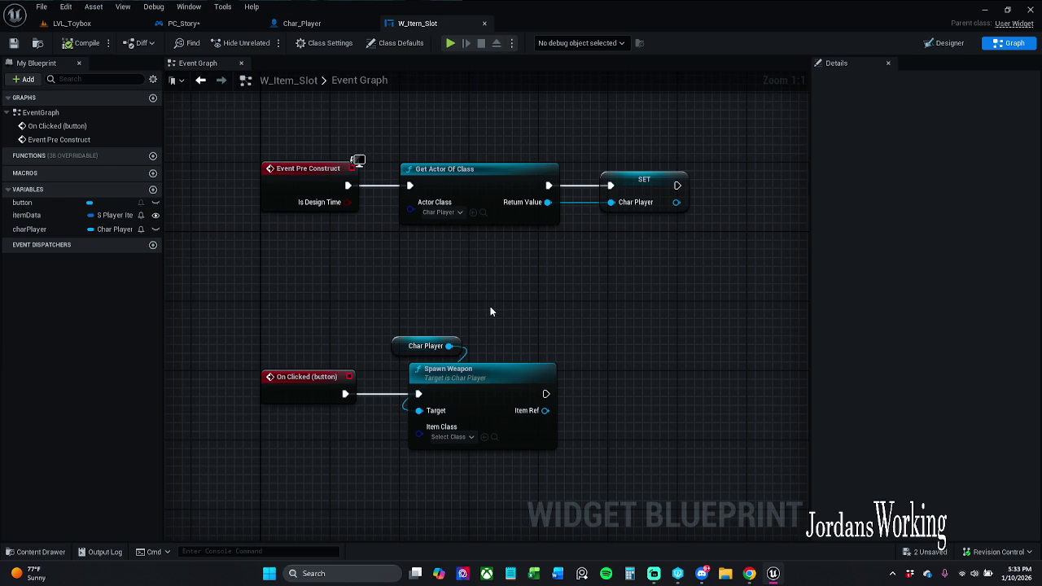
pyautogui.click(192, 23)
pyautogui.click(13, 47)
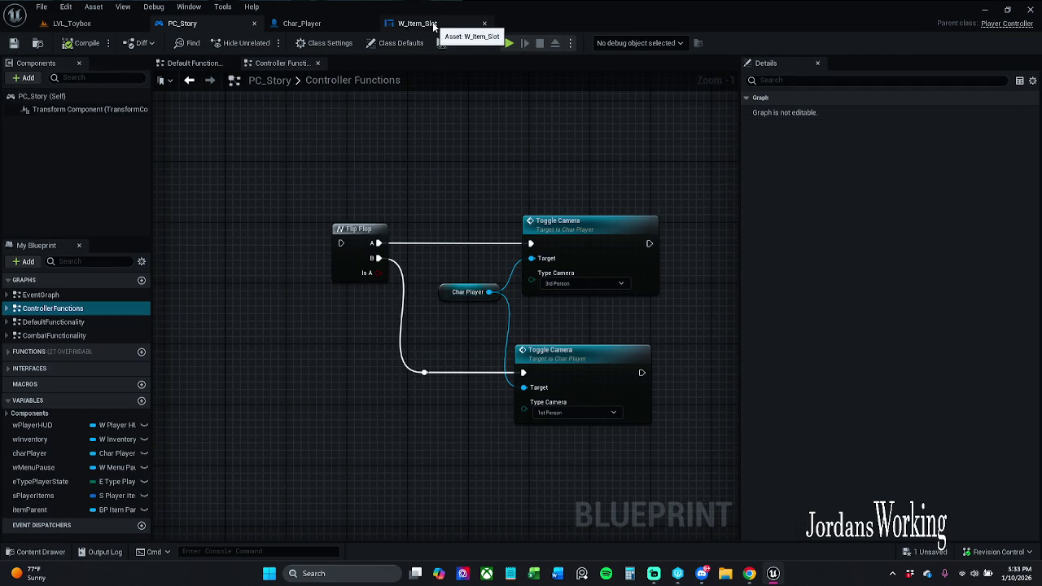
# Step: Set W_Item_Slot's Spawn Weapon Item Class to BP_Item_Potion and compile the widget
pyautogui.click(434, 26)
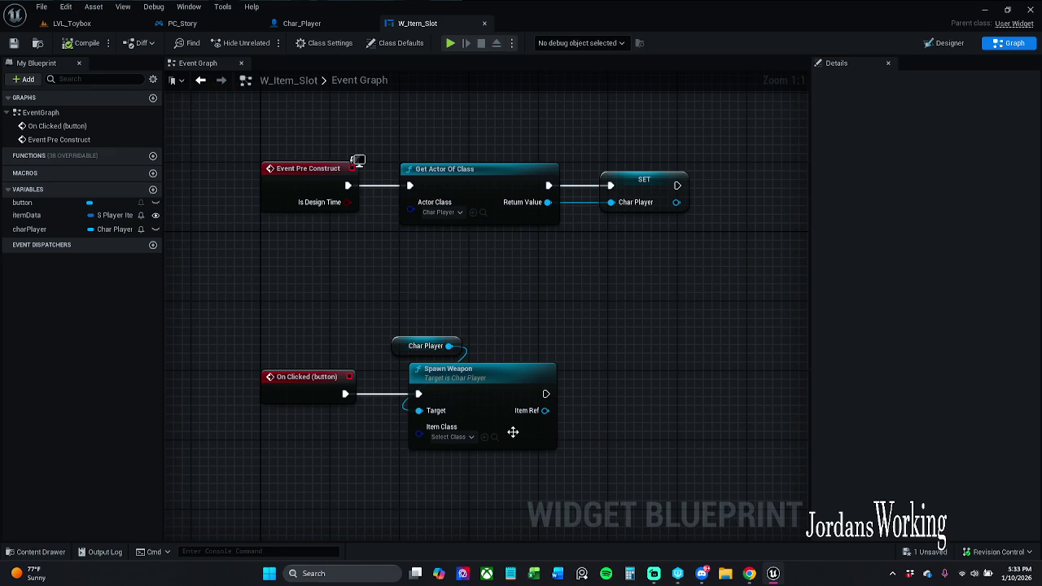
pyautogui.click(456, 437)
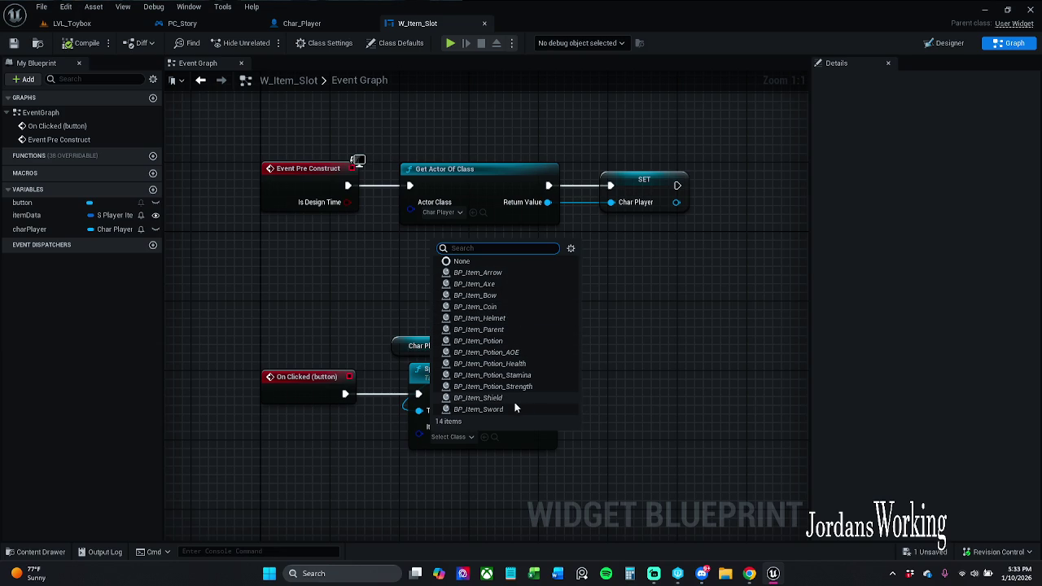
pyautogui.click(531, 368)
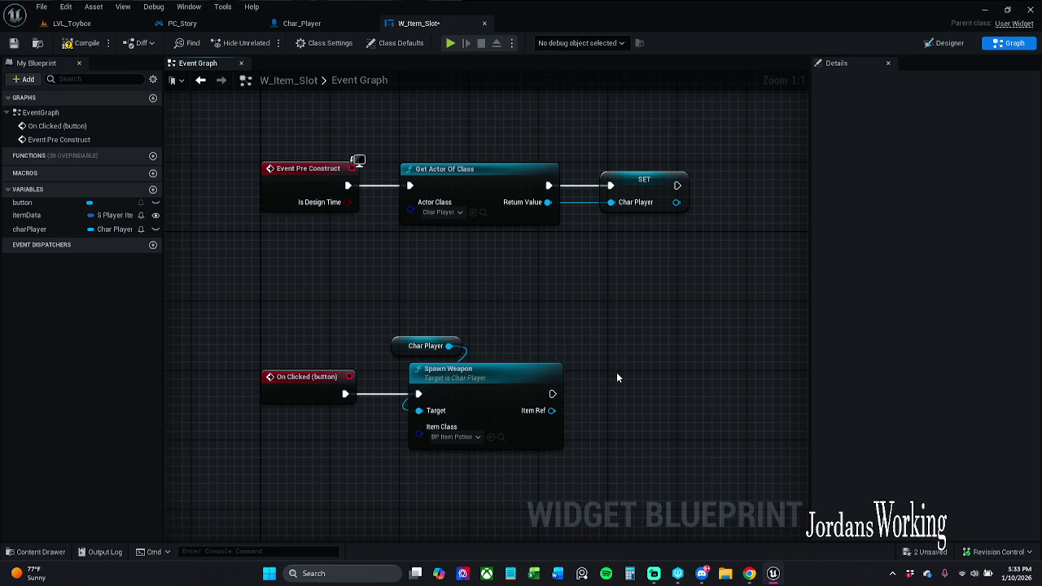
pyautogui.moveTo(616, 372); pyautogui.dragTo(592, 334)
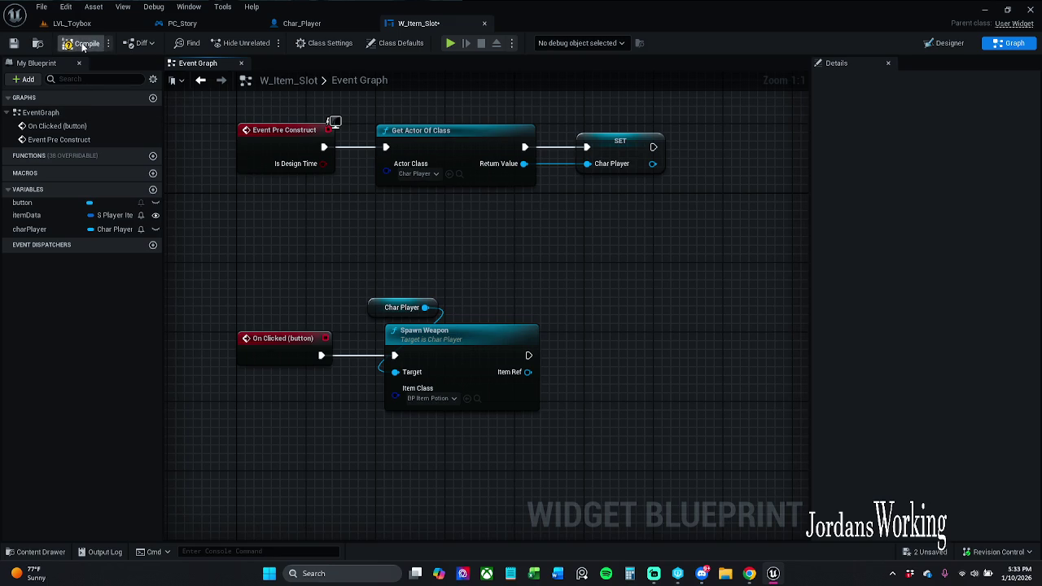
pyautogui.click(947, 43)
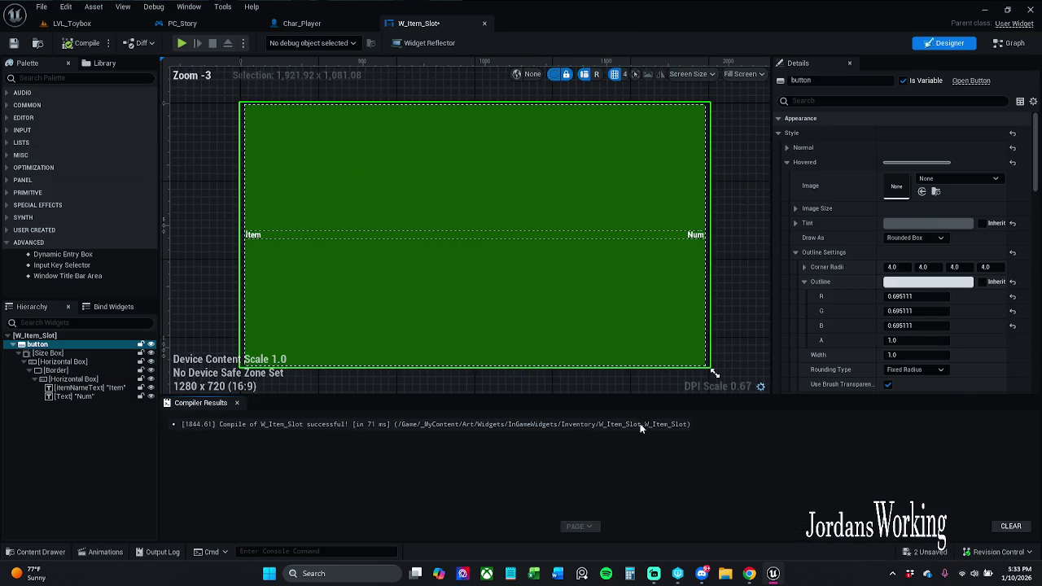
# Step: Close the compile results, look over W_Inventory and W_Item_Slot, then return to LVL_Toybox
pyautogui.click(236, 403)
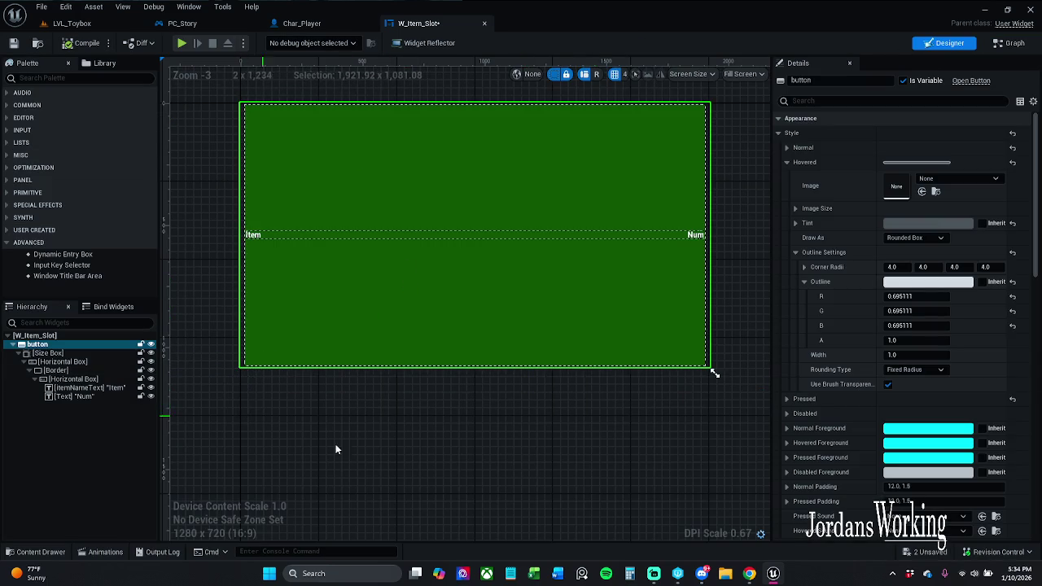
pyautogui.click(36, 552)
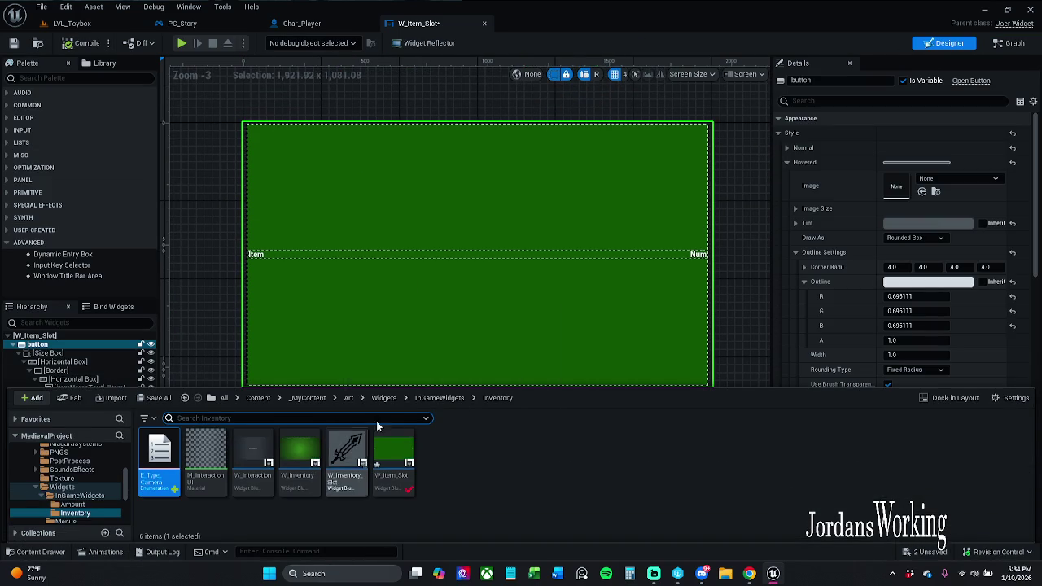
pyautogui.doubleClick(302, 458)
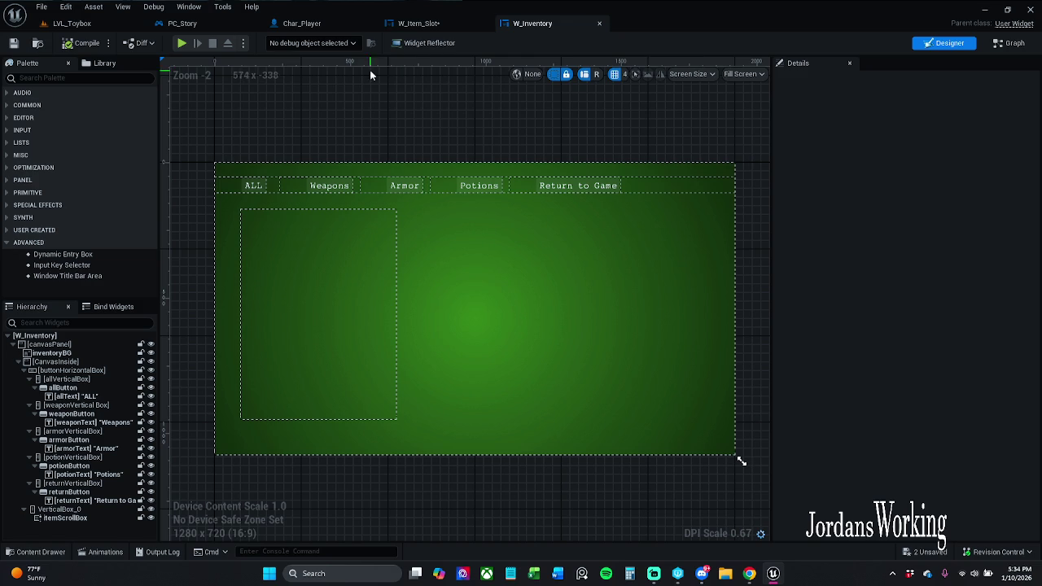
pyautogui.click(417, 23)
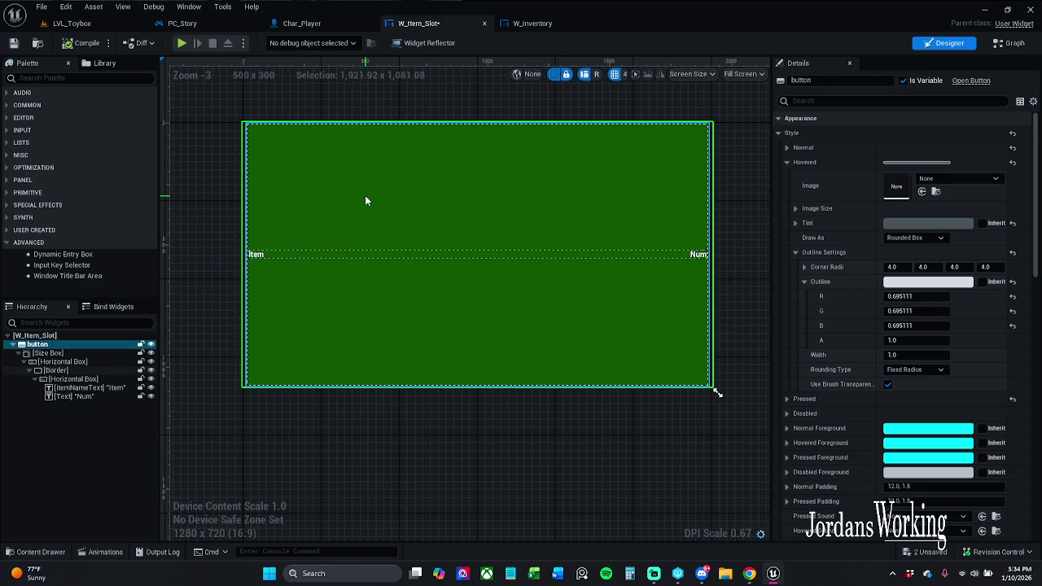
pyautogui.click(81, 23)
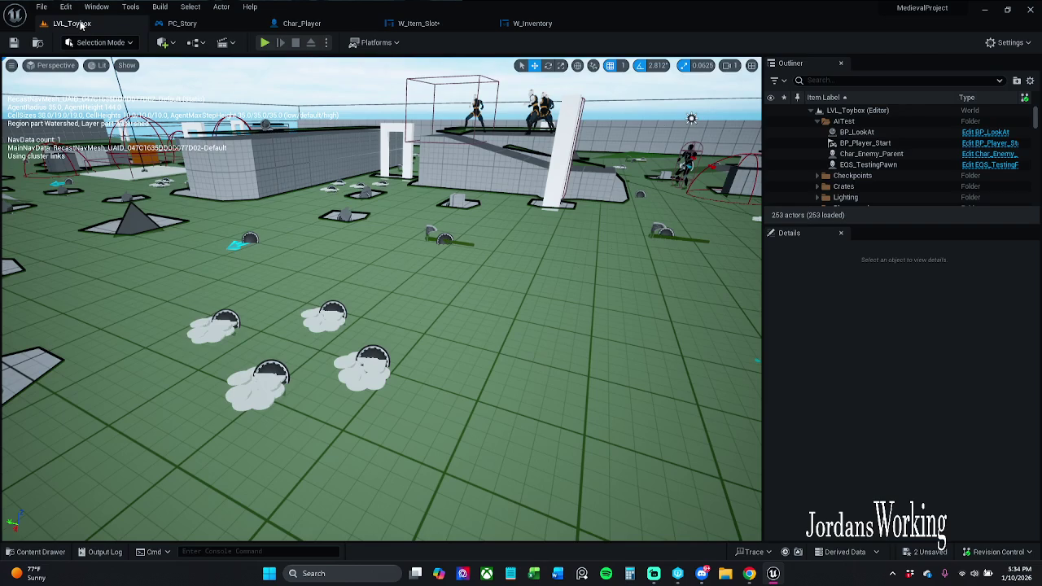
# Step: Start a LVL_Toybox play session and repeatedly open and close the in-game inventory
pyautogui.click(264, 43)
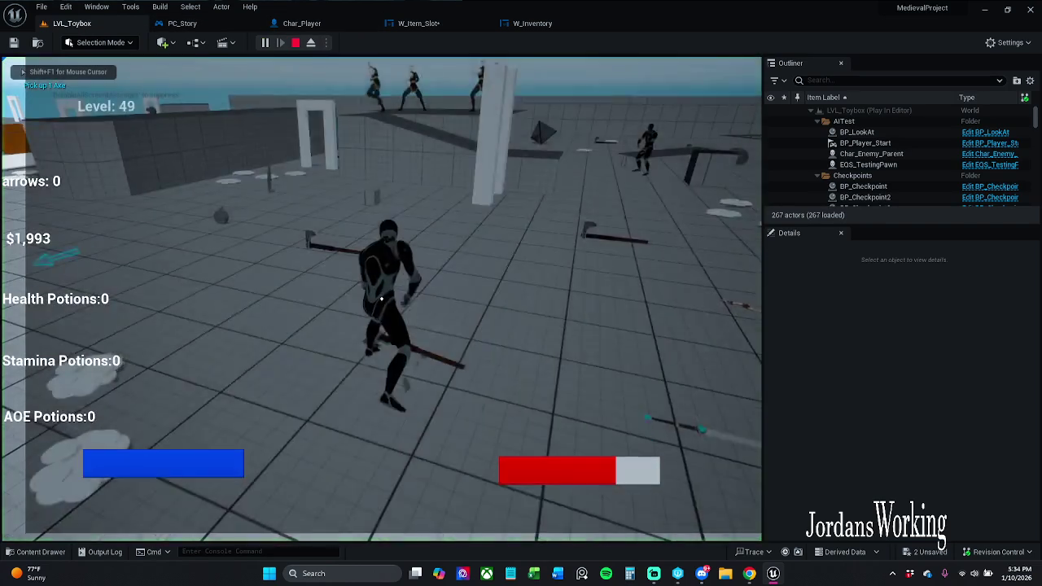
pyautogui.hotkey('shift', 'F1')
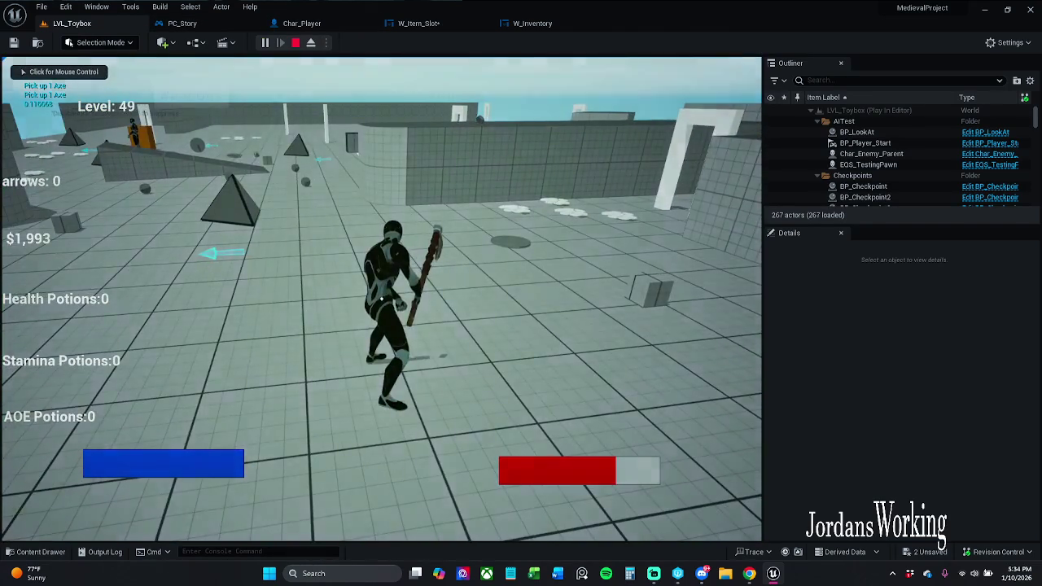
pyautogui.press('i')
pyautogui.click(594, 91)
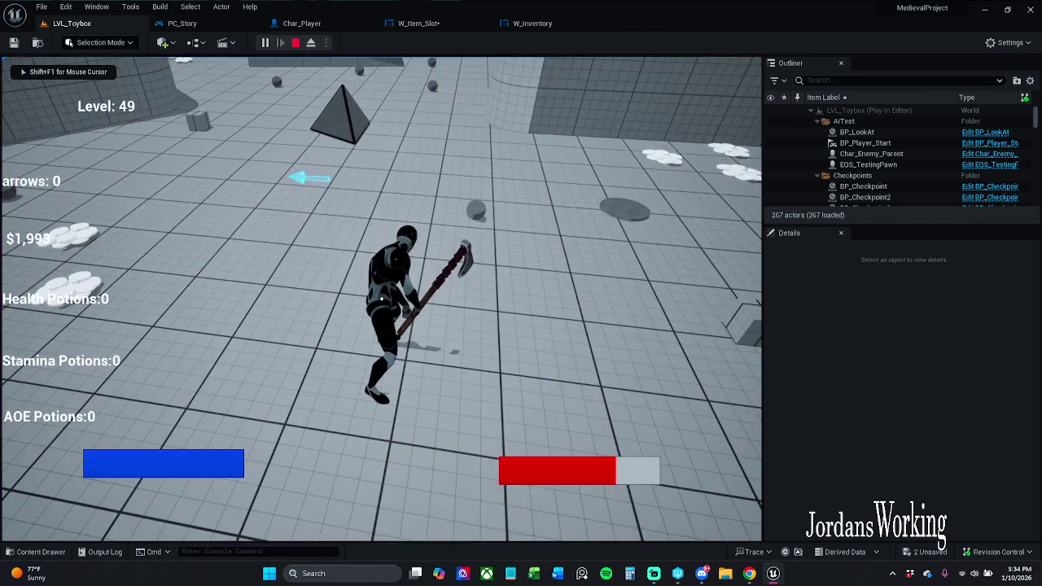
pyautogui.press('w')
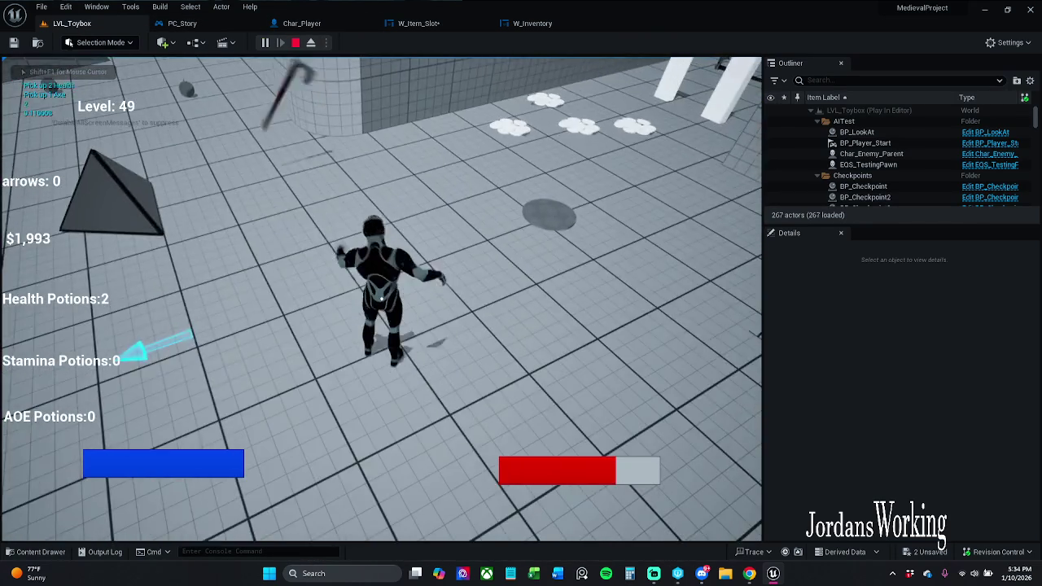
pyautogui.press('i')
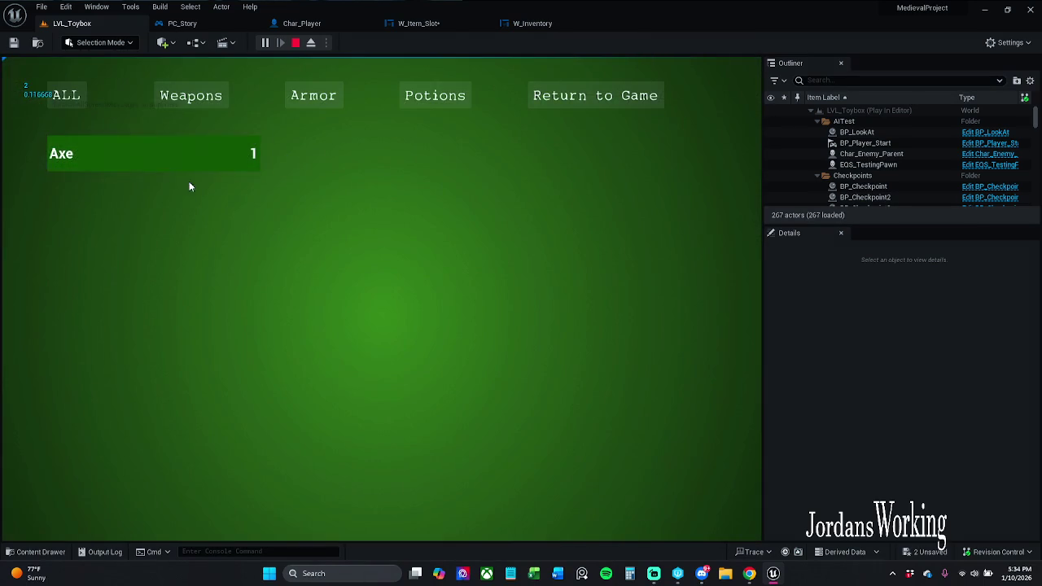
pyautogui.click(529, 156)
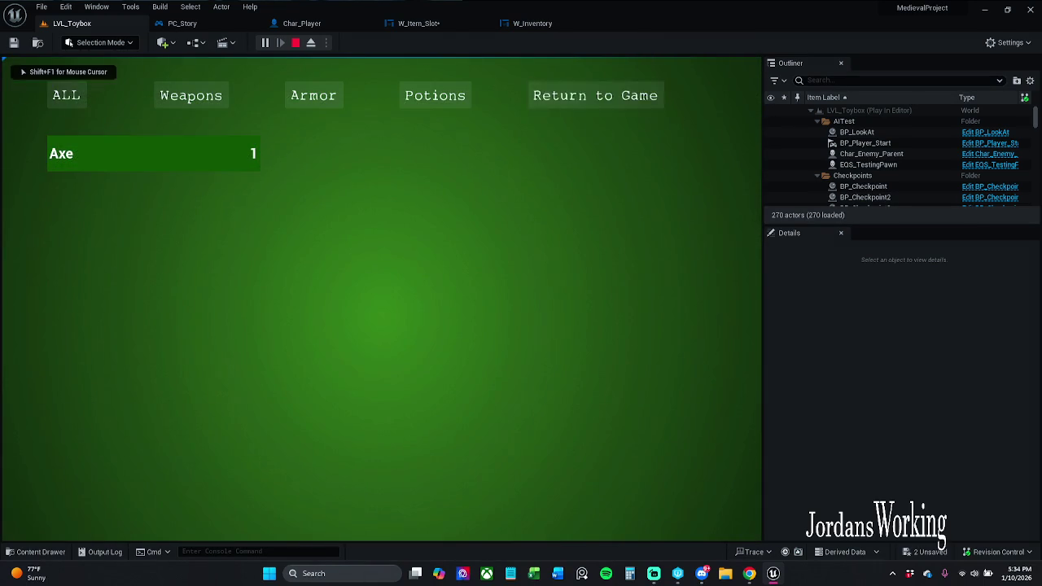
pyautogui.press('i')
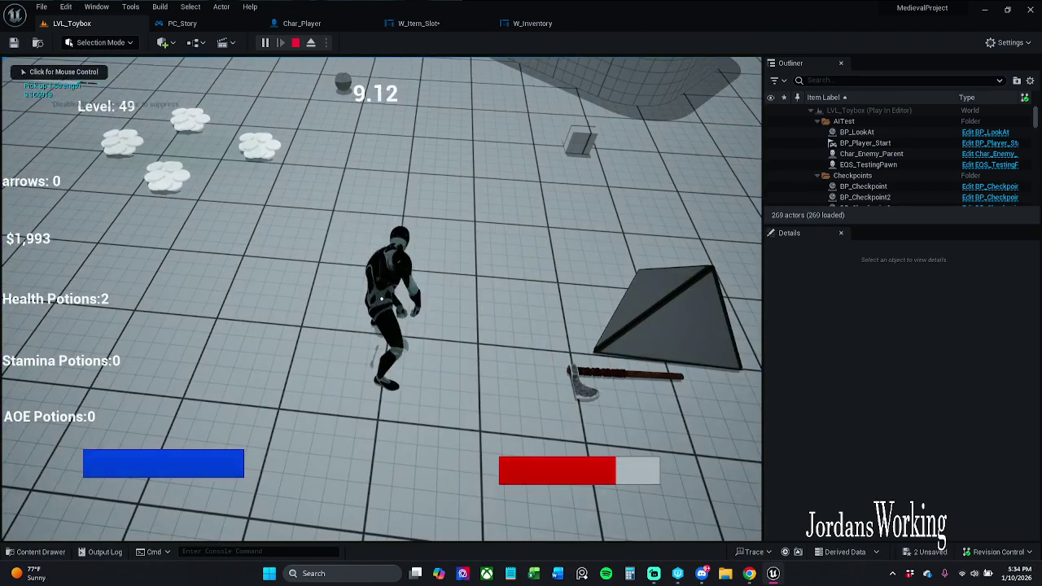
pyautogui.press('i')
pyautogui.click(595, 95)
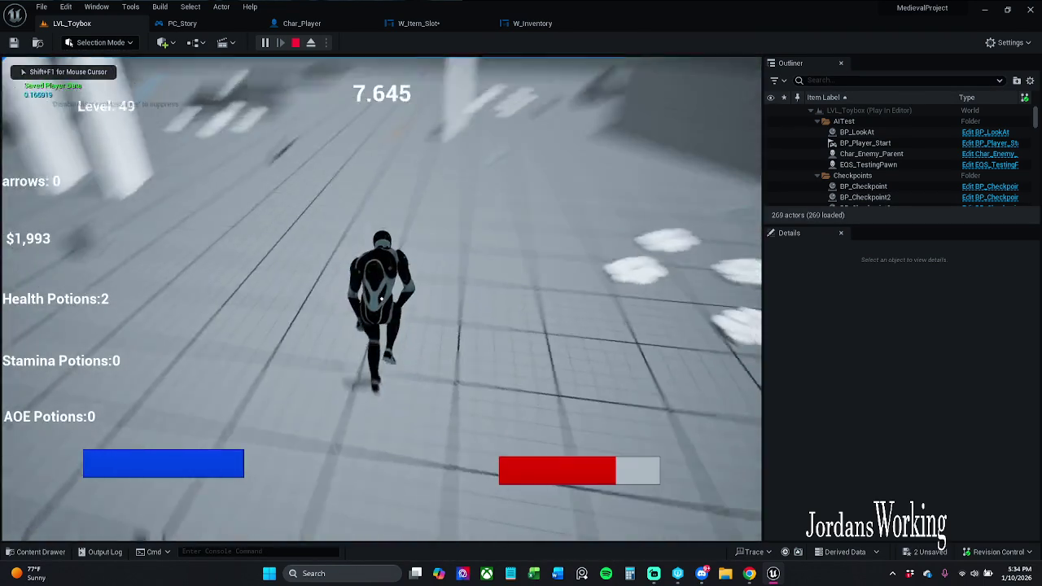
# Step: Pick up the axe and sword, check the pause menu, and glance at the inventory
pyautogui.press('w')
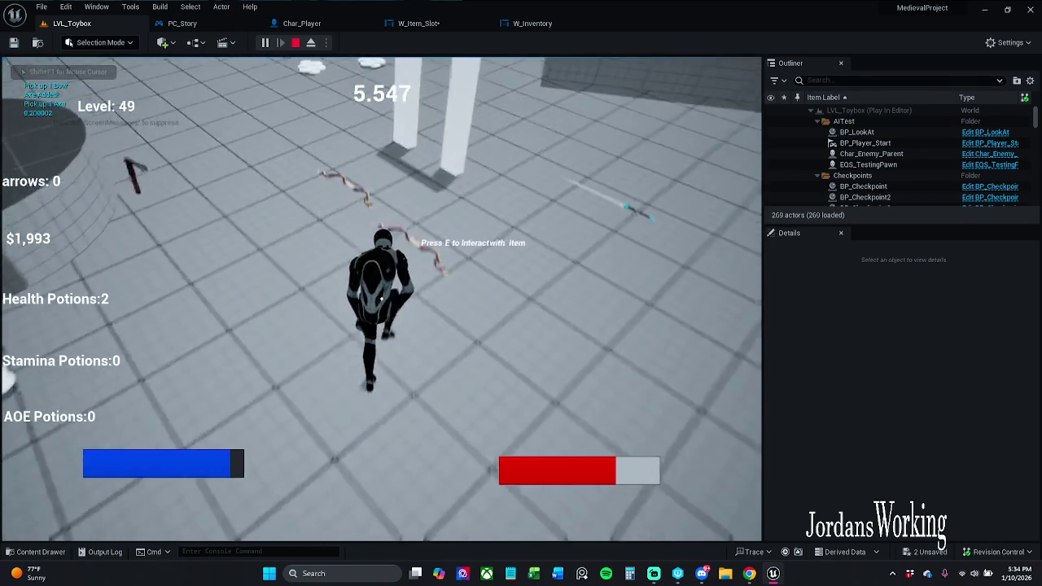
pyautogui.press('e')
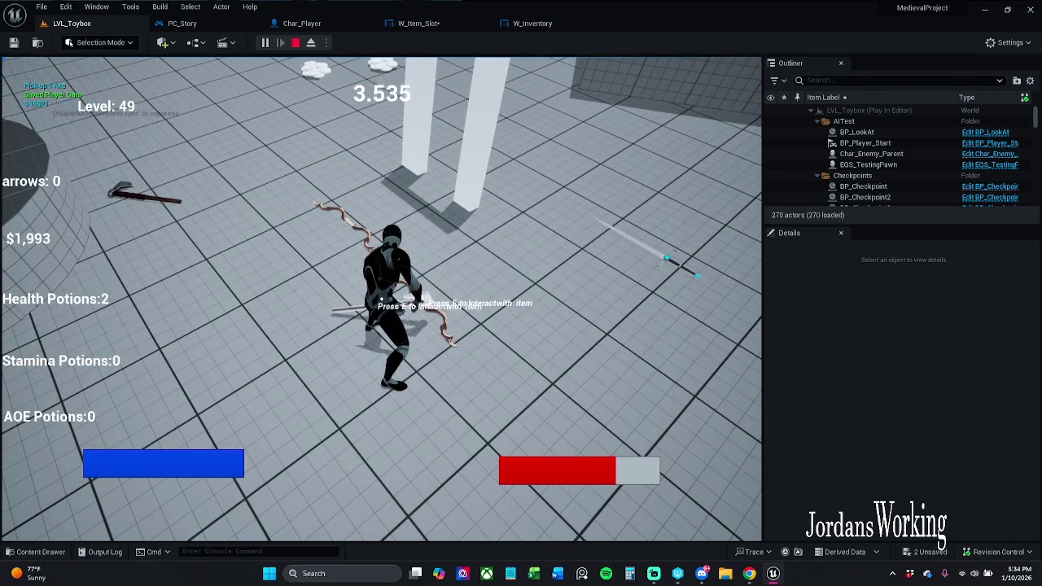
pyautogui.press('e')
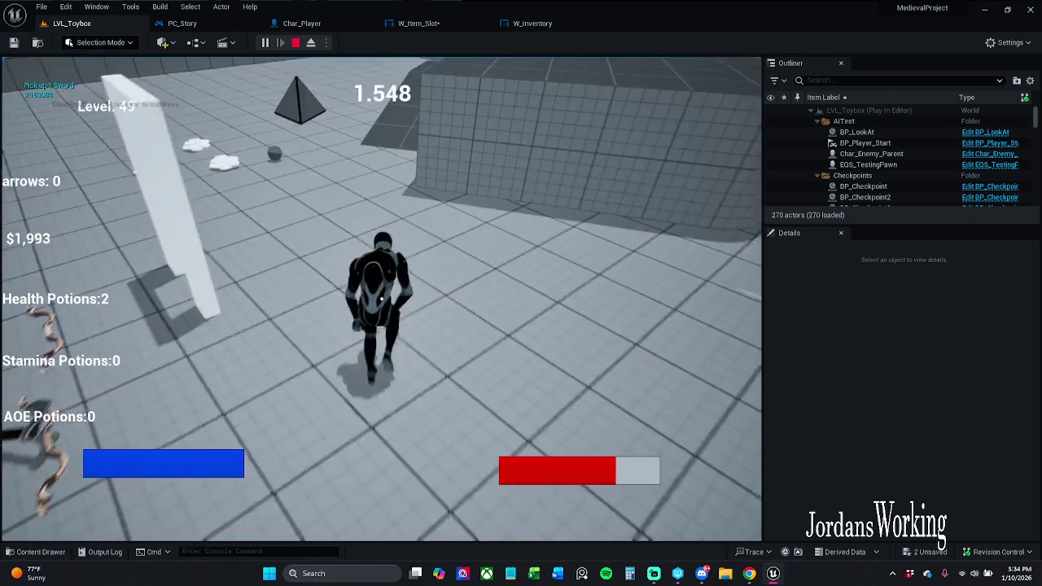
pyautogui.press('p')
pyautogui.press('p')
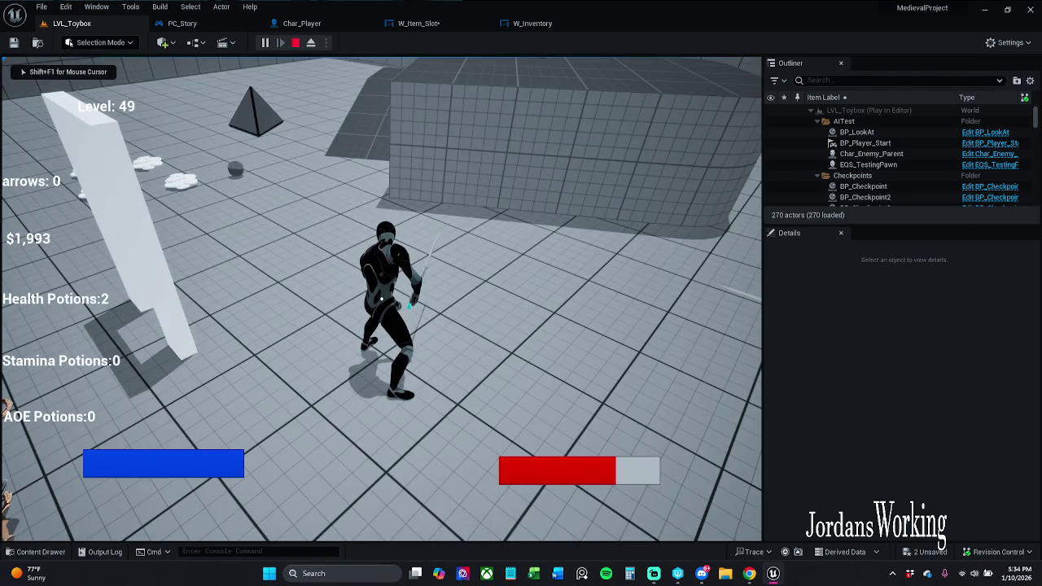
pyautogui.press('i')
pyautogui.click(595, 95)
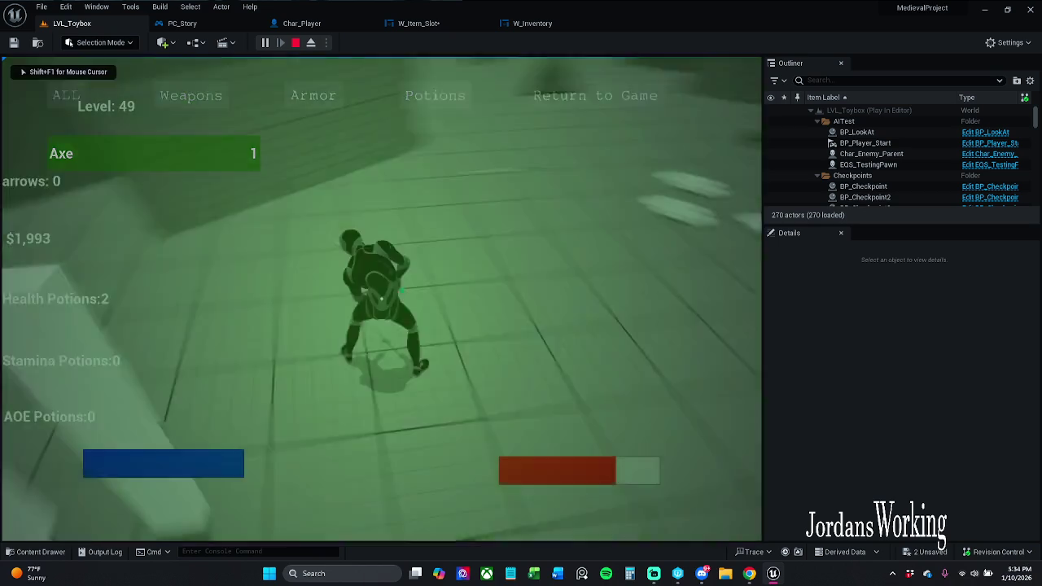
# Step: Run around the level collecting coins and several health potions
pyautogui.press('w')
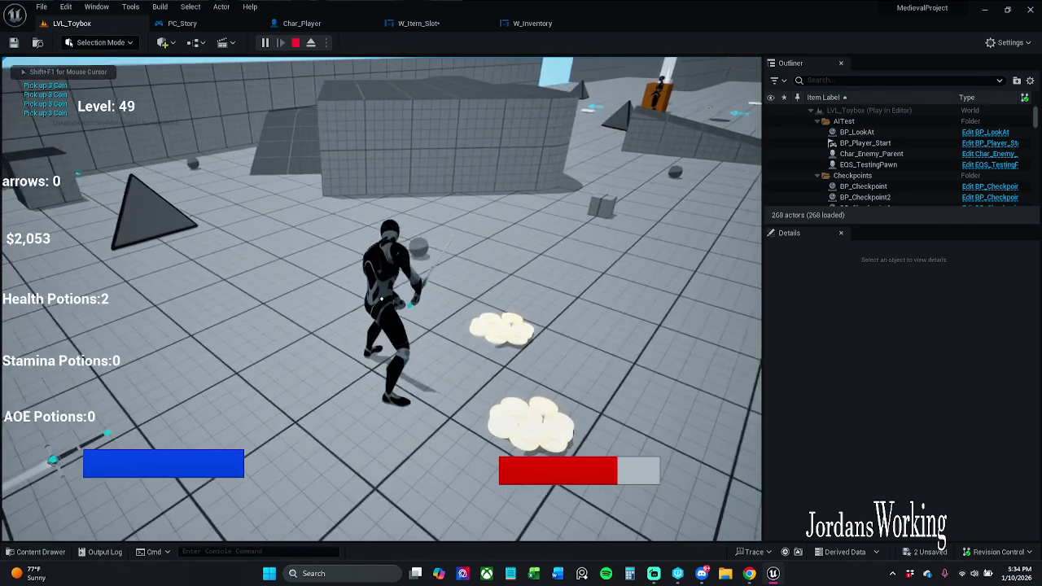
pyautogui.press('w')
pyautogui.press('e')
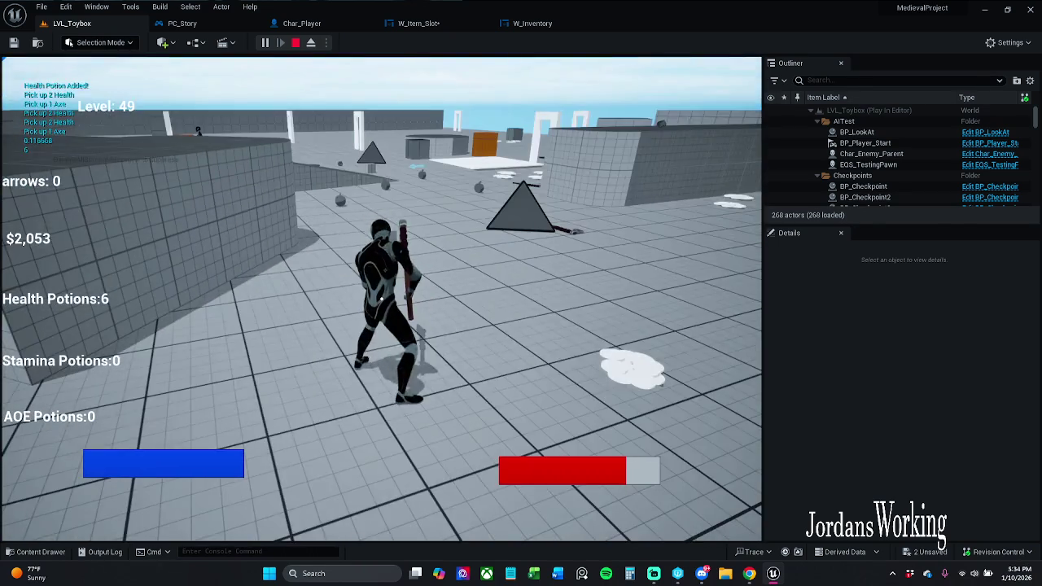
pyautogui.press('w')
pyautogui.press('e')
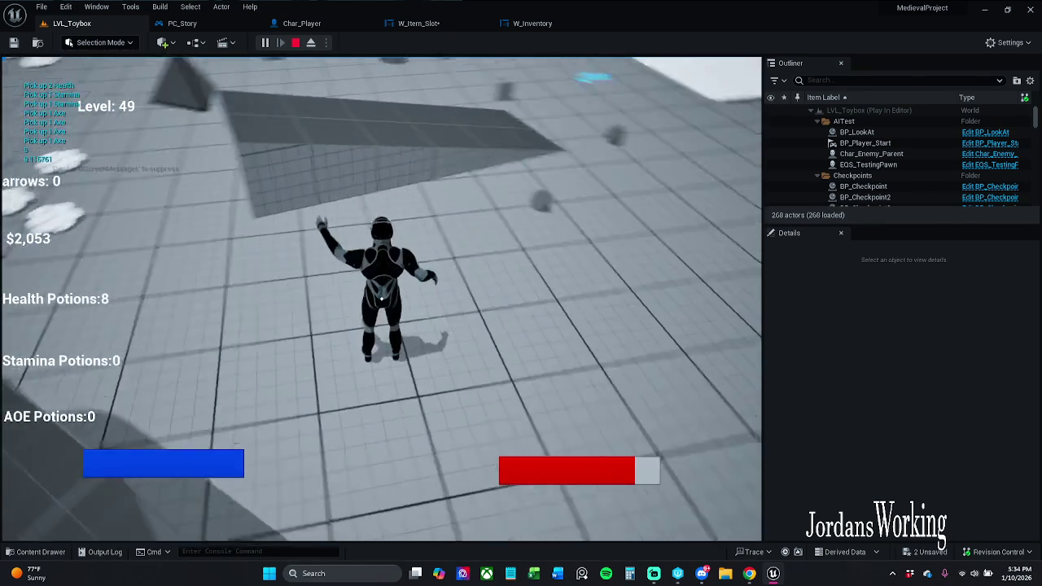
pyautogui.press('w')
pyautogui.press('e')
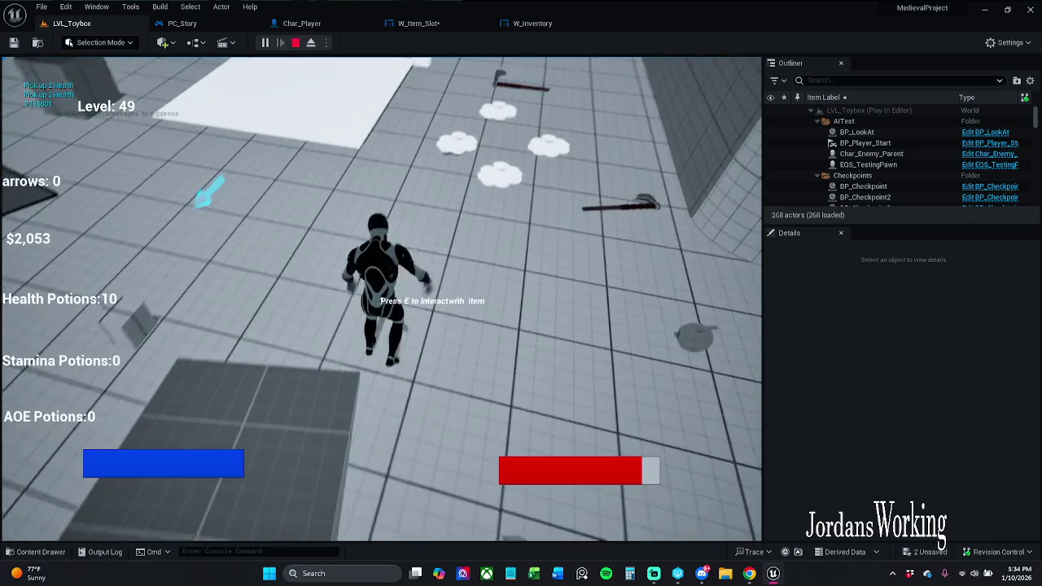
# Step: Grab the shield, helmet, stamina and AOE potions, talk to the shopkeeper, and open the inventory
pyautogui.press('w')
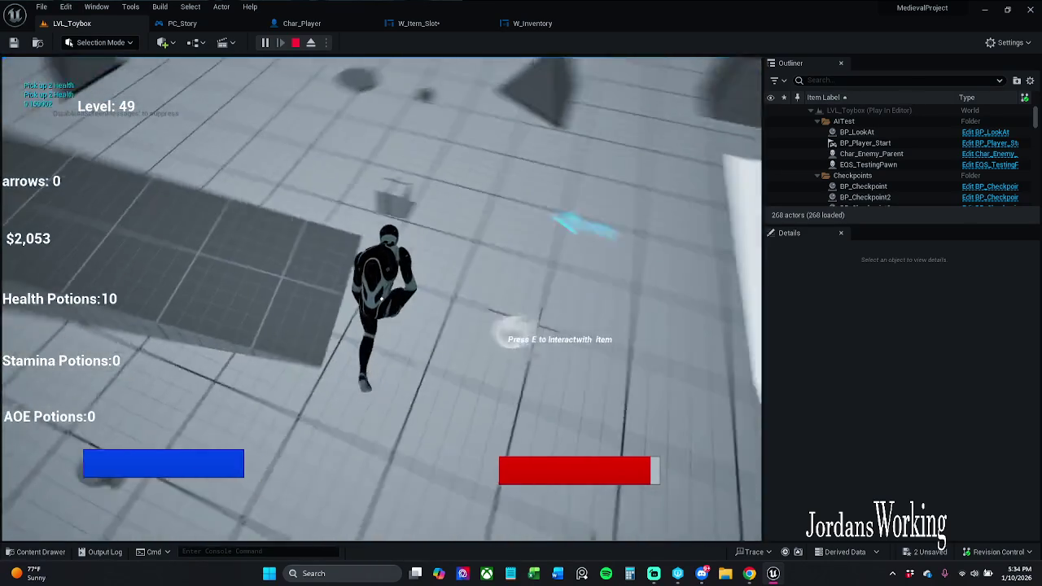
pyautogui.press('w')
pyautogui.press('e')
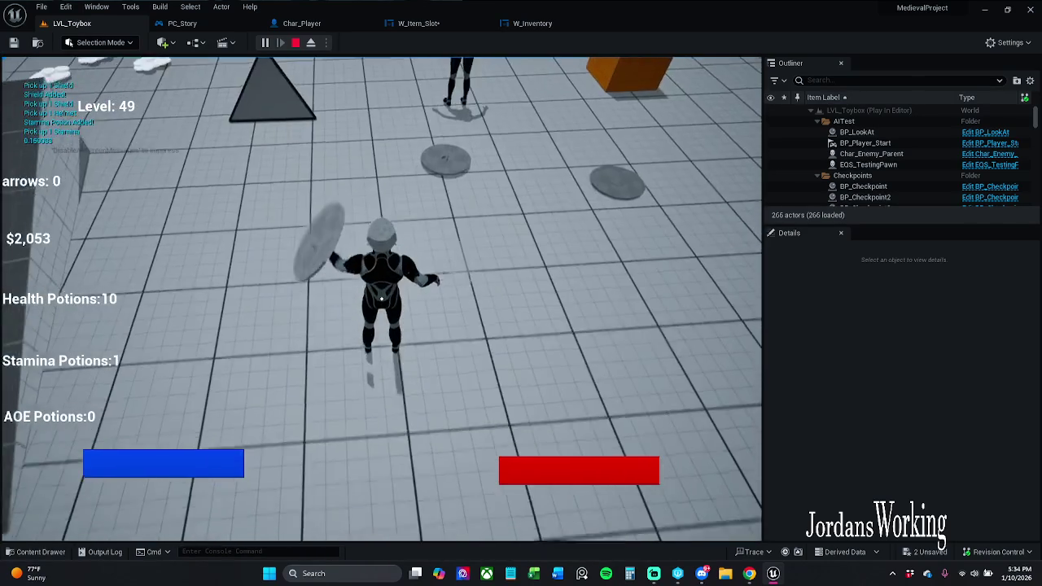
pyautogui.press('w')
pyautogui.press('e')
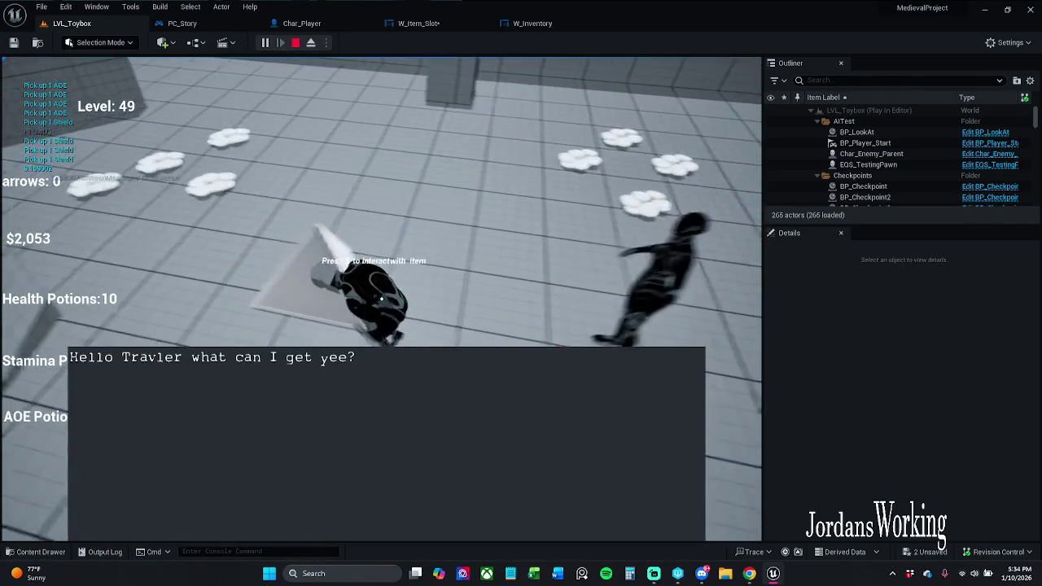
pyautogui.press('w')
pyautogui.press('e')
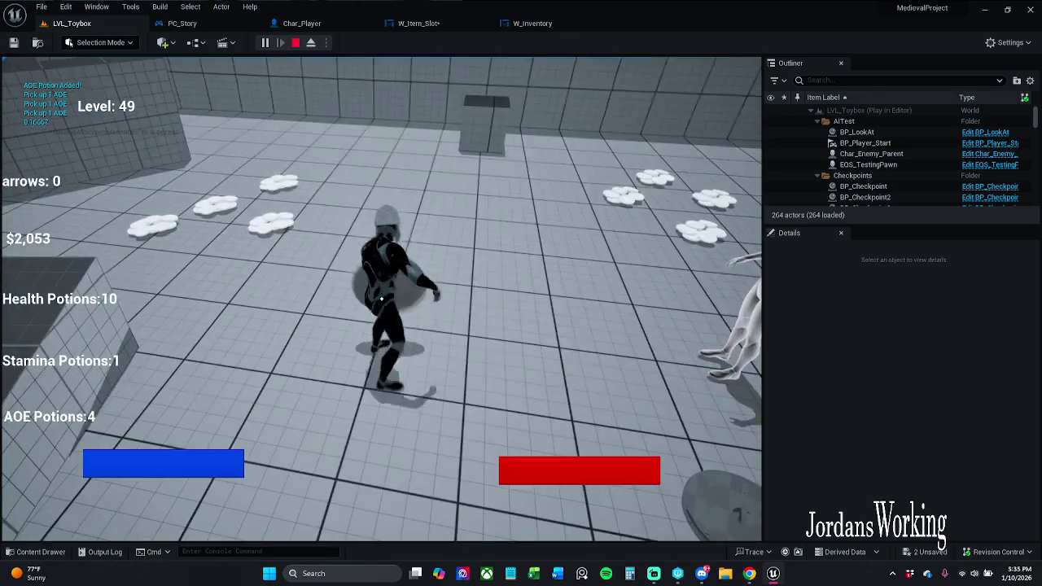
pyautogui.press('i')
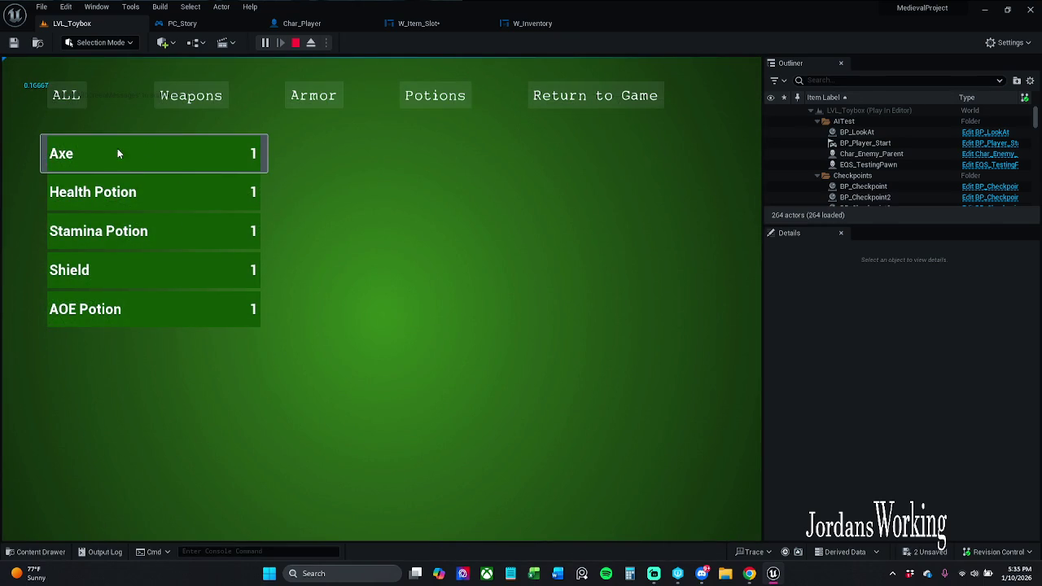
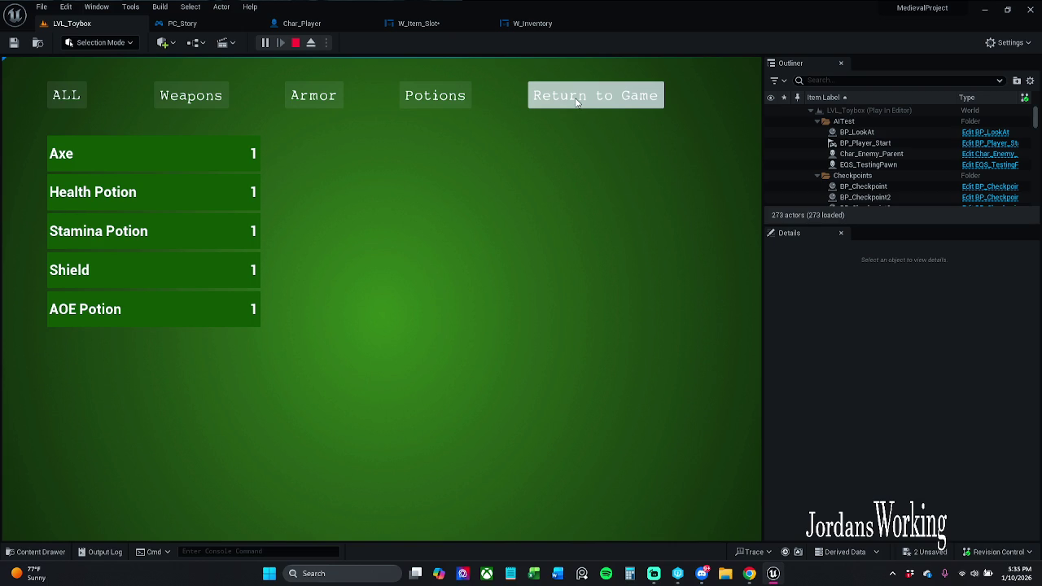
# Step: View W_Item_Slot's On Clicked → Spawn Weapon graph, stop the simulation, and open the Content Drawer
pyautogui.click(419, 23)
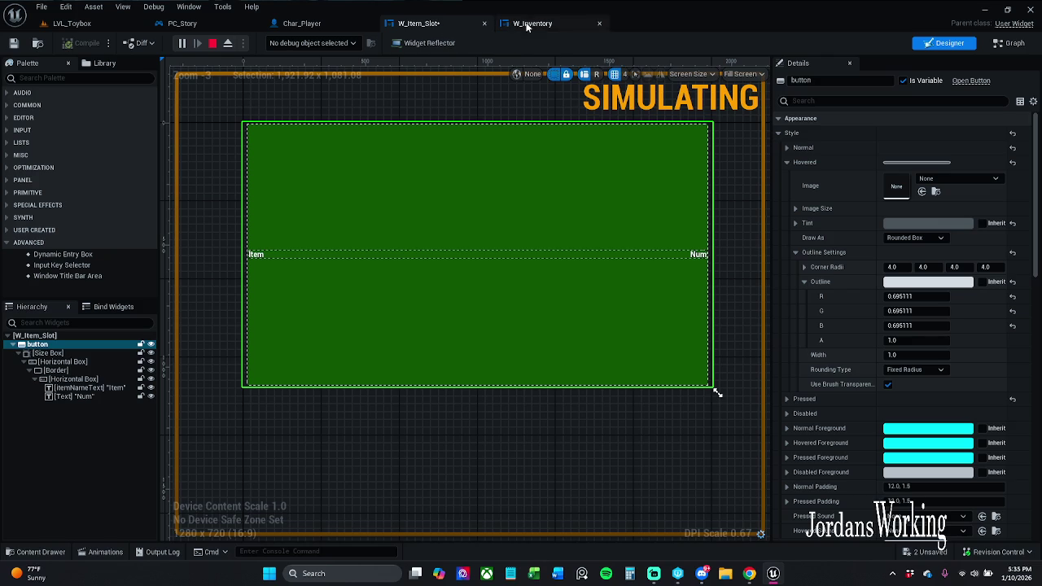
pyautogui.click(1010, 42)
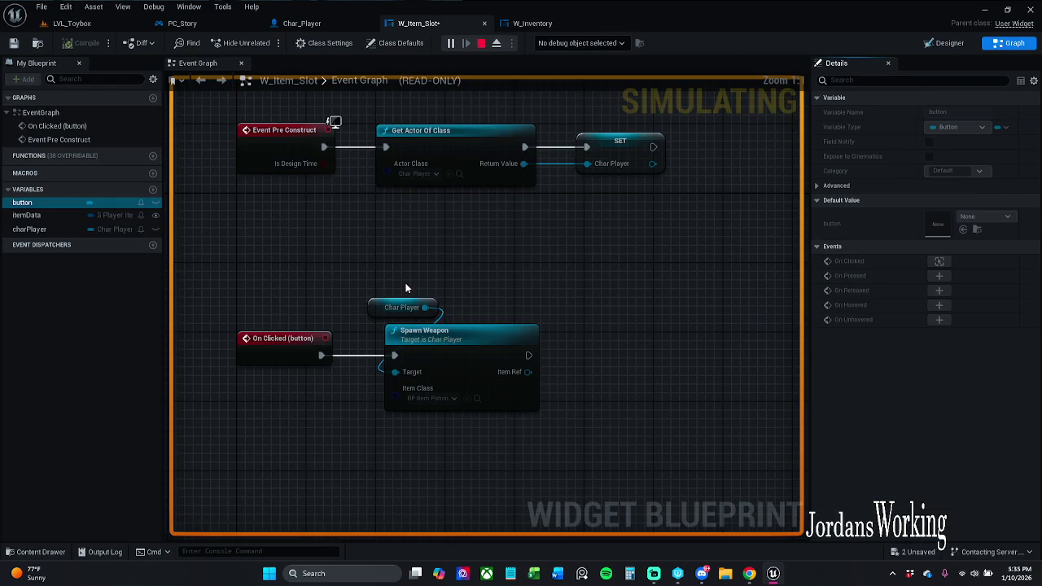
pyautogui.moveTo(423, 283); pyautogui.dragTo(406, 207)
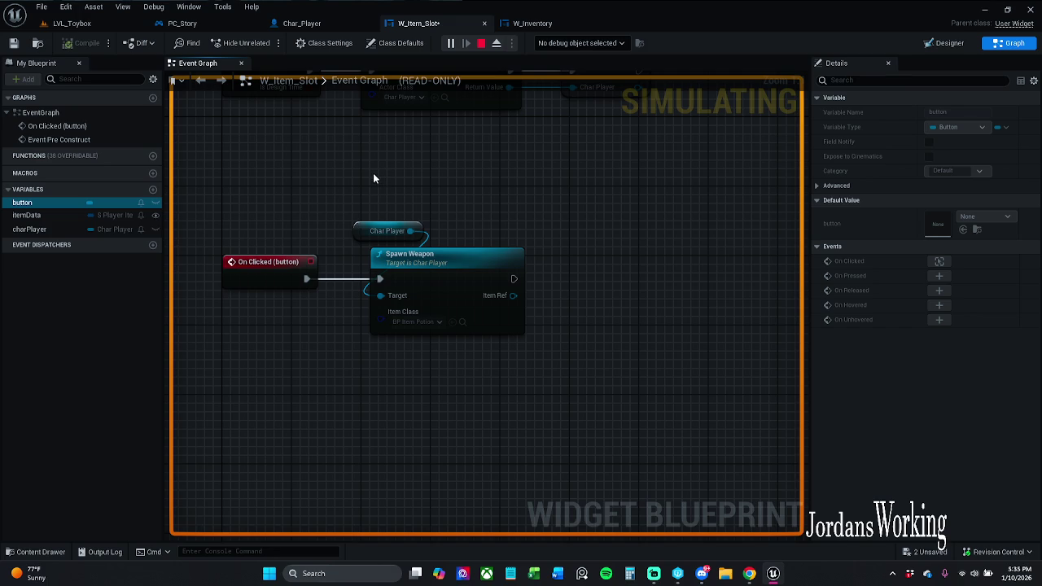
pyautogui.click(483, 44)
pyautogui.click(34, 552)
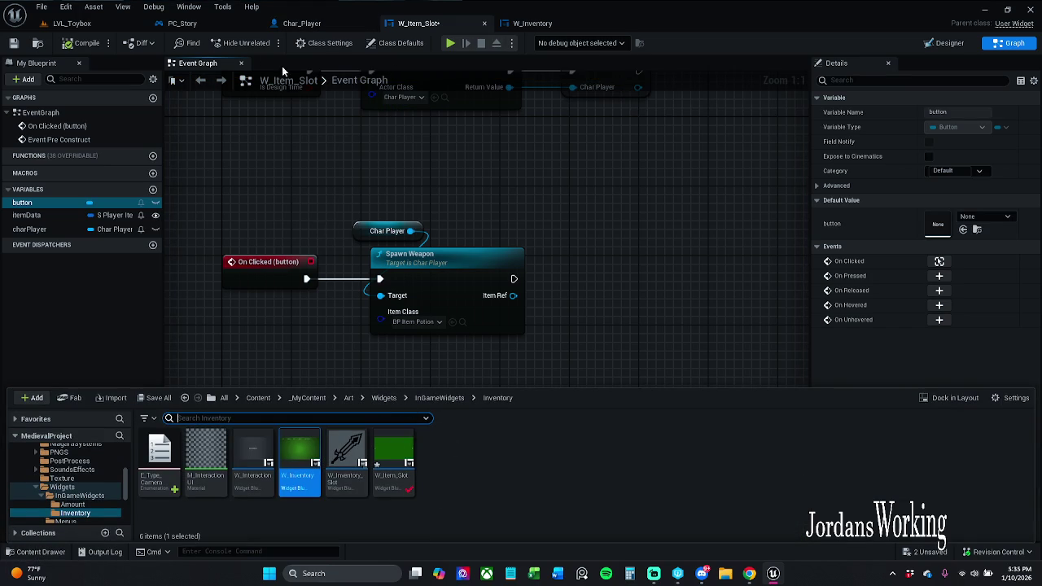
# Step: Browse to _MyContent/Actors/_Inventory and open BP_Item_Sword's WeaponClass function graph
pyautogui.click(307, 398)
pyautogui.doubleClick(233, 448)
pyautogui.click(307, 398)
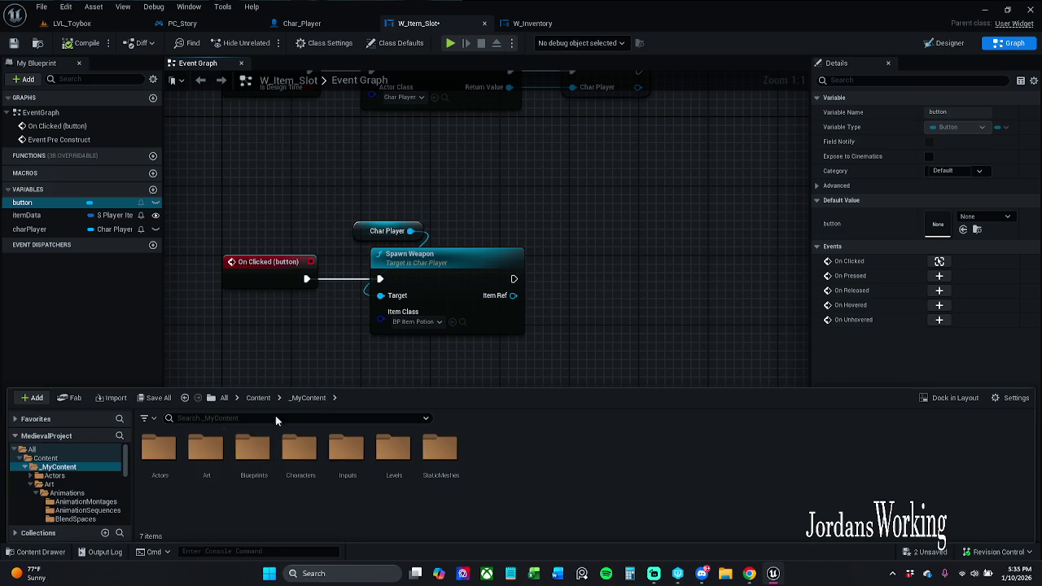
pyautogui.doubleClick(163, 448)
pyautogui.doubleClick(169, 449)
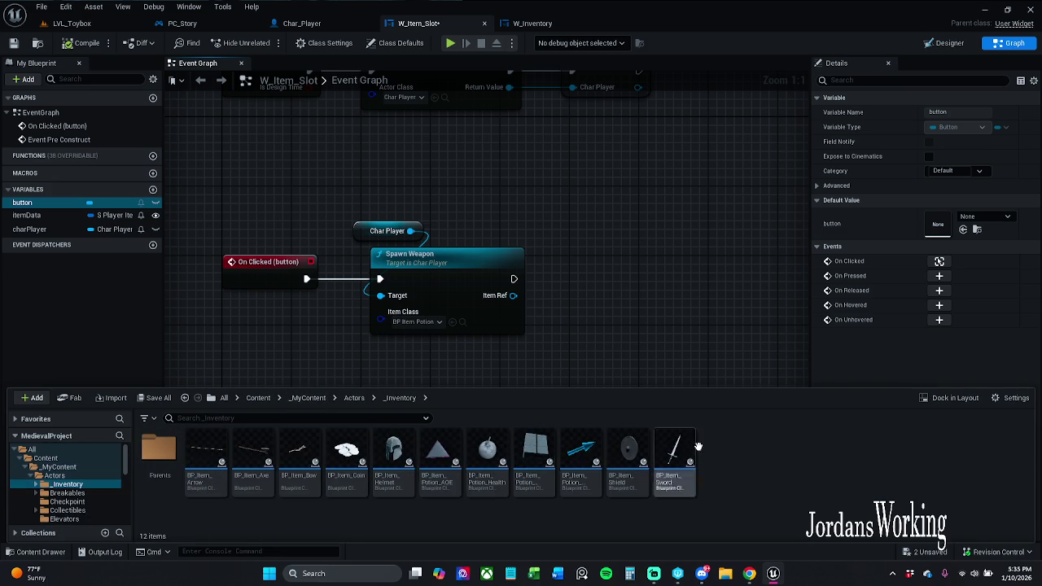
pyautogui.doubleClick(675, 456)
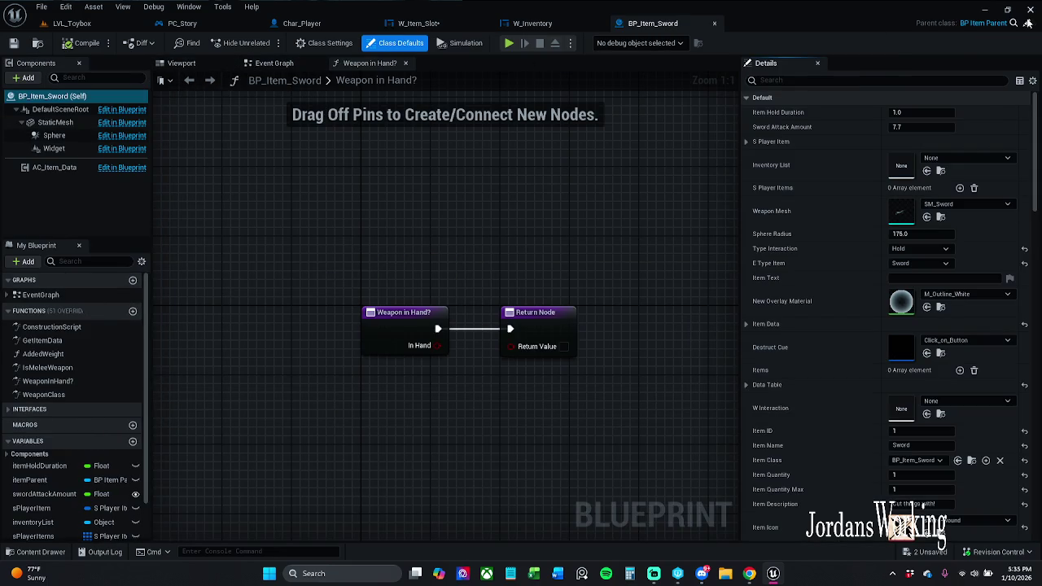
pyautogui.click(985, 23)
pyautogui.click(684, 23)
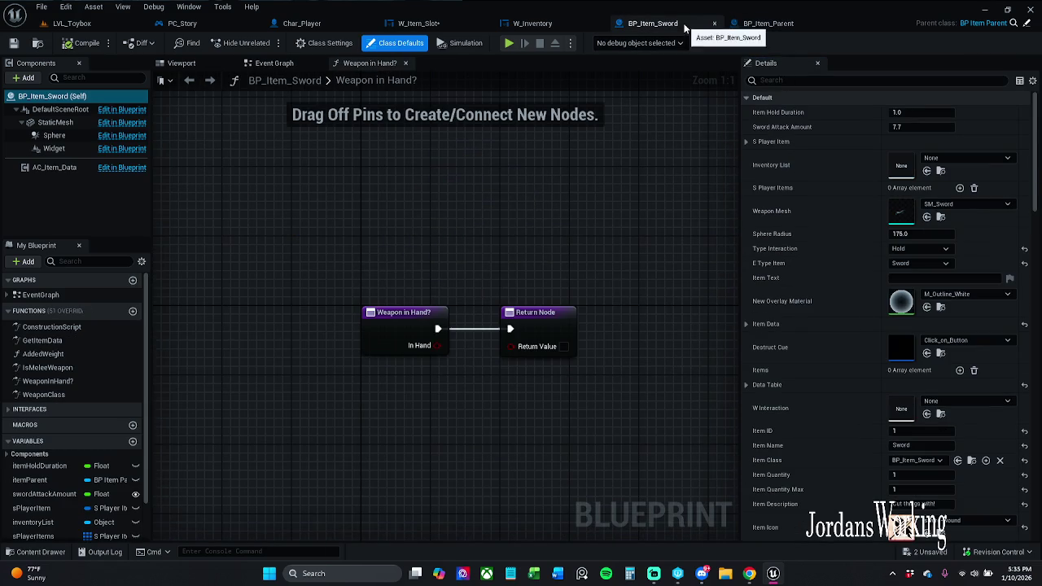
pyautogui.doubleClick(49, 395)
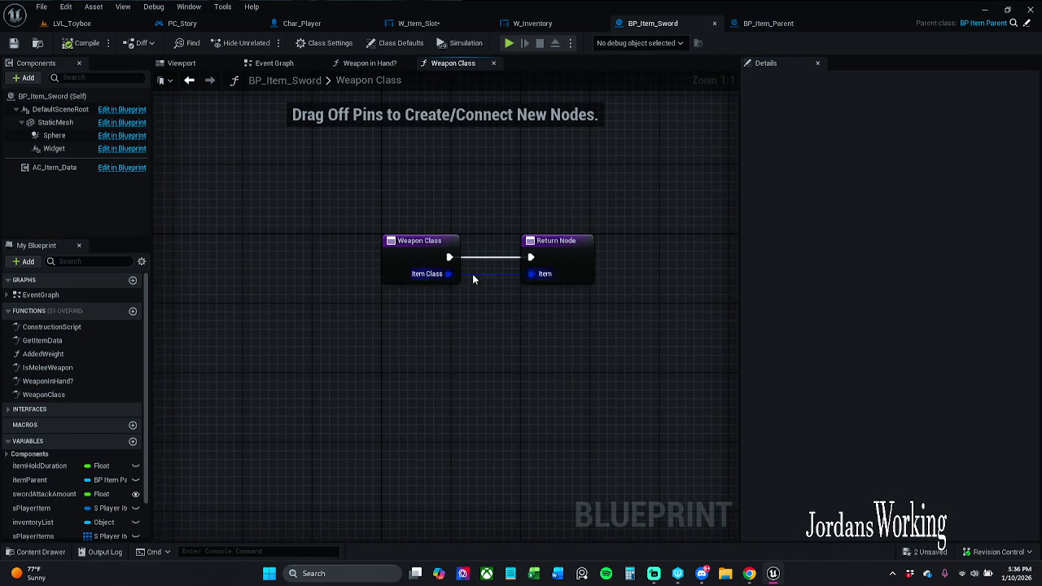
# Step: Play-test the level, walking to the sword and opening then closing the inventory before stopping
pyautogui.click(122, 25)
pyautogui.click(265, 51)
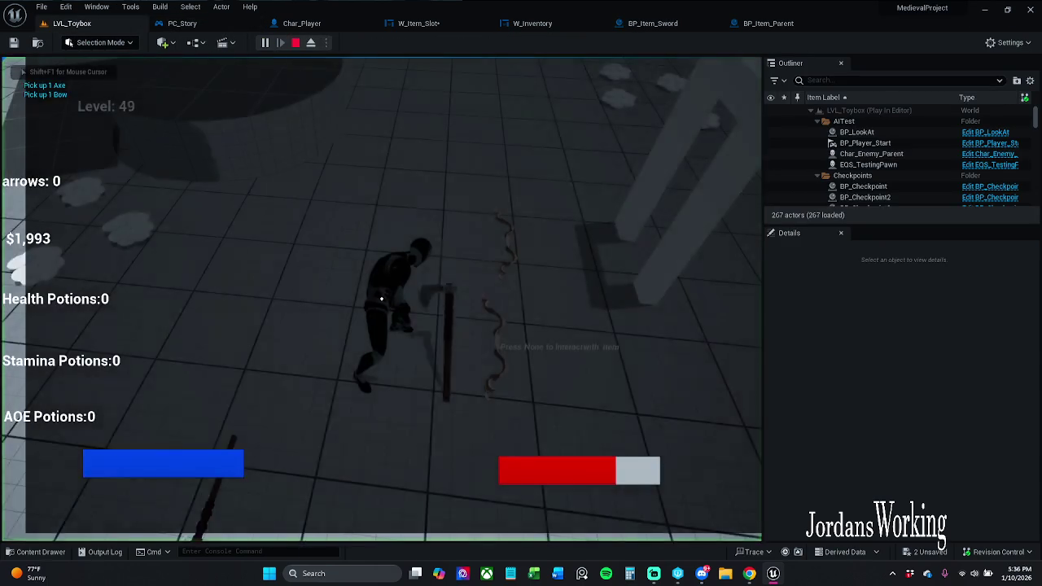
pyautogui.press('w')
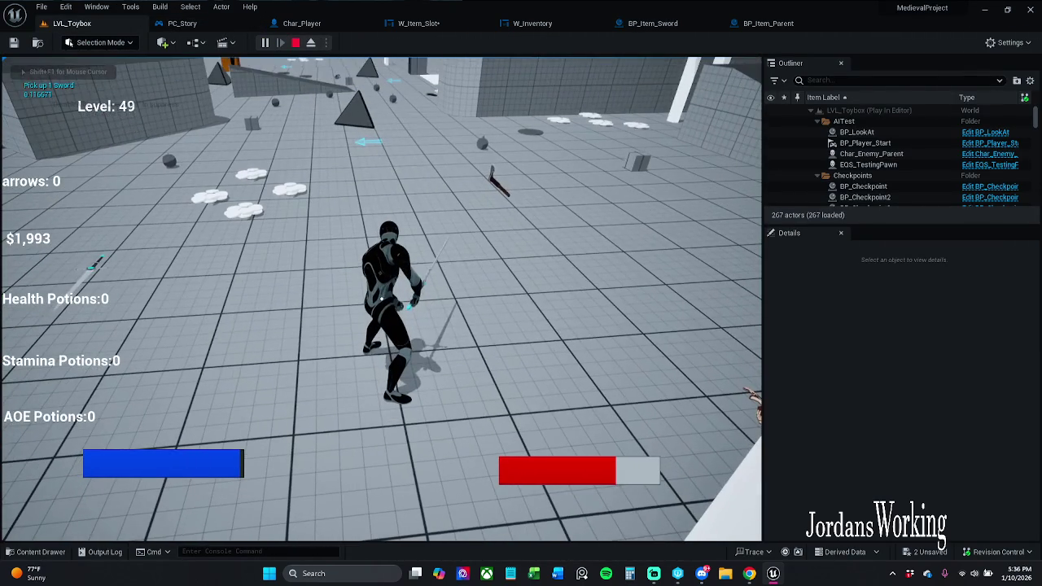
pyautogui.press('i')
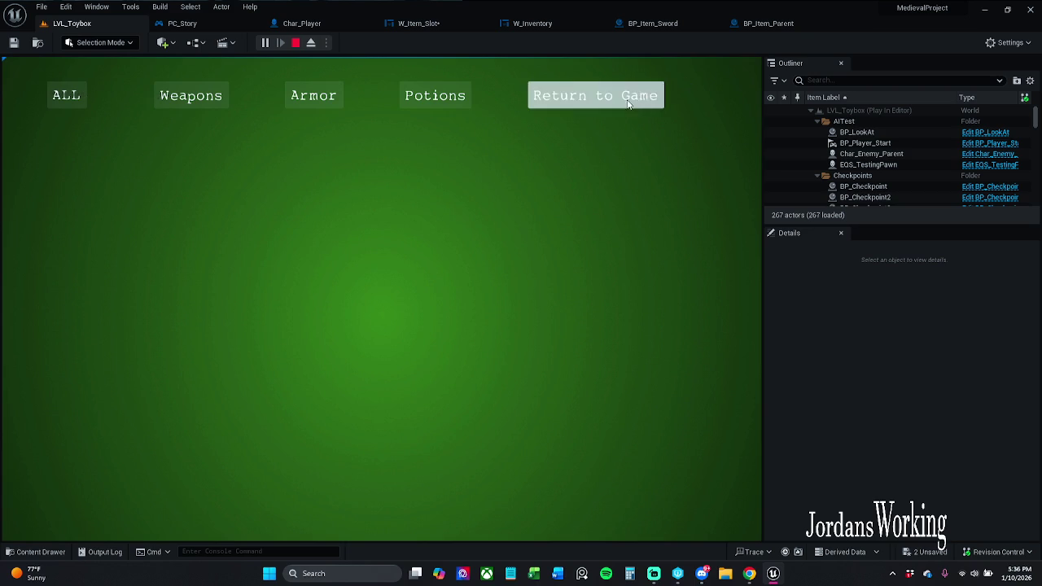
pyautogui.click(595, 95)
pyautogui.press('Escape')
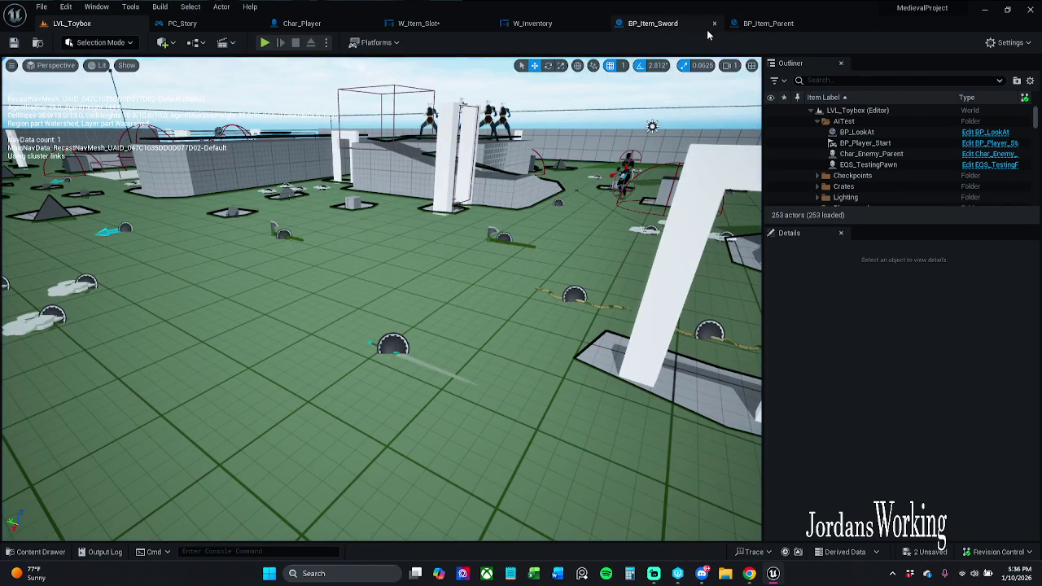
pyautogui.click(693, 22)
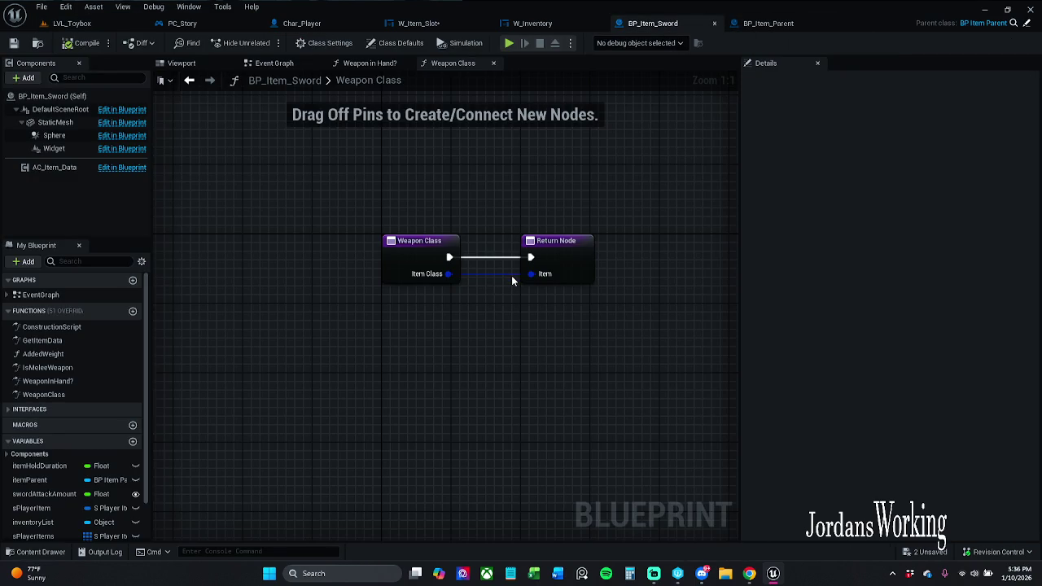
# Step: Feed a Get Item Class node into Weapon Class's returned Item, then save and check out BP_Item_Sword
pyautogui.moveTo(540, 279)
pyautogui.mouseDown()
pyautogui.moveTo(522, 286)
pyautogui.moveTo(518, 333)
pyautogui.moveTo(505, 334)
pyautogui.mouseUp()
pyautogui.write('get')
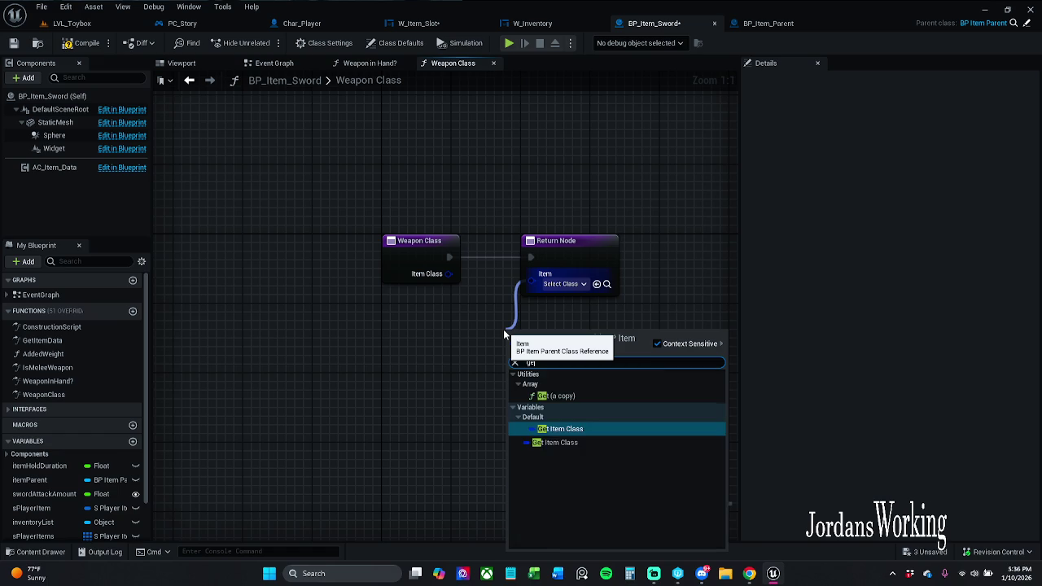
pyautogui.write(' item')
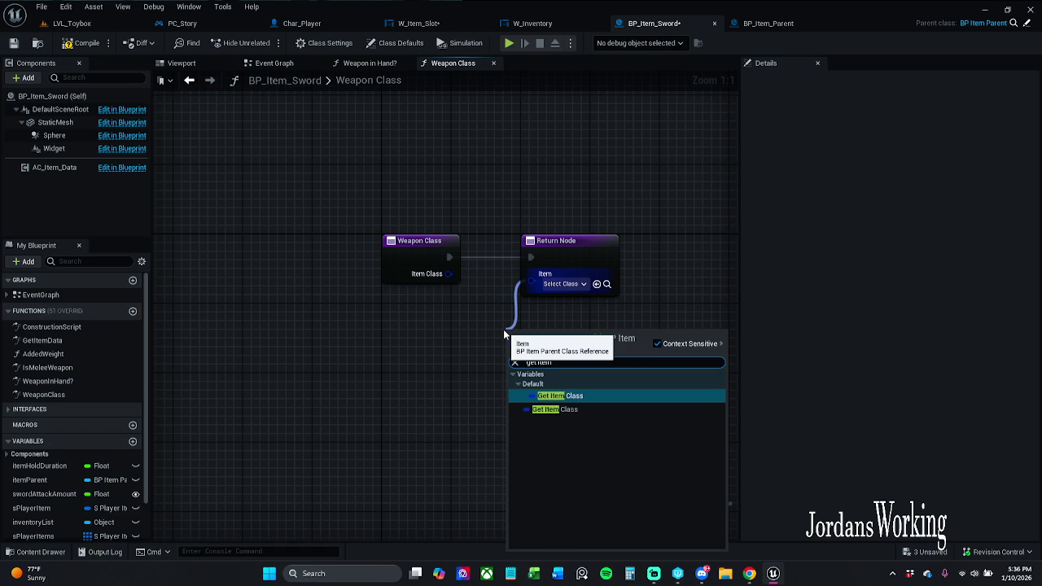
pyautogui.press('Return')
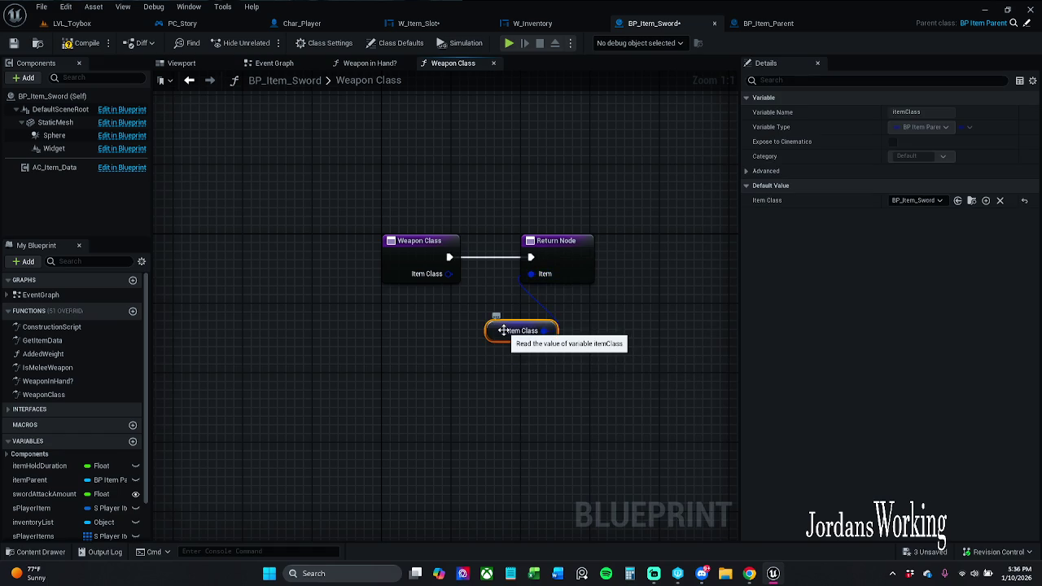
pyautogui.click(444, 385)
pyautogui.rightClick(440, 381)
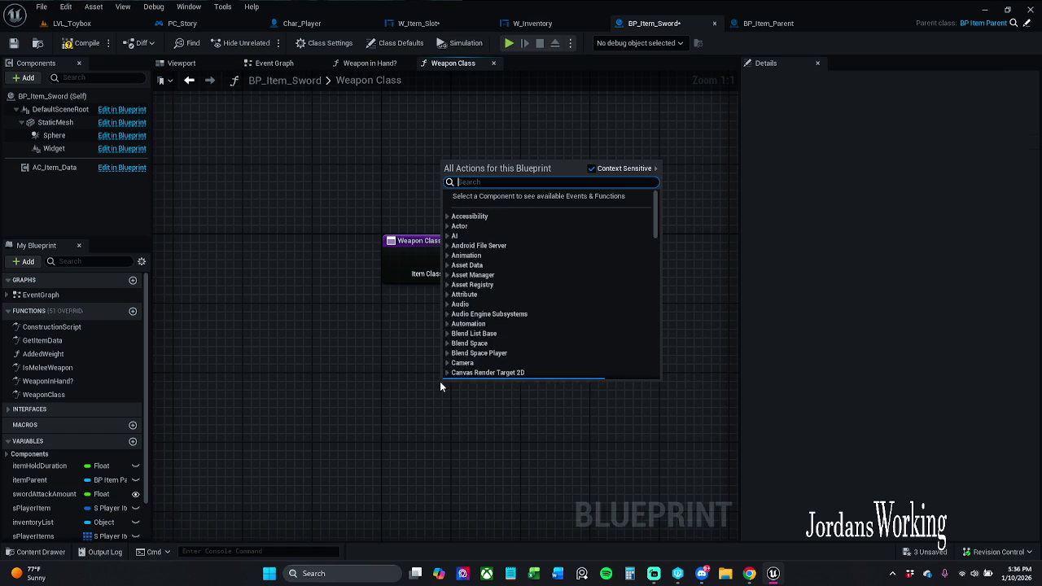
pyautogui.write('get item')
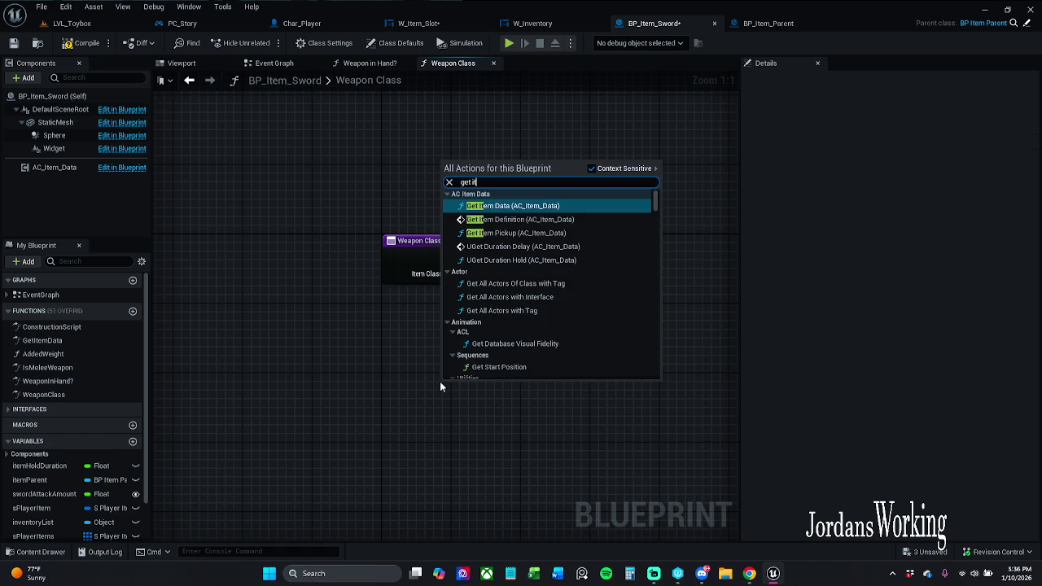
pyautogui.press('Escape')
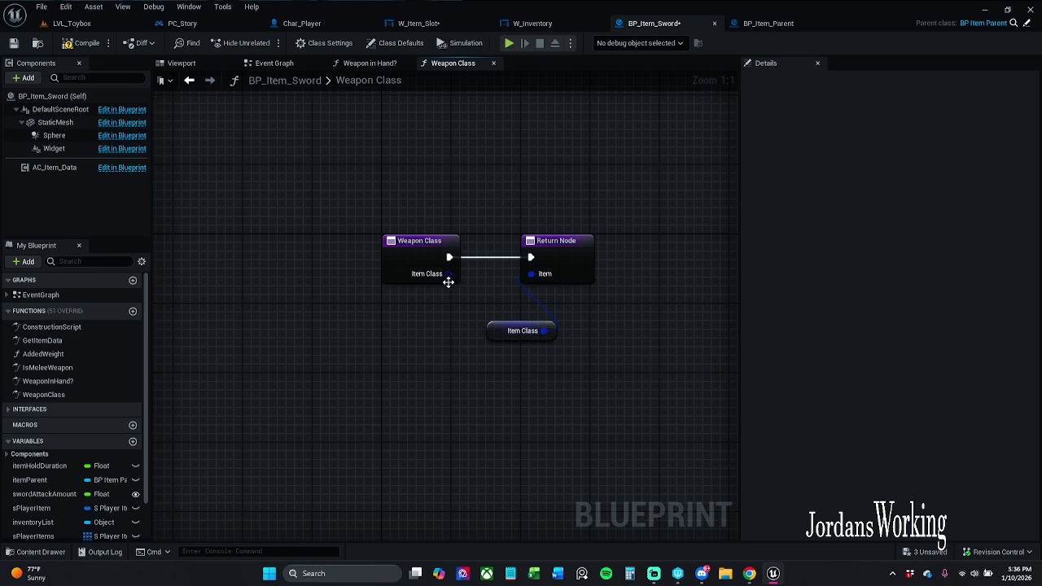
pyautogui.moveTo(497, 331); pyautogui.dragTo(496, 305)
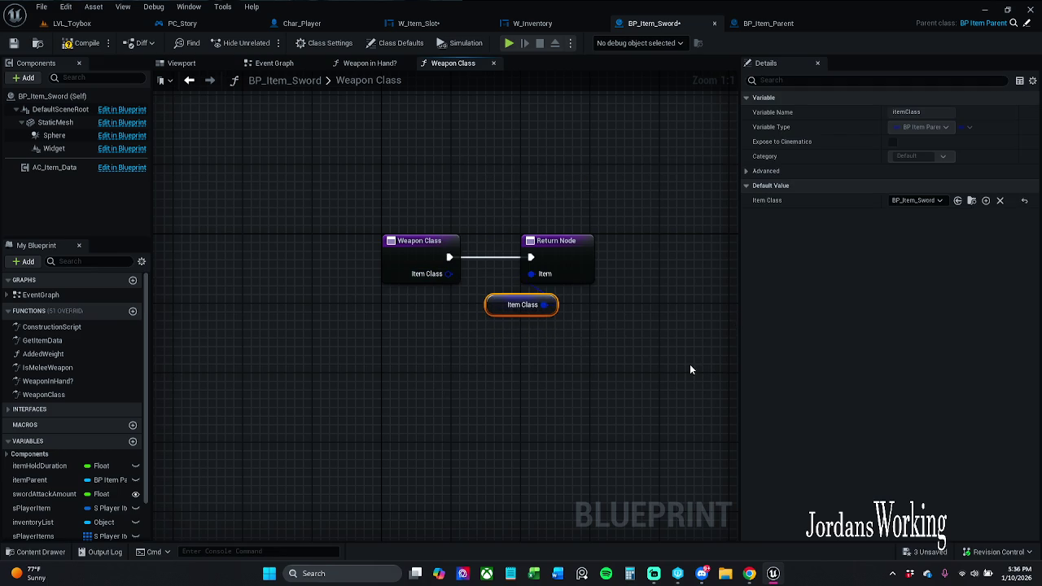
pyautogui.click(14, 43)
pyautogui.click(531, 409)
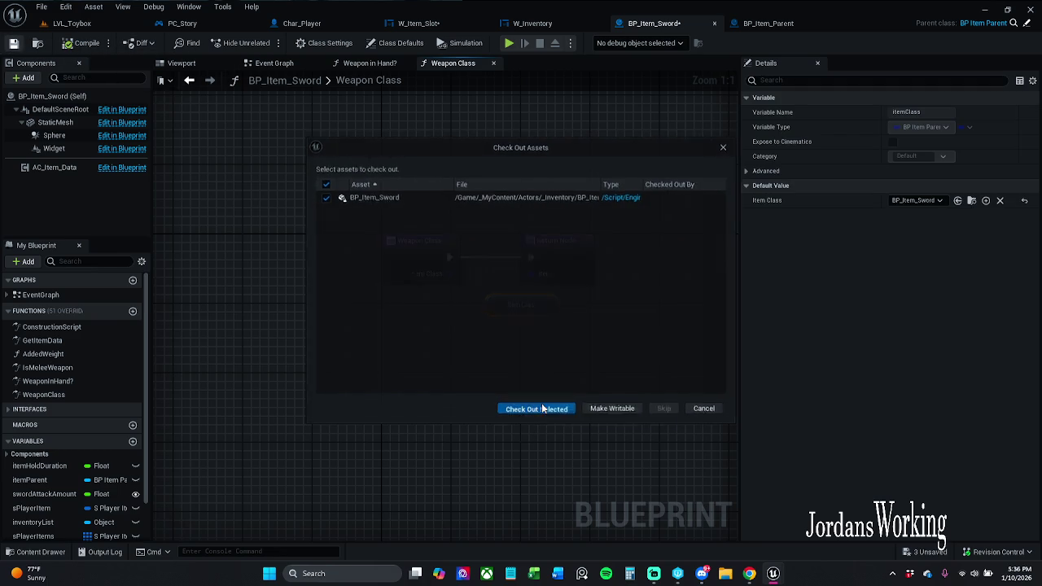
# Step: Play-test picking up the sword with E and checking the inventory, then stop the session
pyautogui.click(111, 23)
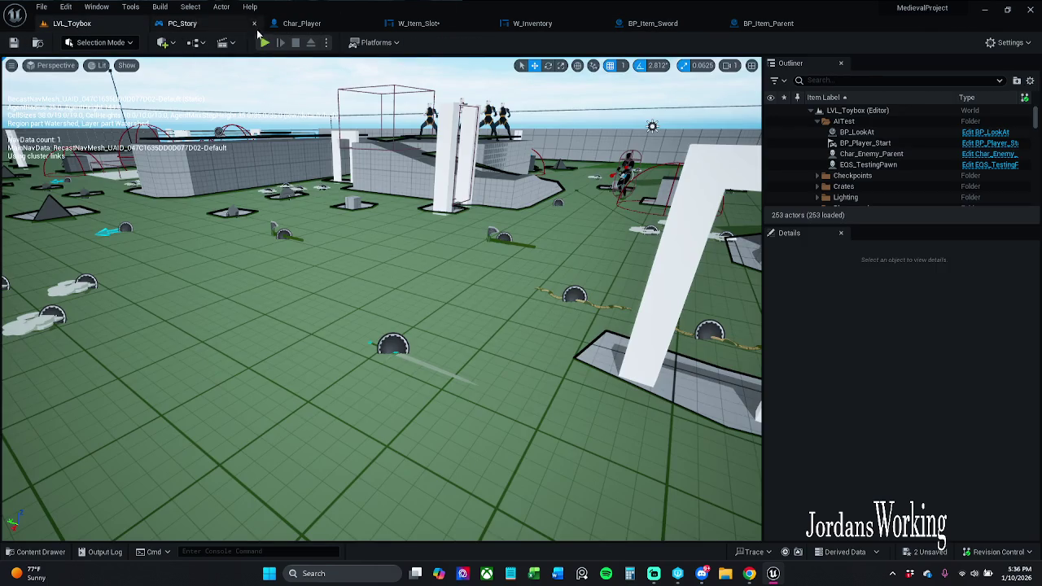
pyautogui.click(264, 43)
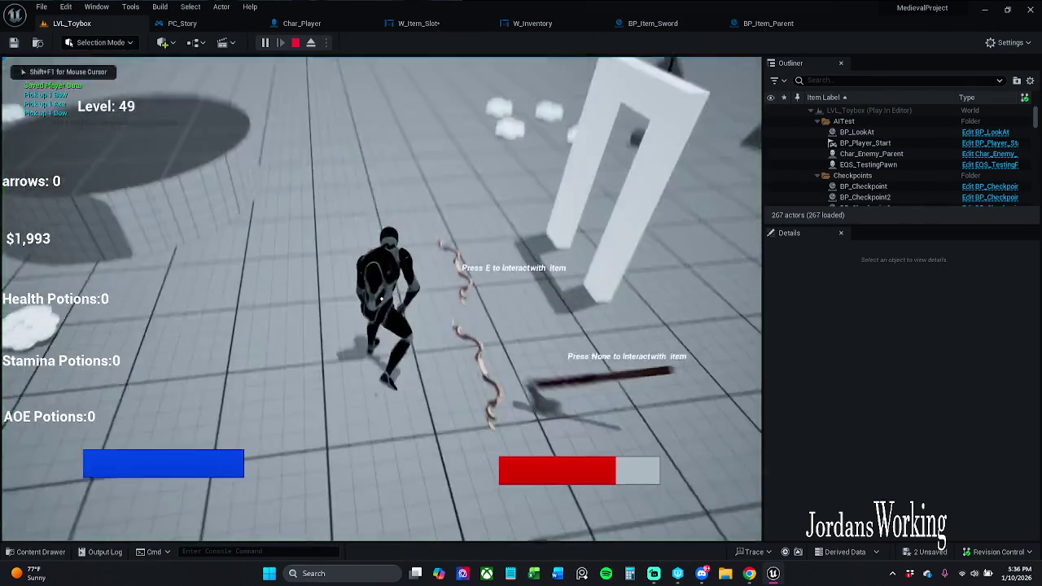
pyautogui.press('w')
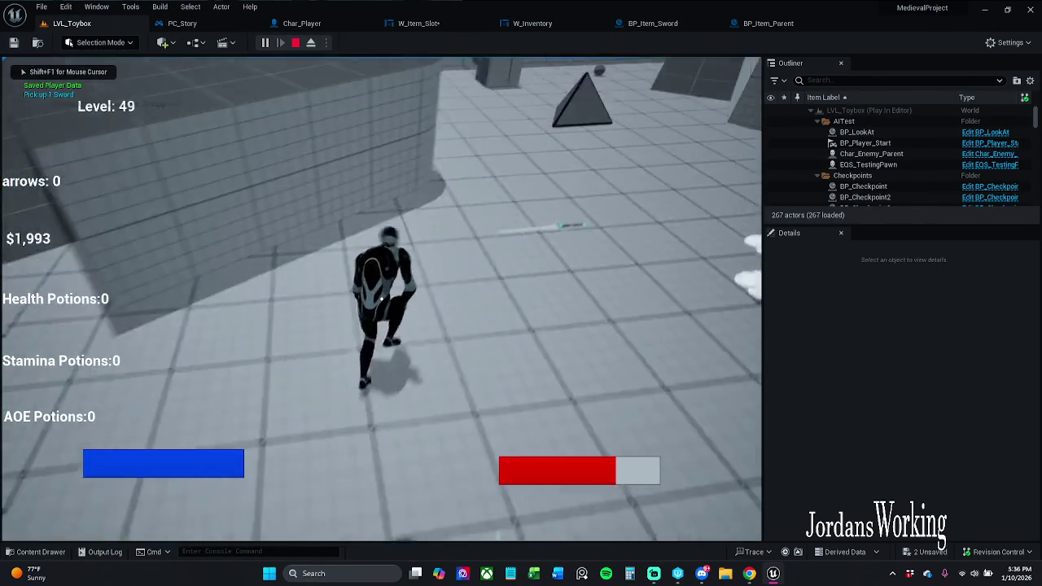
pyautogui.press('e')
pyautogui.press('i')
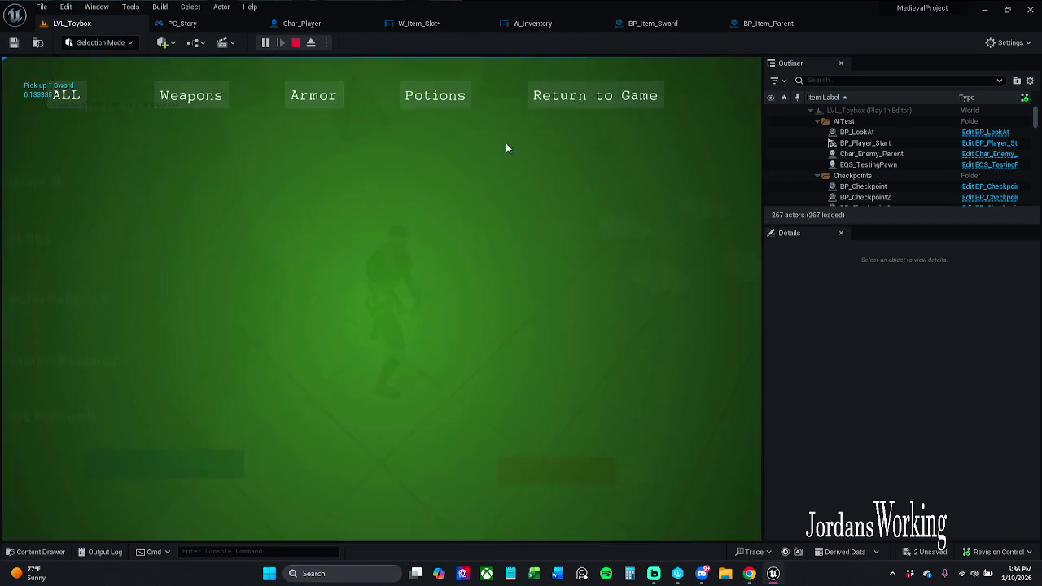
pyautogui.click(573, 95)
pyautogui.hotkey('shift', 'F1')
pyautogui.press('Escape')
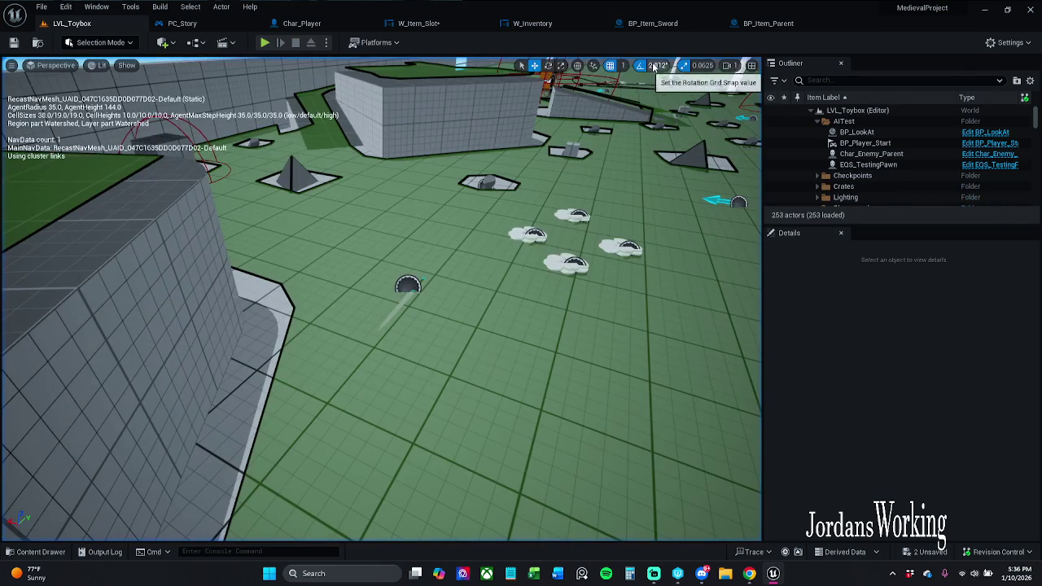
pyautogui.click(662, 25)
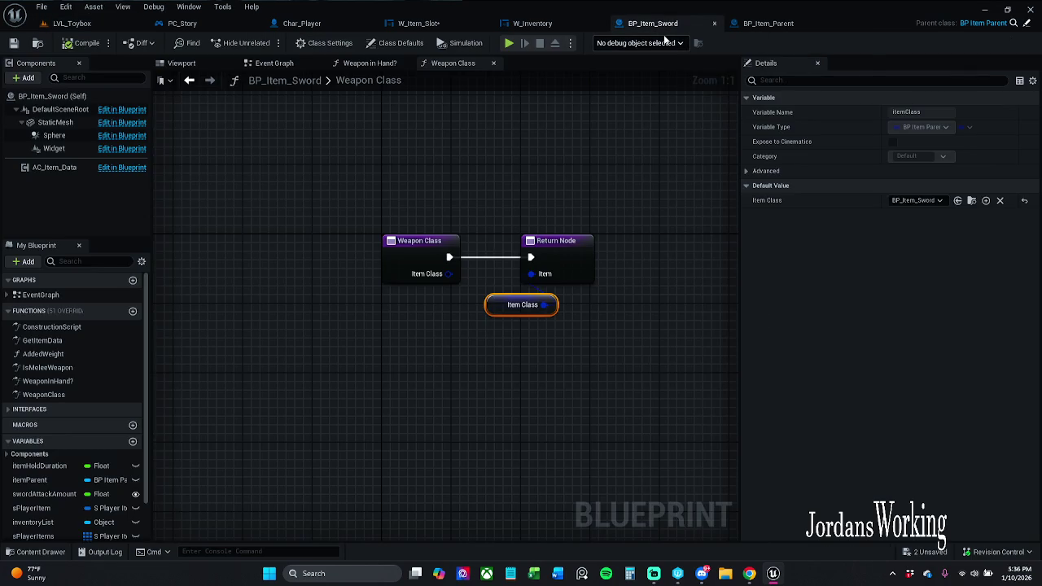
# Step: In BP_Item_Parent's Weapon Class function, wire the Item Class getter into the returned Item and save
pyautogui.click(574, 137)
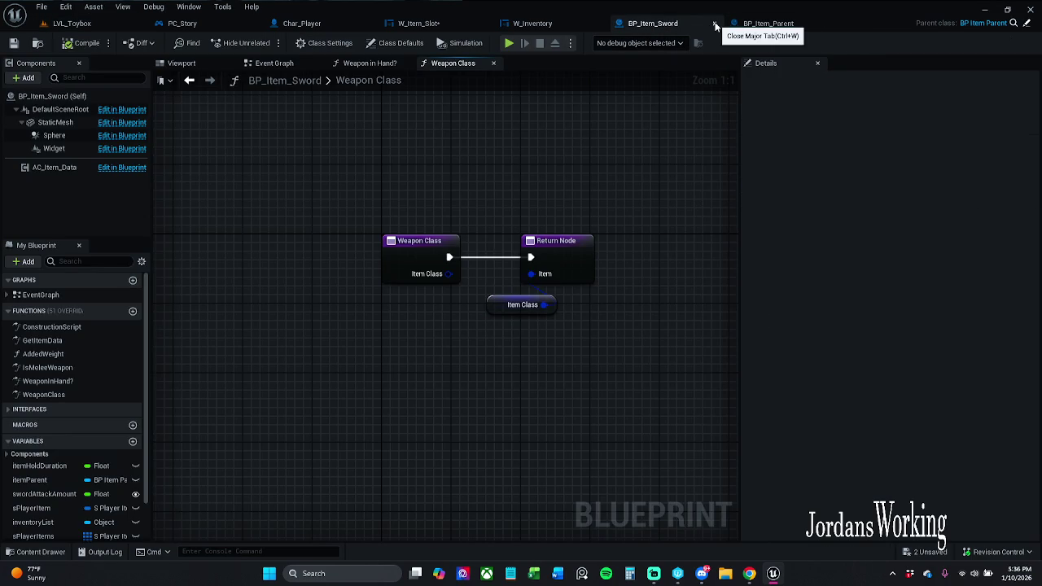
pyautogui.click(765, 24)
pyautogui.moveTo(583, 195); pyautogui.dragTo(632, 211)
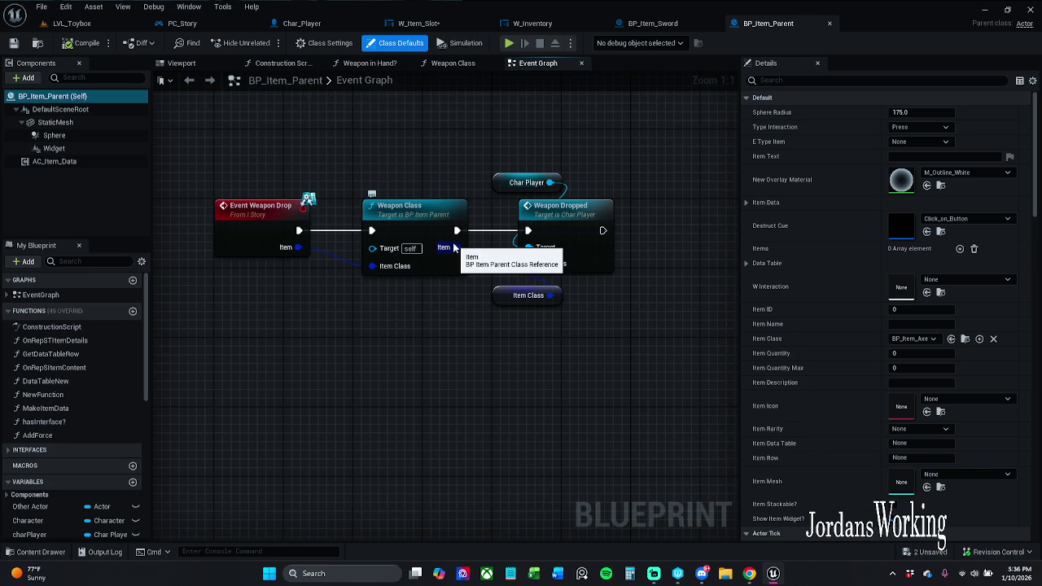
pyautogui.doubleClick(426, 226)
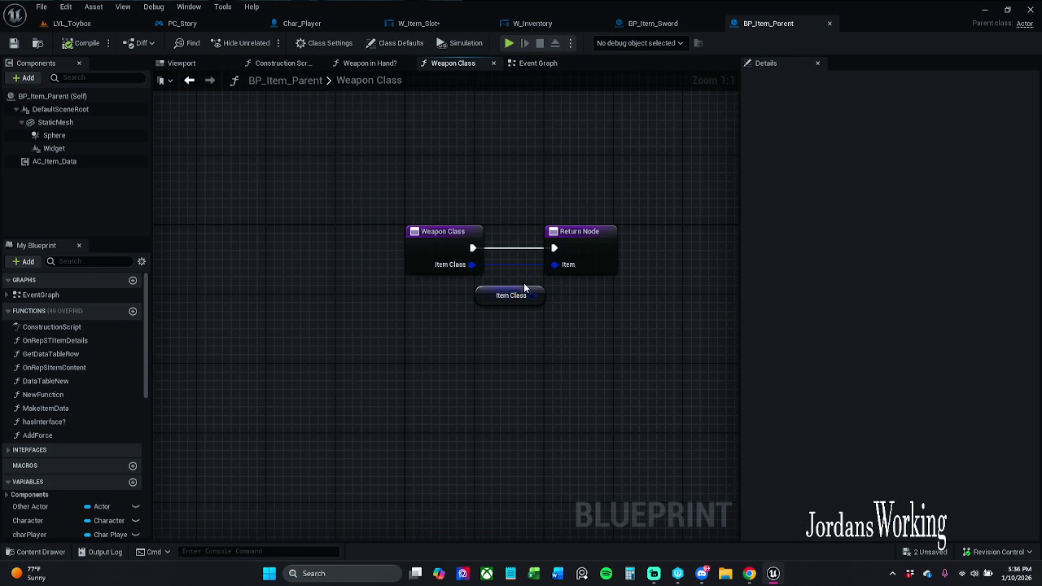
pyautogui.moveTo(534, 296); pyautogui.dragTo(554, 264)
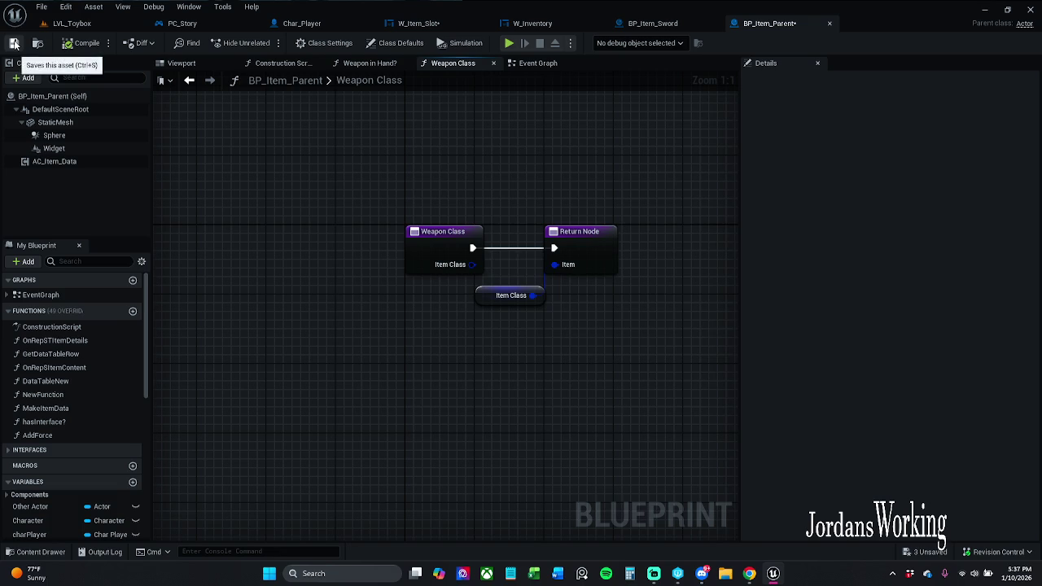
pyautogui.click(14, 43)
pyautogui.click(619, 409)
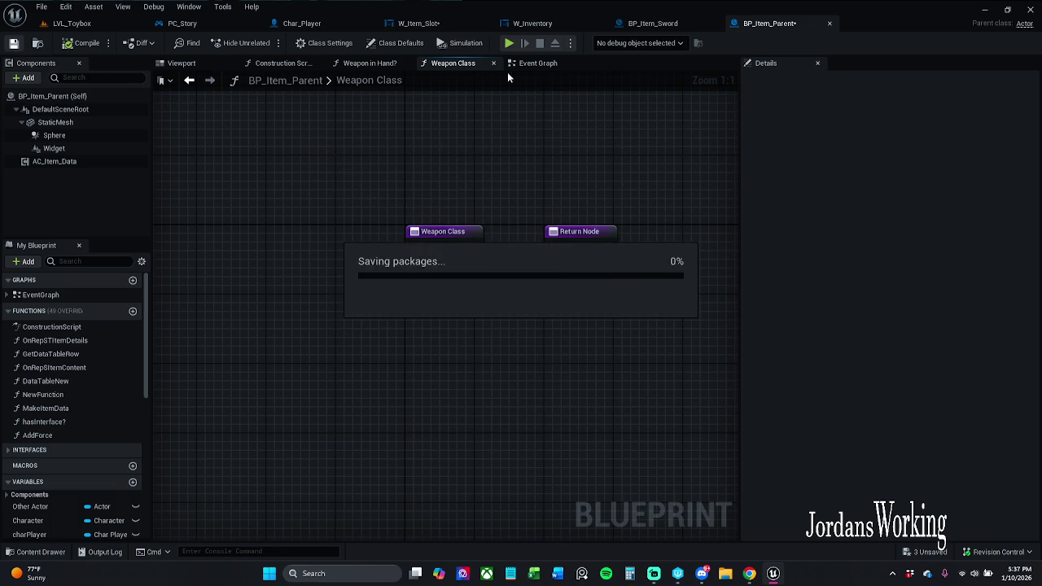
# Step: Connect Weapon Class's Item to Weapon Dropped's Target, delete the unused Item Class node, compile and save
pyautogui.click(189, 81)
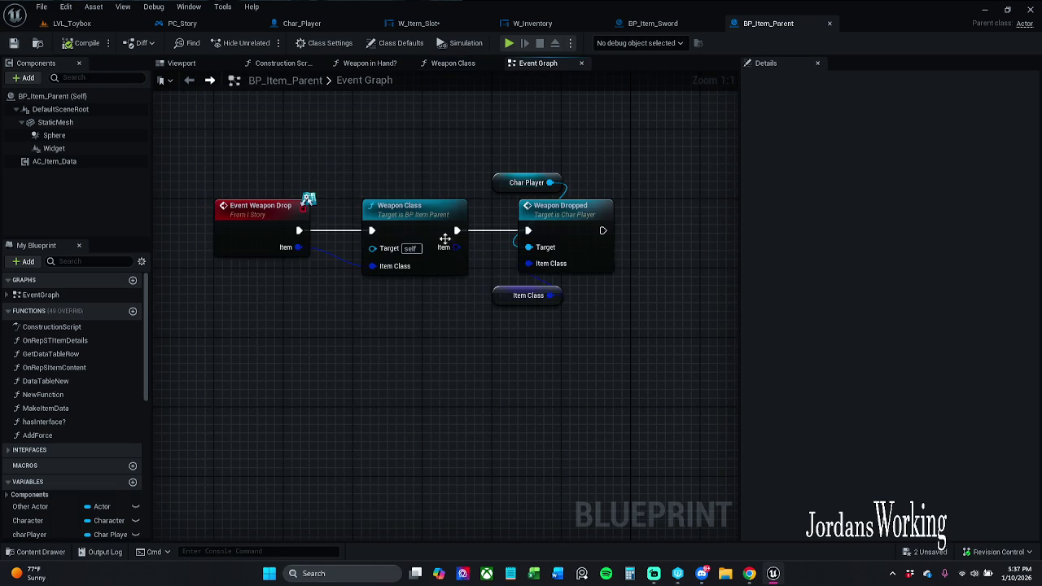
pyautogui.moveTo(458, 246); pyautogui.dragTo(529, 248)
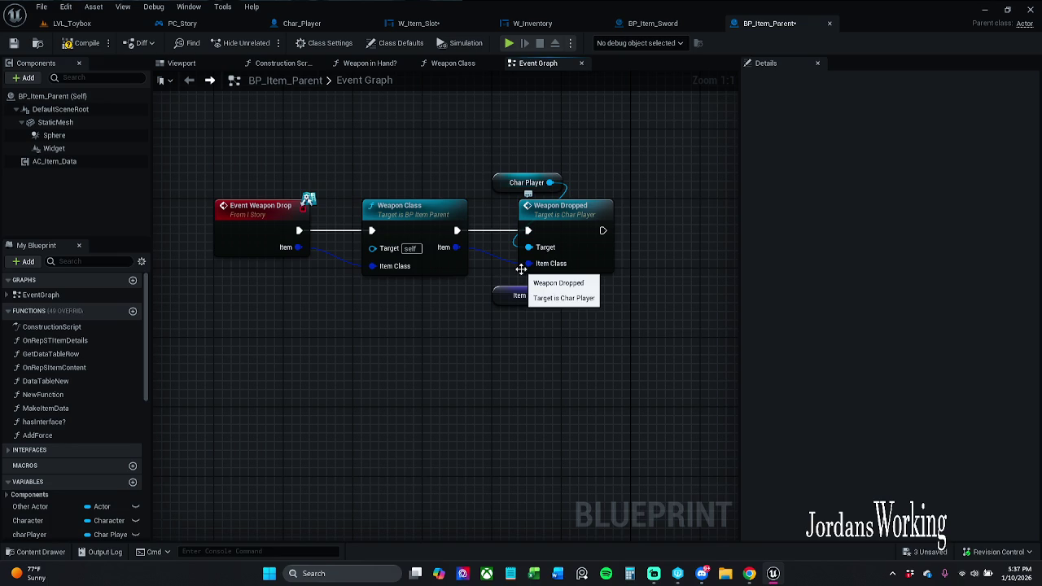
pyautogui.moveTo(506, 310); pyautogui.dragTo(617, 298)
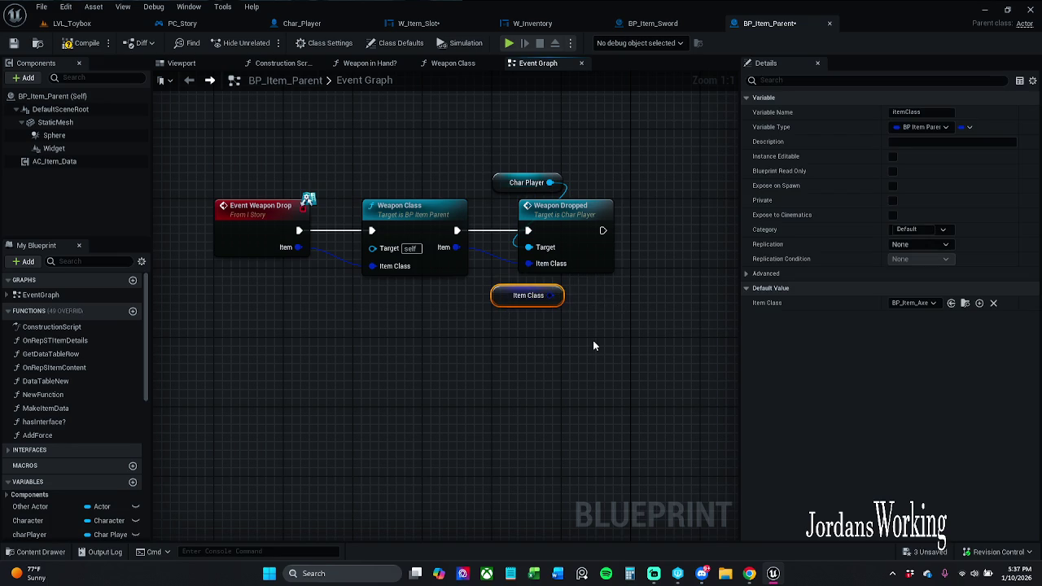
pyautogui.press('Delete')
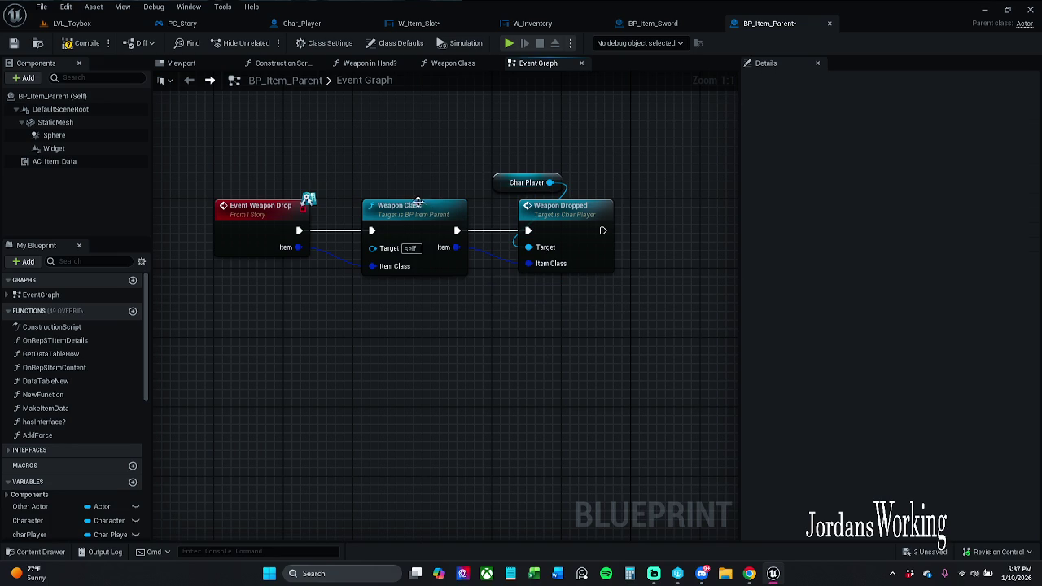
pyautogui.click(91, 46)
pyautogui.click(14, 45)
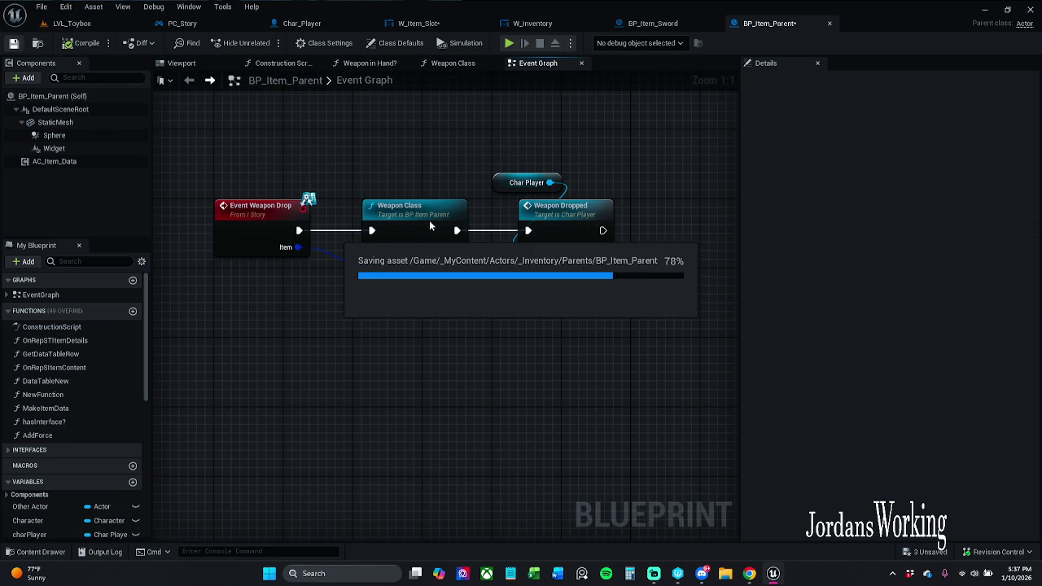
pyautogui.doubleClick(429, 223)
pyautogui.moveTo(511, 298); pyautogui.dragTo(514, 299)
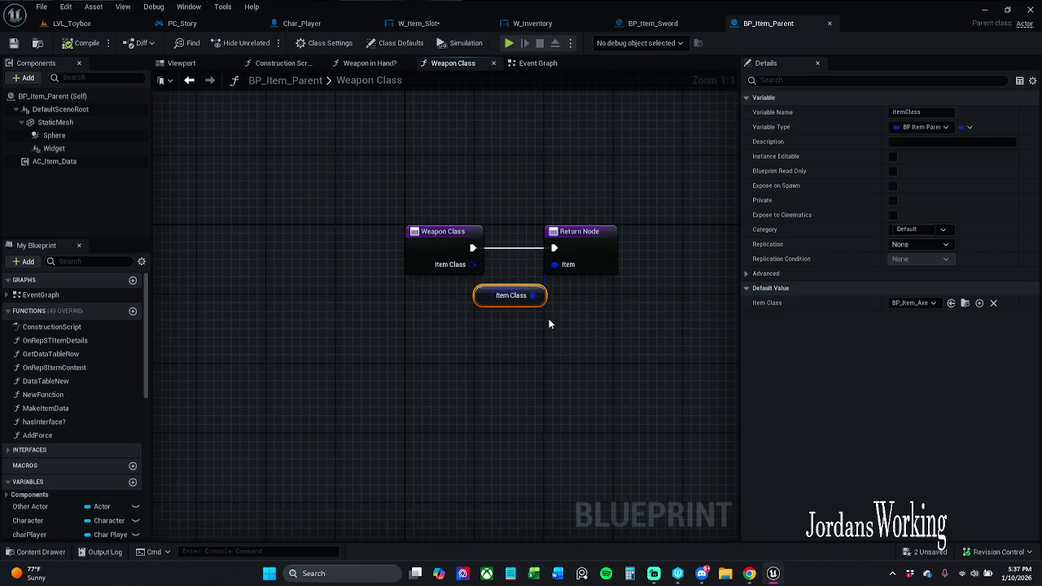
pyautogui.click(72, 22)
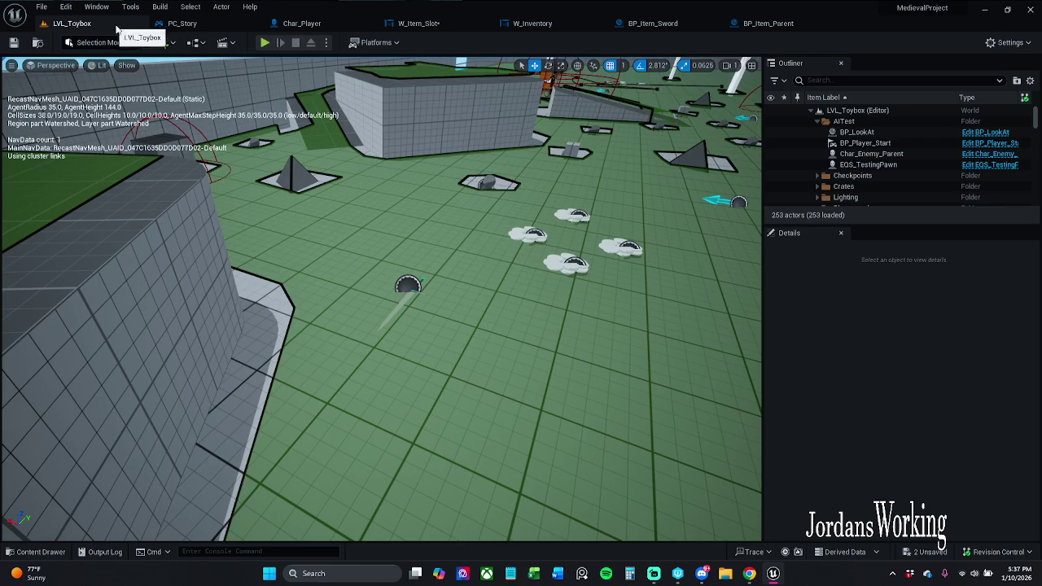
# Step: Play the level, open and close the inventory, then pick up the sword, bow and arrows, and coins
pyautogui.click(265, 43)
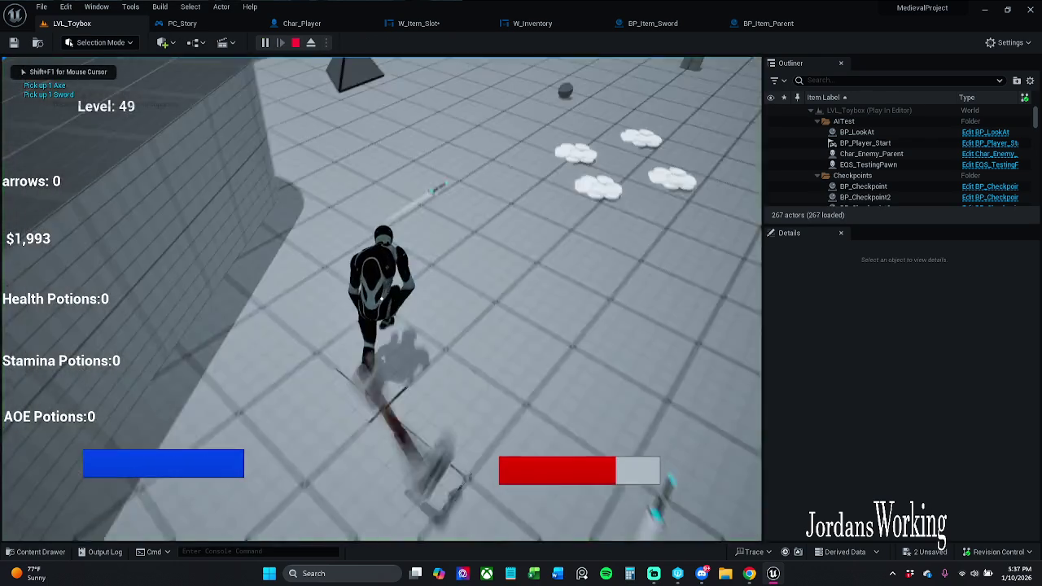
pyautogui.press('i')
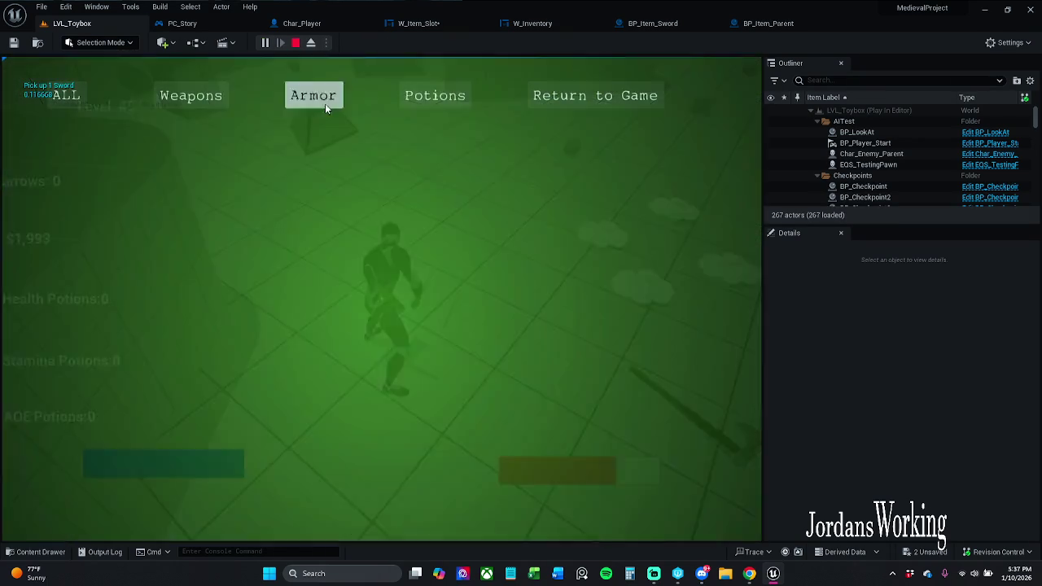
pyautogui.press('i')
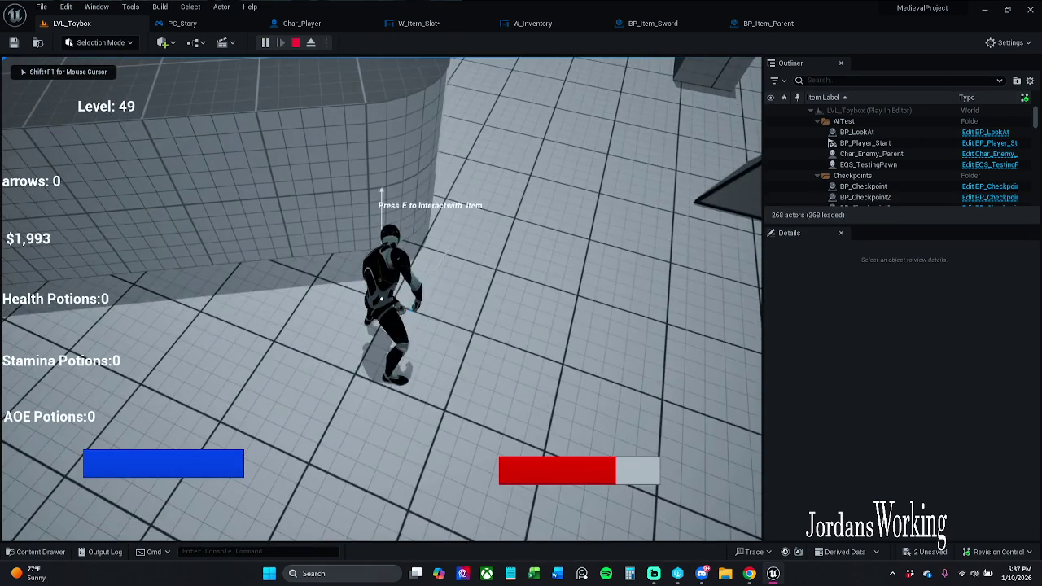
pyautogui.press('e')
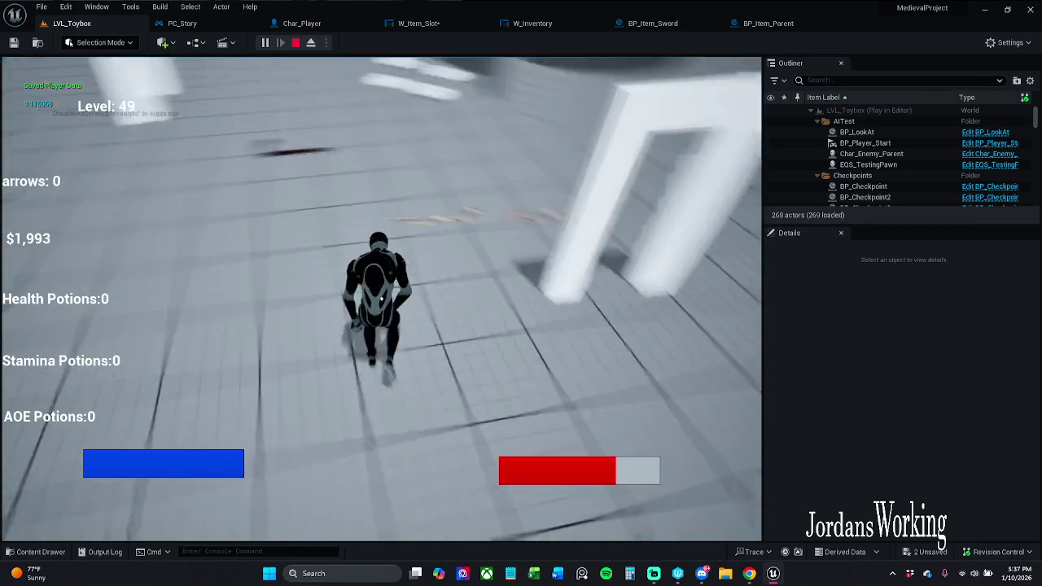
pyautogui.press('e')
pyautogui.press('e')
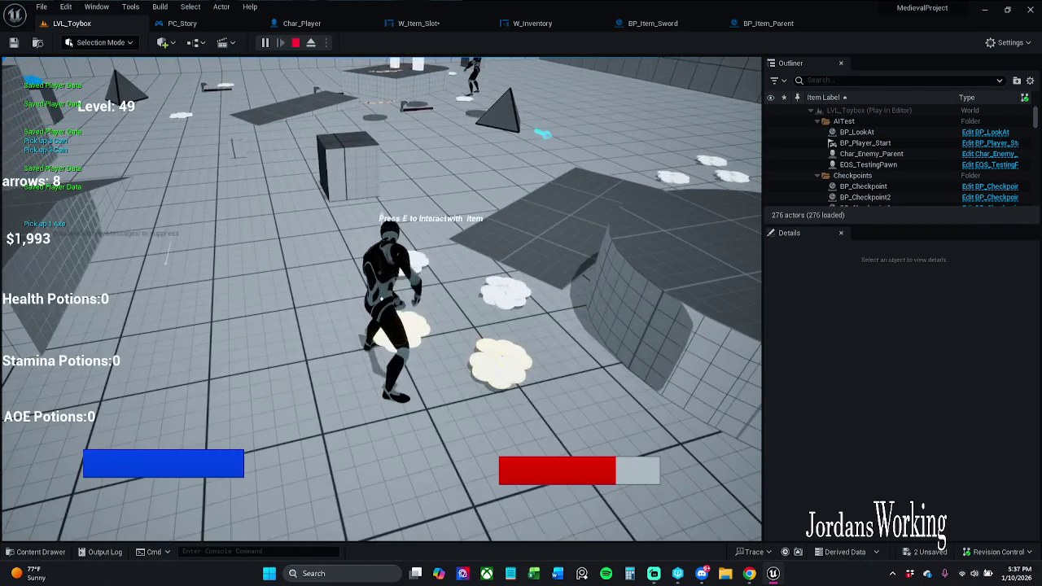
pyautogui.press('e')
pyautogui.press('w')
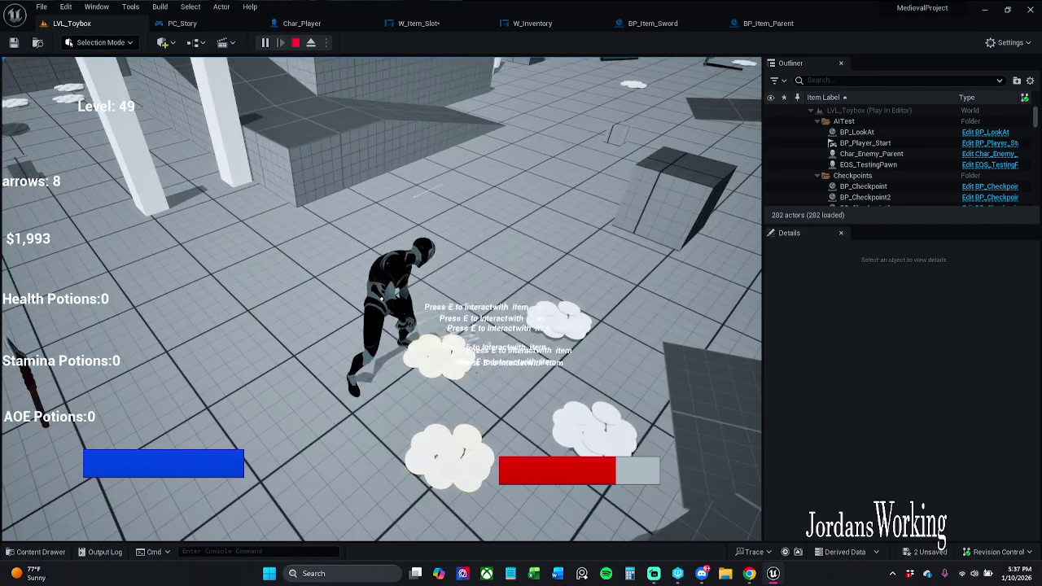
# Step: Grab the axe, stop play, reposition W_Item_Slot's Char Player node, and save the widget
pyautogui.press('e')
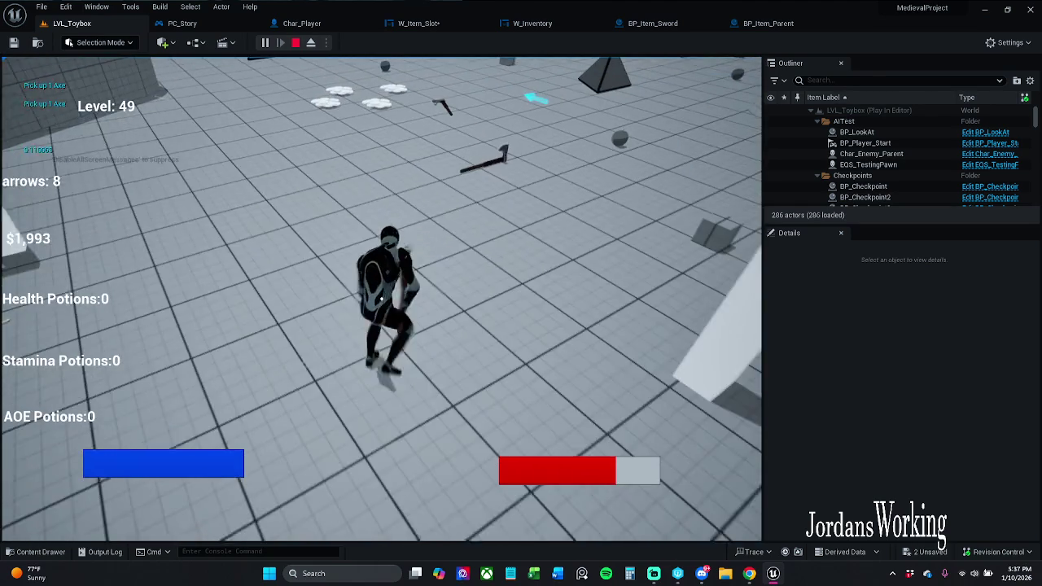
pyautogui.press('Escape')
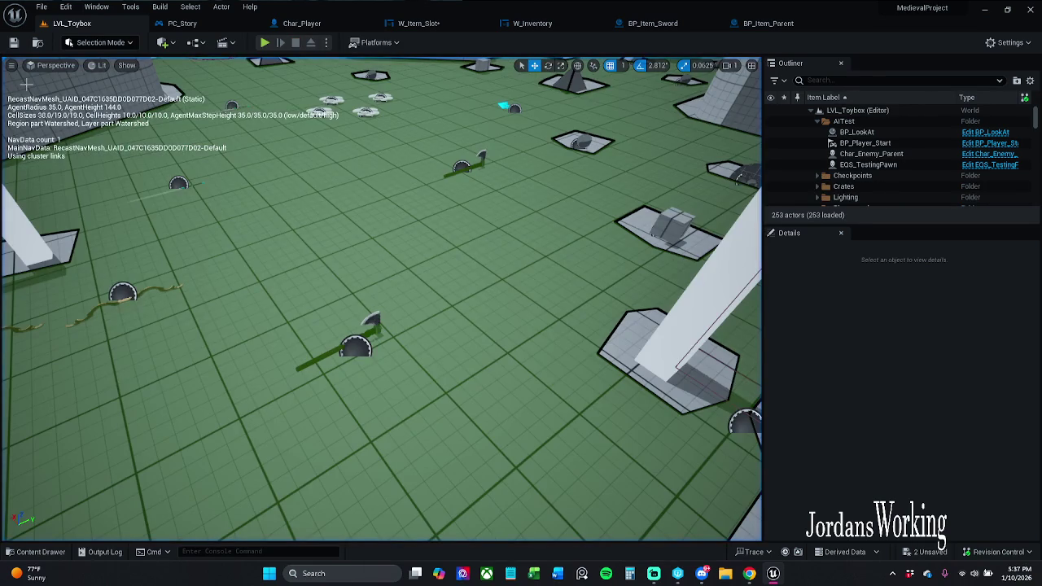
pyautogui.click(769, 23)
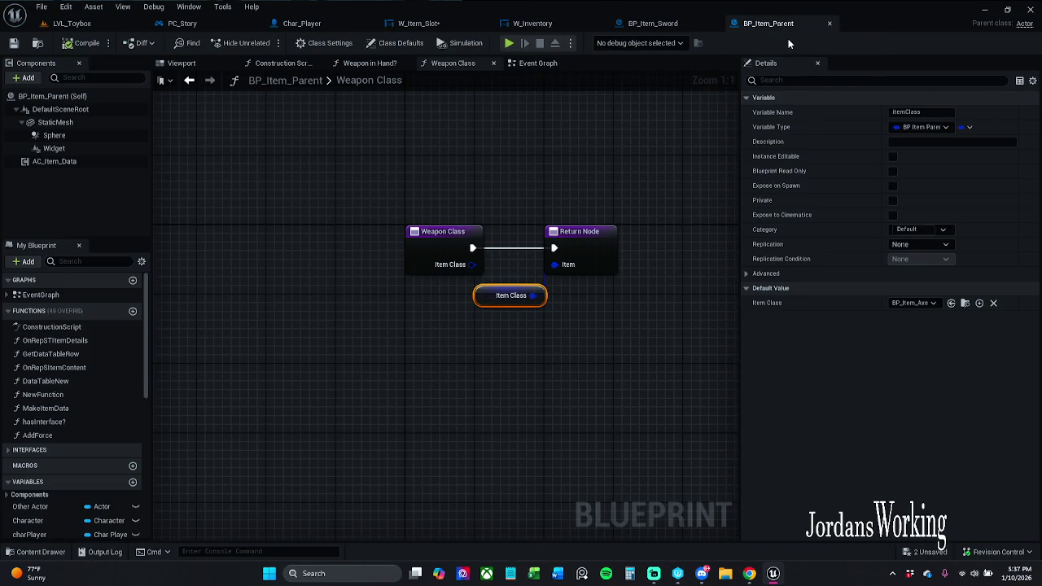
pyautogui.click(419, 23)
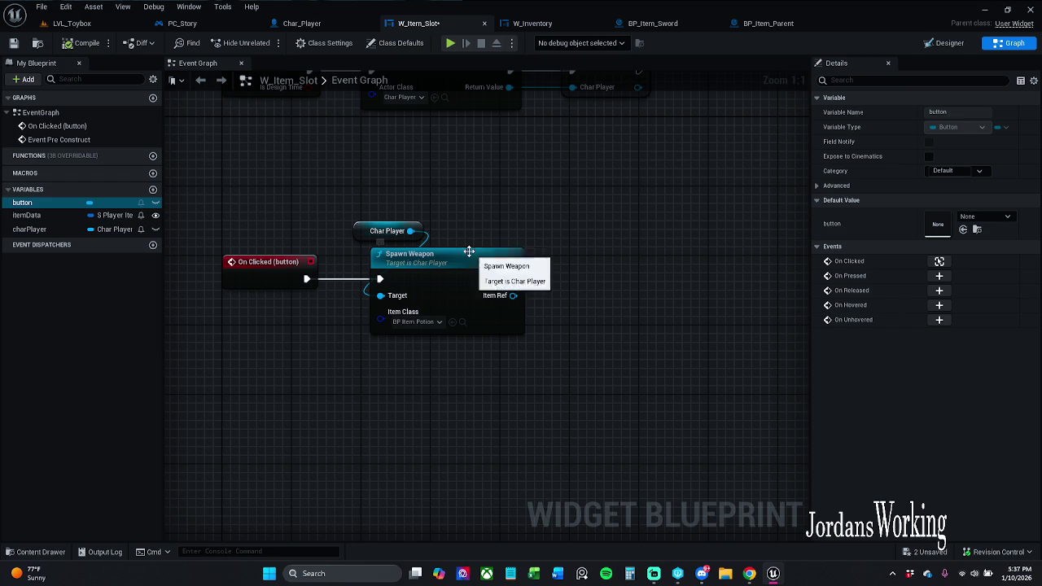
pyautogui.moveTo(406, 222); pyautogui.dragTo(353, 226)
pyautogui.click(416, 200)
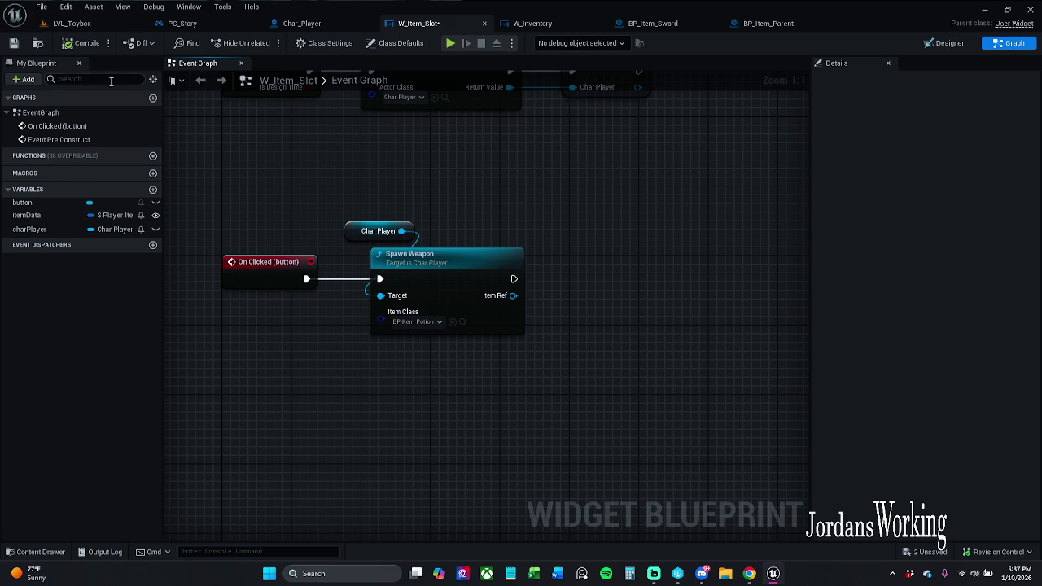
pyautogui.click(13, 43)
pyautogui.click(72, 23)
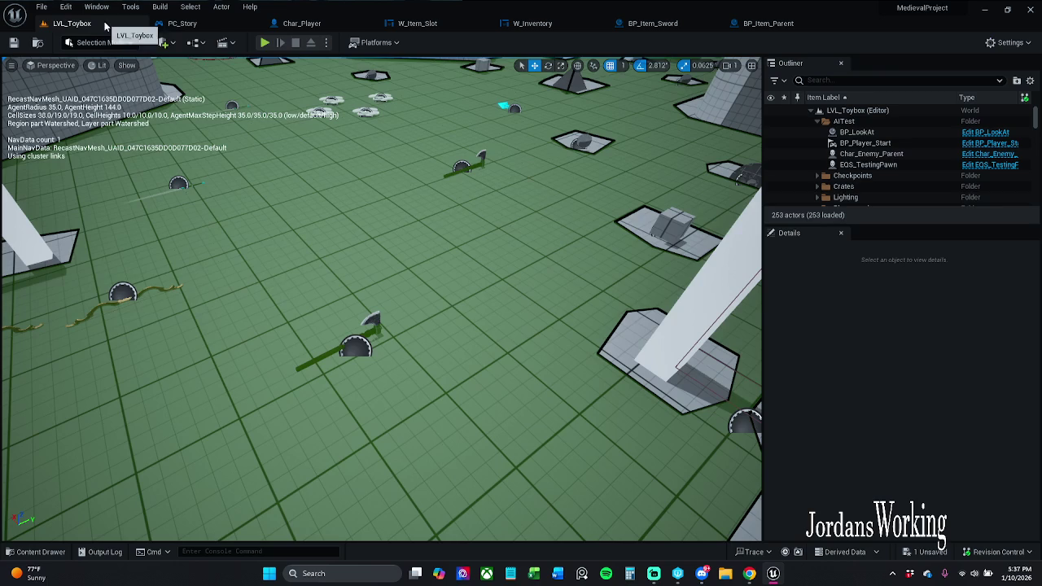
# Step: Play again, pick up the bow and arrows, confirm Bow and Arrows in the inventory, and equip the bow
pyautogui.click(271, 44)
pyautogui.press('w')
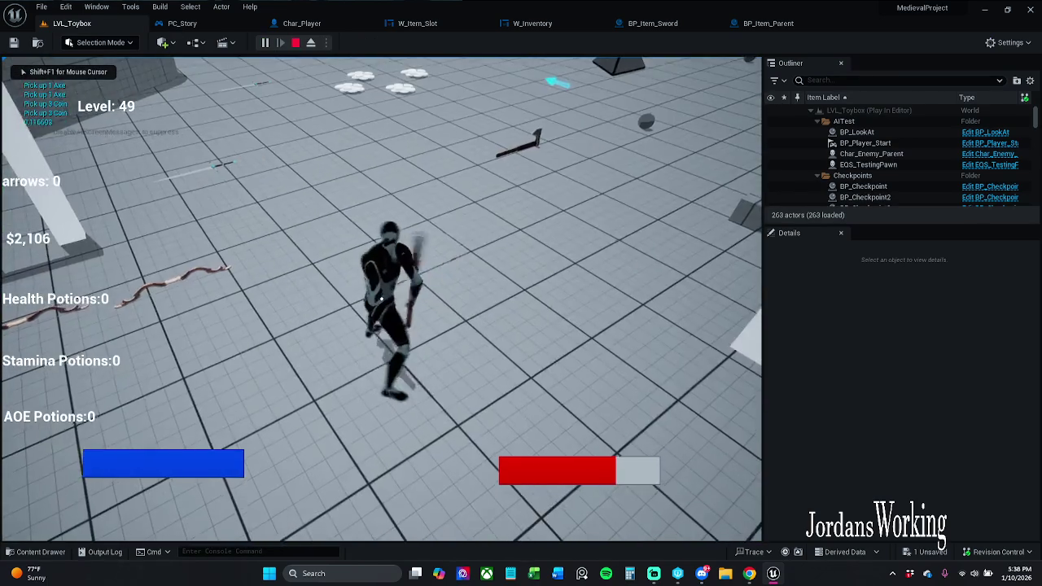
pyautogui.press('i')
pyautogui.click(644, 95)
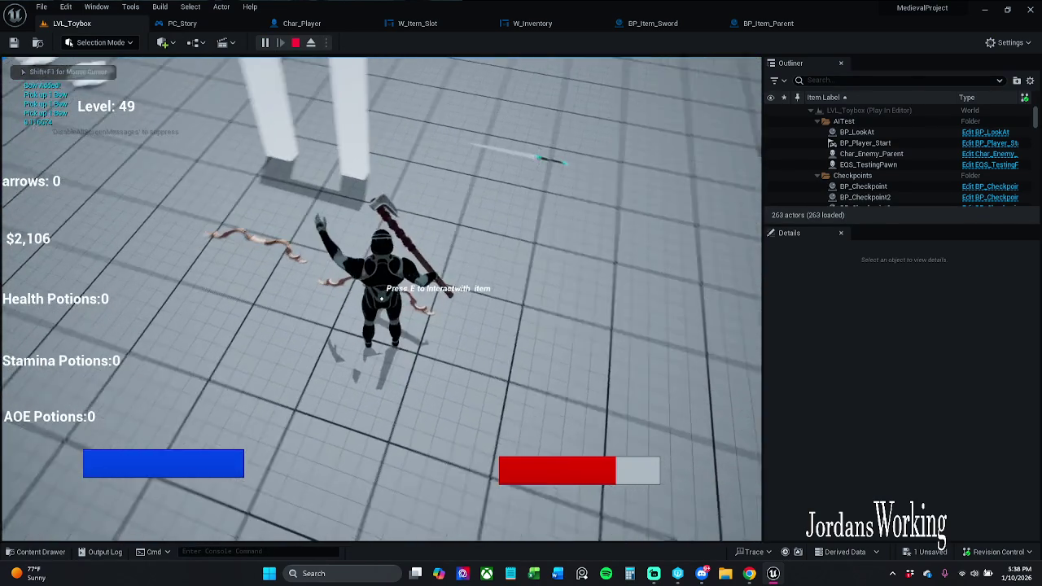
pyautogui.press('e')
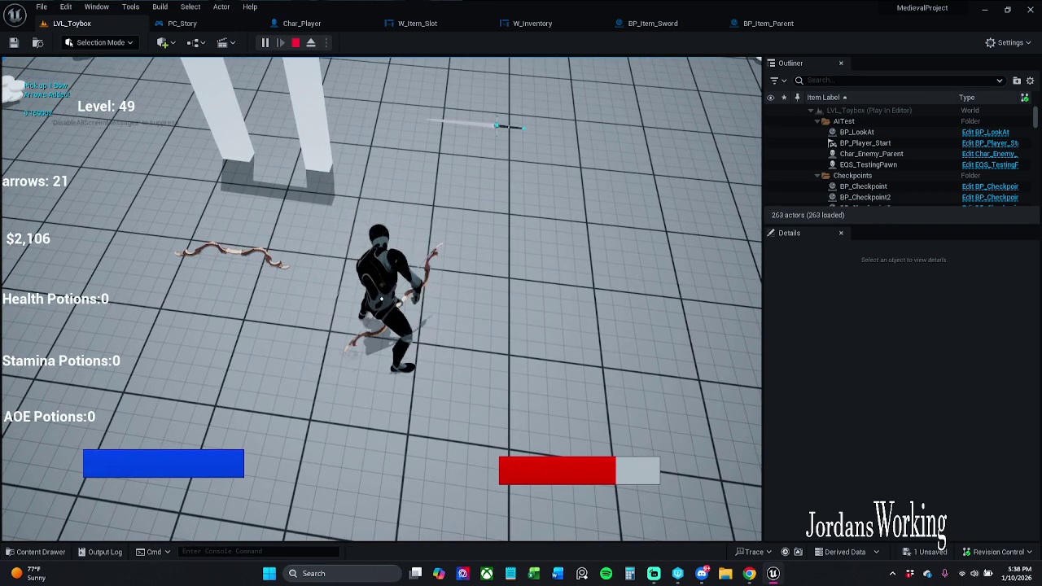
pyautogui.press('i')
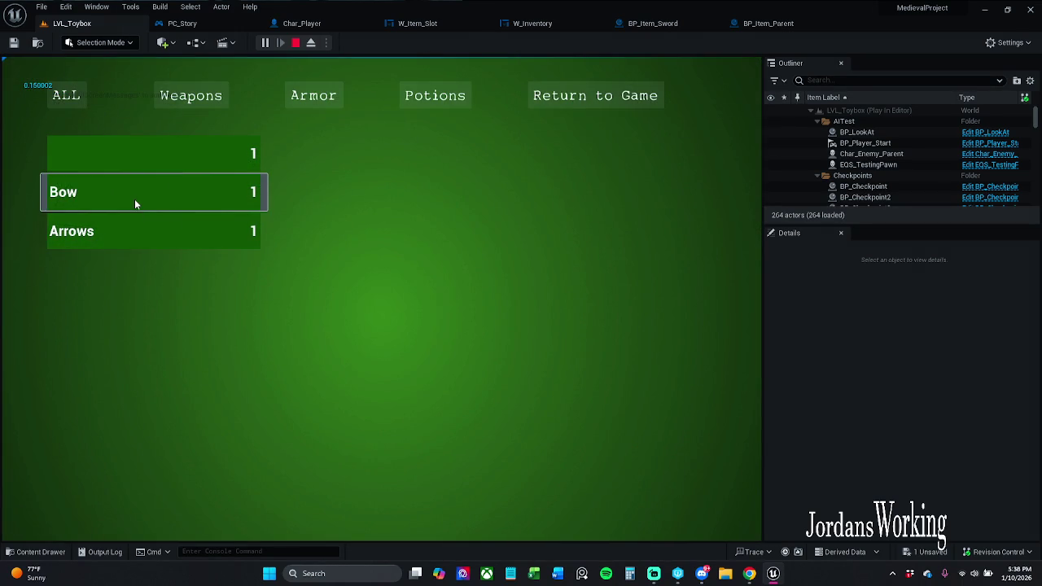
pyautogui.click(585, 93)
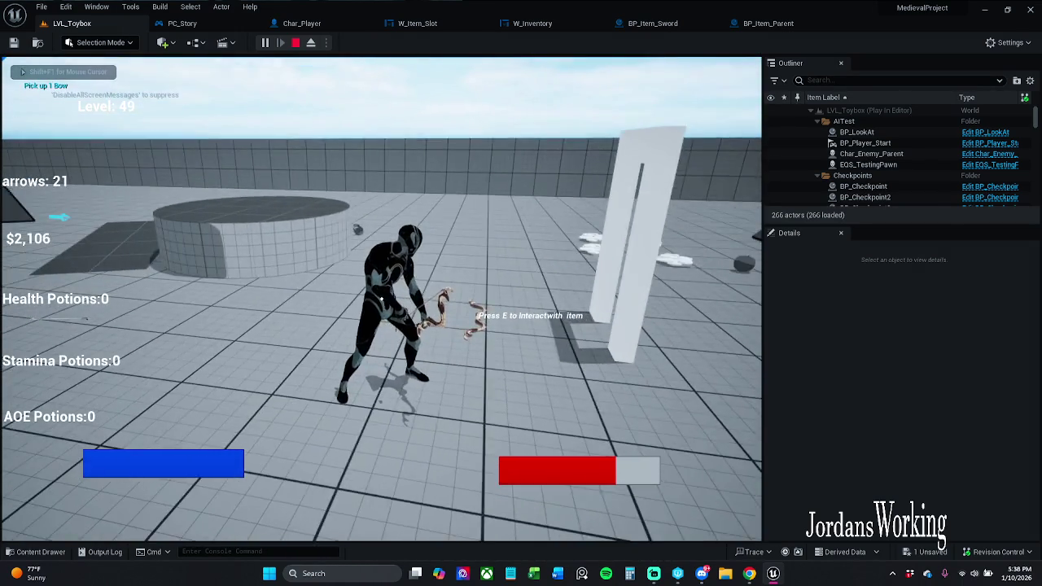
pyautogui.press('Escape')
pyautogui.click(769, 23)
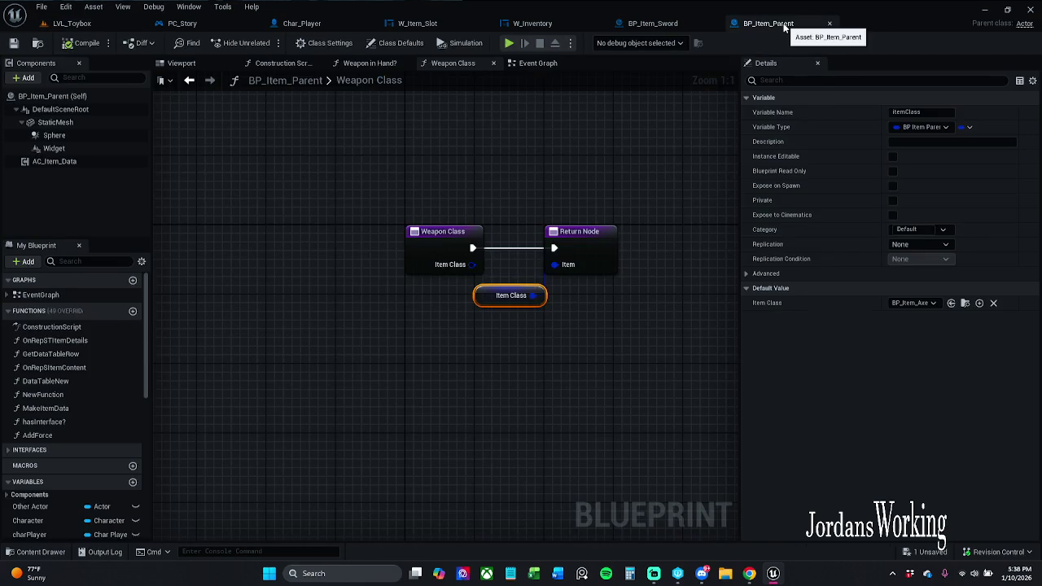
# Step: In BP_Item_Sword, look at the Weapon in Hand? function and close the open function graphs
pyautogui.click(651, 24)
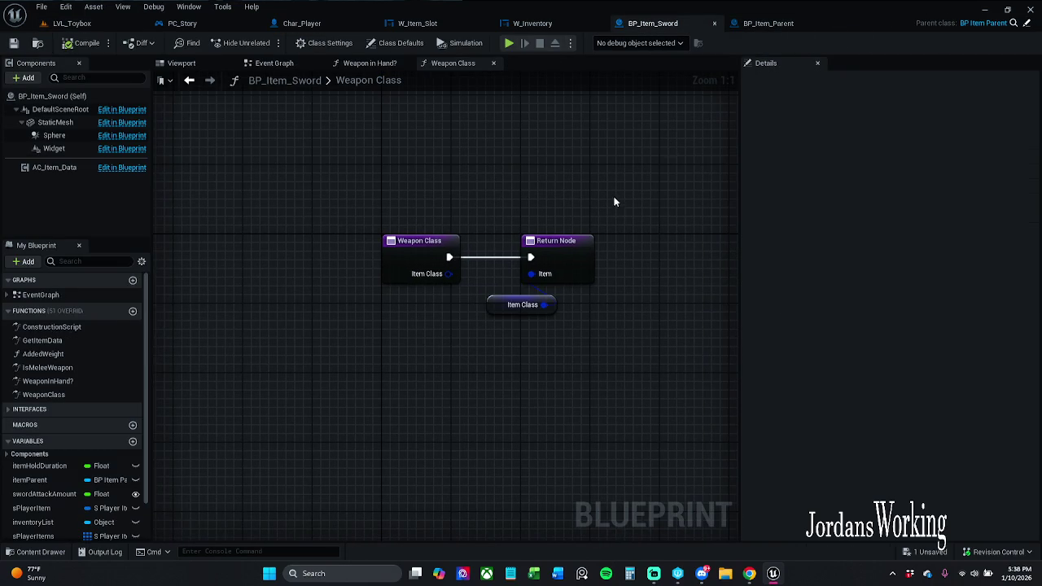
pyautogui.click(769, 24)
pyautogui.click(672, 24)
pyautogui.click(412, 63)
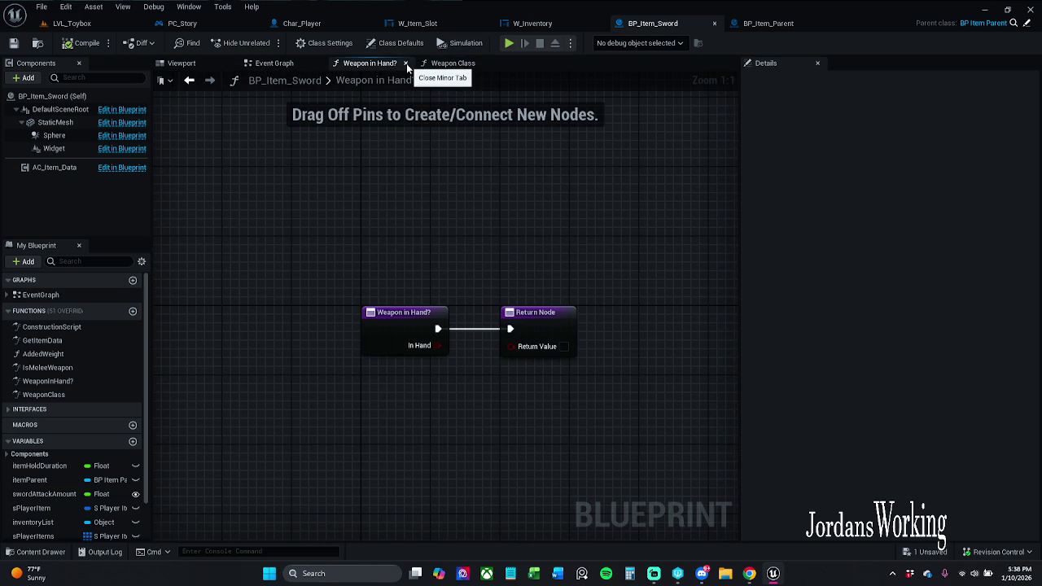
pyautogui.click(406, 63)
pyautogui.click(406, 64)
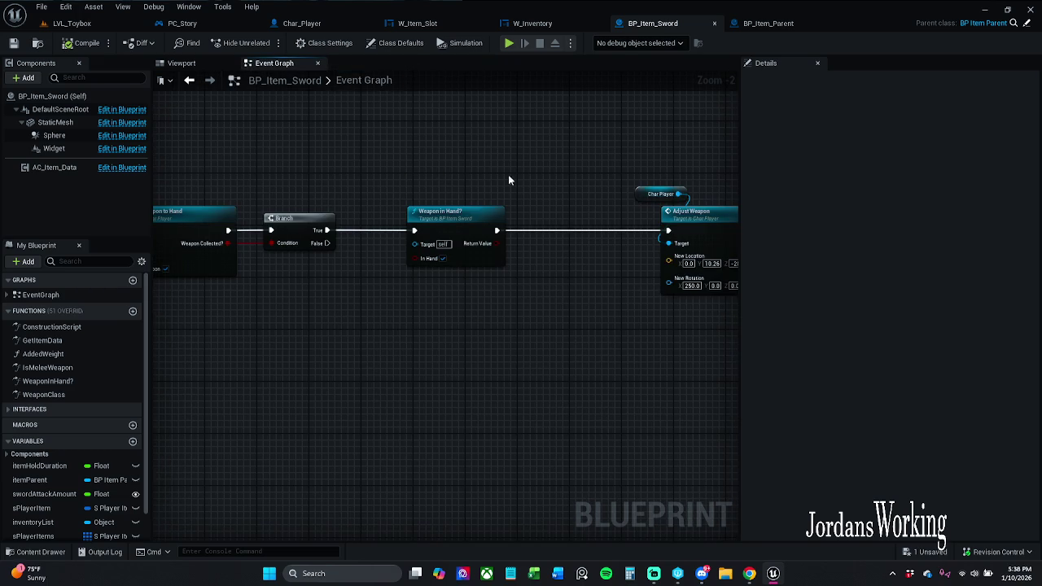
# Step: Inspect the sword's Spawn Weapon, Attach Weapon to Hand and Item Mesh nodes
pyautogui.scroll(-1, 513, 180)
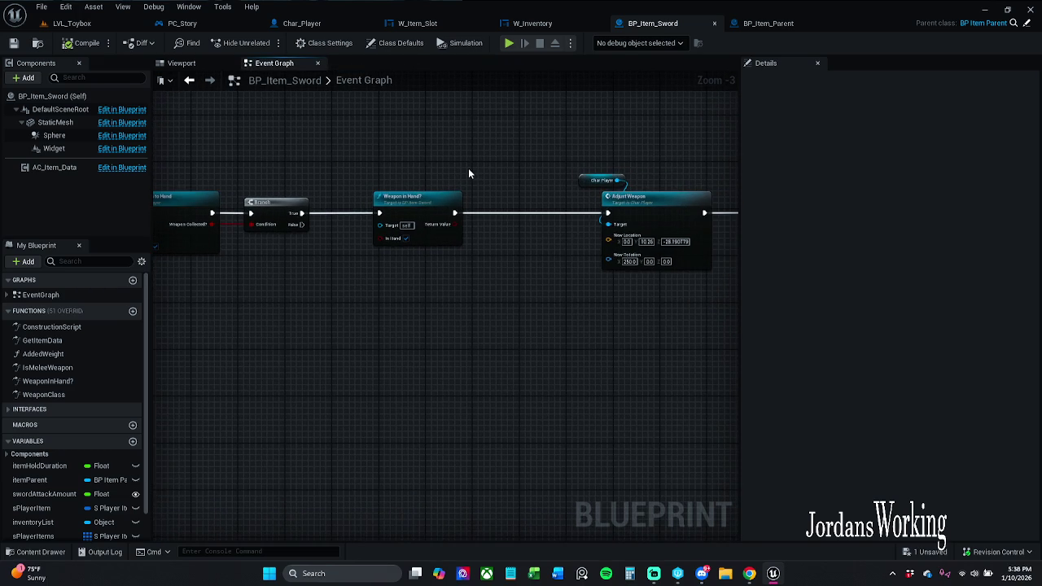
pyautogui.moveTo(366, 152); pyautogui.dragTo(596, 152)
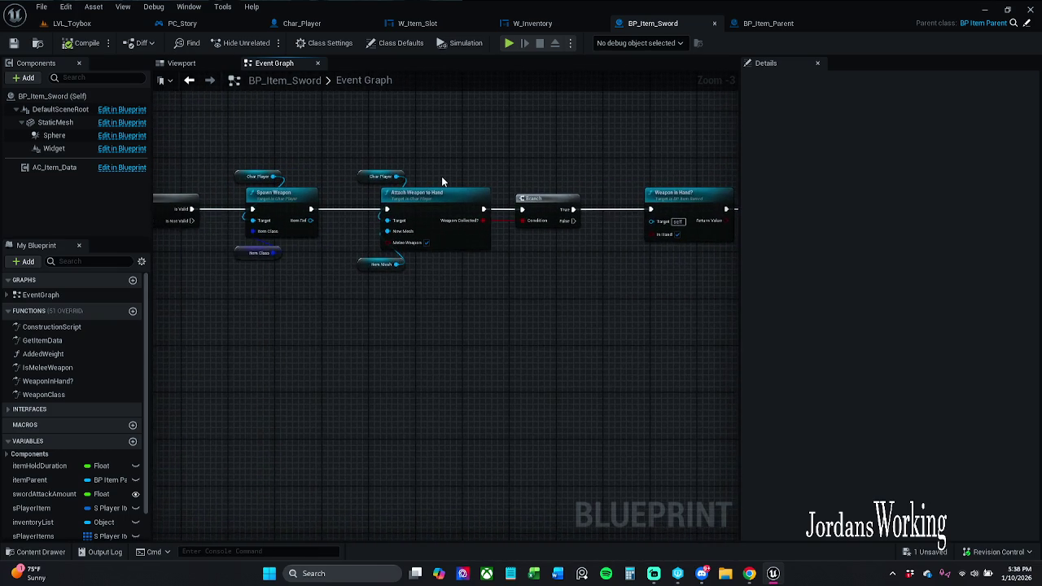
pyautogui.scroll(1, 442, 179)
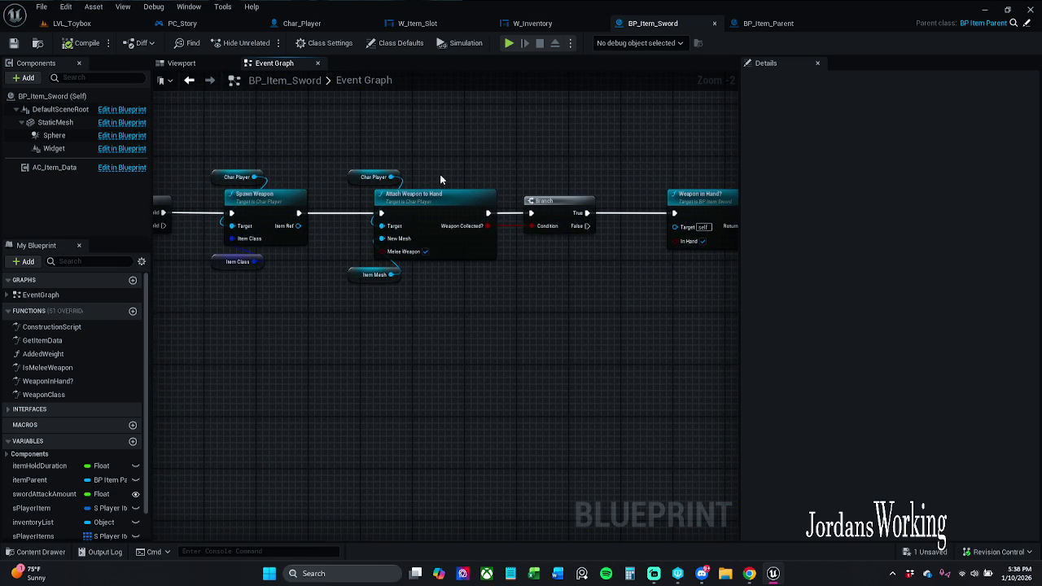
pyautogui.moveTo(344, 264); pyautogui.dragTo(356, 319)
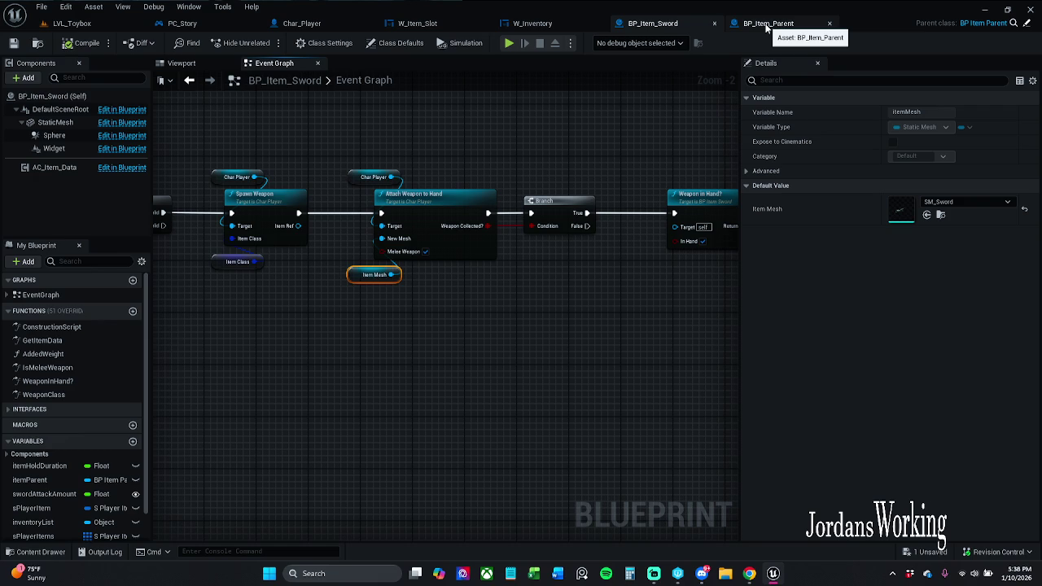
pyautogui.click(417, 22)
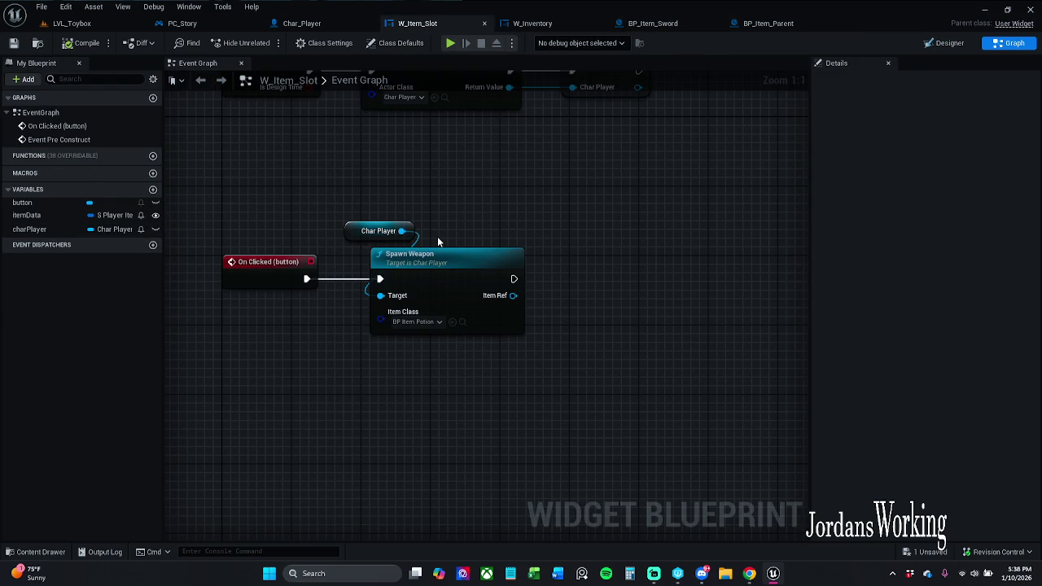
# Step: Review the SpawnActor logic in Char_Player's Spawn Weapon function and glance at its Event Graph
pyautogui.doubleClick(438, 256)
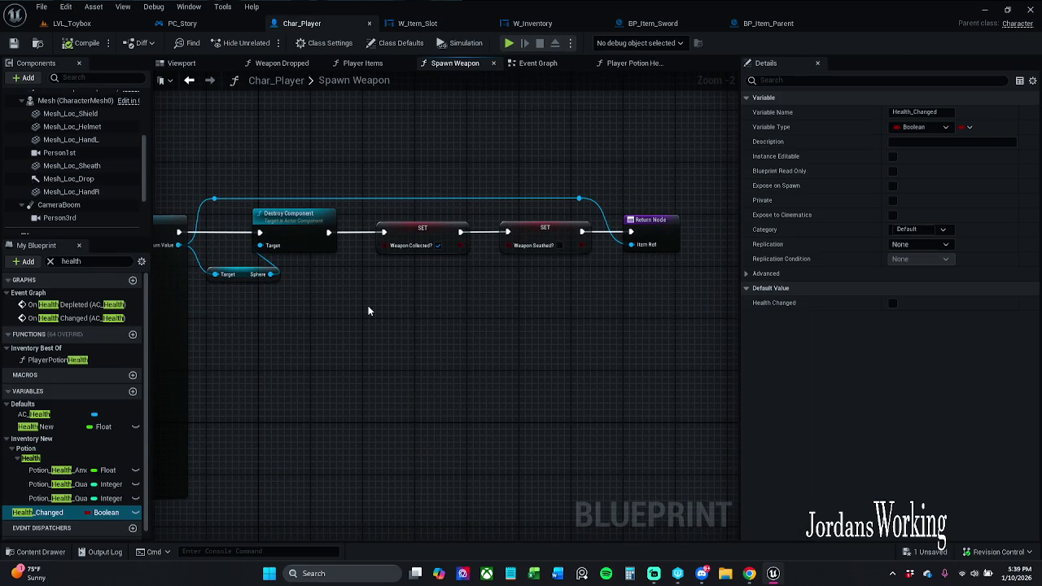
pyautogui.moveTo(384, 320); pyautogui.dragTo(659, 290)
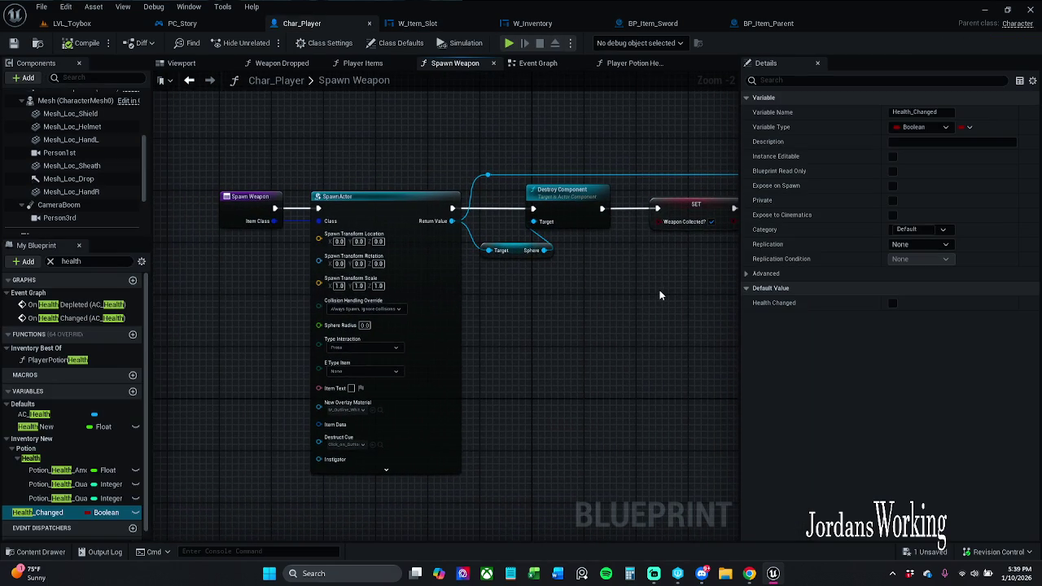
pyautogui.click(544, 66)
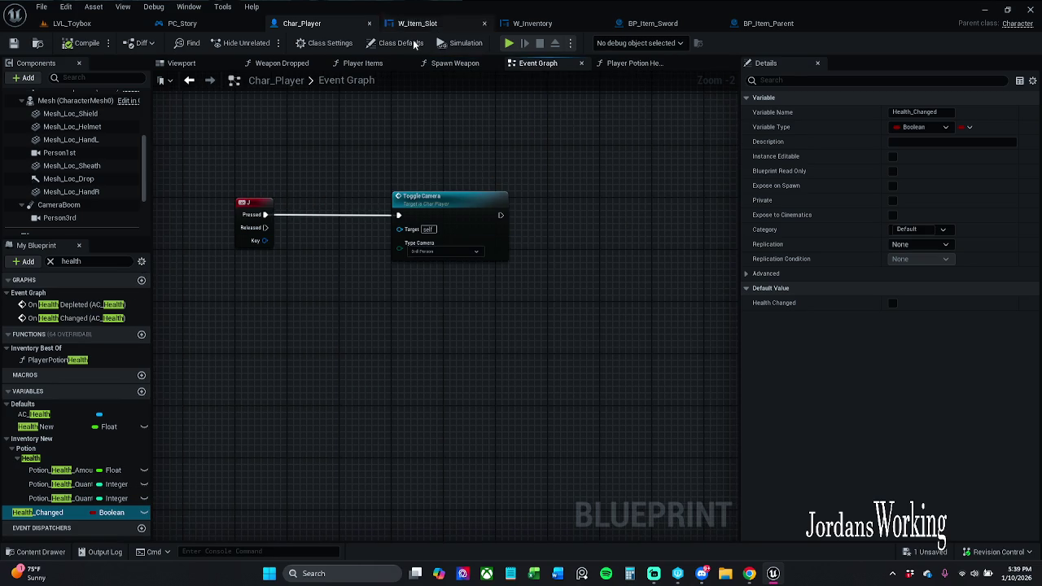
pyautogui.click(199, 82)
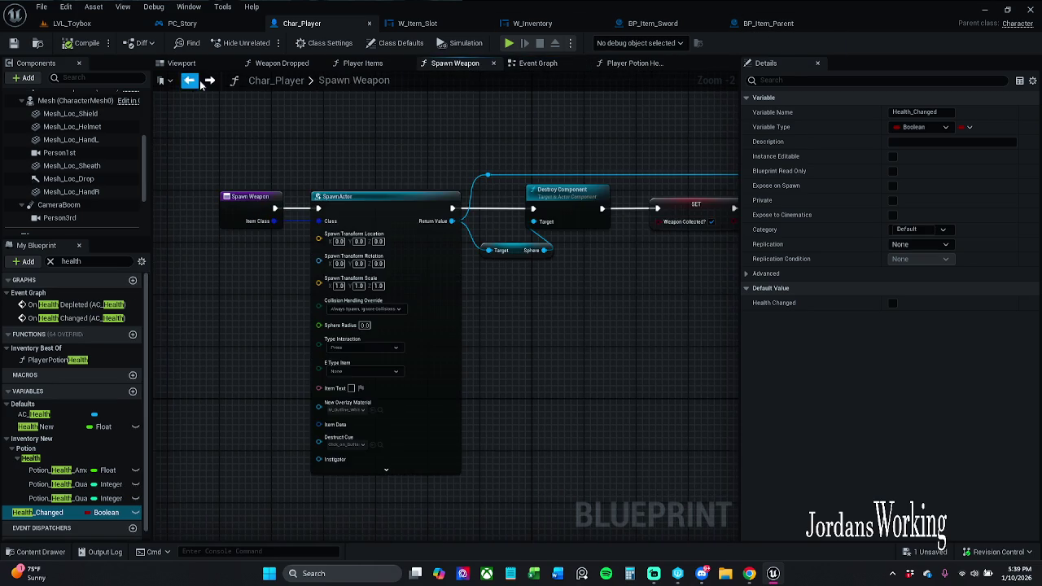
pyautogui.click(765, 25)
pyautogui.click(648, 24)
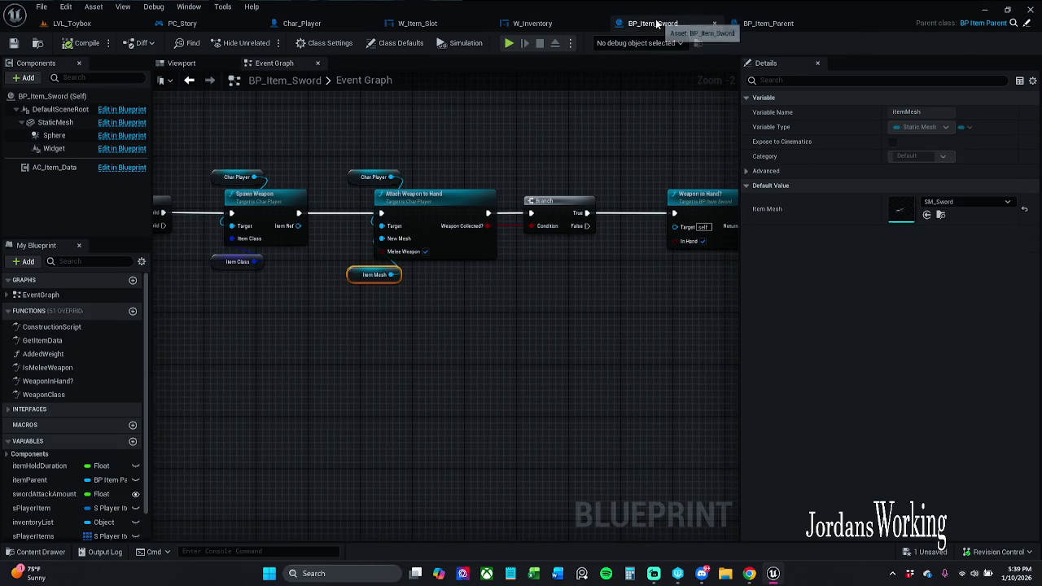
# Step: Pan BP_Item_Sword's Event Graph past the Attach Weapon, Weapon in Hand? and Adjust Weapon nodes
pyautogui.scroll(3, 515, 166)
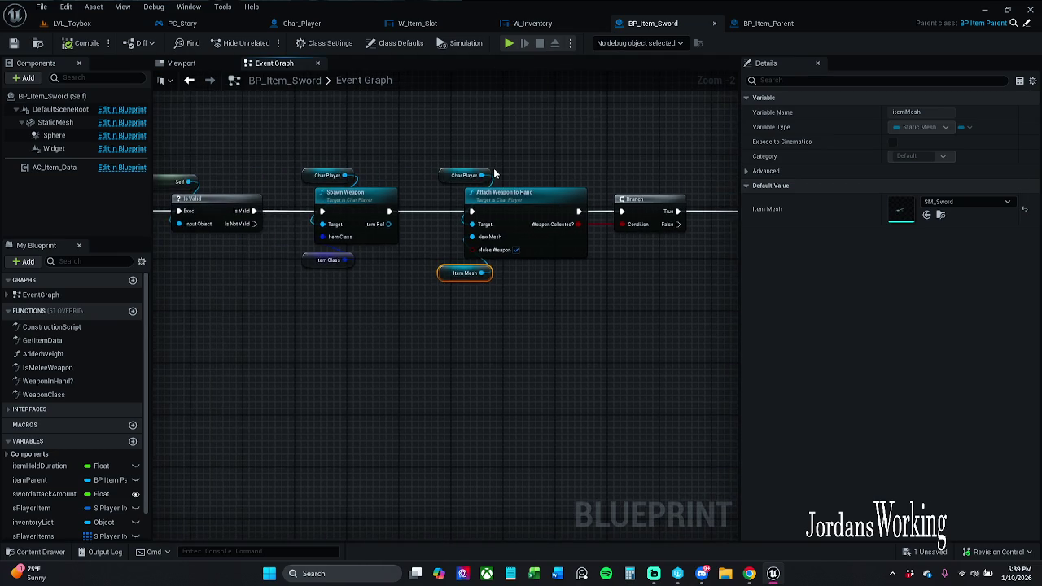
pyautogui.moveTo(399, 159)
pyautogui.mouseDown()
pyautogui.moveTo(542, 274)
pyautogui.moveTo(528, 183)
pyautogui.mouseUp()
pyautogui.click(525, 173)
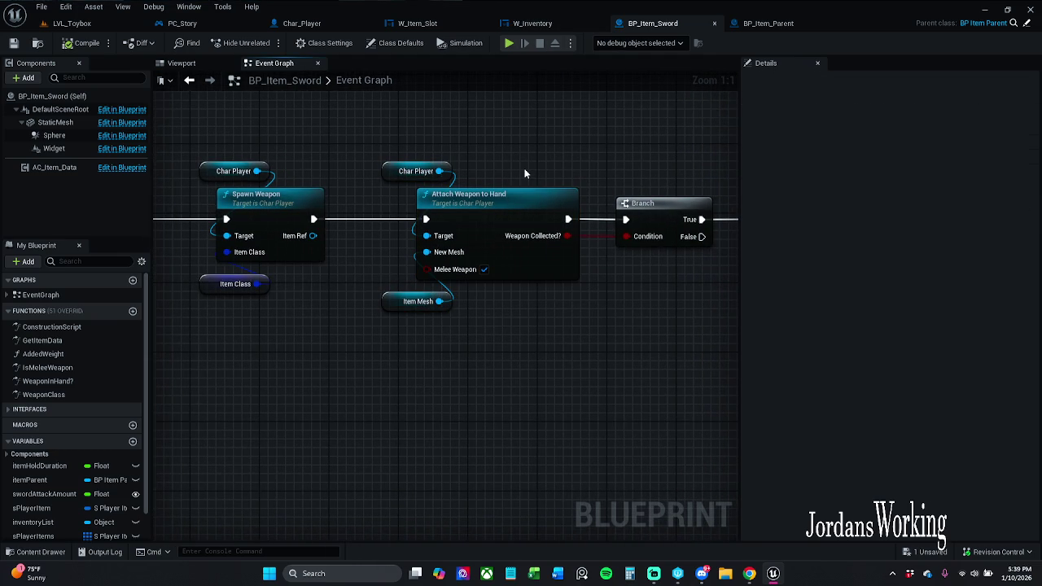
pyautogui.scroll(-1, 440, 159)
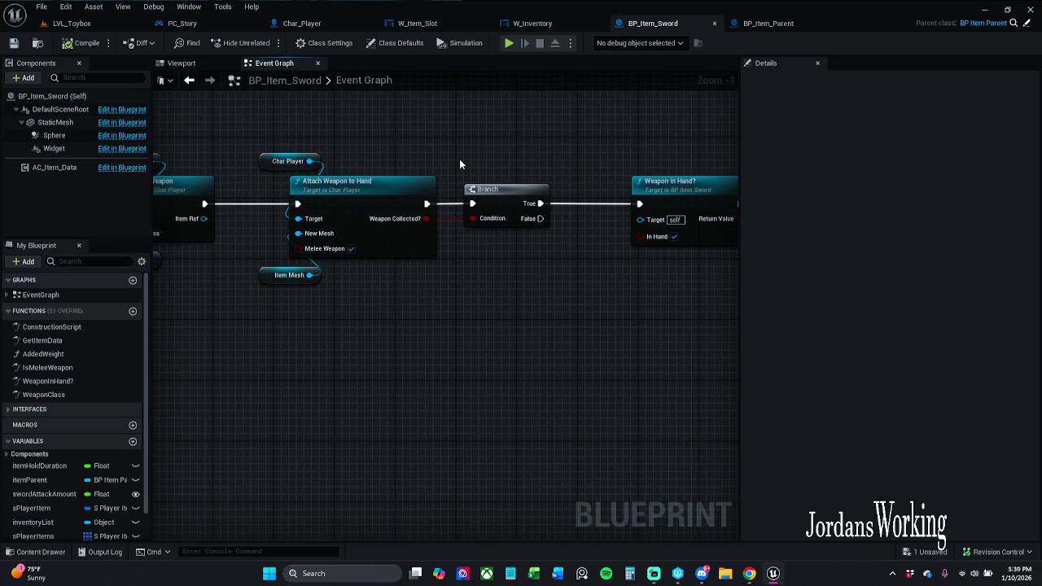
pyautogui.moveTo(459, 164); pyautogui.dragTo(436, 166)
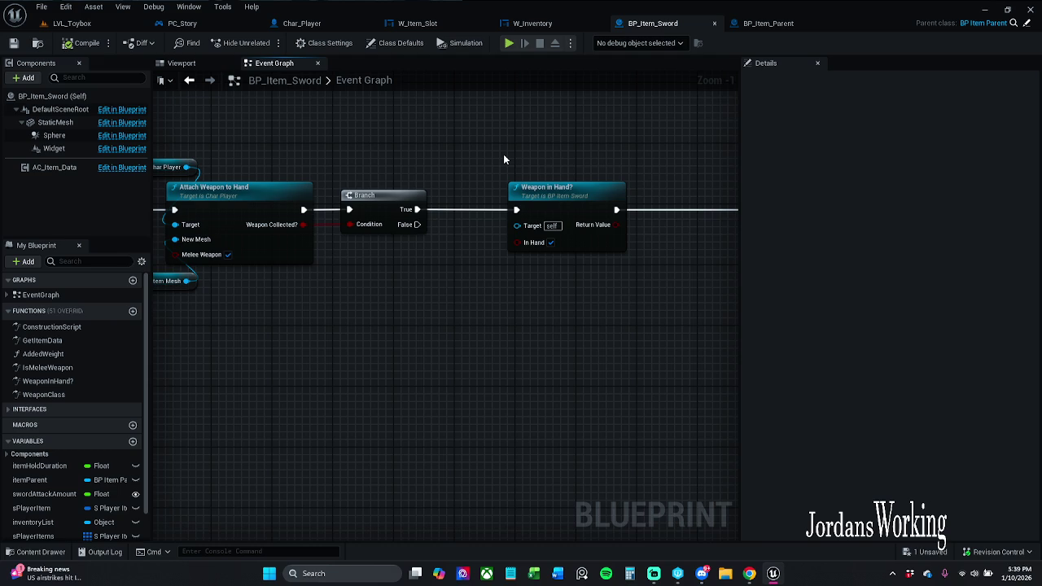
pyautogui.moveTo(503, 159); pyautogui.dragTo(278, 155)
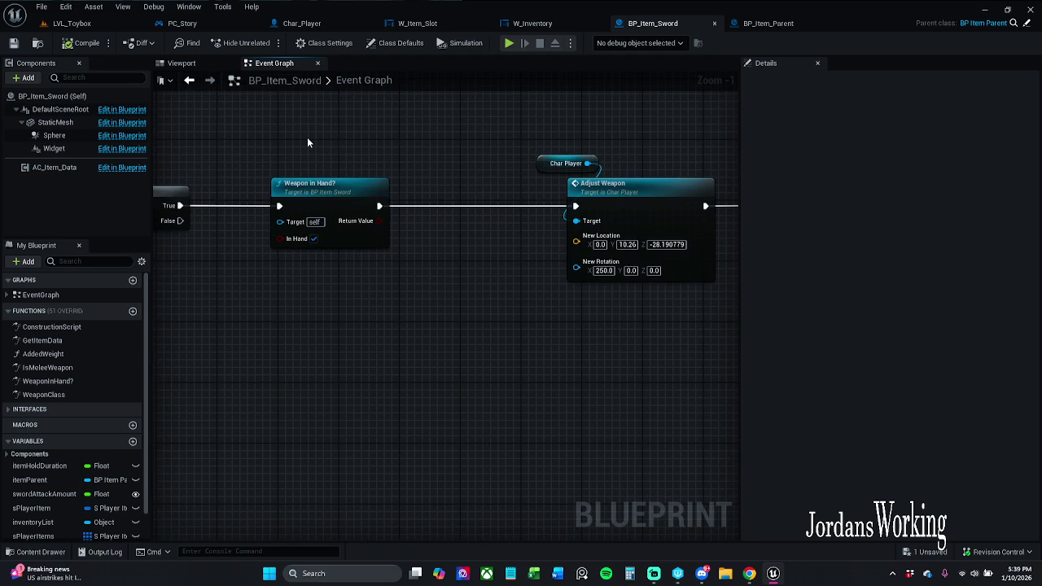
# Step: Check the Weapon in Hand? function, then view the Added Weight and Destroy Actor nodes
pyautogui.doubleClick(370, 193)
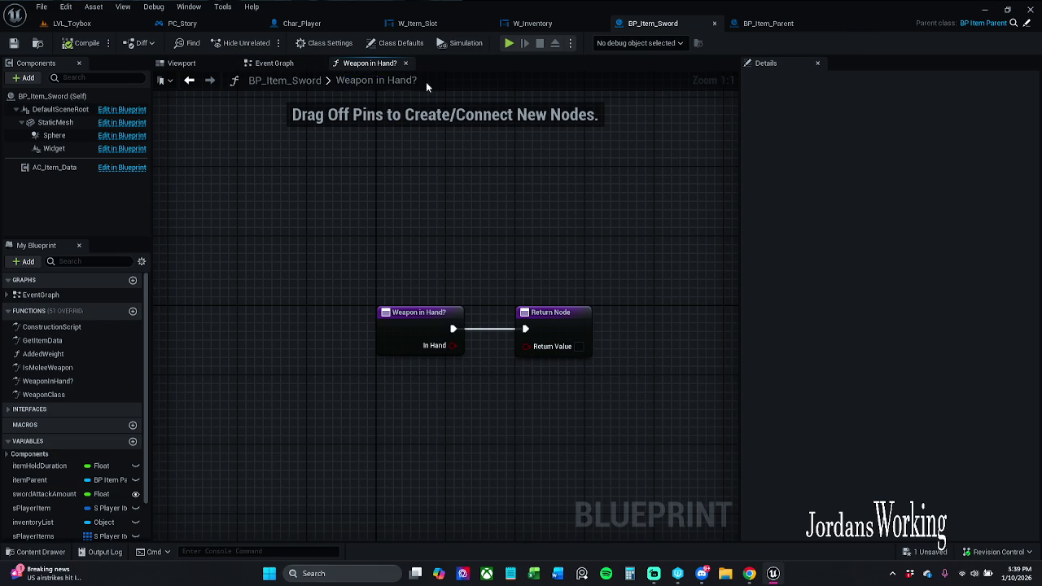
pyautogui.click(405, 63)
pyautogui.moveTo(508, 238); pyautogui.dragTo(134, 245)
pyautogui.moveTo(310, 240)
pyautogui.mouseDown()
pyautogui.moveTo(143, 232)
pyautogui.moveTo(177, 253)
pyautogui.moveTo(474, 296)
pyautogui.mouseUp()
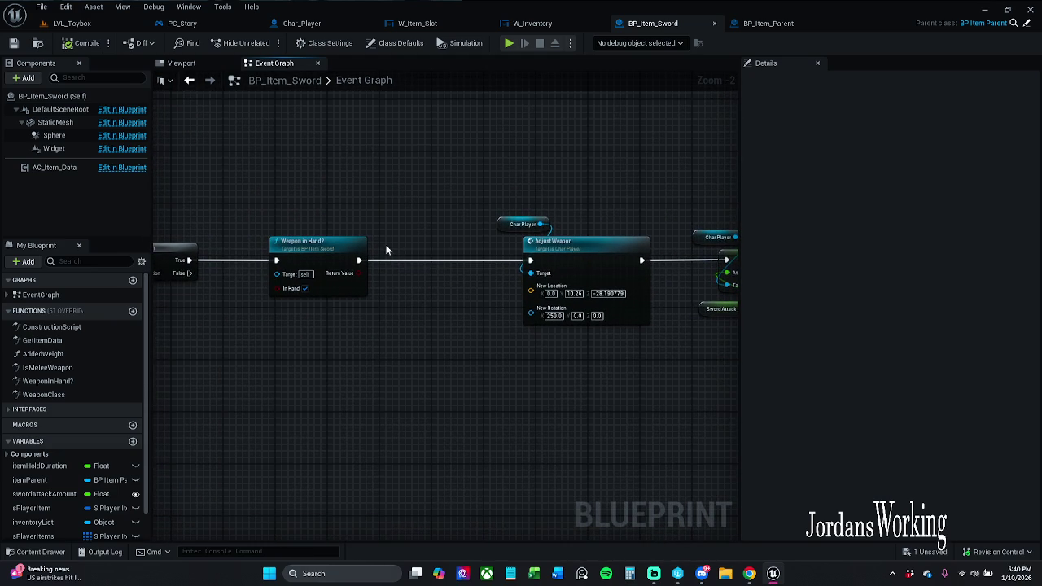
pyautogui.click(534, 23)
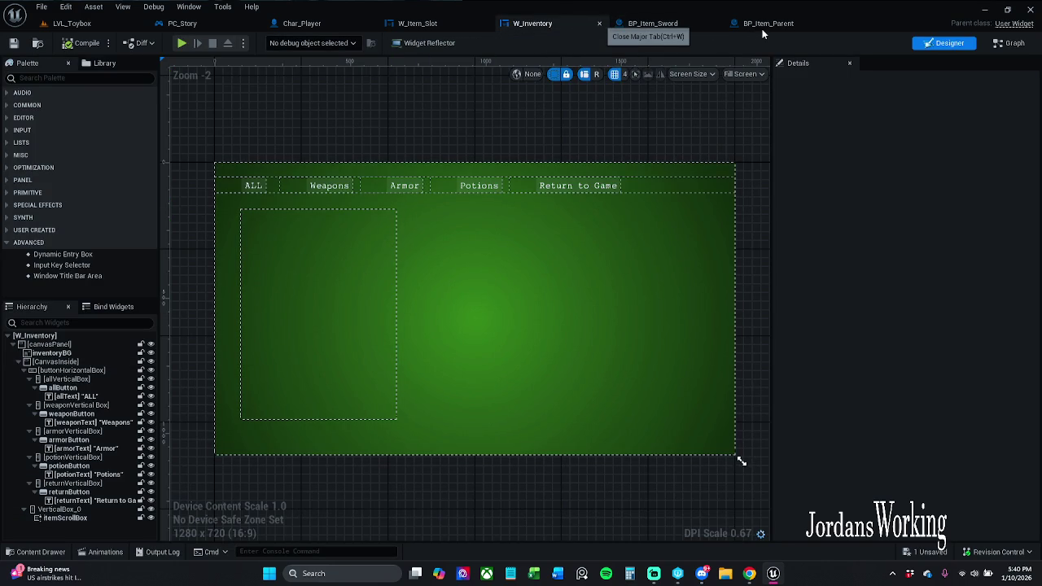
# Step: Close W_Inventory, tidy the Weapon in Hand? node, and save BP_Item_Sword
pyautogui.hotkey('ctrl', 'w')
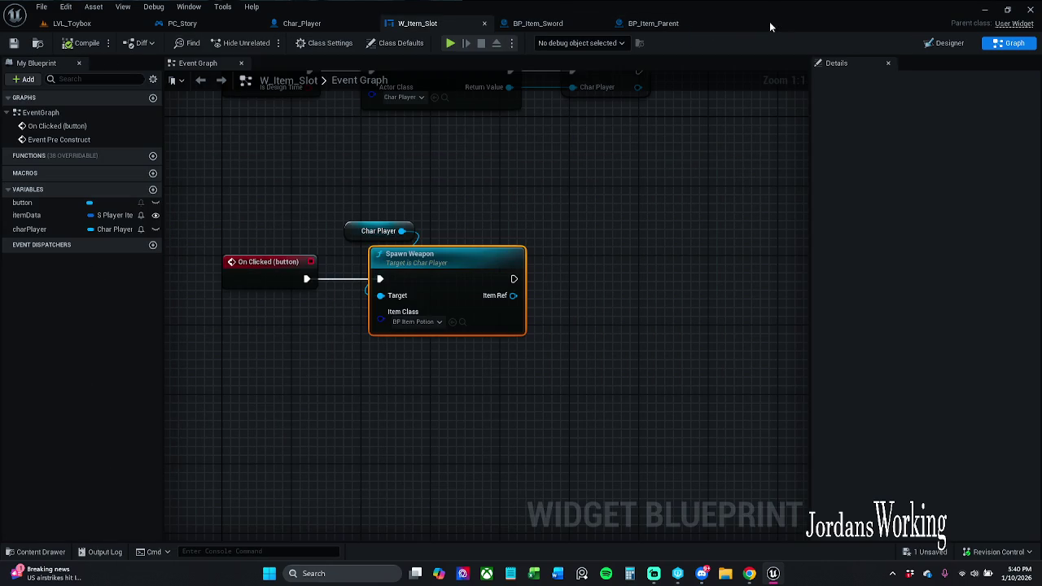
pyautogui.click(652, 23)
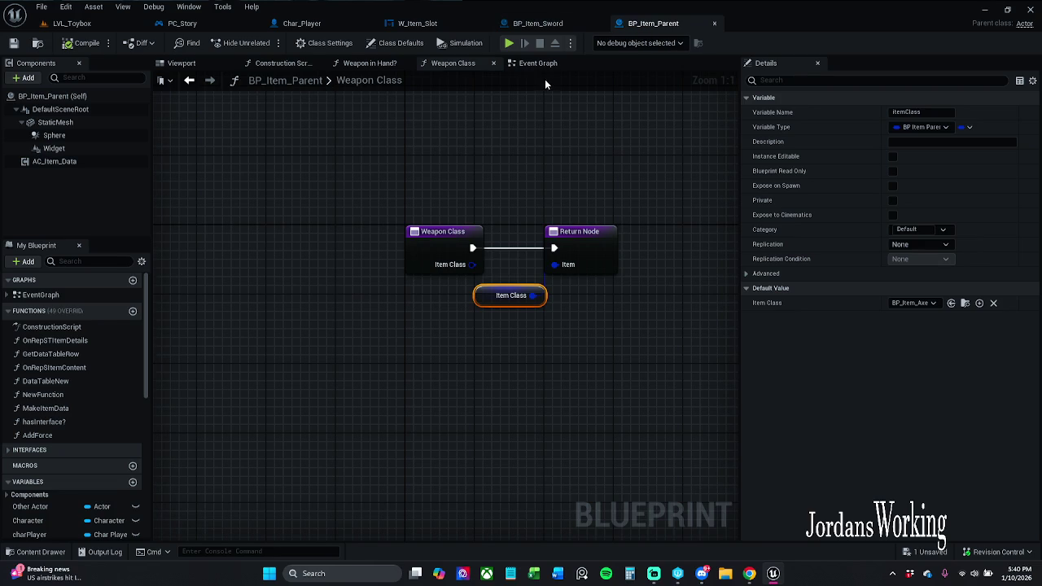
pyautogui.click(545, 22)
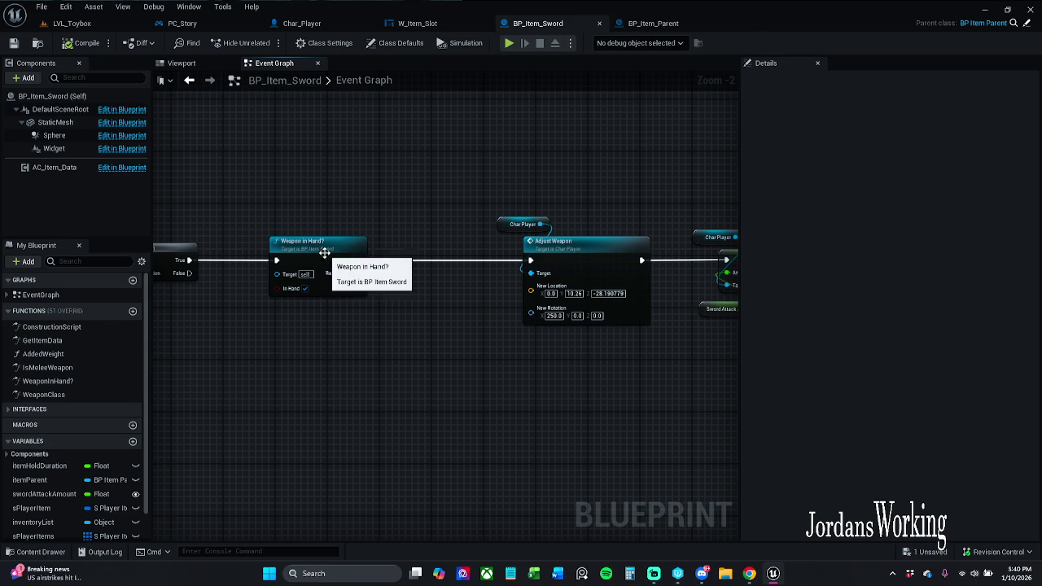
pyautogui.moveTo(328, 254); pyautogui.dragTo(306, 255)
pyautogui.click(458, 128)
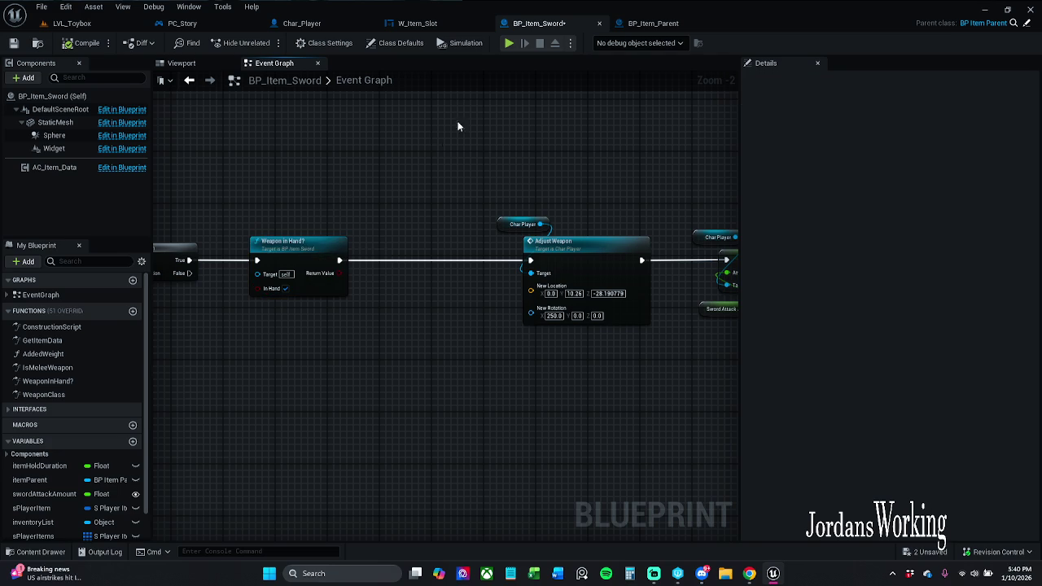
pyautogui.click(13, 43)
# Step: Return to the W_Item_Slot event graph
pyautogui.click(658, 23)
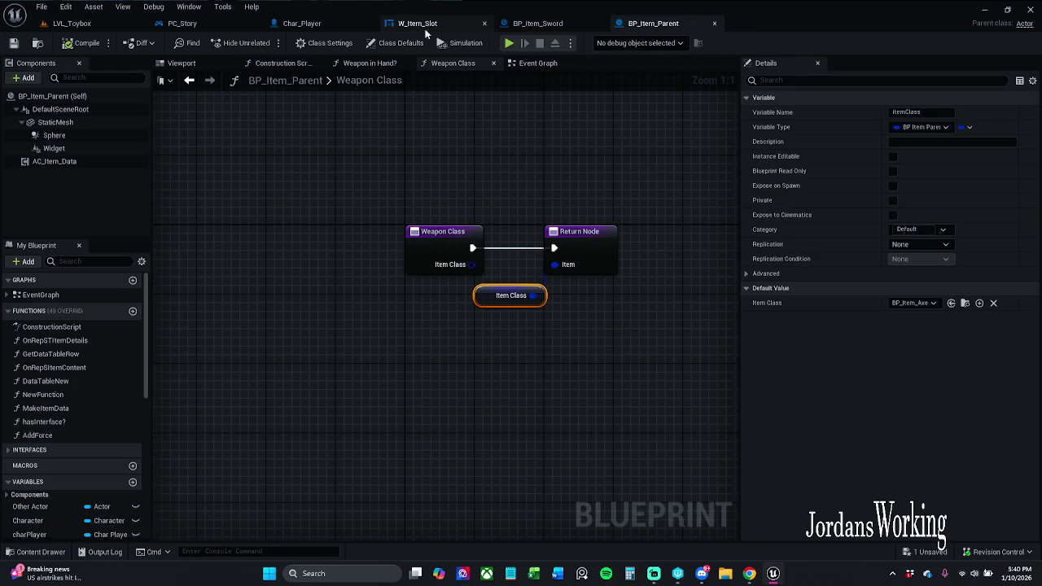
pyautogui.click(405, 24)
pyautogui.click(463, 223)
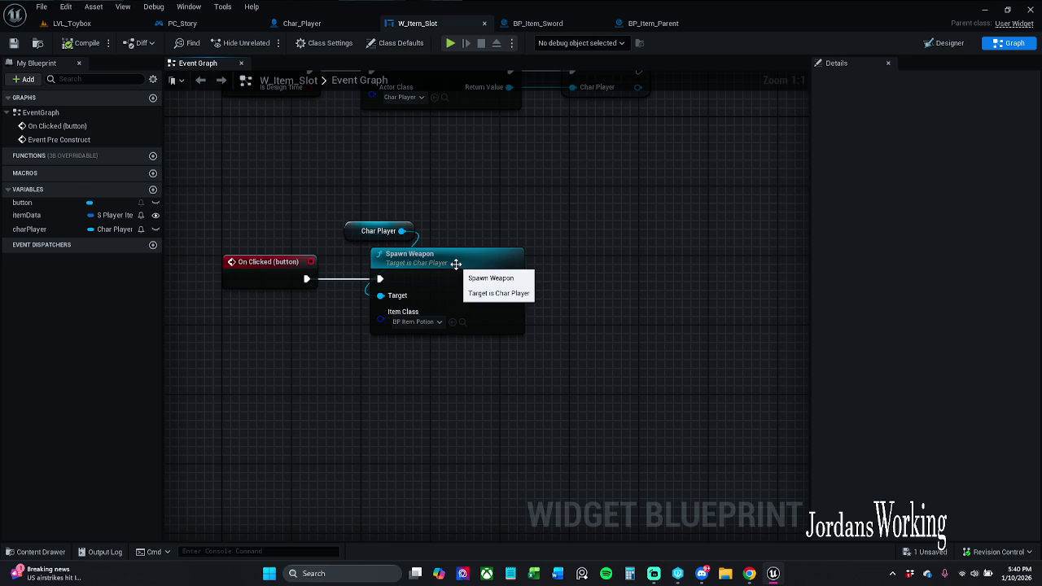
# Step: Disconnect Spawn Weapon from On Clicked and the Char Player target, moving it aside
pyautogui.moveTo(456, 264); pyautogui.dragTo(334, 376)
pyautogui.click(321, 312)
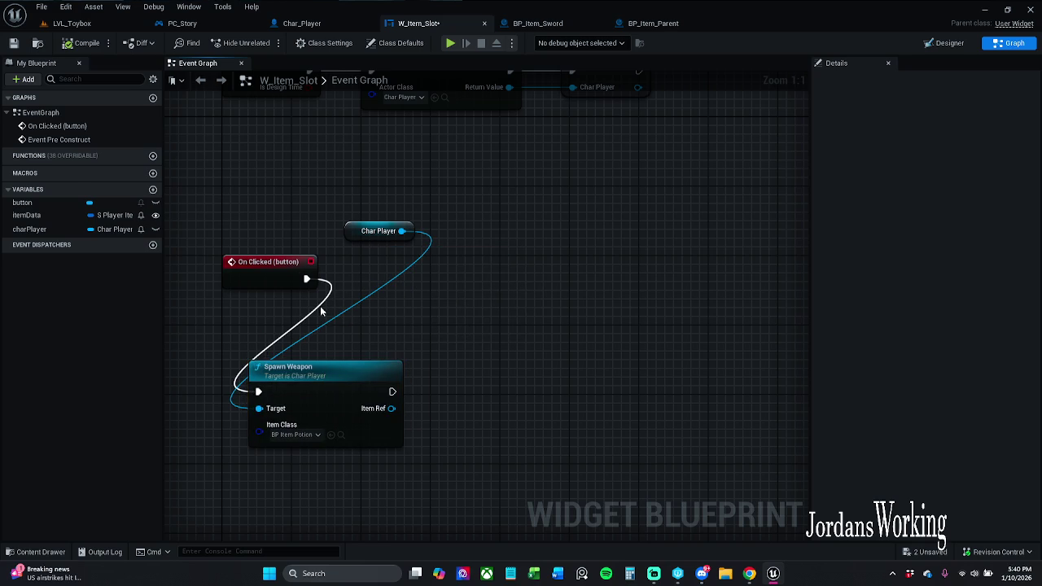
pyautogui.keyDown('alt'); pyautogui.click(310, 319); pyautogui.keyUp('alt')
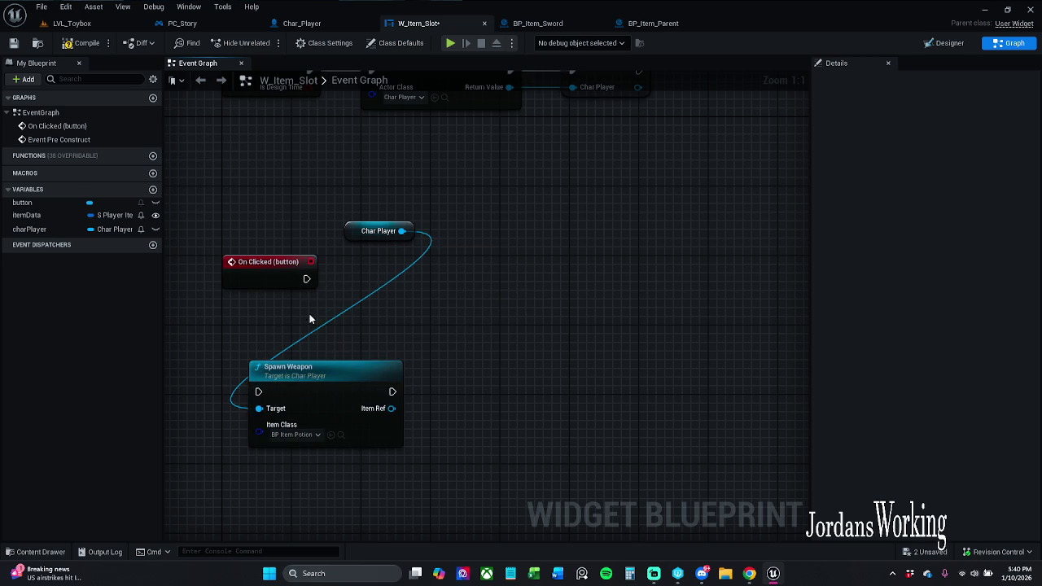
pyautogui.keyDown('alt'); pyautogui.click(324, 328); pyautogui.keyUp('alt')
pyautogui.moveTo(330, 378)
pyautogui.mouseDown()
pyautogui.moveTo(269, 396)
pyautogui.moveTo(304, 423)
pyautogui.mouseUp()
pyautogui.click(397, 351)
# Step: Add Attach Weapon to Hand from Char Player and wire On Clicked into it
pyautogui.moveTo(399, 232)
pyautogui.mouseDown()
pyautogui.moveTo(402, 281)
pyautogui.moveTo(392, 282)
pyautogui.mouseUp()
pyautogui.write('atta')
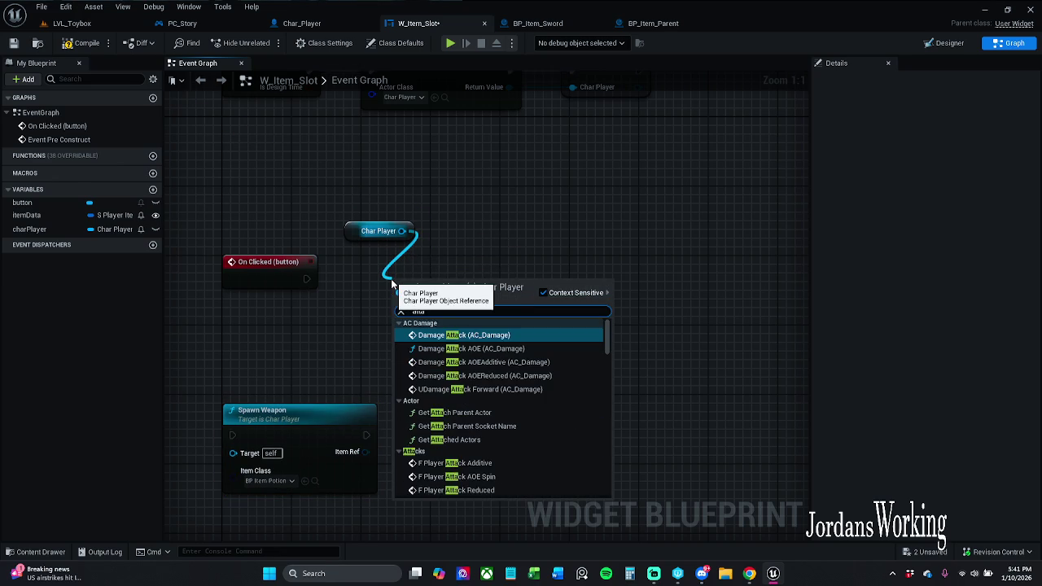
pyautogui.write('ch')
pyautogui.press('Down')
pyautogui.press('Down')
pyautogui.press('Return')
pyautogui.moveTo(421, 275)
pyautogui.mouseDown()
pyautogui.moveTo(421, 249)
pyautogui.moveTo(305, 282)
pyautogui.moveTo(400, 286)
pyautogui.moveTo(418, 269)
pyautogui.mouseUp()
pyautogui.click(293, 274)
pyautogui.keyDown('shift'); pyautogui.click(273, 277); pyautogui.keyUp('shift')
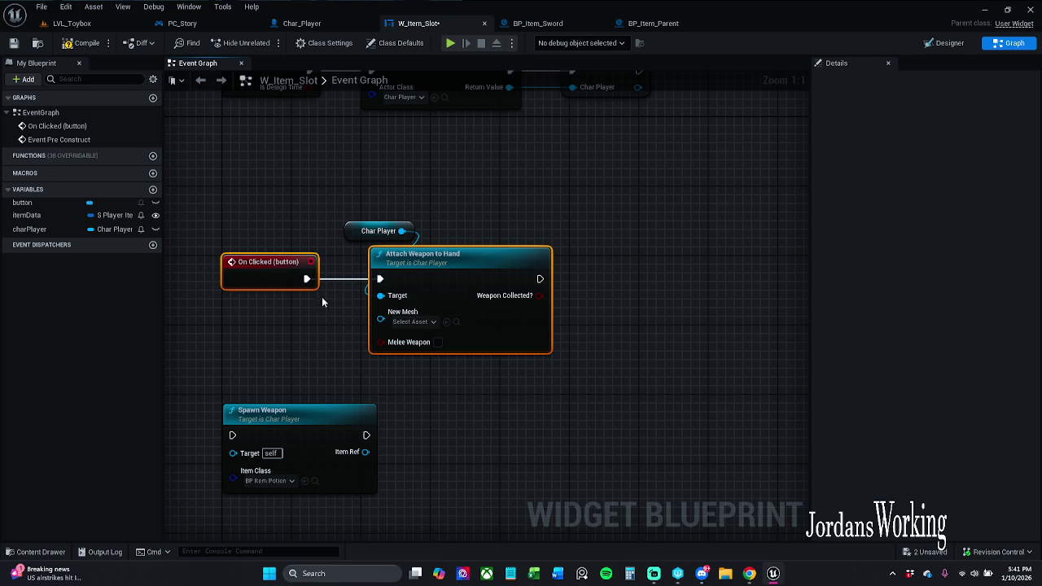
pyautogui.click(530, 390)
# Step: Move the unused Spawn Weapon node out of the way and recentre on Attach Weapon to Hand
pyautogui.moveTo(540, 404); pyautogui.dragTo(617, 352)
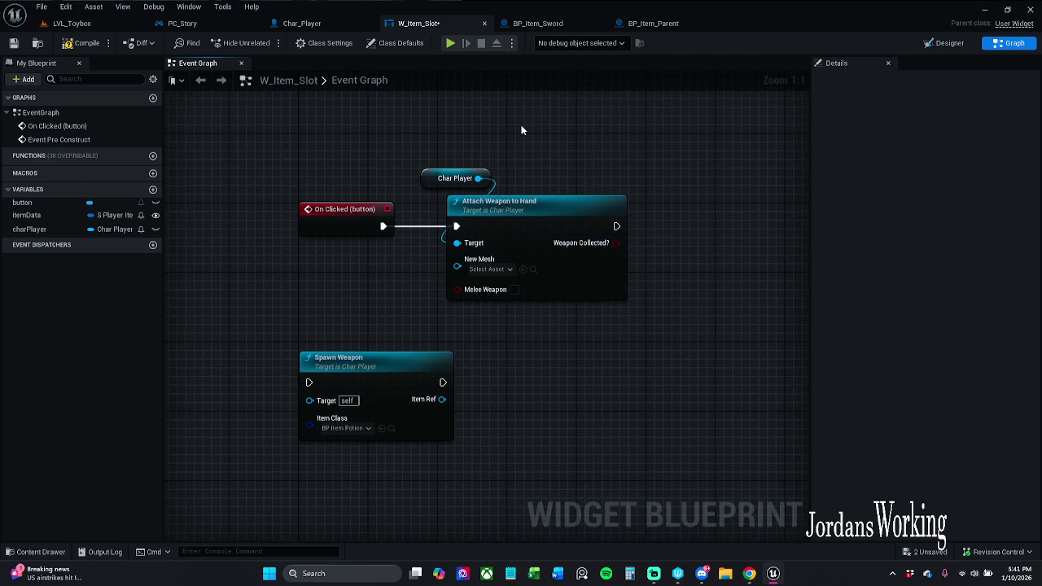
pyautogui.moveTo(414, 384)
pyautogui.mouseDown()
pyautogui.moveTo(294, 320)
pyautogui.moveTo(234, 321)
pyautogui.mouseUp()
pyautogui.click(428, 354)
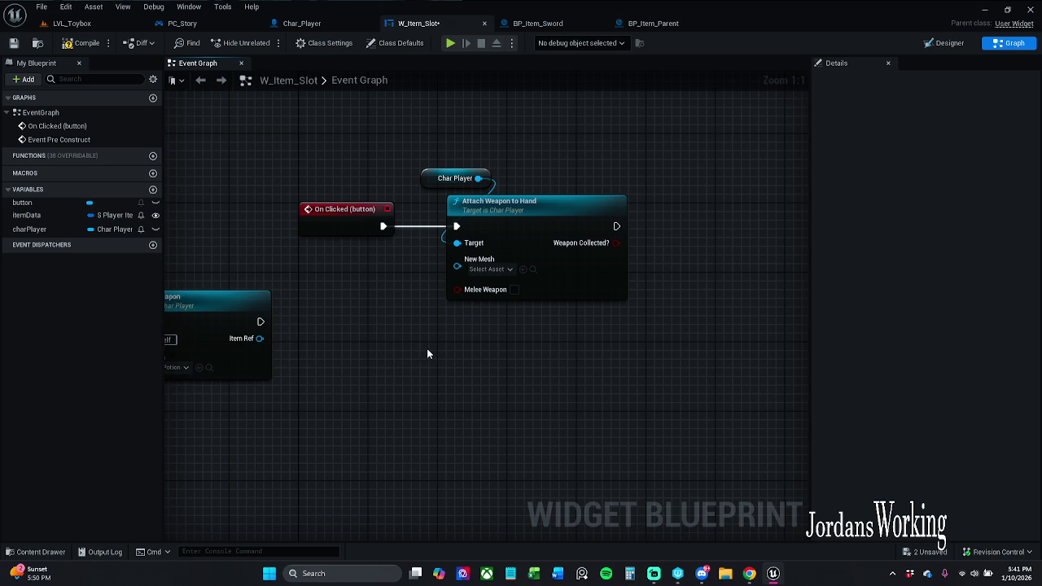
pyautogui.moveTo(470, 364); pyautogui.dragTo(413, 354)
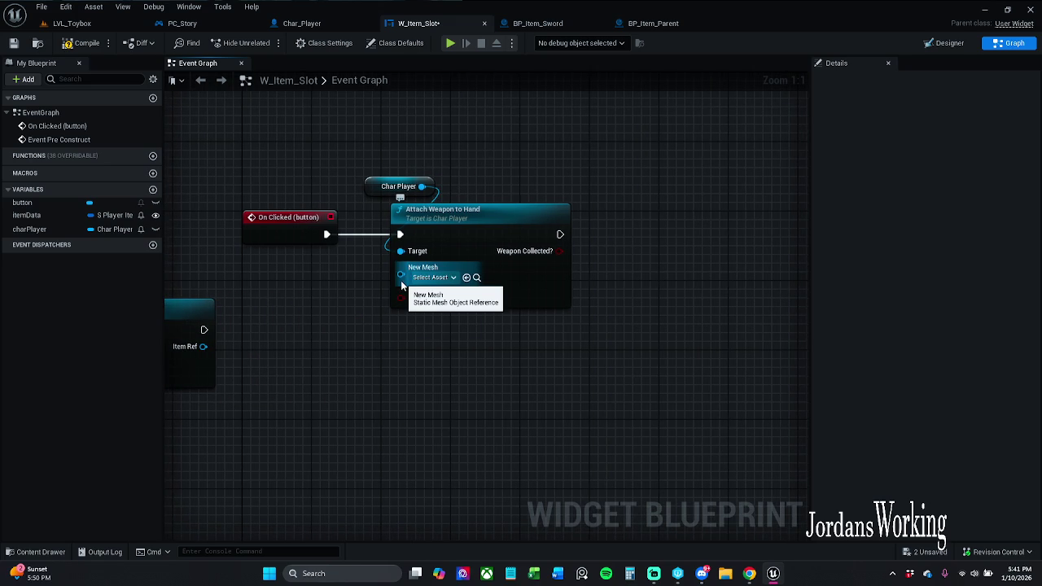
pyautogui.moveTo(400, 280); pyautogui.dragTo(574, 241)
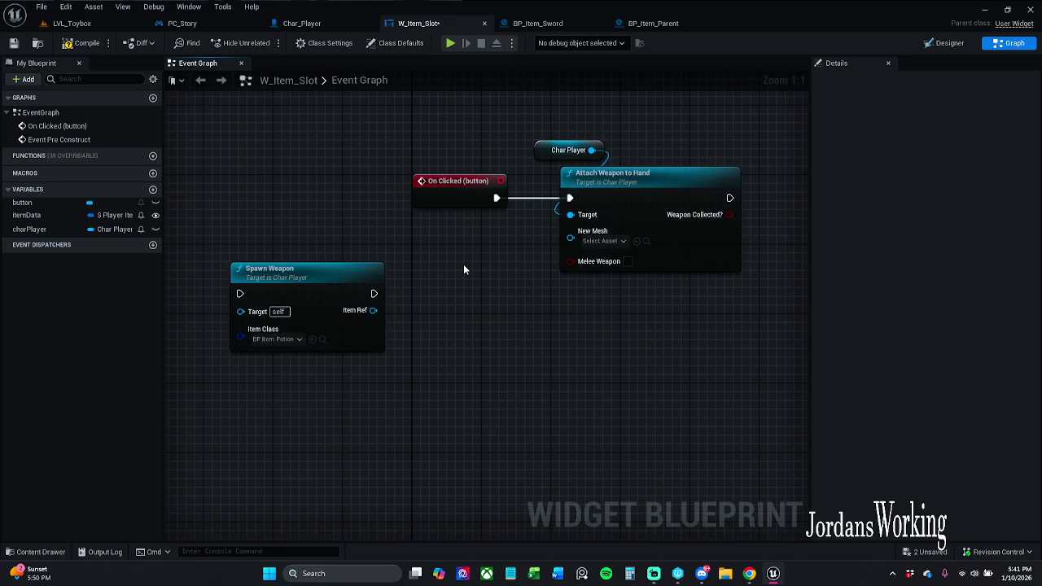
pyautogui.moveTo(464, 265); pyautogui.dragTo(303, 263)
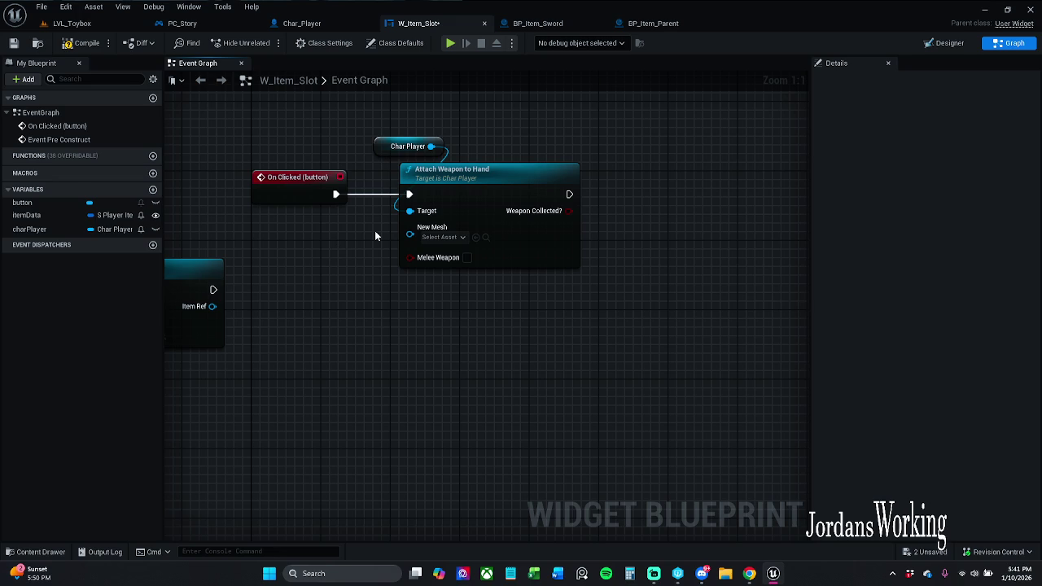
pyautogui.moveTo(369, 238); pyautogui.dragTo(547, 247)
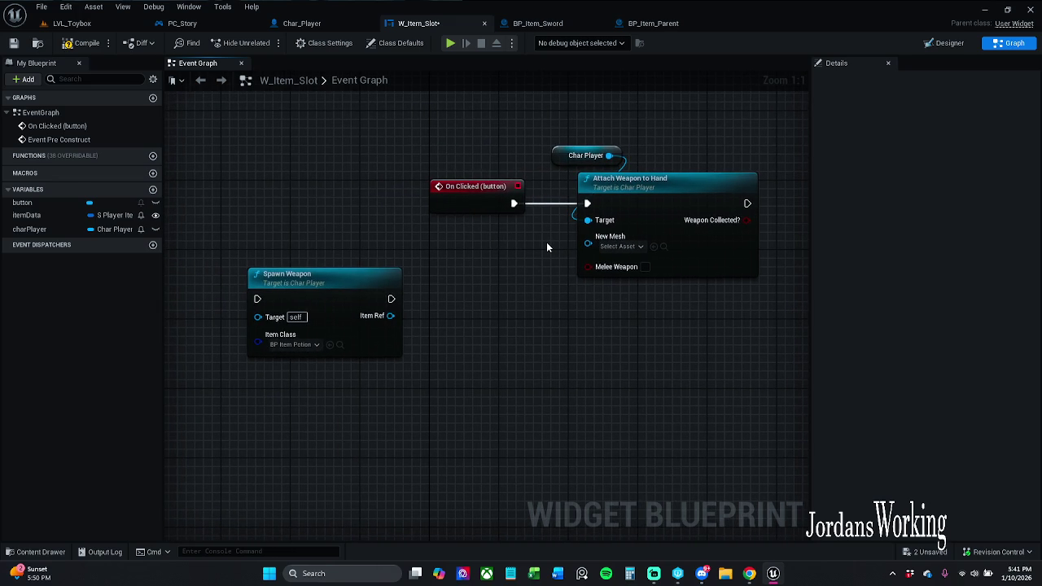
pyautogui.moveTo(391, 316)
pyautogui.mouseDown()
pyautogui.moveTo(540, 295)
pyautogui.moveTo(560, 263)
pyautogui.moveTo(609, 250)
pyautogui.moveTo(512, 400)
pyautogui.moveTo(507, 385)
pyautogui.mouseUp()
pyautogui.write('get')
pyautogui.scroll(-2, 505, 387)
pyautogui.write('mesh')
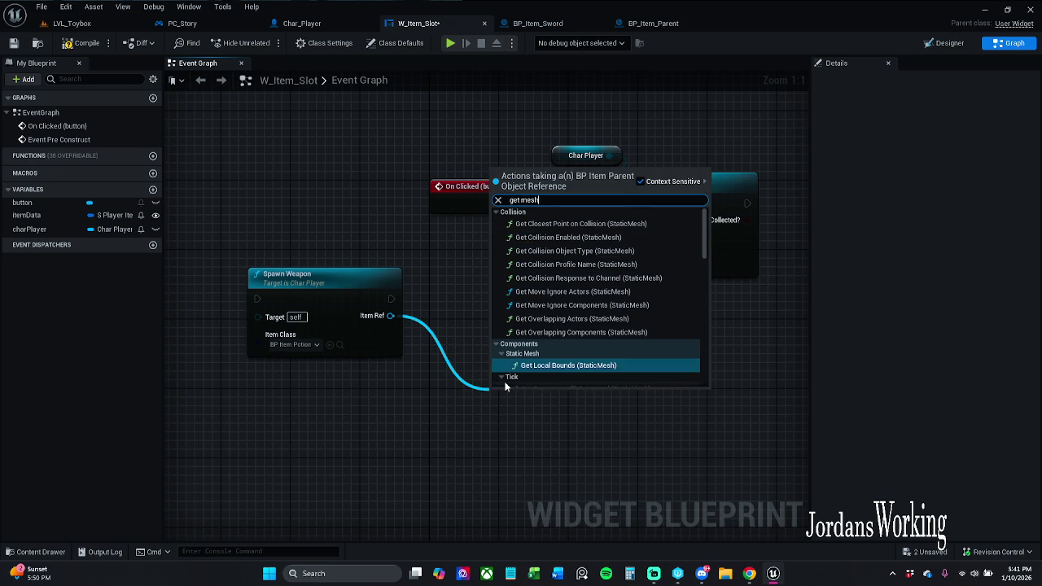
pyautogui.scroll(-5, 609, 314)
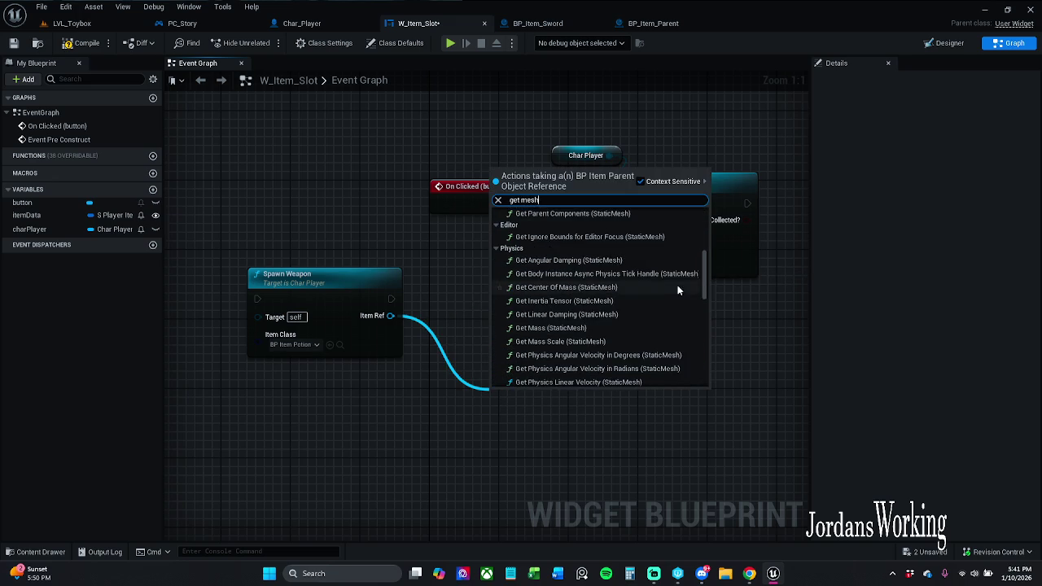
pyautogui.moveTo(703, 269); pyautogui.dragTo(703, 388)
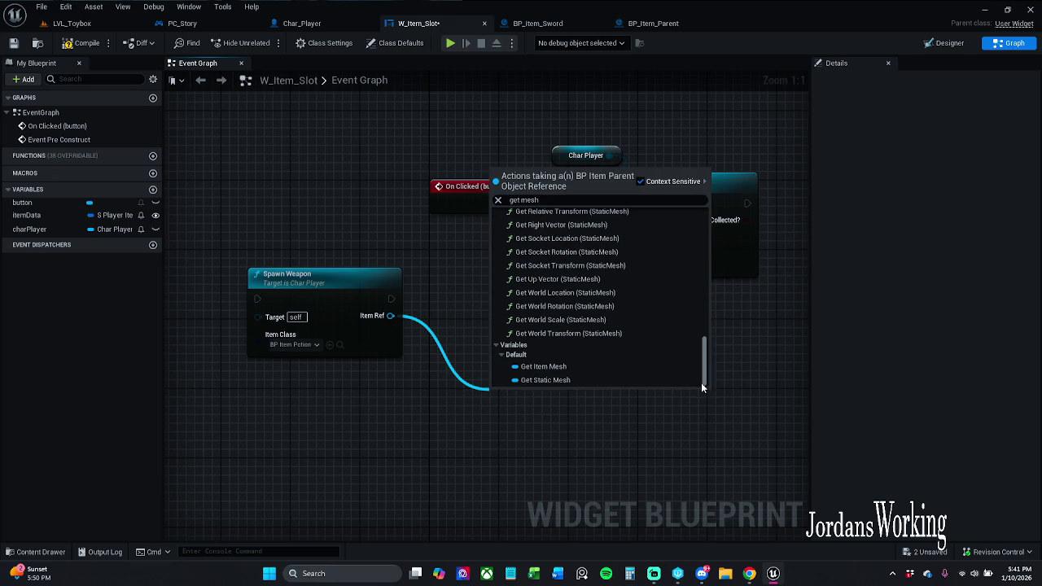
pyautogui.click(590, 377)
pyautogui.moveTo(581, 399); pyautogui.dragTo(594, 262)
pyautogui.click(537, 324)
pyautogui.moveTo(580, 398)
pyautogui.mouseDown()
pyautogui.moveTo(610, 309)
pyautogui.moveTo(592, 250)
pyautogui.mouseUp()
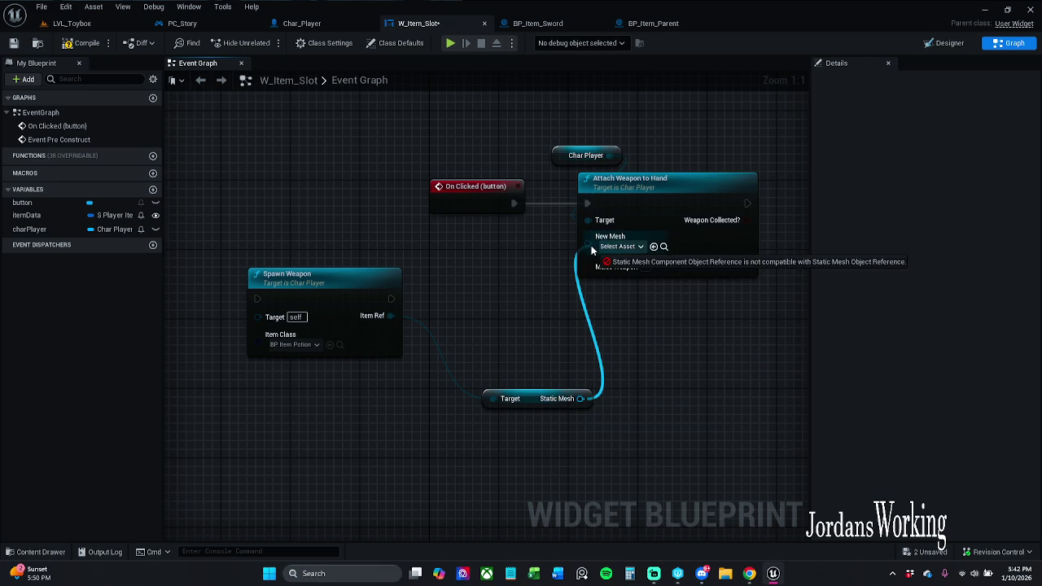
pyautogui.moveTo(591, 250)
pyautogui.mouseDown()
pyautogui.moveTo(593, 329)
pyautogui.moveTo(535, 440)
pyautogui.mouseUp()
pyautogui.click(571, 311)
pyautogui.press('Delete')
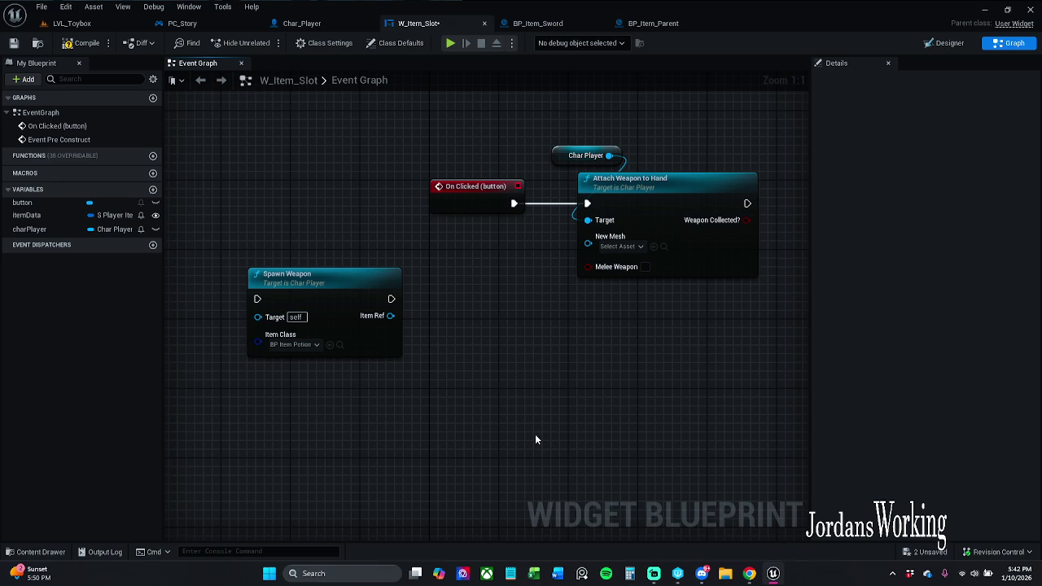
# Step: Add a Get Item Mesh getter on Spawn Weapon's Item Ref and wire Item Mesh into New Mesh
pyautogui.moveTo(391, 316); pyautogui.dragTo(462, 396)
pyautogui.write('get mesh')
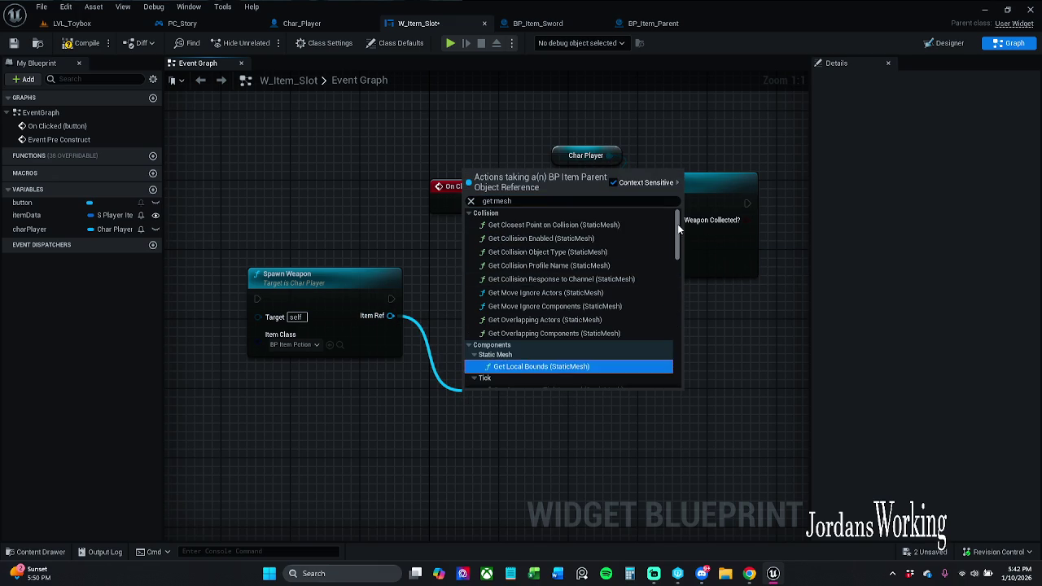
pyautogui.moveTo(677, 224); pyautogui.dragTo(675, 354)
pyautogui.click(574, 366)
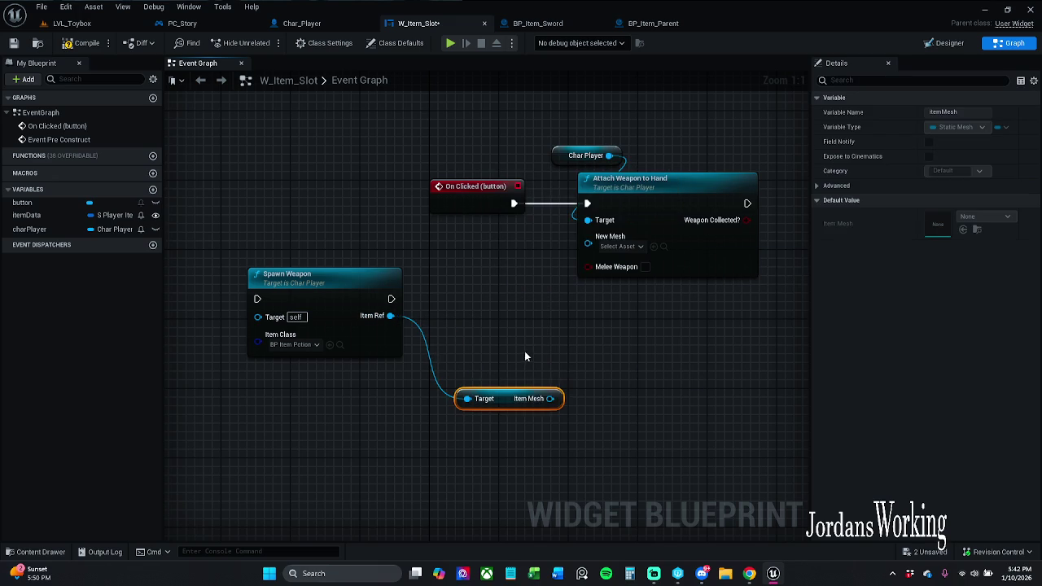
pyautogui.moveTo(551, 399)
pyautogui.mouseDown()
pyautogui.moveTo(588, 244)
pyautogui.moveTo(600, 252)
pyautogui.mouseUp()
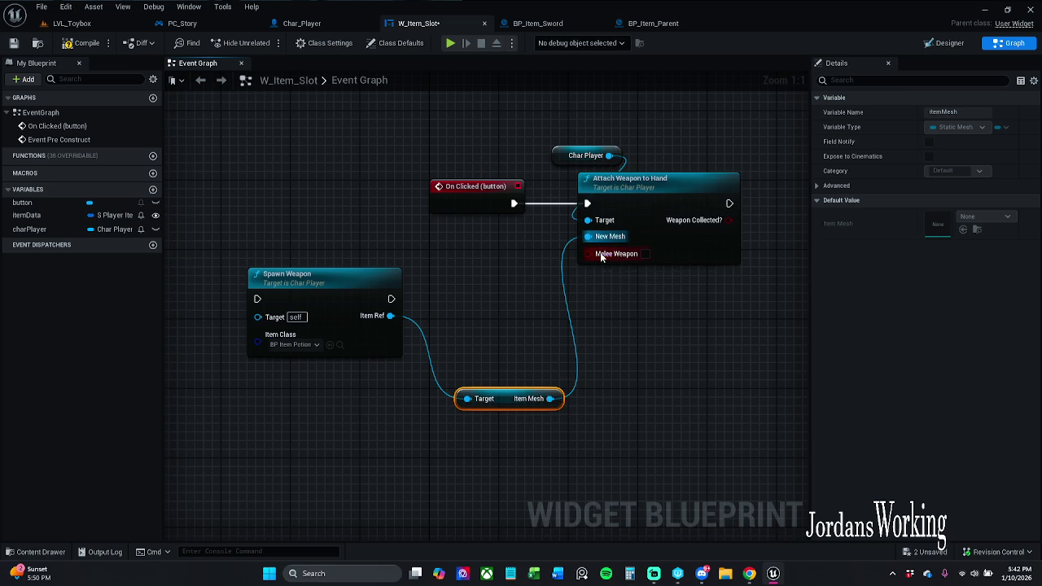
pyautogui.click(518, 334)
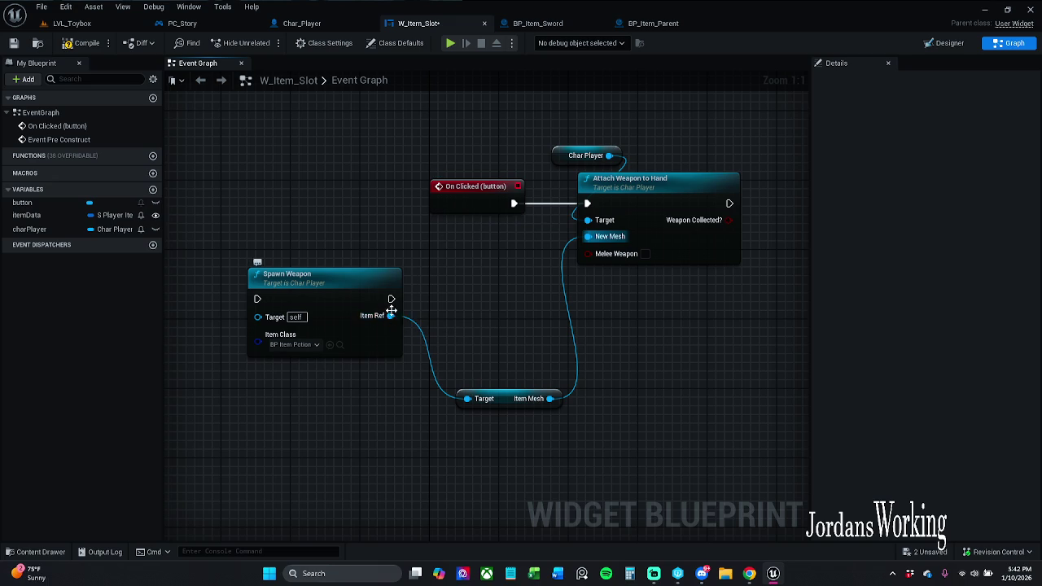
pyautogui.moveTo(551, 406); pyautogui.dragTo(613, 392)
# Step: Add a Select node and a Select Object node, both fed by Item Mesh
pyautogui.write('select')
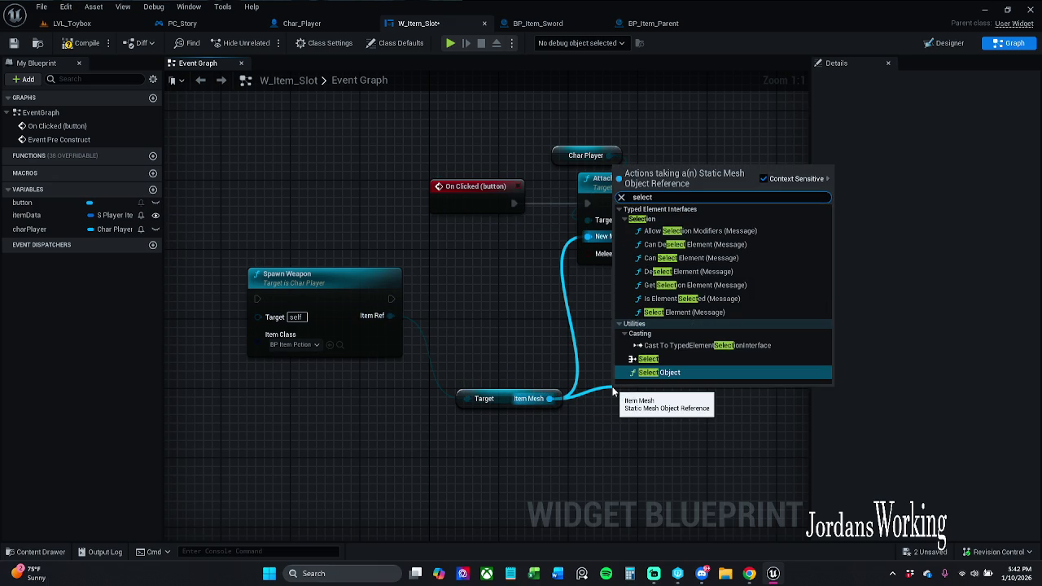
pyautogui.click(648, 358)
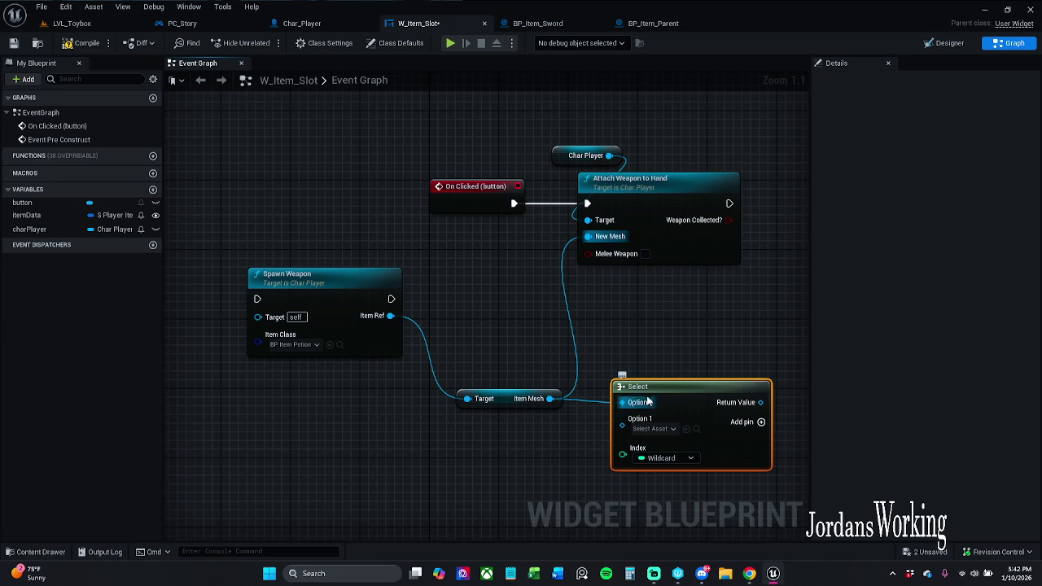
pyautogui.moveTo(550, 399)
pyautogui.mouseDown()
pyautogui.moveTo(658, 340)
pyautogui.moveTo(634, 327)
pyautogui.mouseUp()
pyautogui.write('se')
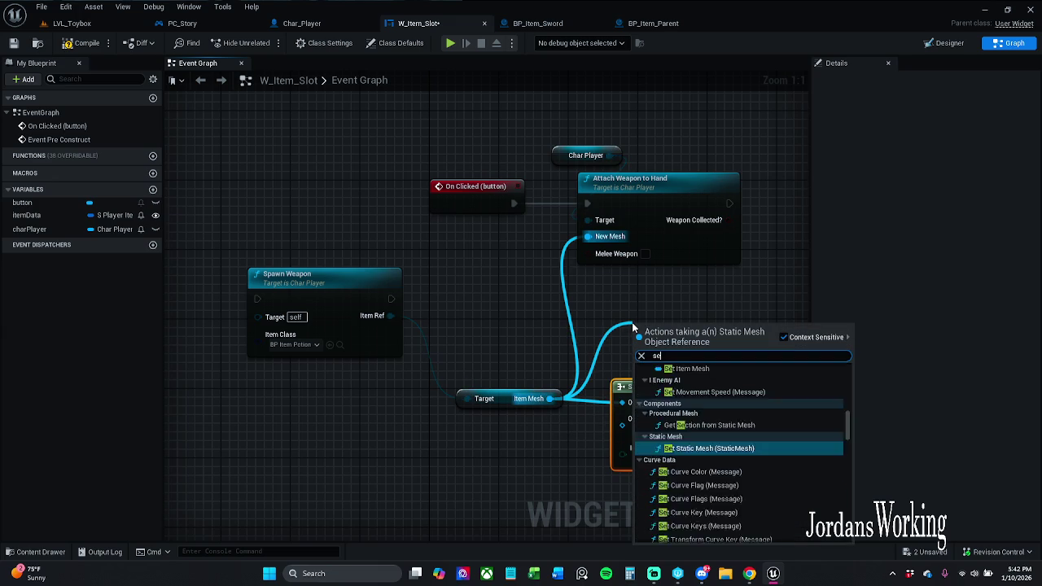
pyautogui.write('lect')
pyautogui.press('Return')
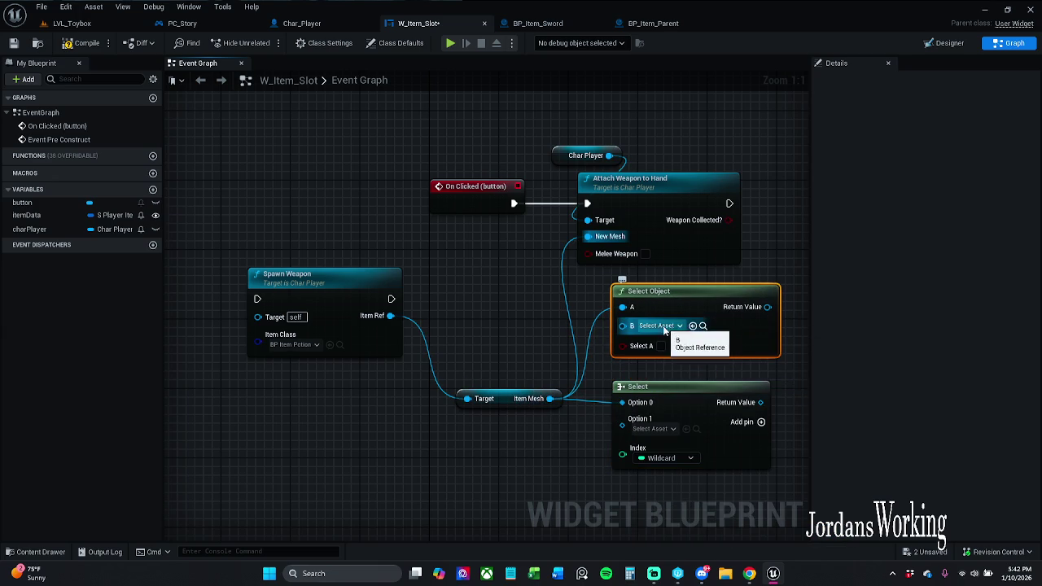
pyautogui.click(660, 326)
pyautogui.click(790, 250)
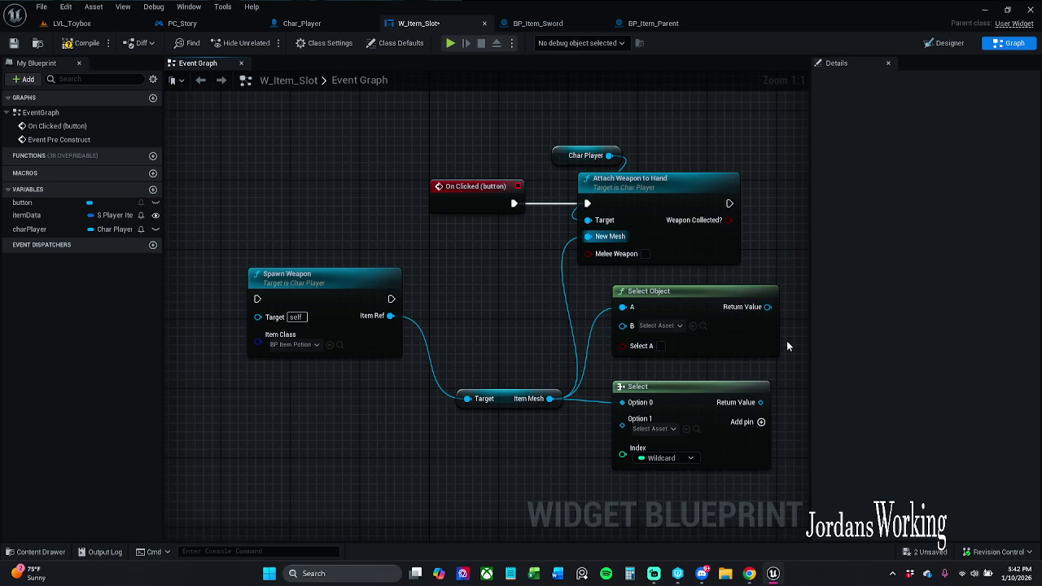
pyautogui.moveTo(788, 346); pyautogui.dragTo(666, 290)
# Step: Try wiring the Select result into New Mesh, then delete the unneeded Select Object node
pyautogui.moveTo(501, 253)
pyautogui.mouseDown()
pyautogui.moveTo(505, 298)
pyautogui.moveTo(502, 253)
pyautogui.mouseUp()
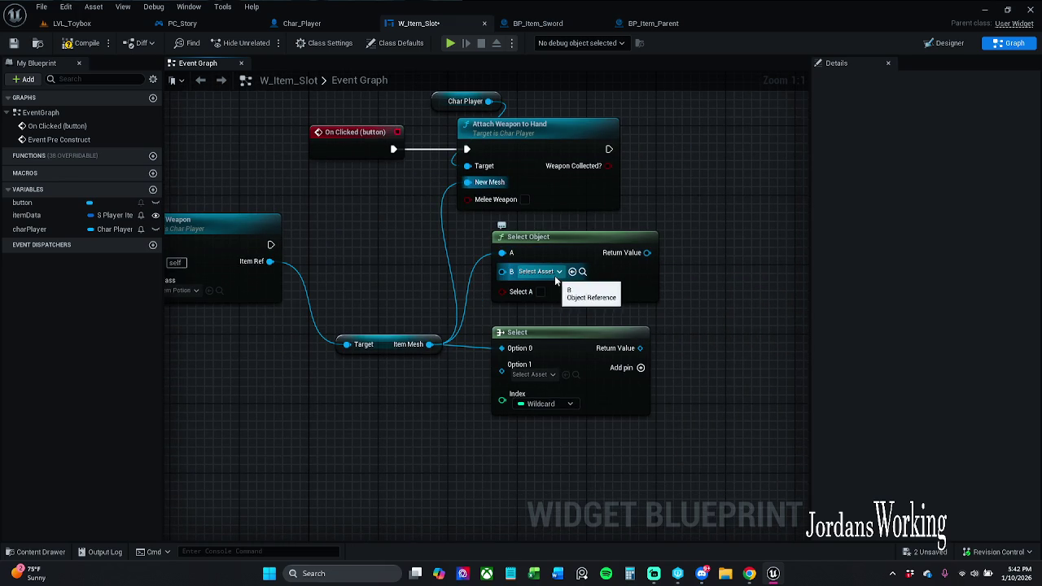
pyautogui.click(657, 259)
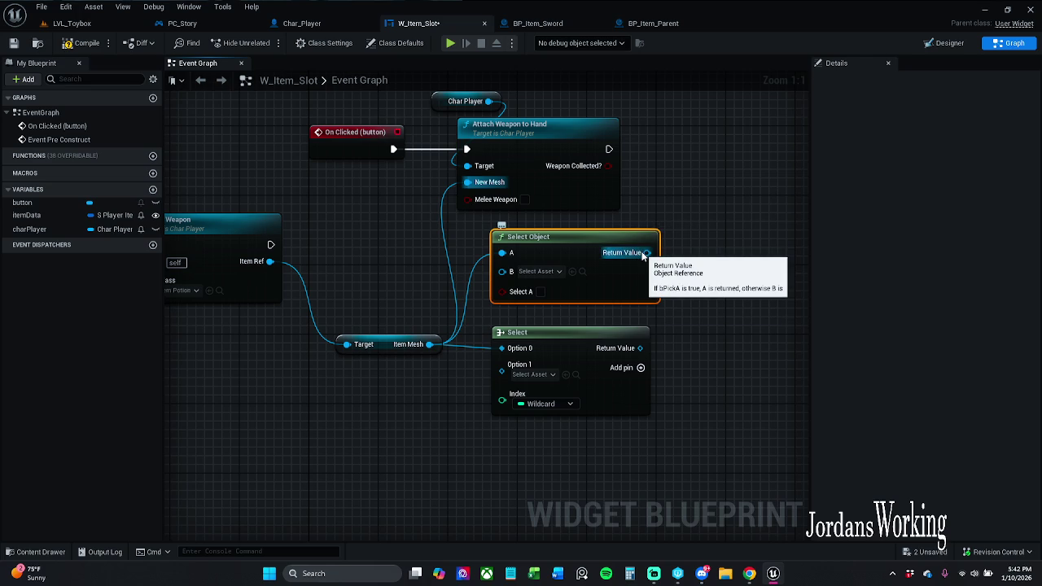
pyautogui.moveTo(638, 348)
pyautogui.mouseDown()
pyautogui.moveTo(508, 190)
pyautogui.moveTo(806, 301)
pyautogui.mouseUp()
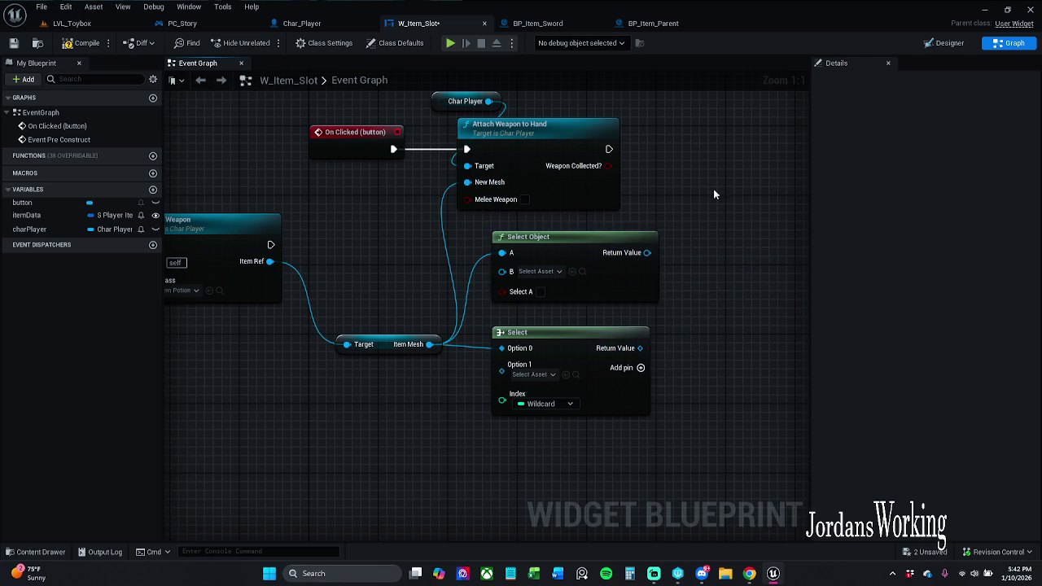
pyautogui.click(730, 283)
pyautogui.click(633, 285)
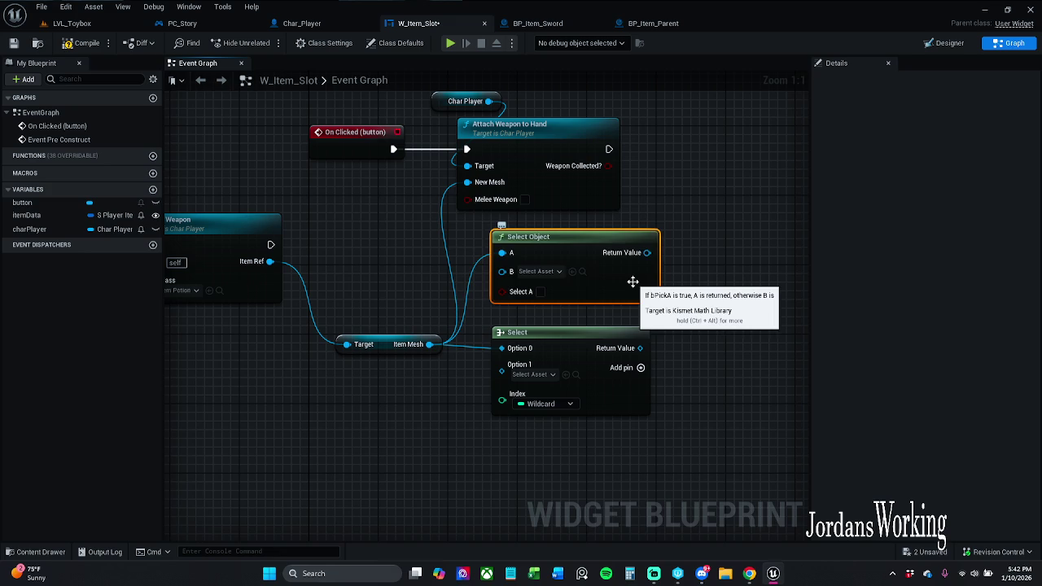
pyautogui.press('Delete')
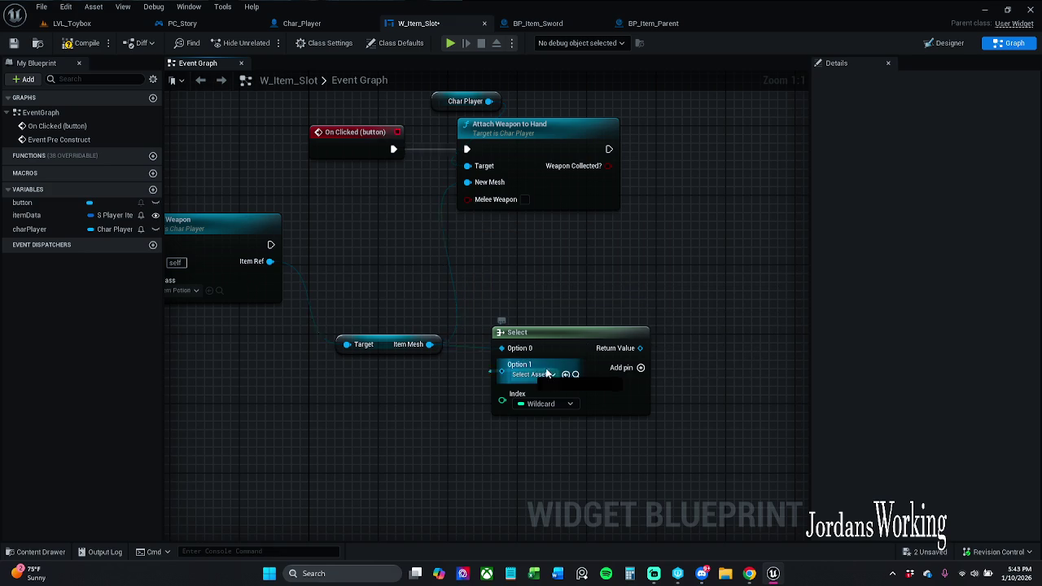
pyautogui.click(545, 376)
# Step: Open Char_Player's Spawn Weapon function and review it, navigating back and forward
pyautogui.click(545, 376)
pyautogui.moveTo(360, 379); pyautogui.dragTo(524, 342)
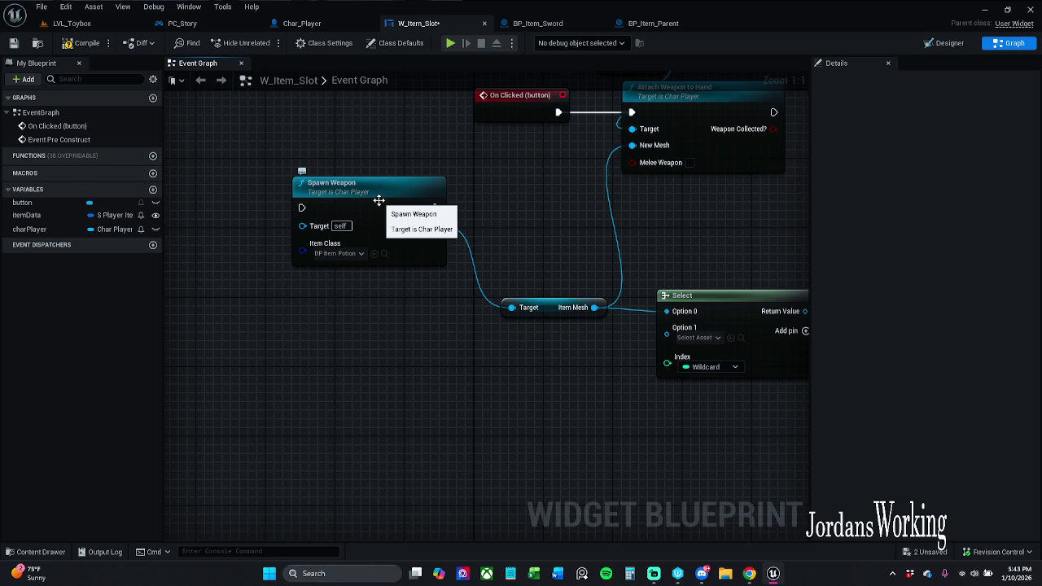
pyautogui.click(426, 263)
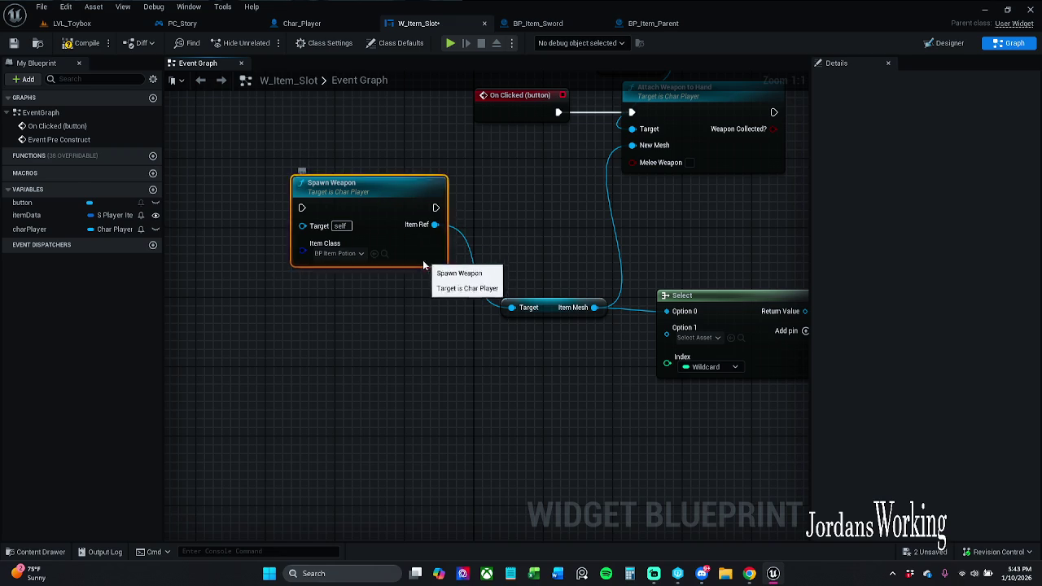
pyautogui.moveTo(426, 263); pyautogui.dragTo(391, 284)
pyautogui.doubleClick(390, 284)
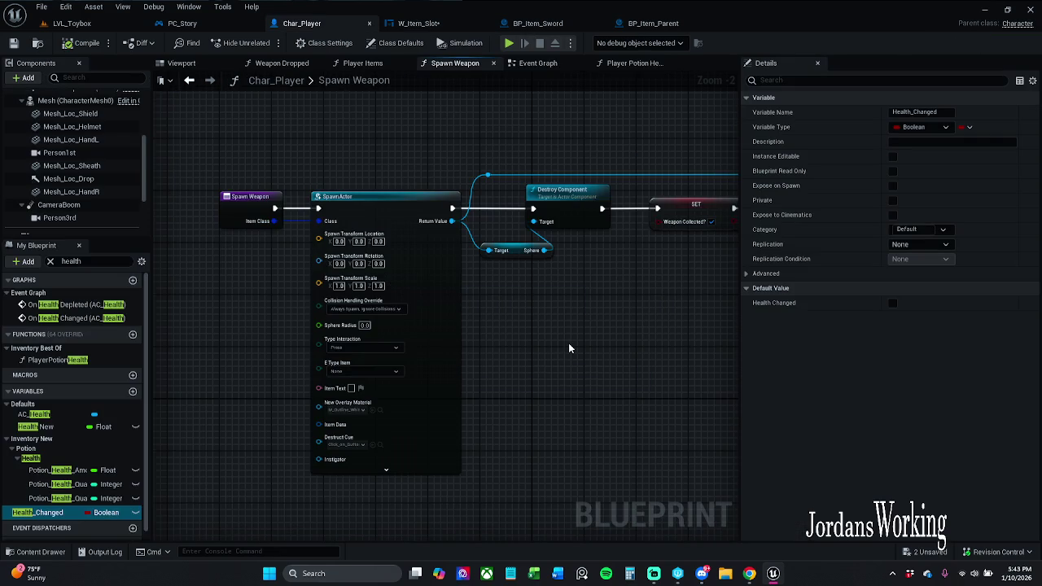
pyautogui.moveTo(634, 328)
pyautogui.mouseDown()
pyautogui.moveTo(407, 340)
pyautogui.moveTo(542, 320)
pyautogui.mouseUp()
pyautogui.scroll(-1, 483, 312)
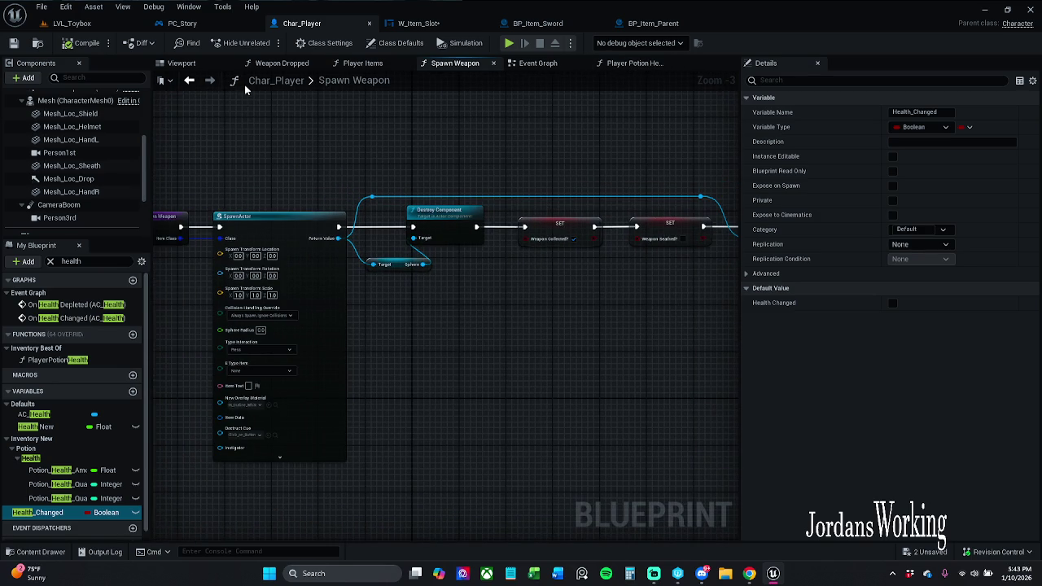
pyautogui.click(189, 80)
pyautogui.click(190, 80)
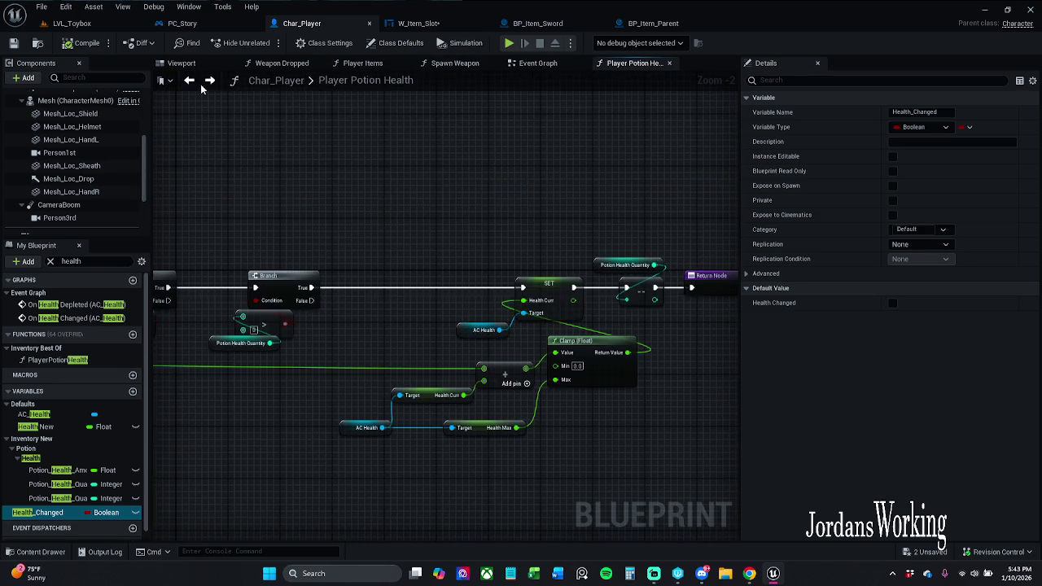
pyautogui.click(211, 83)
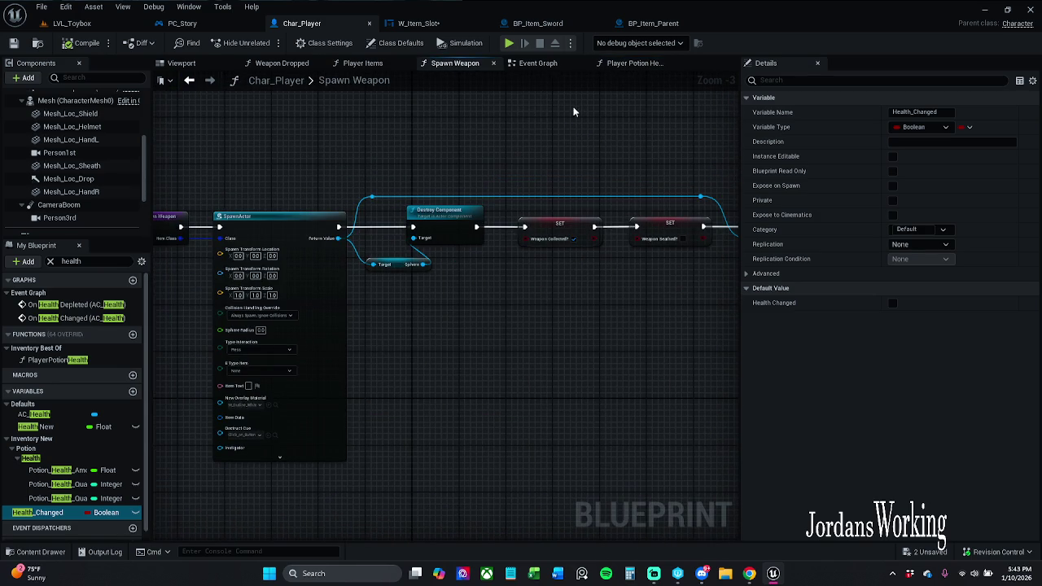
# Step: Close the PC_Story blueprint and move the W_Item_Slot tab to second place
pyautogui.click(450, 25)
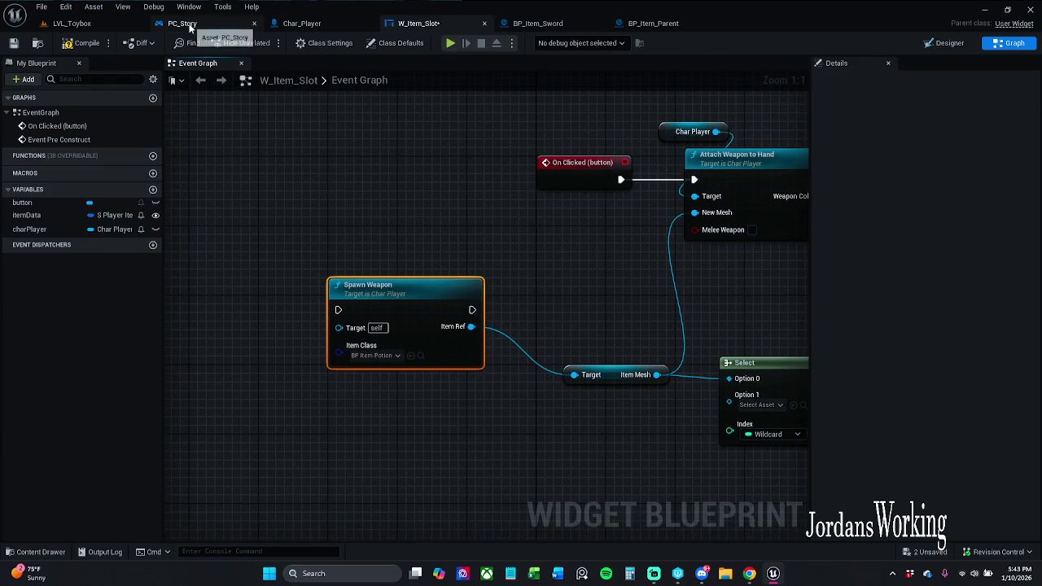
pyautogui.click(187, 23)
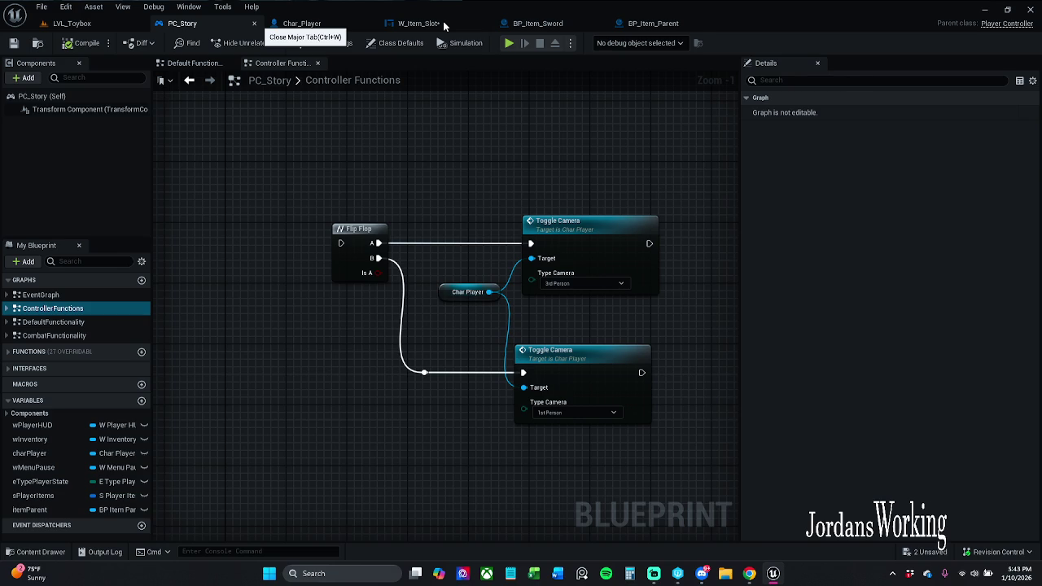
pyautogui.hotkey('ctrl', 'w')
pyautogui.moveTo(321, 24); pyautogui.dragTo(177, 37)
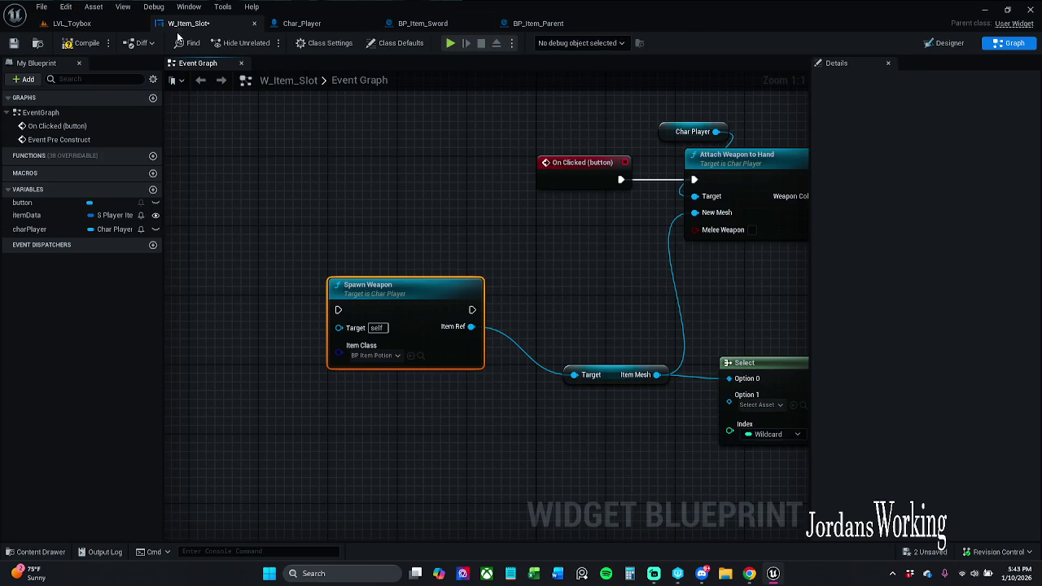
# Step: Refresh Spawn Weapon, reconnect Item Ref to the getter's Target, clear Item Mesh links, and compile
pyautogui.click(81, 42)
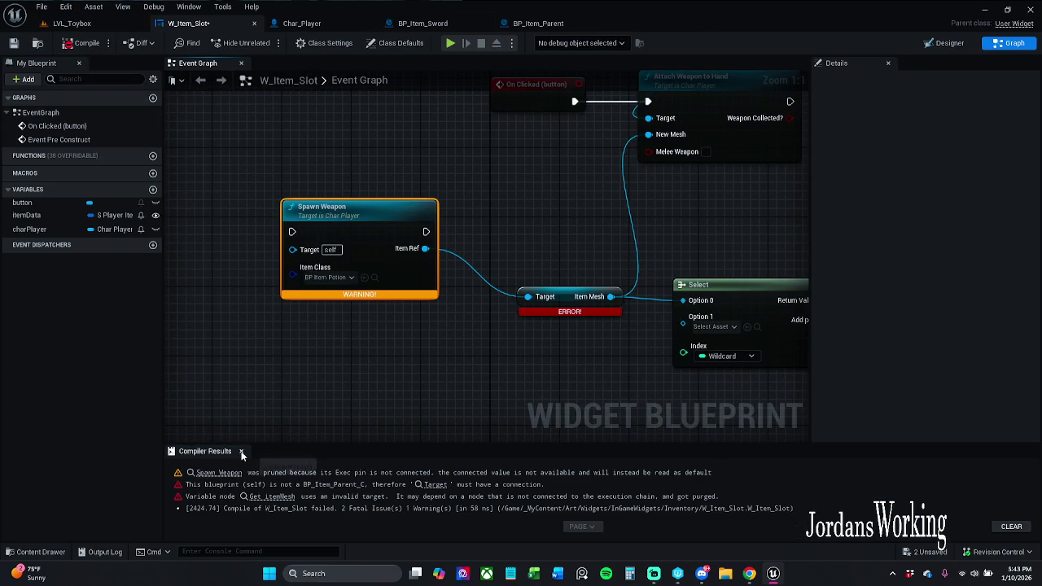
pyautogui.click(241, 452)
pyautogui.rightClick(354, 230)
pyautogui.click(386, 291)
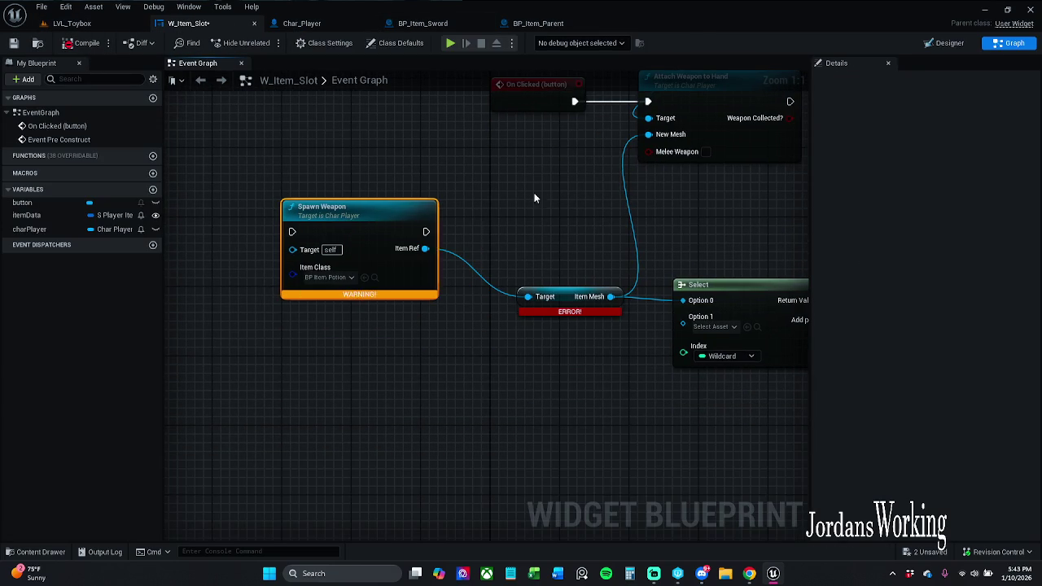
pyautogui.keyDown('alt'); pyautogui.click(528, 295); pyautogui.keyUp('alt')
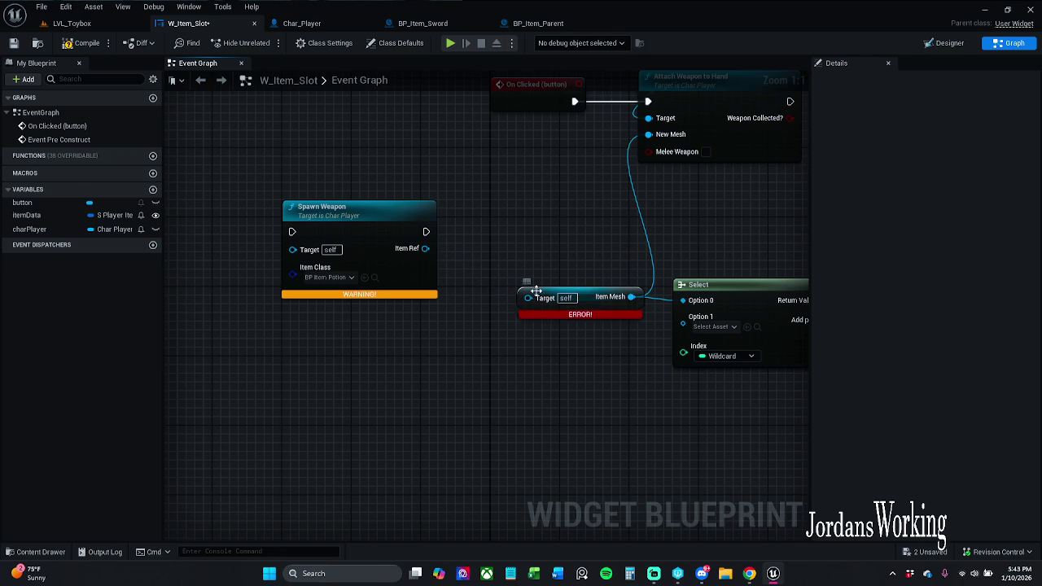
pyautogui.moveTo(528, 297)
pyautogui.mouseDown()
pyautogui.moveTo(454, 280)
pyautogui.moveTo(425, 249)
pyautogui.mouseUp()
pyautogui.keyDown('alt'); pyautogui.click(611, 297); pyautogui.keyUp('alt')
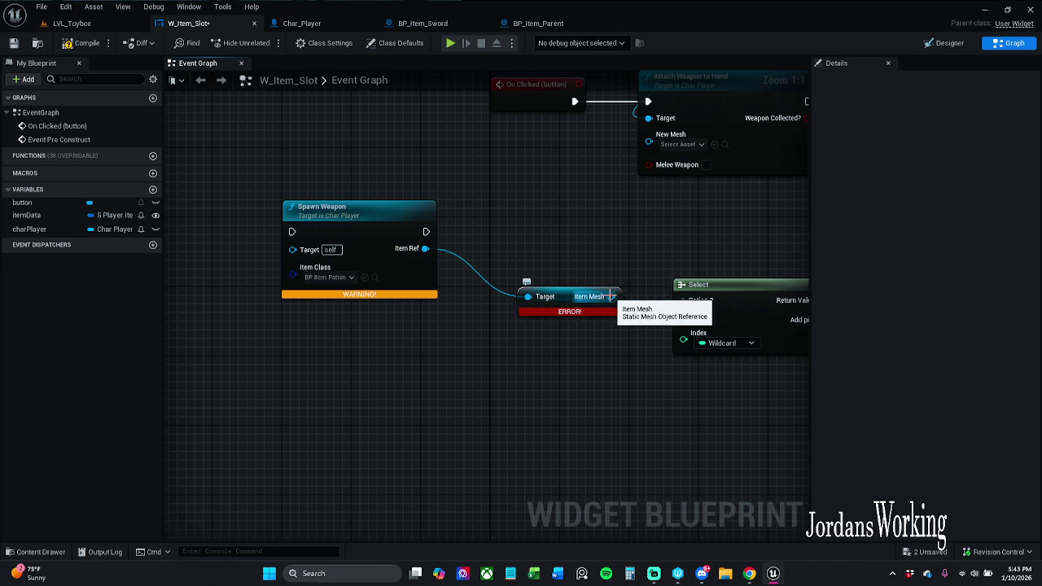
pyautogui.click(82, 42)
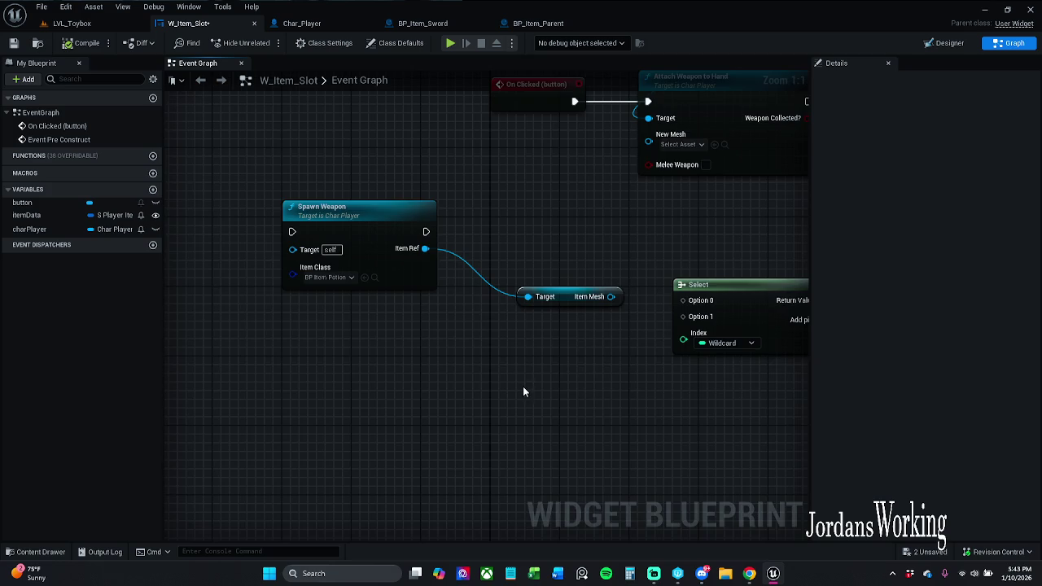
# Step: Chain Spawn Weapon into Attach Weapon to Hand and feed Item Mesh into New Mesh
pyautogui.moveTo(523, 386); pyautogui.dragTo(441, 404)
pyautogui.scroll(-1, 442, 405)
pyautogui.scroll(1, 445, 378)
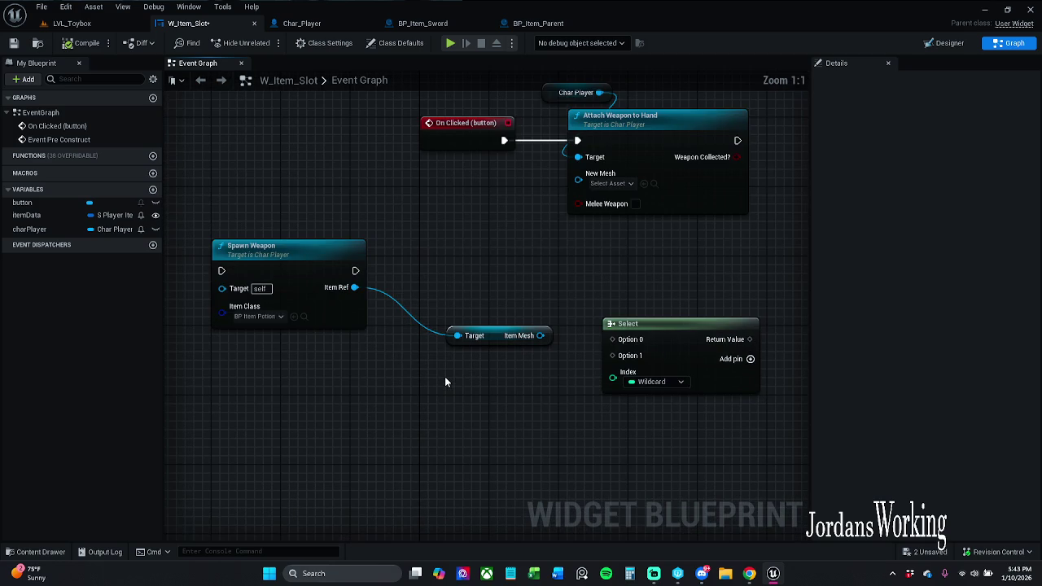
pyautogui.moveTo(482, 342); pyautogui.dragTo(446, 342)
pyautogui.click(446, 259)
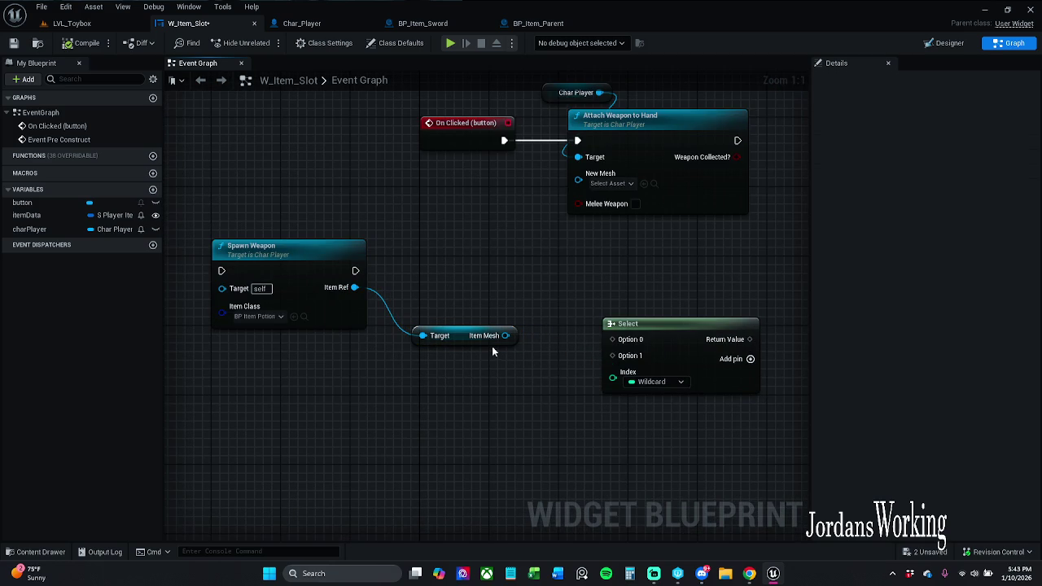
pyautogui.click(465, 337)
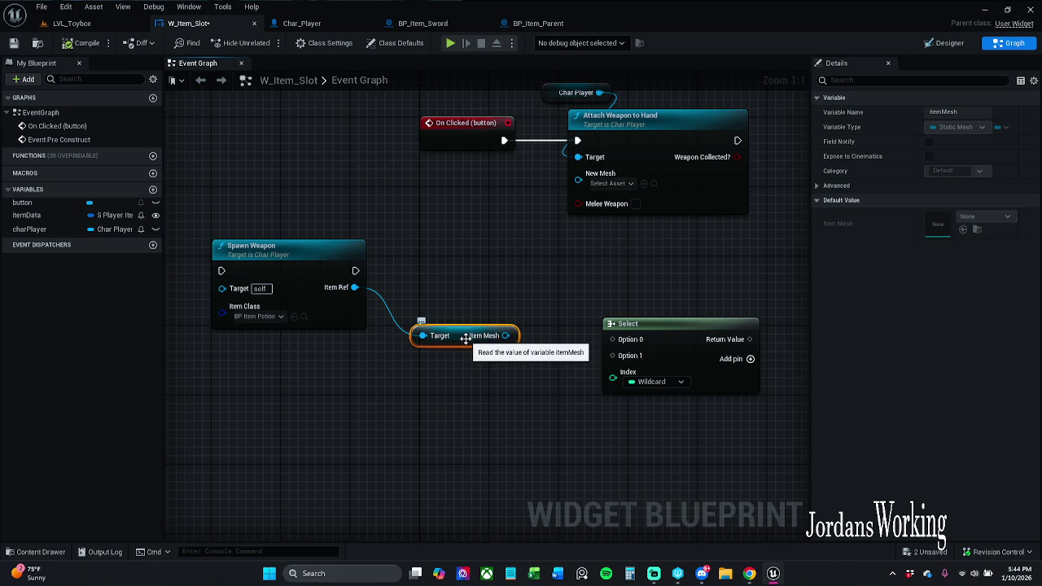
pyautogui.click(417, 240)
pyautogui.moveTo(417, 240); pyautogui.dragTo(470, 296)
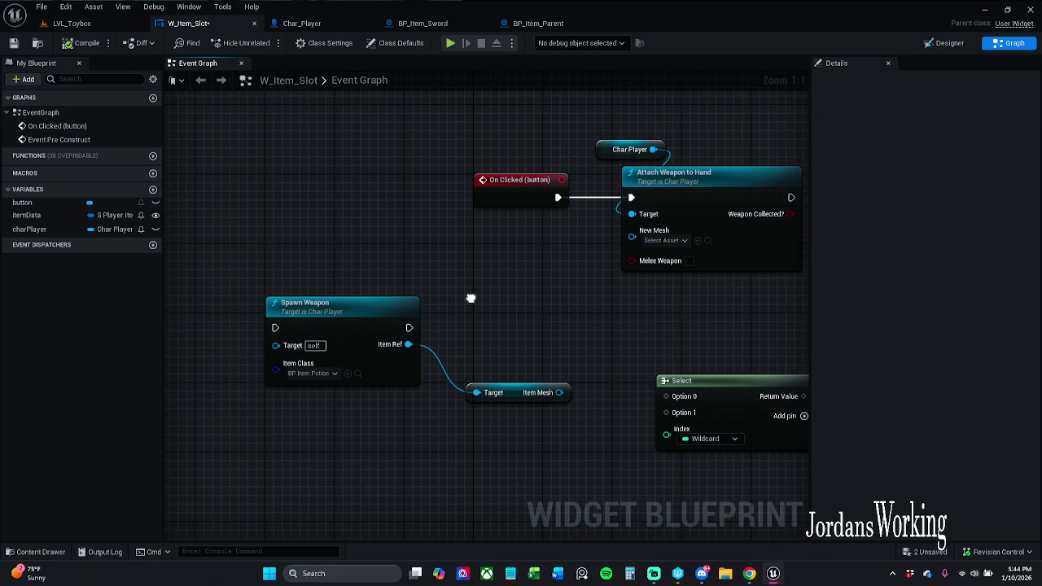
pyautogui.moveTo(537, 198)
pyautogui.mouseDown()
pyautogui.moveTo(181, 199)
pyautogui.moveTo(227, 204)
pyautogui.moveTo(372, 340)
pyautogui.moveTo(342, 342)
pyautogui.moveTo(335, 327)
pyautogui.mouseUp()
pyautogui.click(357, 197)
pyautogui.moveTo(468, 326); pyautogui.dragTo(692, 198)
pyautogui.moveTo(563, 389)
pyautogui.mouseDown()
pyautogui.moveTo(637, 286)
pyautogui.moveTo(637, 228)
pyautogui.mouseUp()
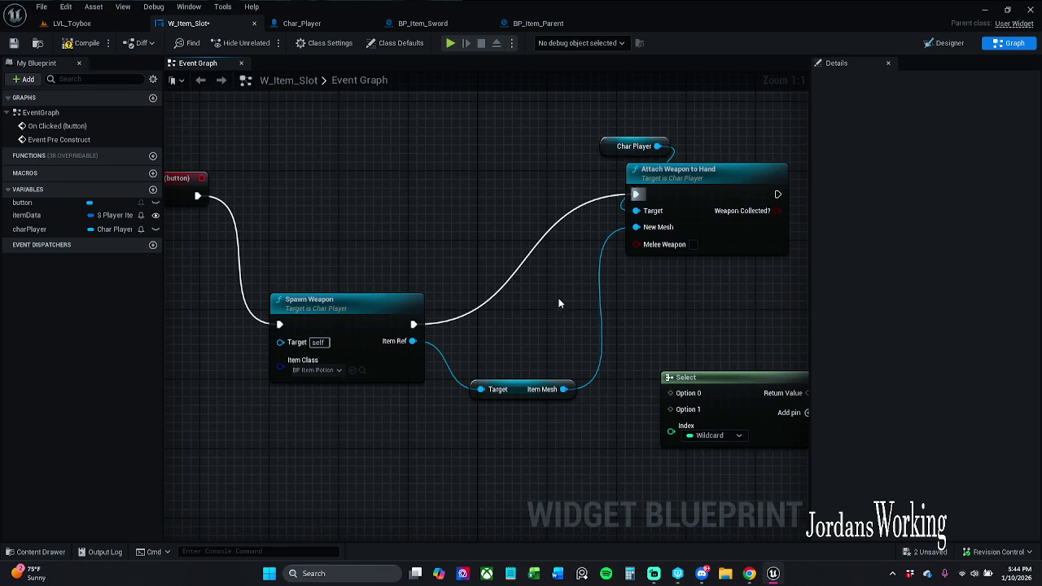
# Step: Plug a duplicated Char Player getter into Spawn Weapon's Target and recompile to clear the error
pyautogui.click(83, 43)
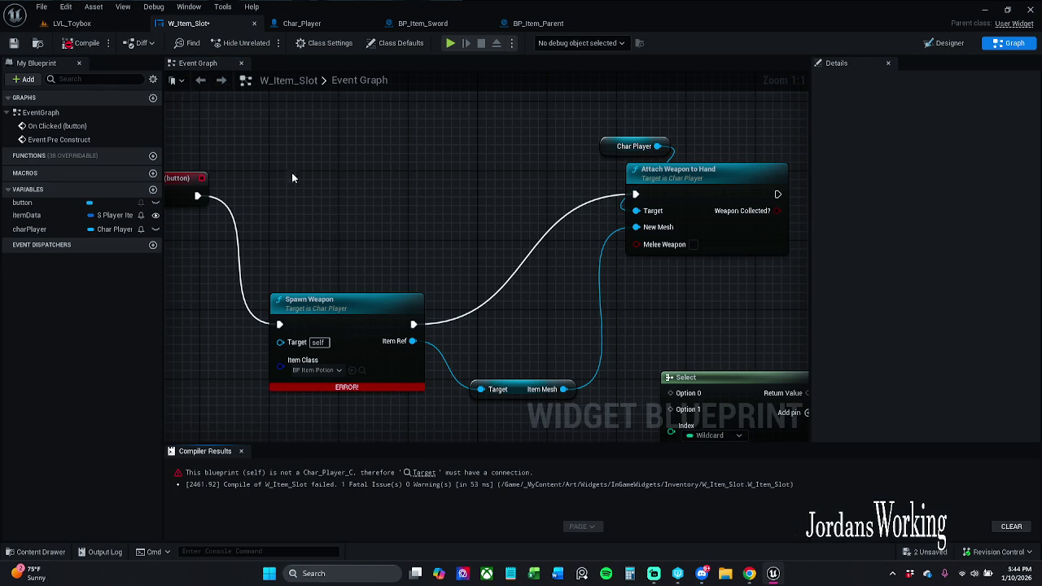
pyautogui.click(606, 149)
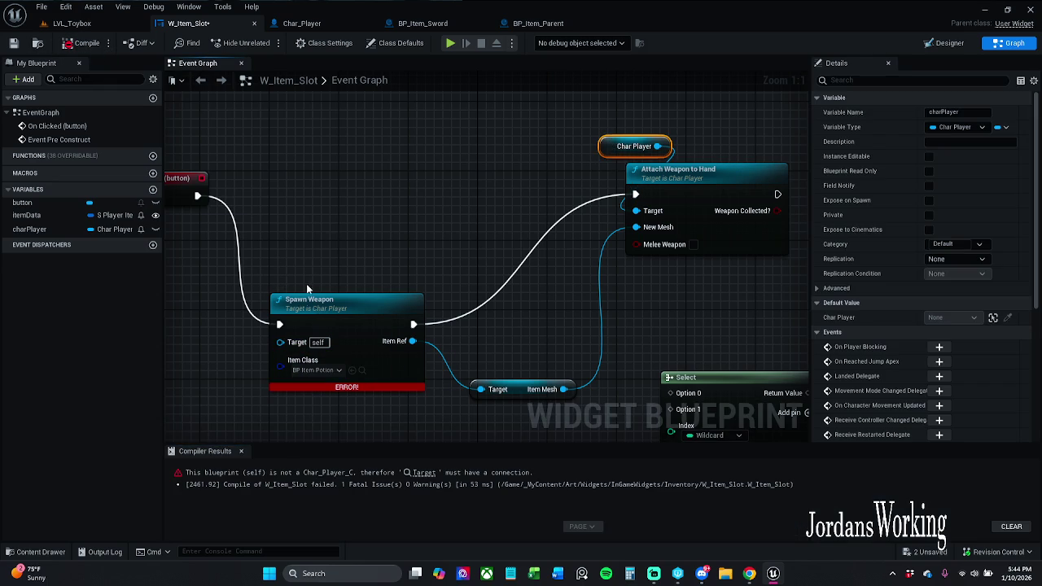
pyautogui.hotkey('ctrl', 'v')
pyautogui.moveTo(334, 250)
pyautogui.mouseDown()
pyautogui.moveTo(342, 334)
pyautogui.moveTo(319, 269)
pyautogui.moveTo(289, 350)
pyautogui.mouseUp()
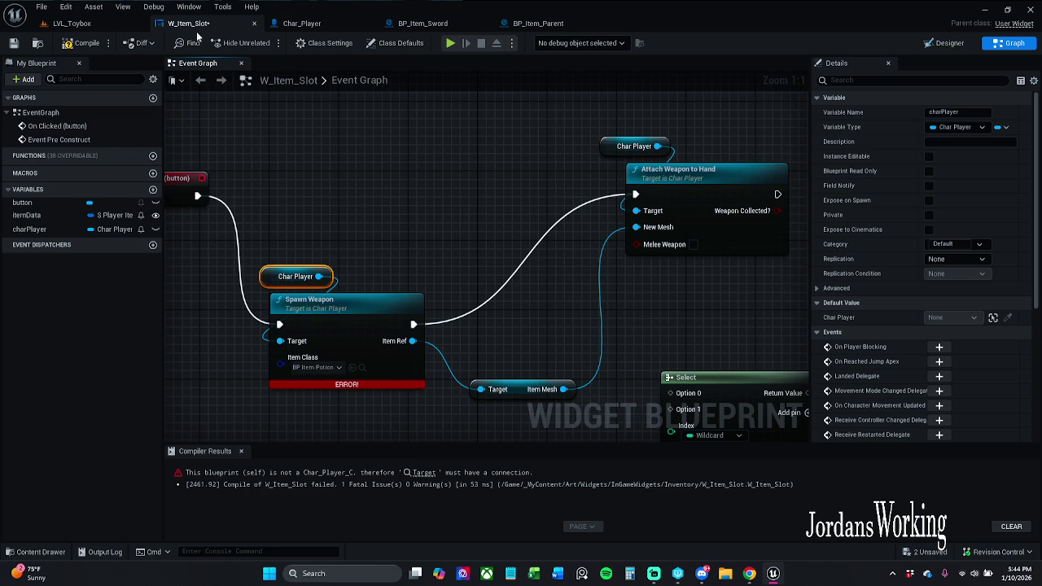
pyautogui.click(82, 43)
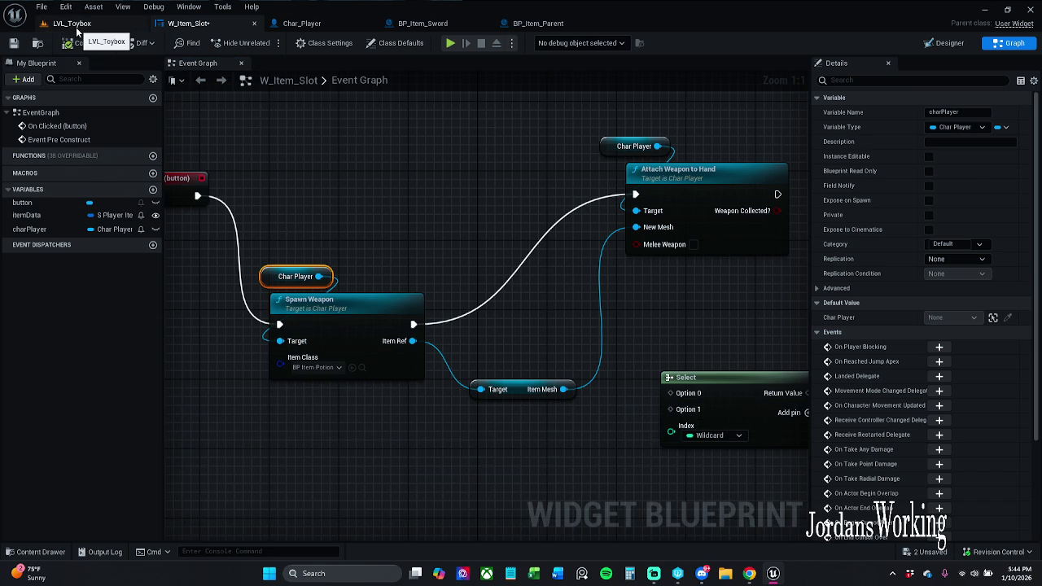
# Step: Play-test LVL_Toybox: pick up the bow, check the inventory, stop, then open BP_Item_Parent
pyautogui.click(76, 29)
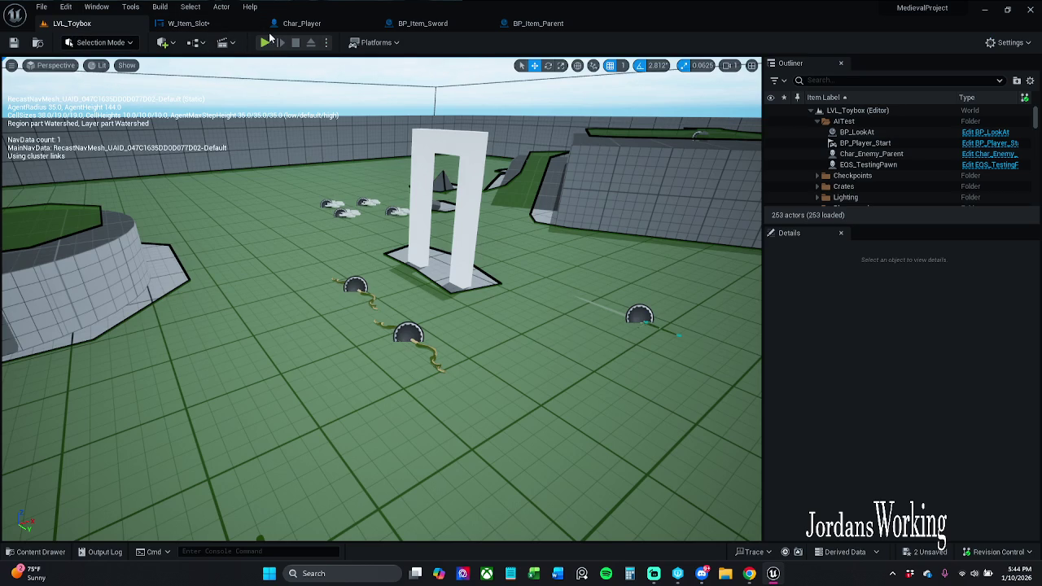
pyautogui.click(267, 42)
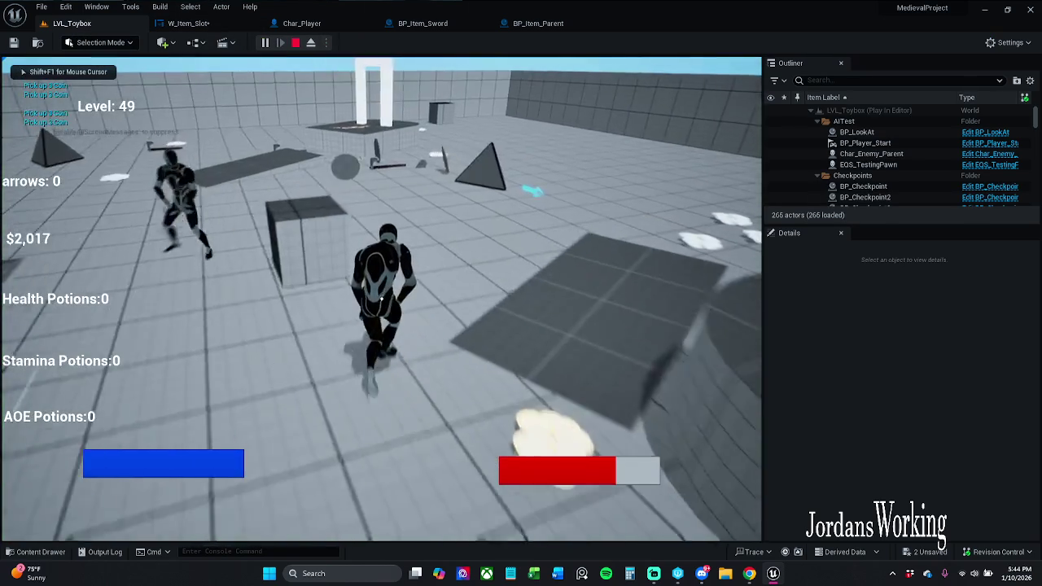
pyautogui.press('w')
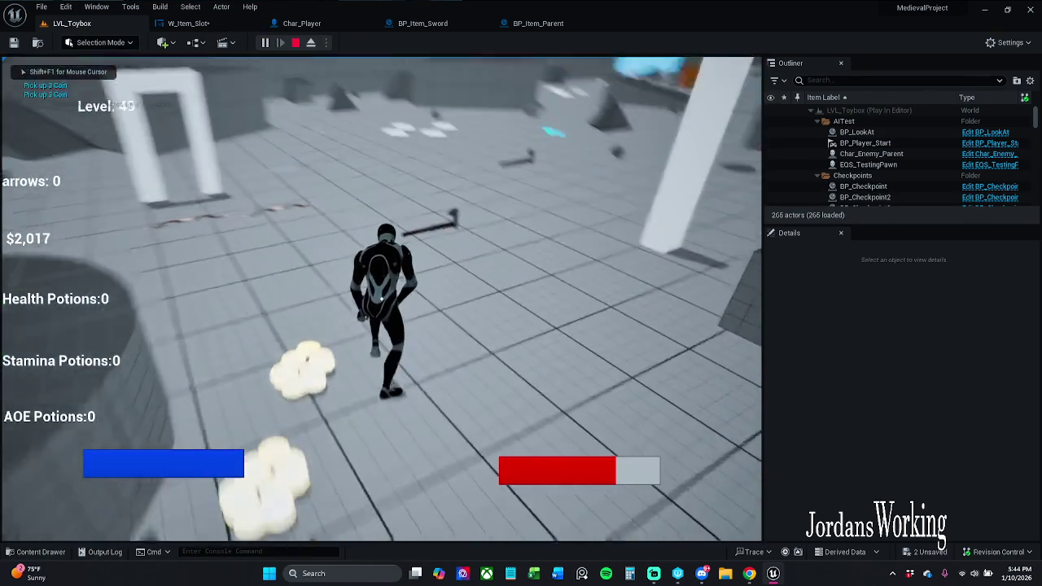
pyautogui.press('w')
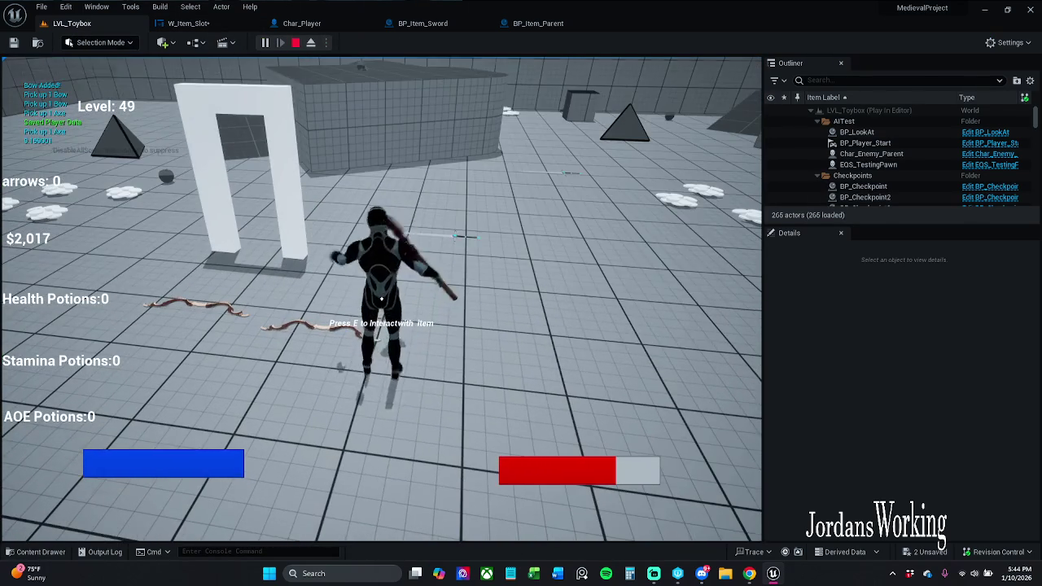
pyautogui.press('i')
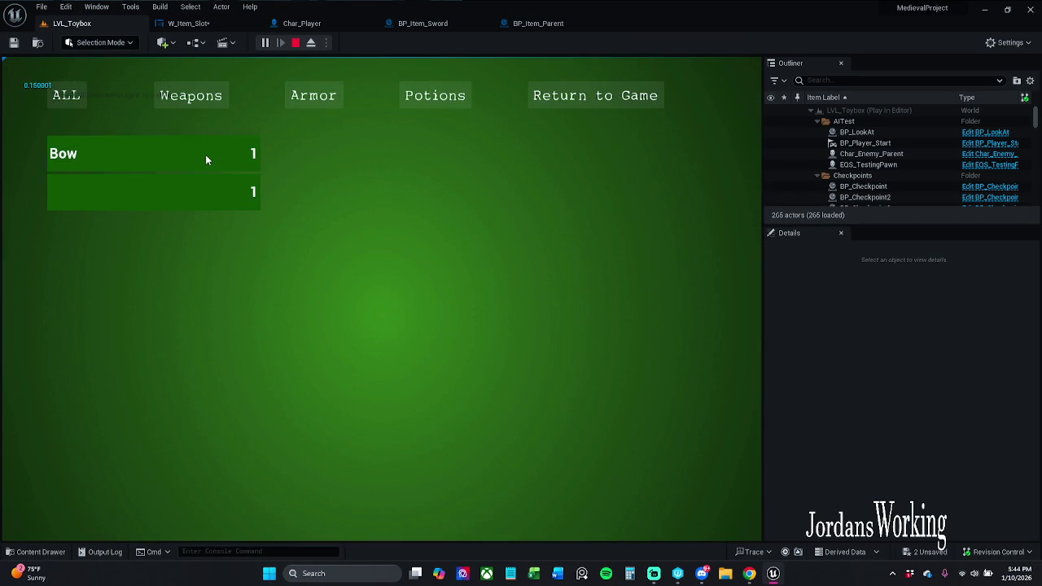
pyautogui.click(570, 98)
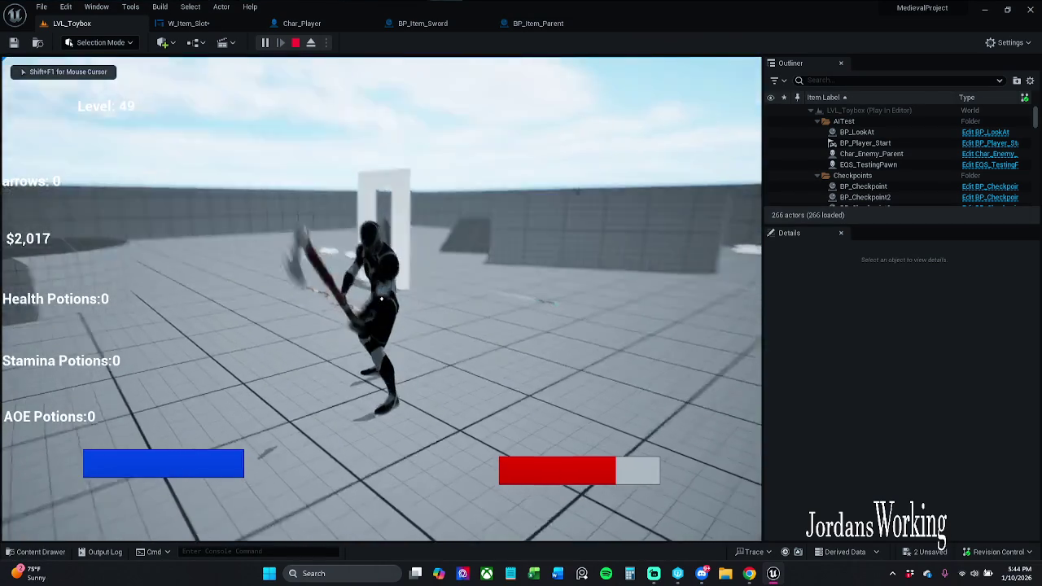
pyautogui.press('Escape')
pyautogui.click(533, 23)
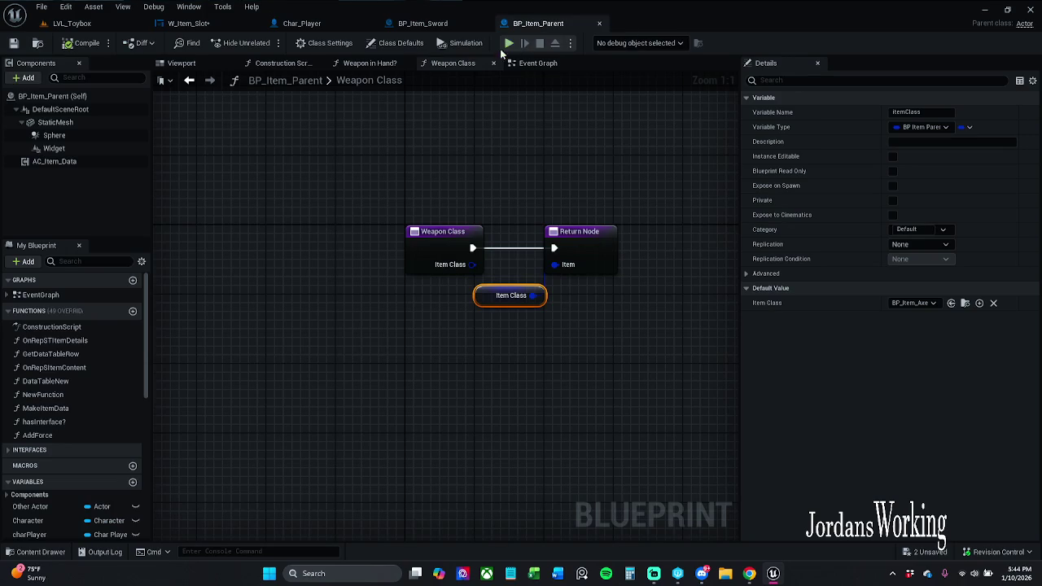
# Step: Toggle breakpoints on every node in the W_Item_Slot graph
pyautogui.click(418, 23)
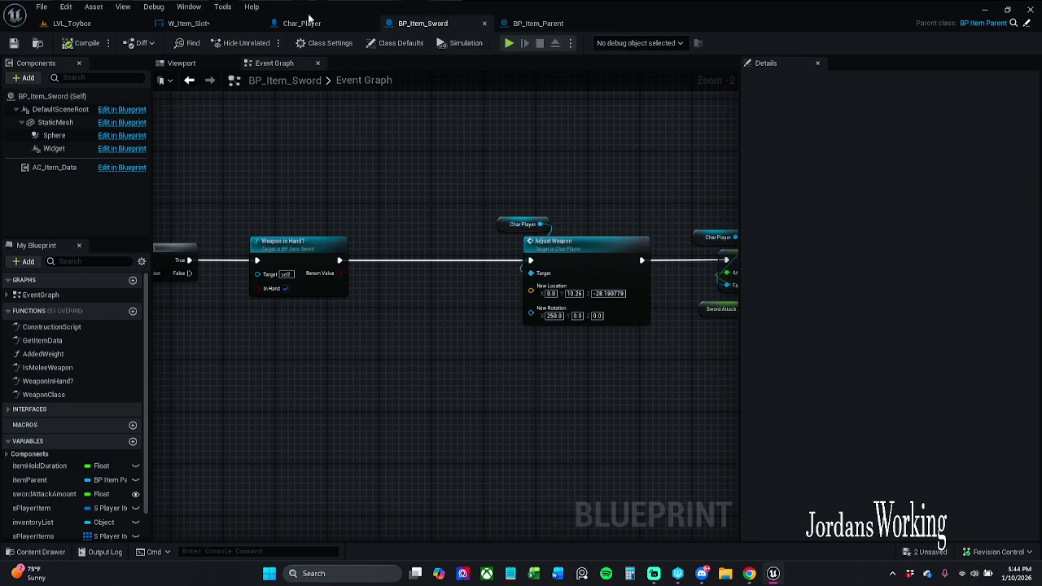
pyautogui.click(188, 22)
pyautogui.scroll(1, 396, 148)
pyautogui.scroll(-1, 394, 154)
pyautogui.scroll(-2, 352, 157)
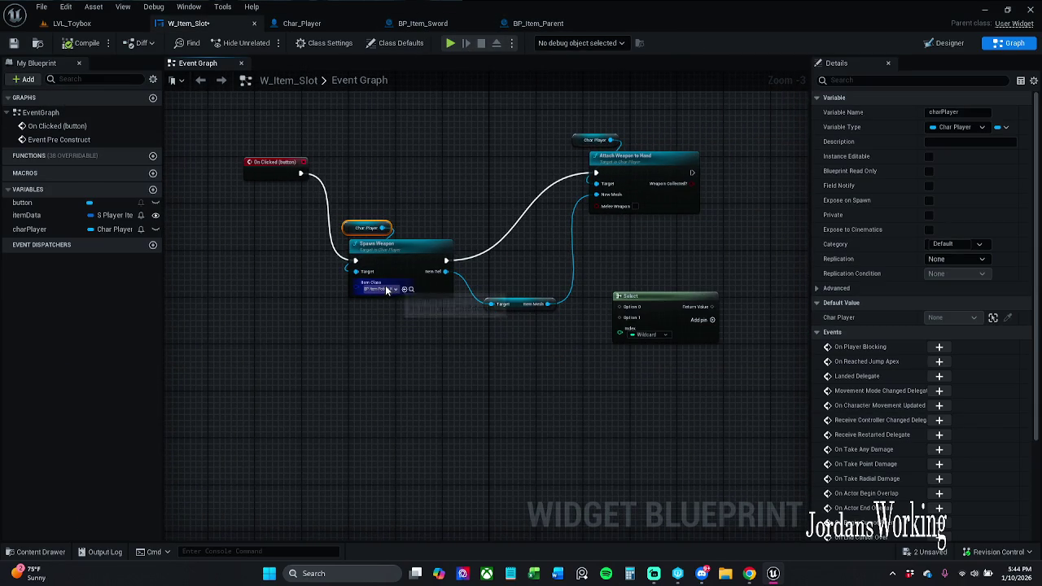
pyautogui.moveTo(268, 92)
pyautogui.mouseDown()
pyautogui.moveTo(465, 239)
pyautogui.moveTo(619, 299)
pyautogui.mouseUp()
pyautogui.rightClick(643, 193)
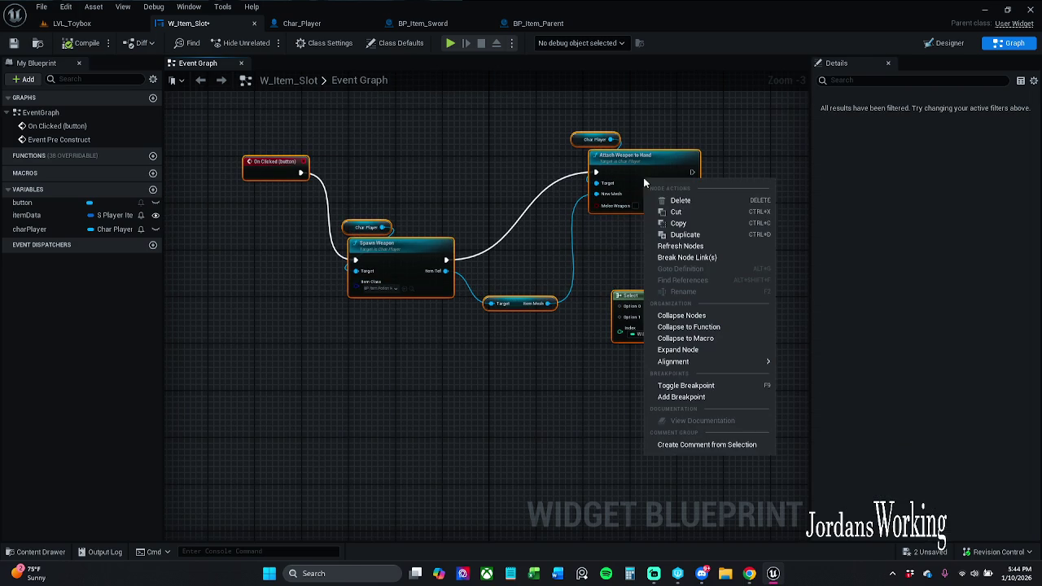
pyautogui.click(713, 391)
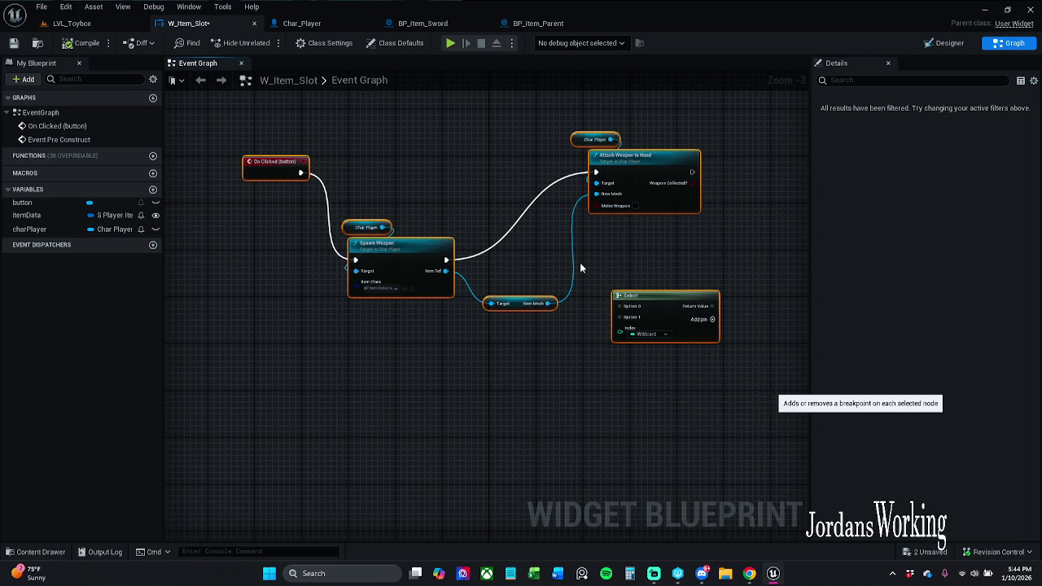
# Step: Play LVL_Toybox, click an inventory slot, step through the breakpoints, resume, and stop
pyautogui.click(71, 23)
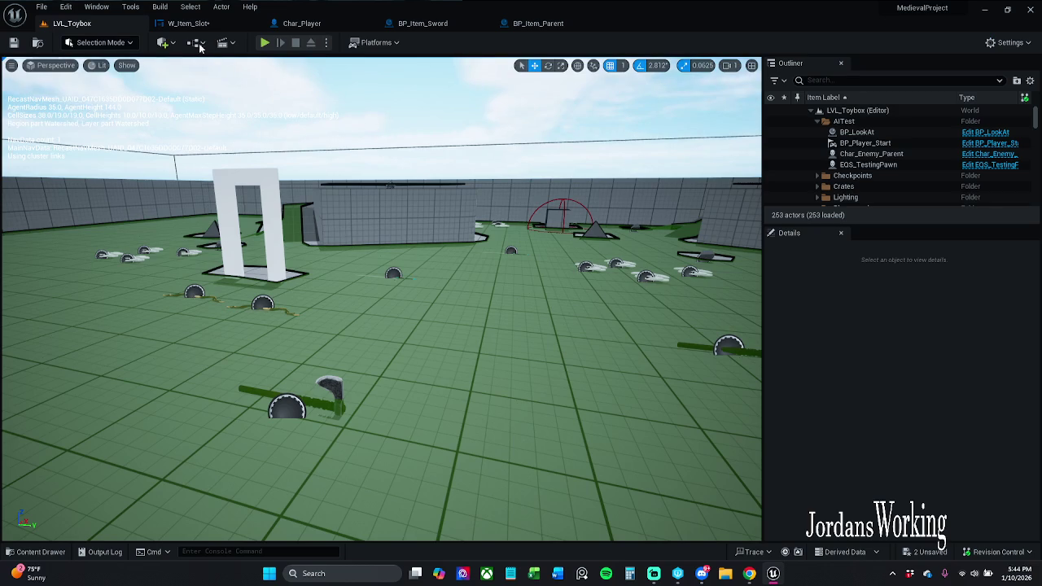
pyautogui.click(263, 43)
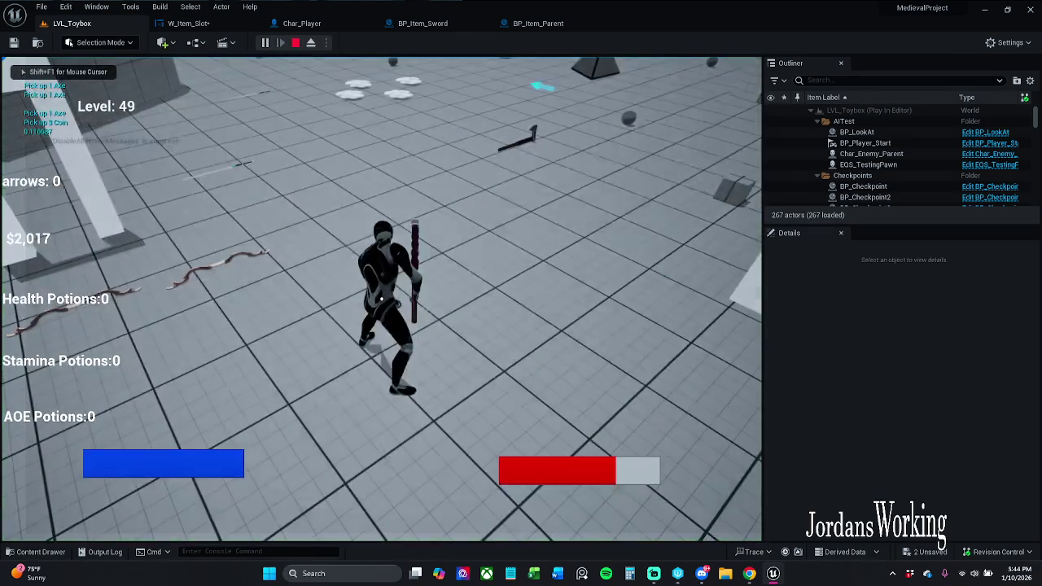
pyautogui.press('i')
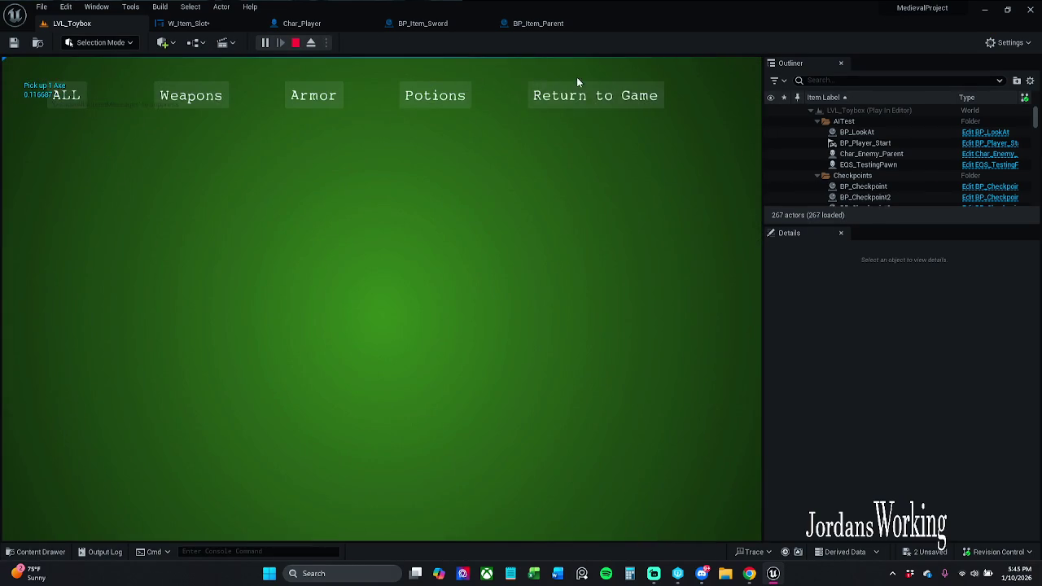
pyautogui.click(595, 95)
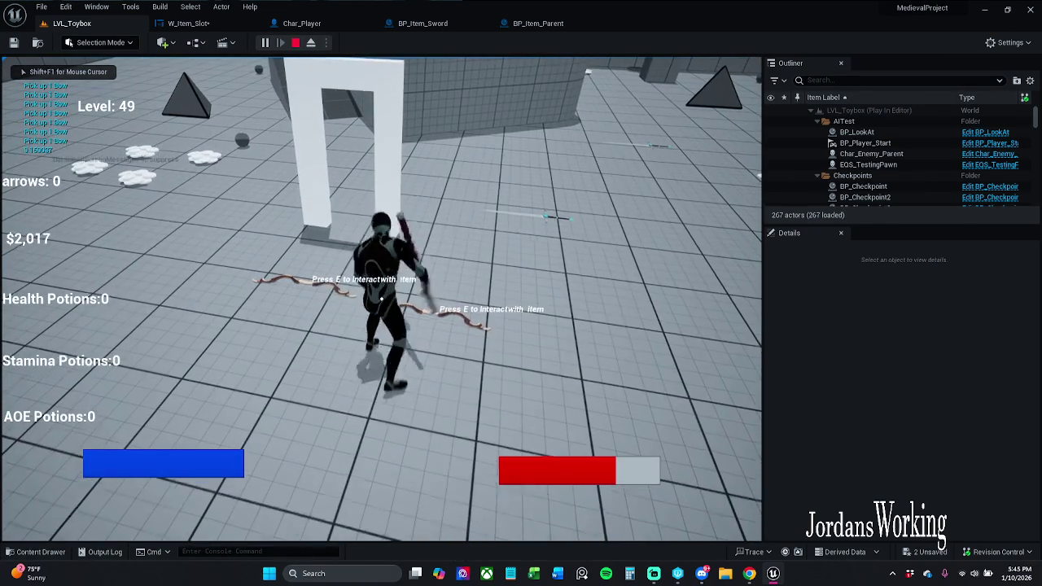
pyautogui.press('i')
pyautogui.click(189, 148)
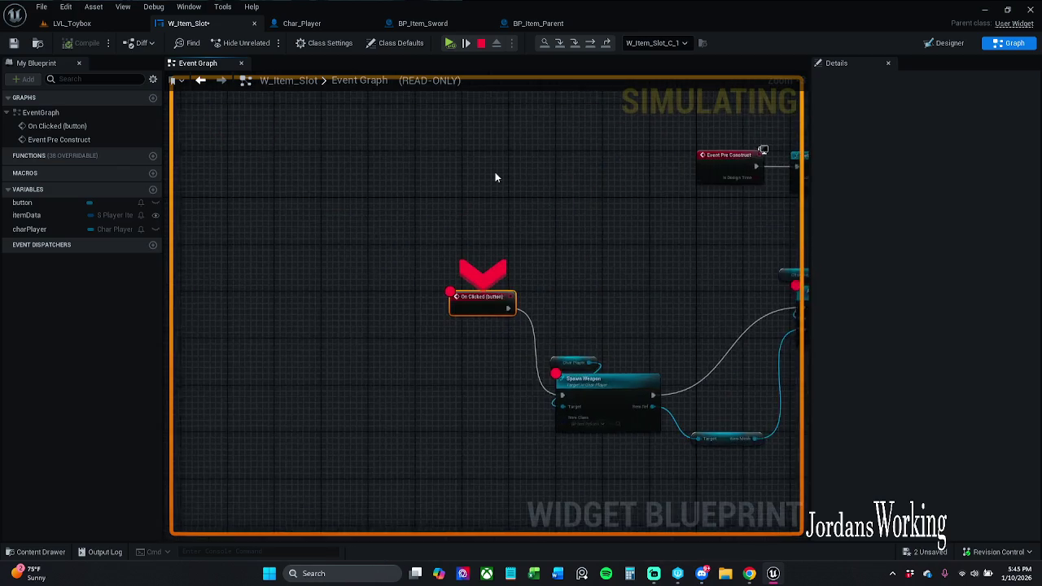
pyautogui.click(453, 47)
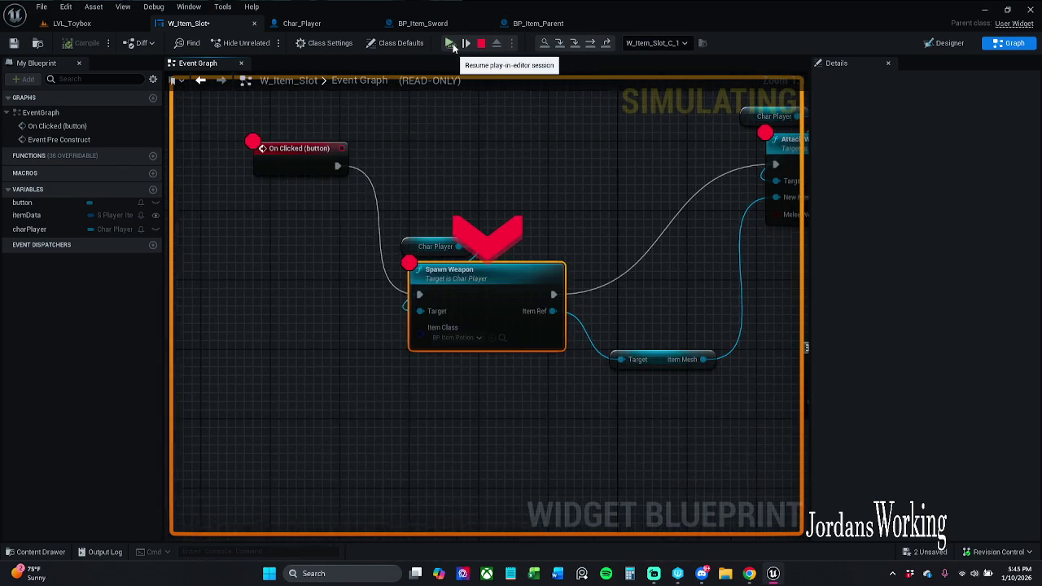
pyautogui.click(453, 46)
pyautogui.click(452, 46)
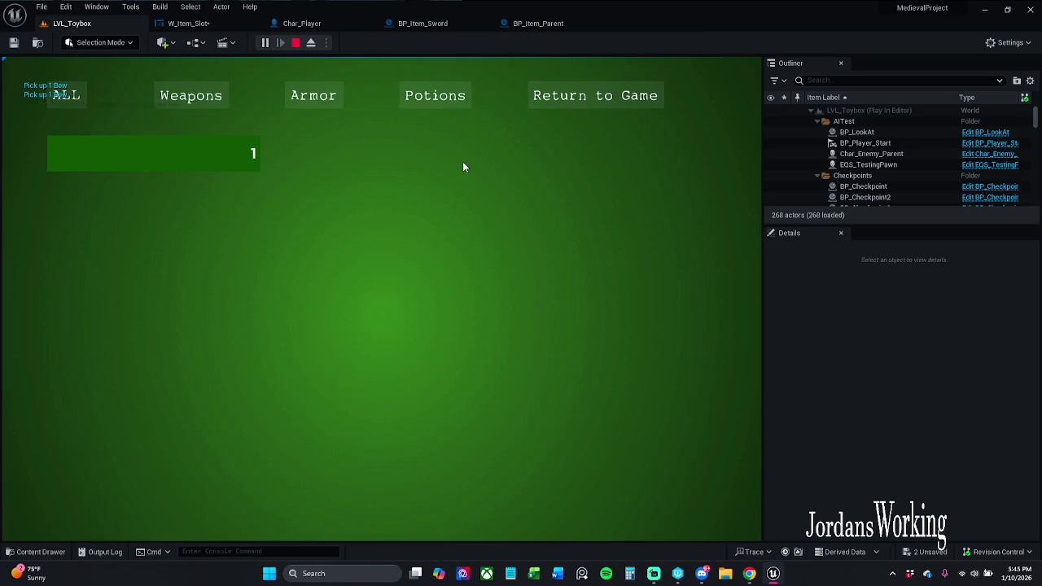
pyautogui.click(597, 95)
pyautogui.press('Escape')
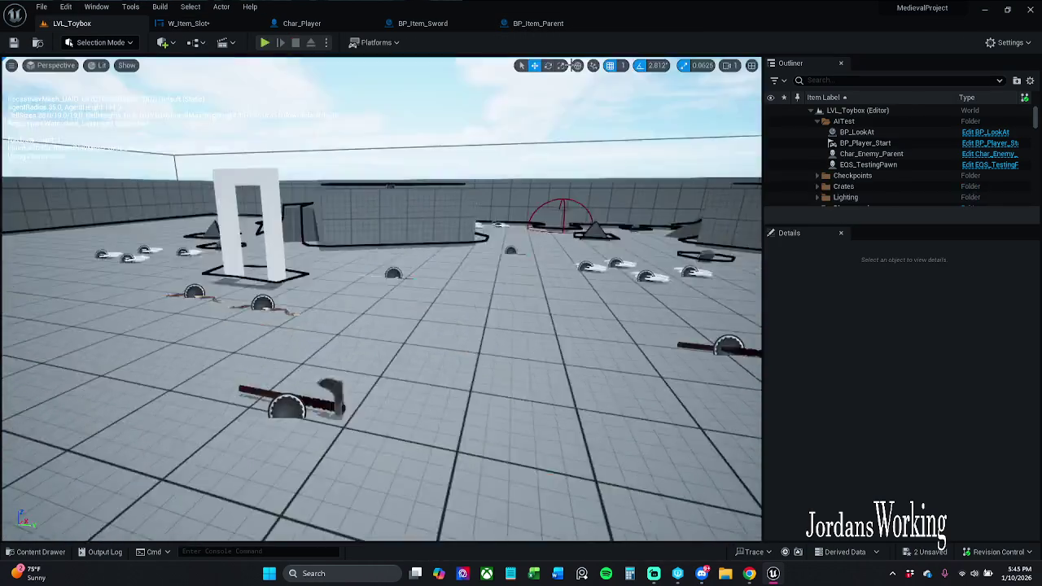
pyautogui.click(539, 24)
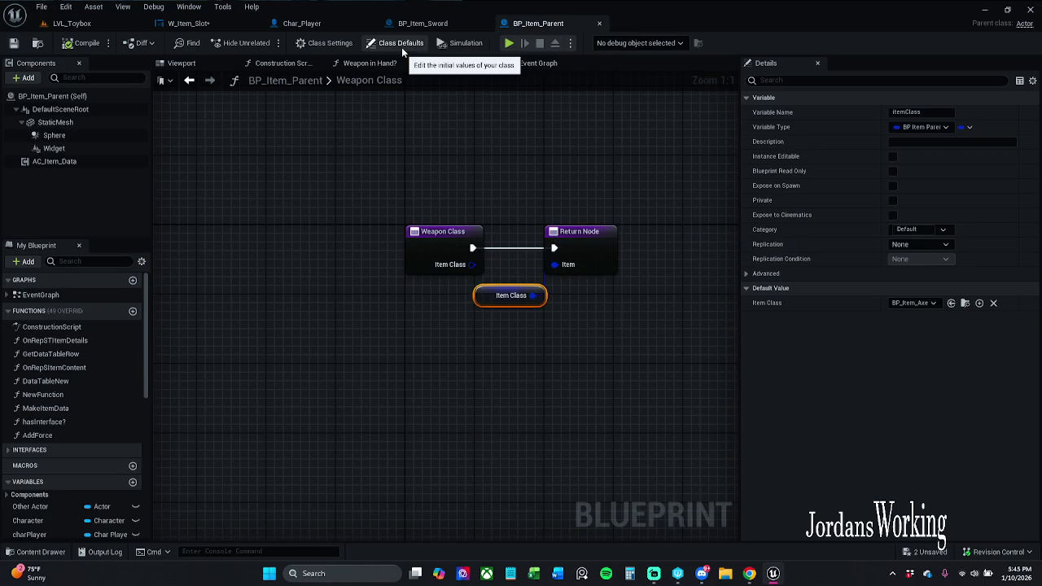
# Step: Open the Attach Weapon to Hand function definition from the W_Item_Slot graph
pyautogui.click(189, 25)
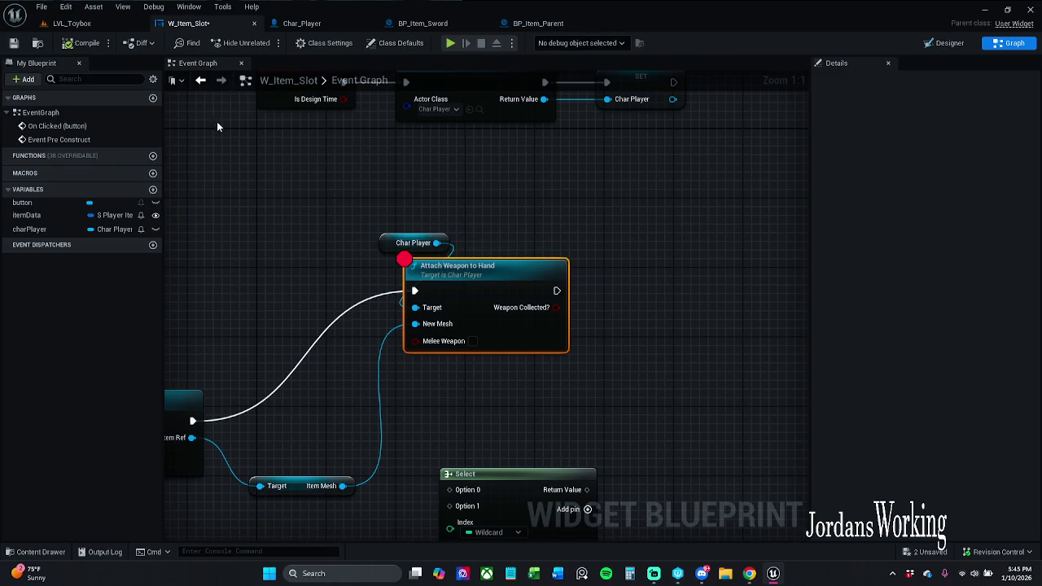
pyautogui.moveTo(252, 251); pyautogui.dragTo(188, 185)
pyautogui.click(531, 205)
pyautogui.doubleClick(434, 226)
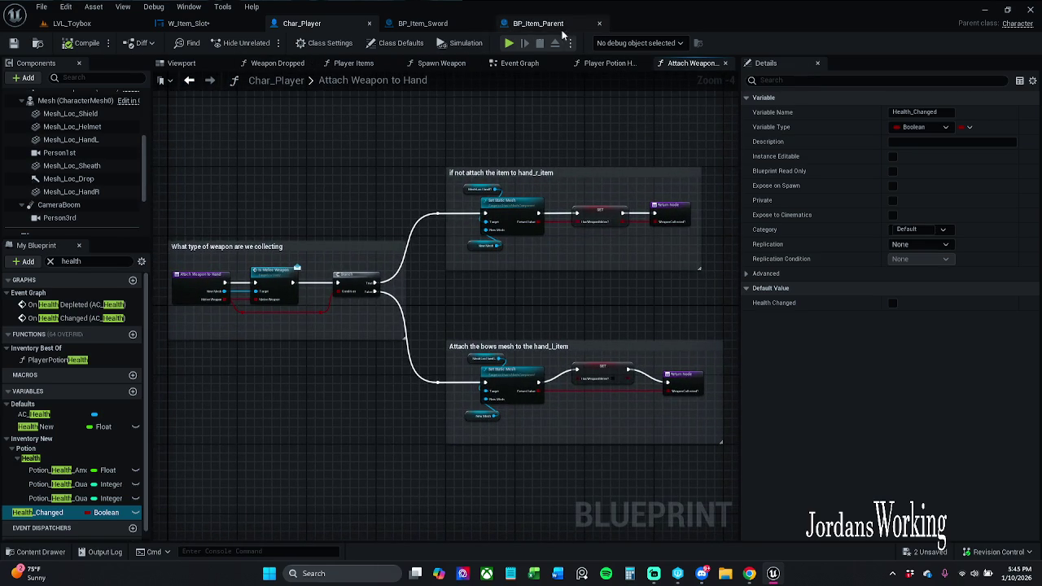
pyautogui.click(478, 25)
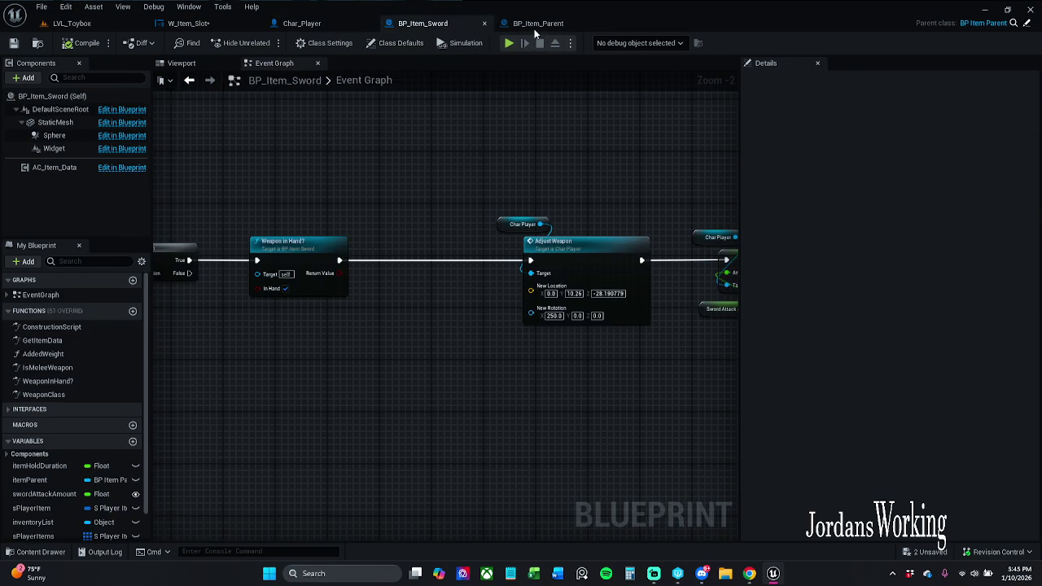
pyautogui.click(536, 26)
pyautogui.click(438, 22)
pyautogui.click(188, 23)
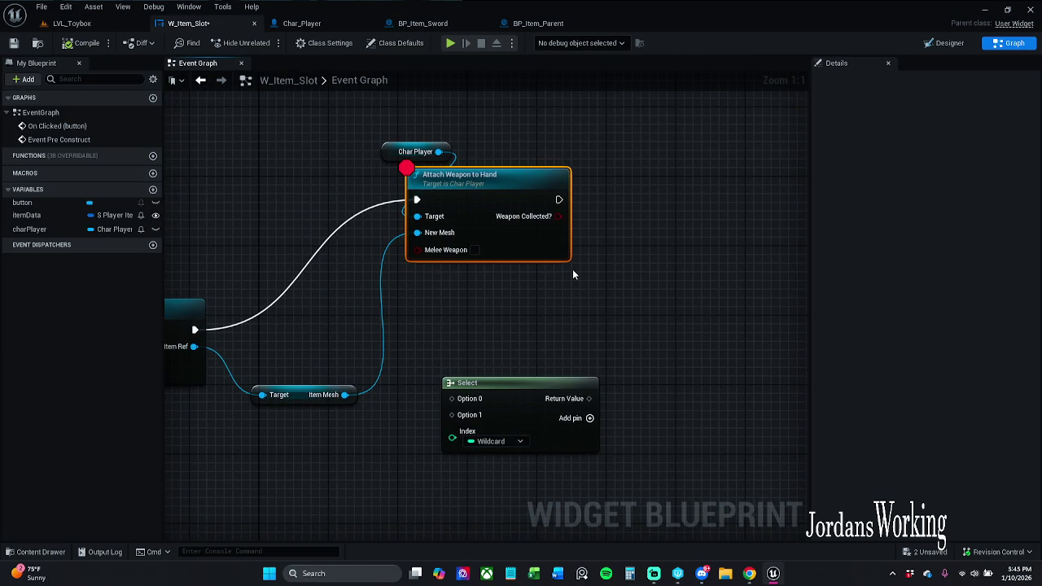
pyautogui.doubleClick(541, 248)
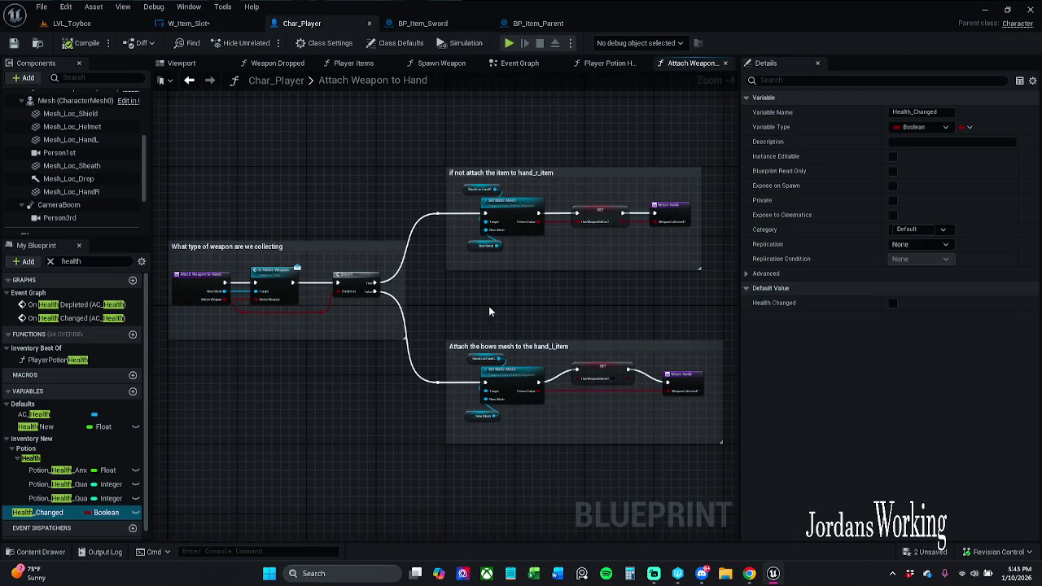
# Step: Copy all of its nodes, clear the 'health' member filter, and add a new function
pyautogui.scroll(2, 416, 293)
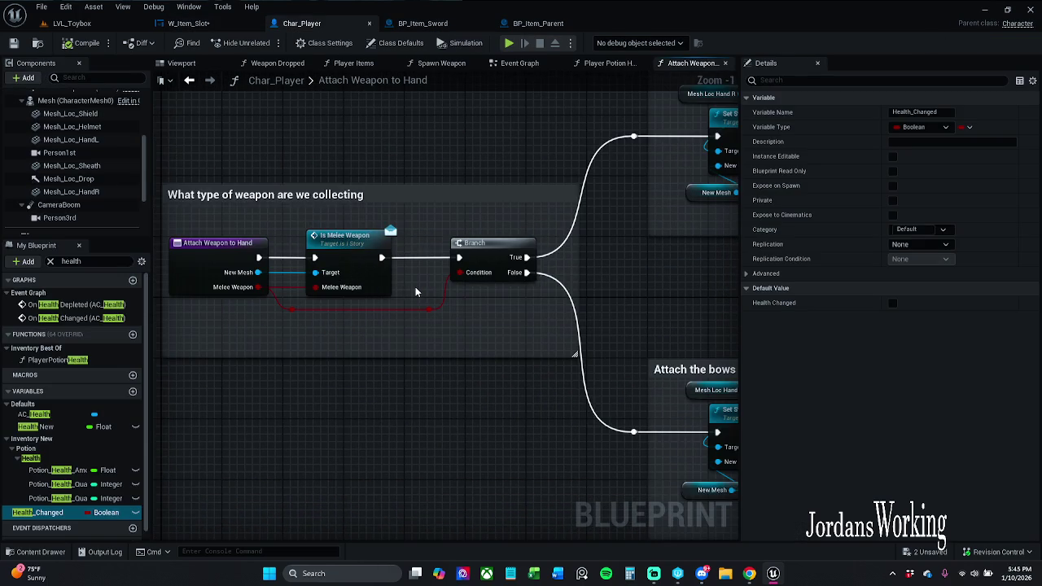
pyautogui.scroll(-1, 416, 293)
pyautogui.scroll(-3, 416, 293)
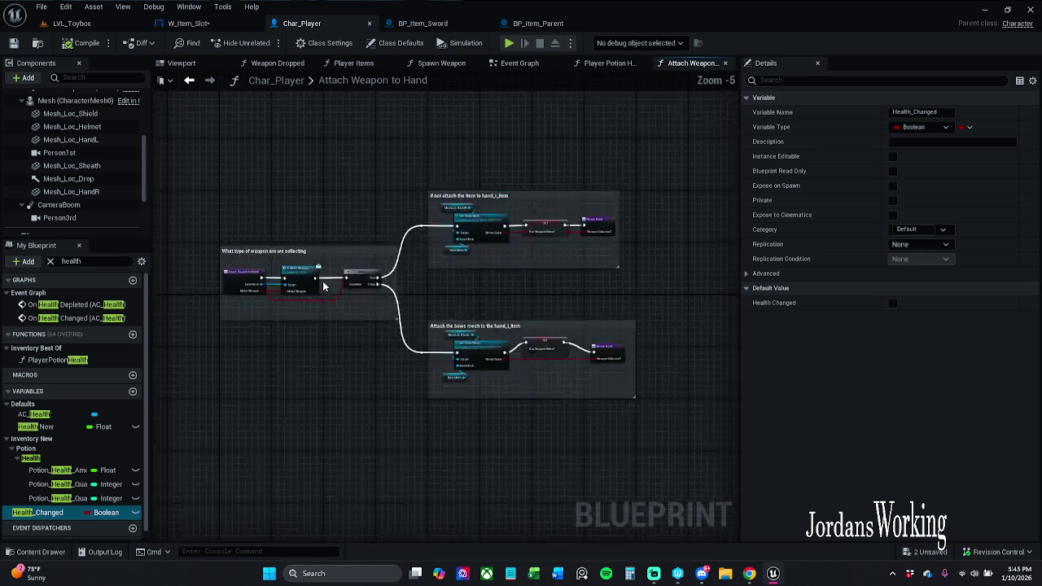
pyautogui.moveTo(216, 167); pyautogui.dragTo(658, 439)
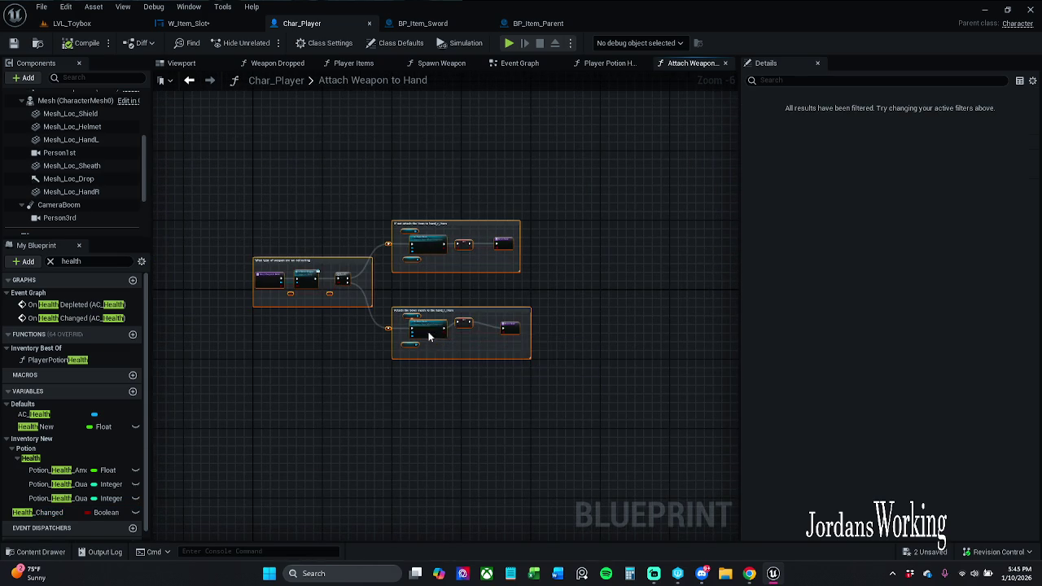
pyautogui.rightClick(428, 333)
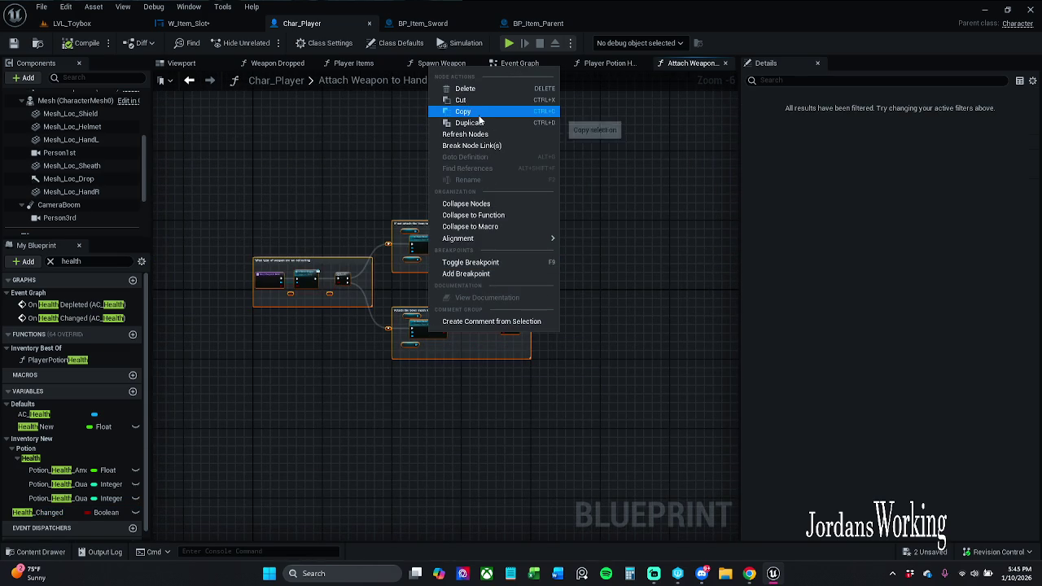
pyautogui.click(292, 119)
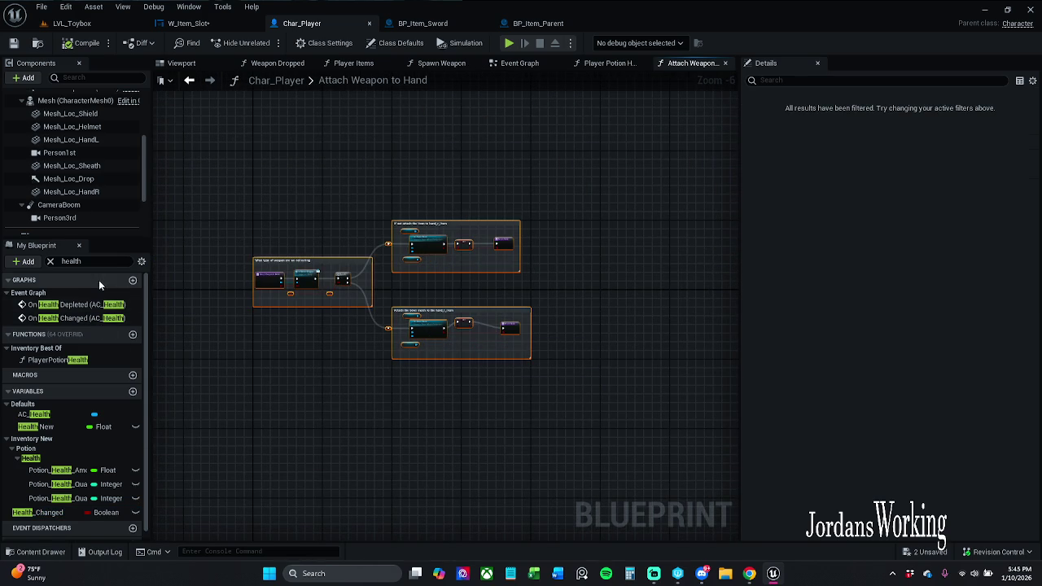
pyautogui.click(50, 262)
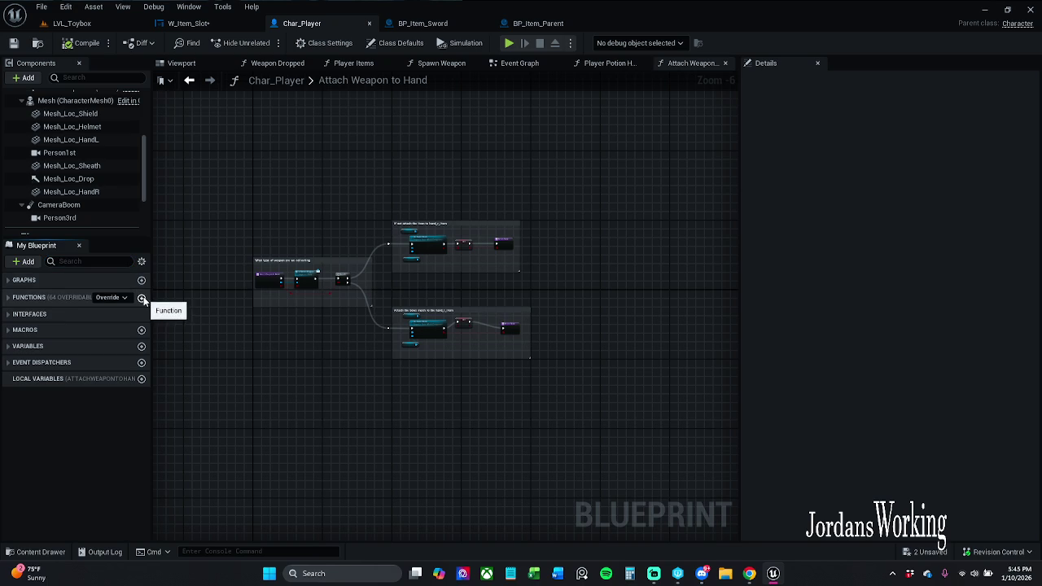
pyautogui.click(141, 297)
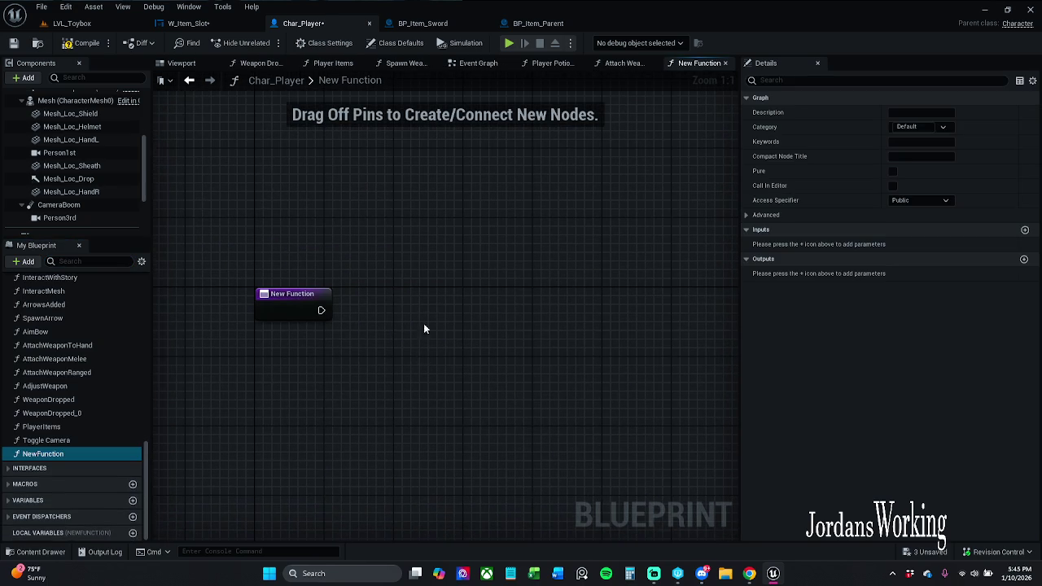
# Step: Paste the copied nodes into the new function and delete the Is Melee Weapon and Branch nodes
pyautogui.hotkey('ctrl', 'v')
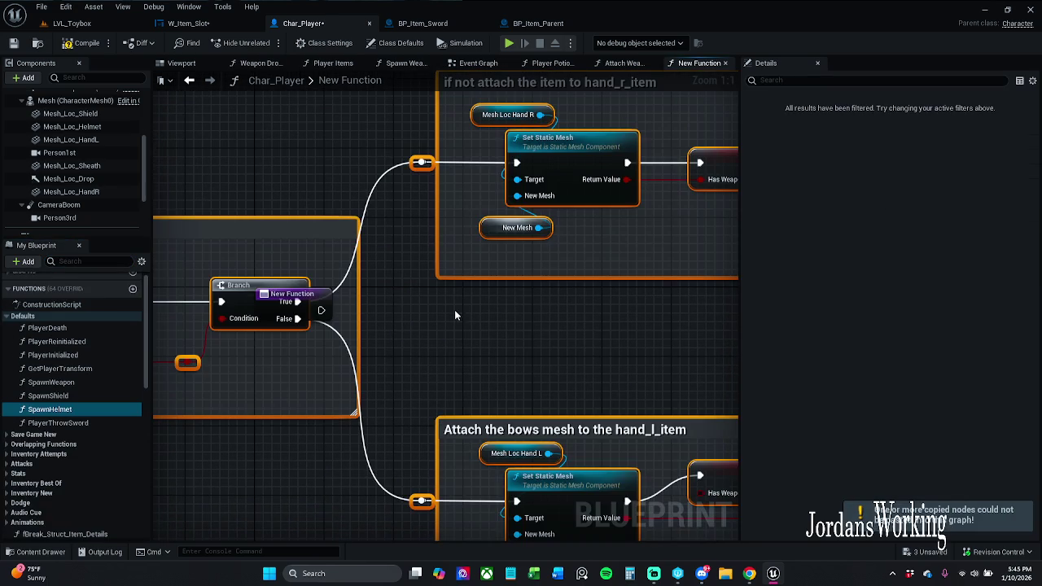
pyautogui.moveTo(564, 170)
pyautogui.mouseDown()
pyautogui.moveTo(609, 169)
pyautogui.moveTo(587, 161)
pyautogui.moveTo(500, 354)
pyautogui.moveTo(621, 329)
pyautogui.mouseUp()
pyautogui.click(621, 334)
pyautogui.moveTo(573, 258)
pyautogui.mouseDown()
pyautogui.moveTo(239, 258)
pyautogui.moveTo(383, 352)
pyautogui.moveTo(560, 397)
pyautogui.mouseUp()
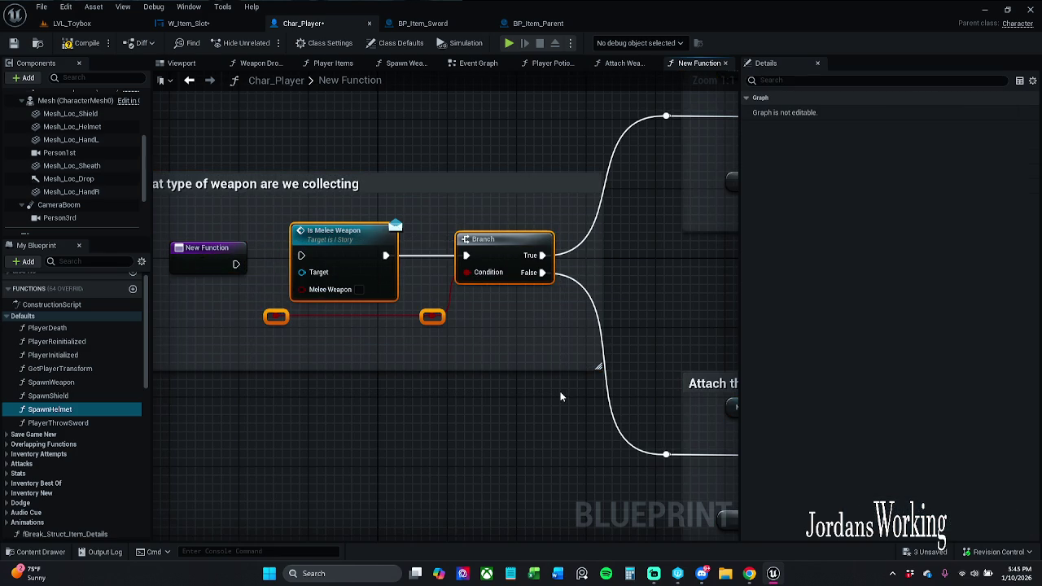
pyautogui.press('Delete')
# Step: Delete the 'Attach the bows mesh' comment together with its nodes
pyautogui.moveTo(492, 331); pyautogui.dragTo(380, 319)
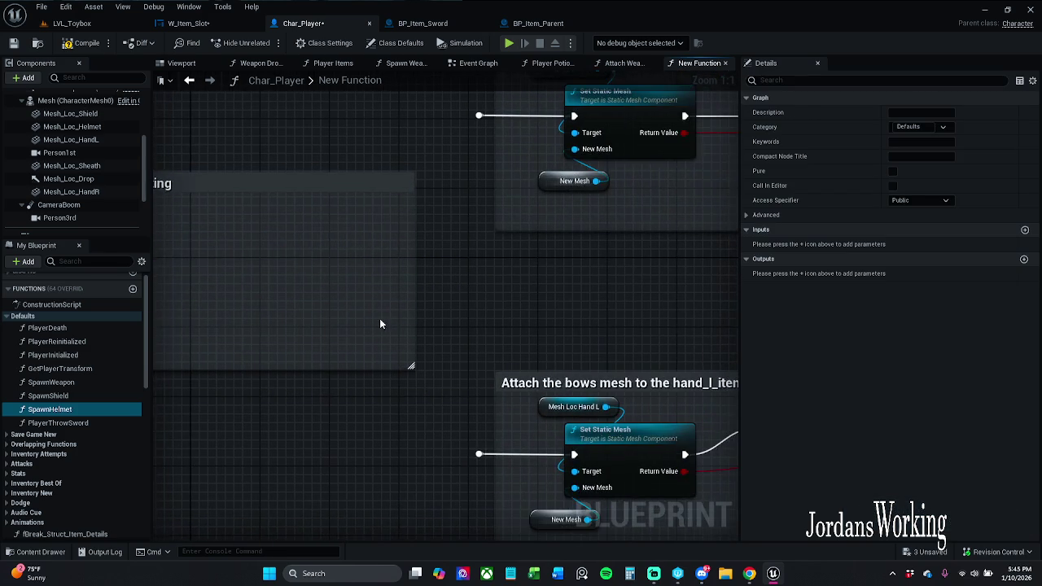
pyautogui.scroll(-1, 426, 298)
pyautogui.click(493, 240)
pyautogui.scroll(-3, 581, 292)
pyautogui.scroll(-1, 489, 256)
pyautogui.moveTo(453, 251)
pyautogui.mouseDown()
pyautogui.moveTo(691, 431)
pyautogui.moveTo(686, 479)
pyautogui.mouseUp()
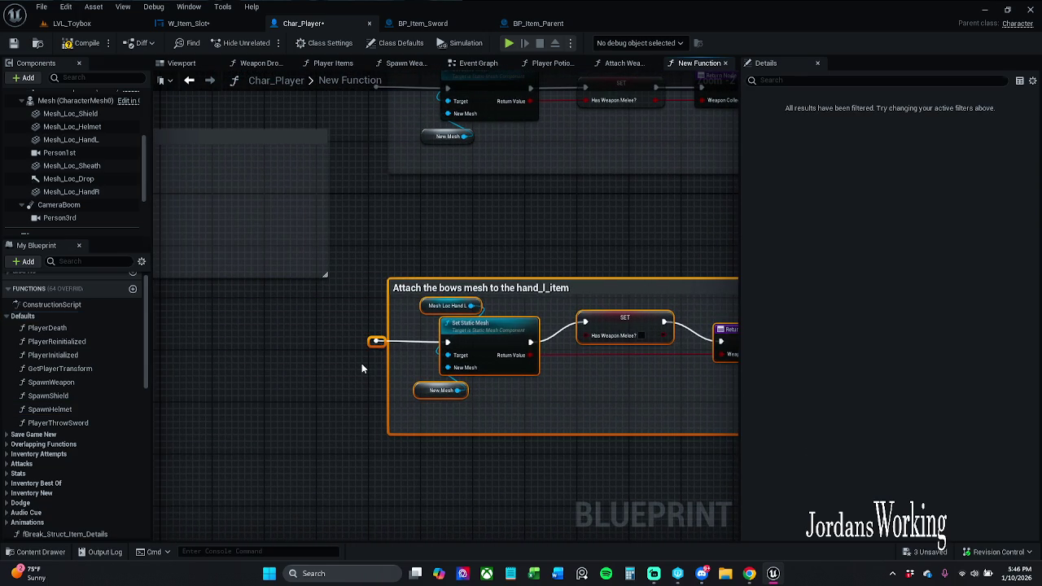
pyautogui.press('Delete')
pyautogui.press('Home')
# Step: Reposition the hand_r_item comment group and delete the leftover reroute node
pyautogui.moveTo(483, 213); pyautogui.dragTo(489, 303)
pyautogui.click(335, 267)
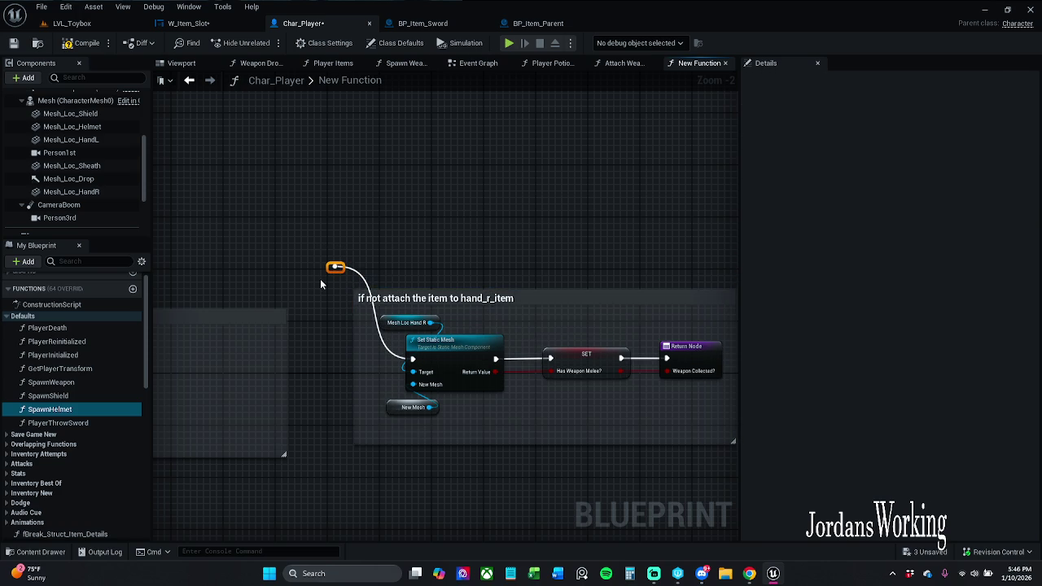
pyautogui.press('Delete')
pyautogui.moveTo(455, 300); pyautogui.dragTo(440, 309)
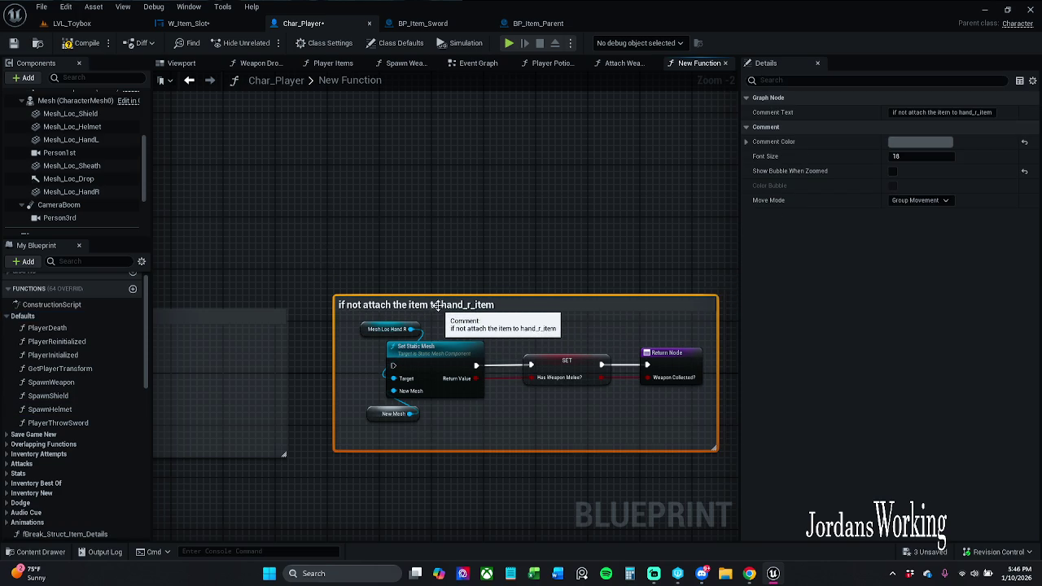
pyautogui.scroll(2, 497, 325)
pyautogui.moveTo(518, 150); pyautogui.dragTo(519, 166)
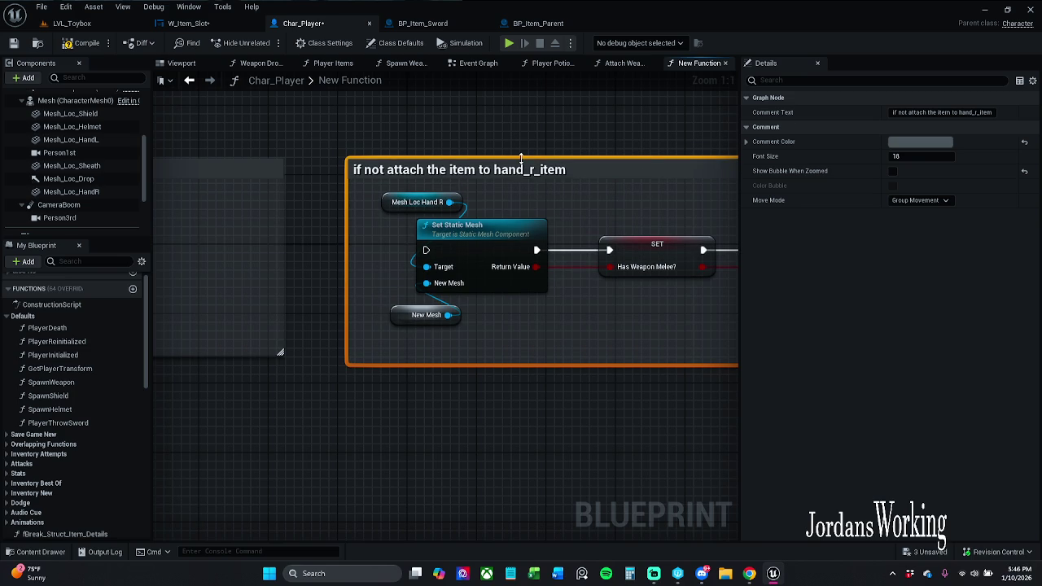
pyautogui.click(511, 137)
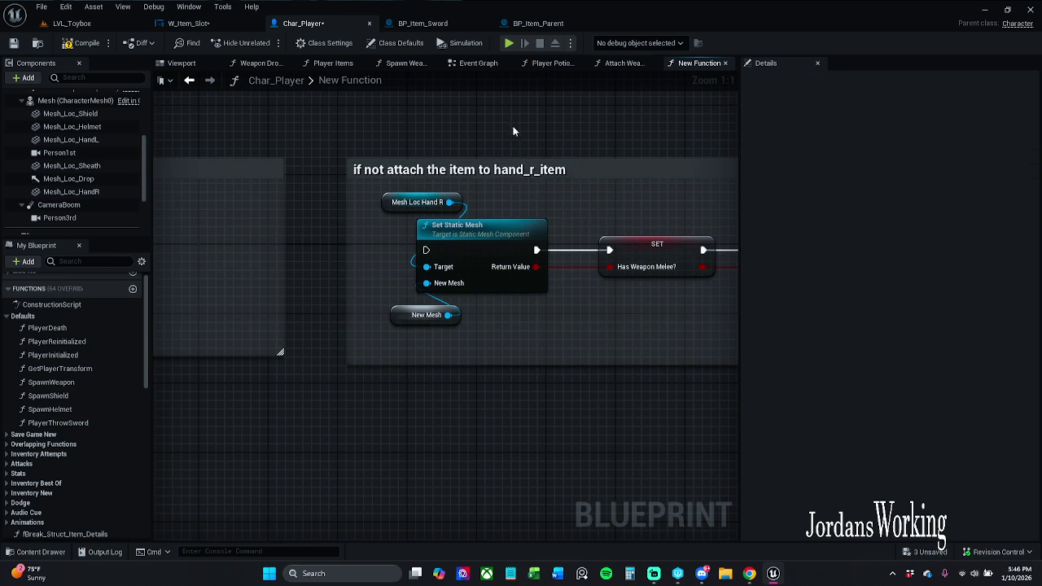
# Step: Inspect the Set Static Mesh and New Mesh nodes in the Attach Weapon to Hand graph
pyautogui.click(628, 69)
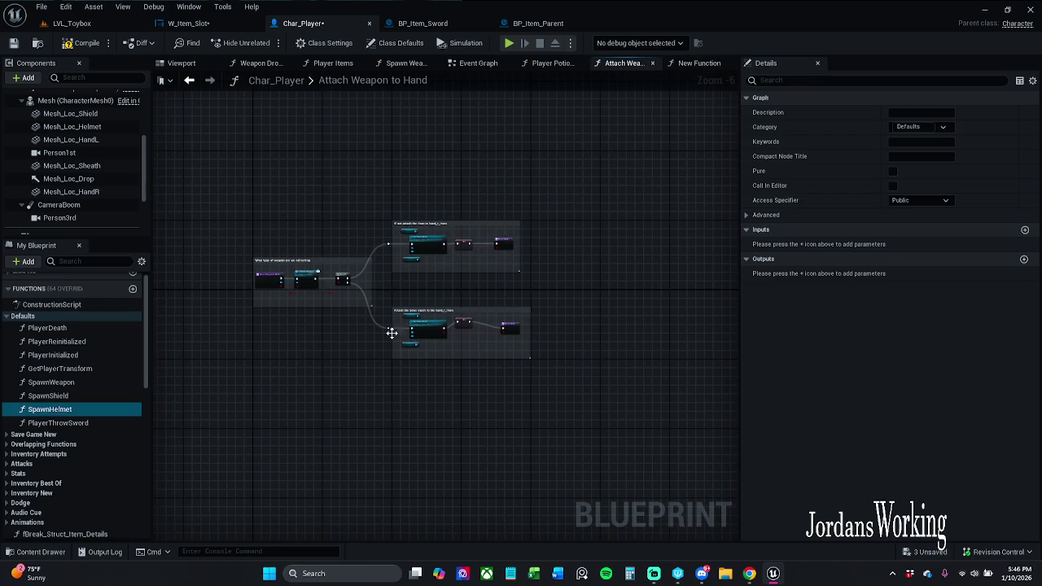
pyautogui.scroll(-5, 98, 466)
pyautogui.scroll(-10, 145, 498)
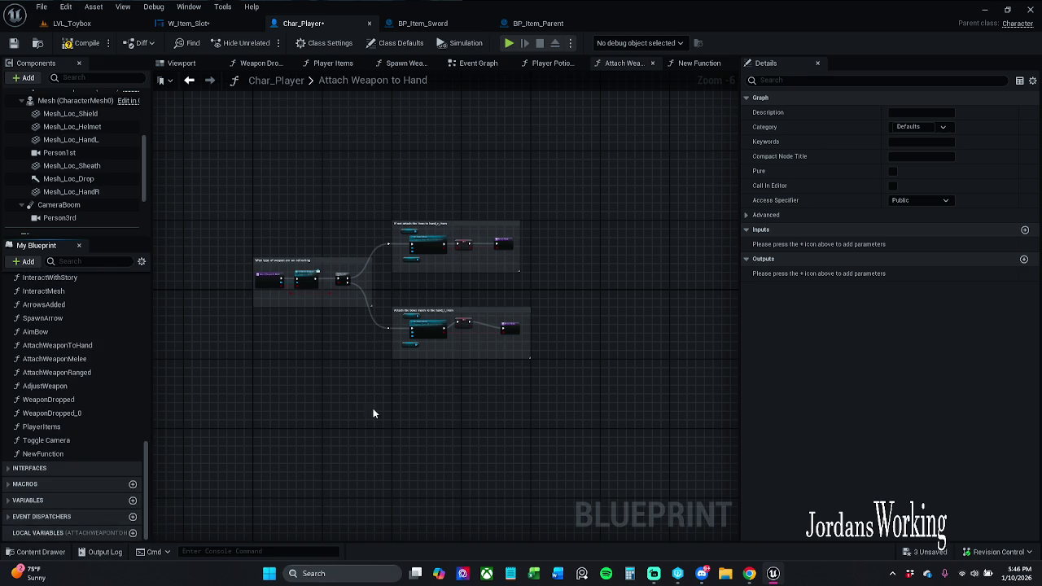
pyautogui.scroll(7, 329, 290)
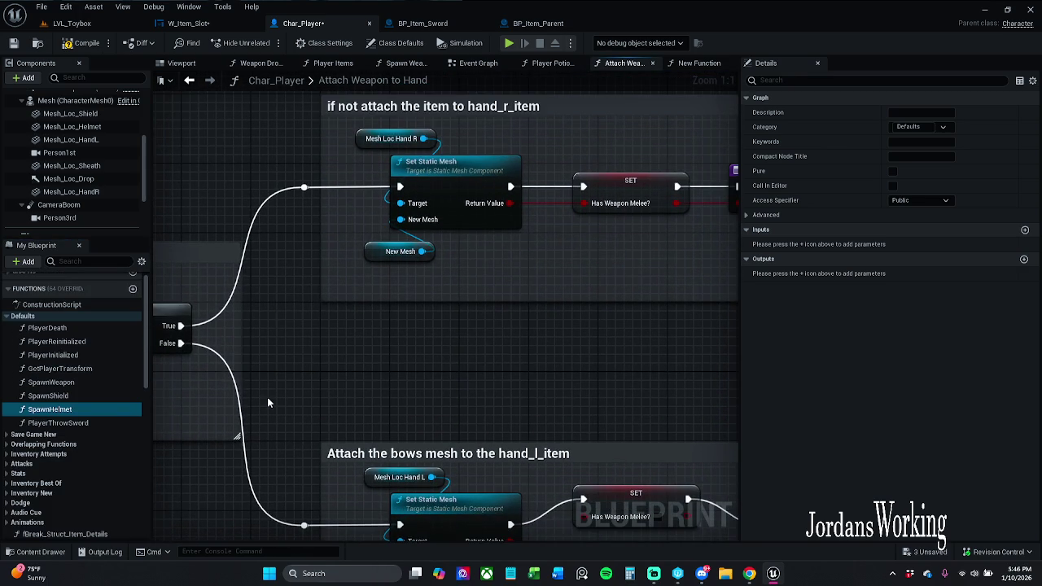
pyautogui.moveTo(385, 285); pyautogui.dragTo(455, 214)
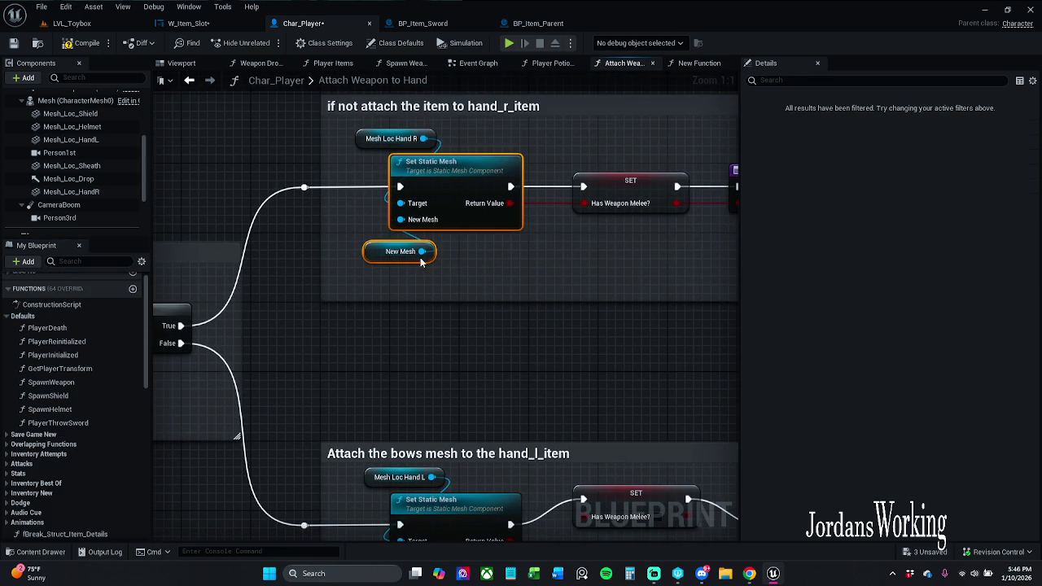
pyautogui.click(480, 257)
pyautogui.click(411, 252)
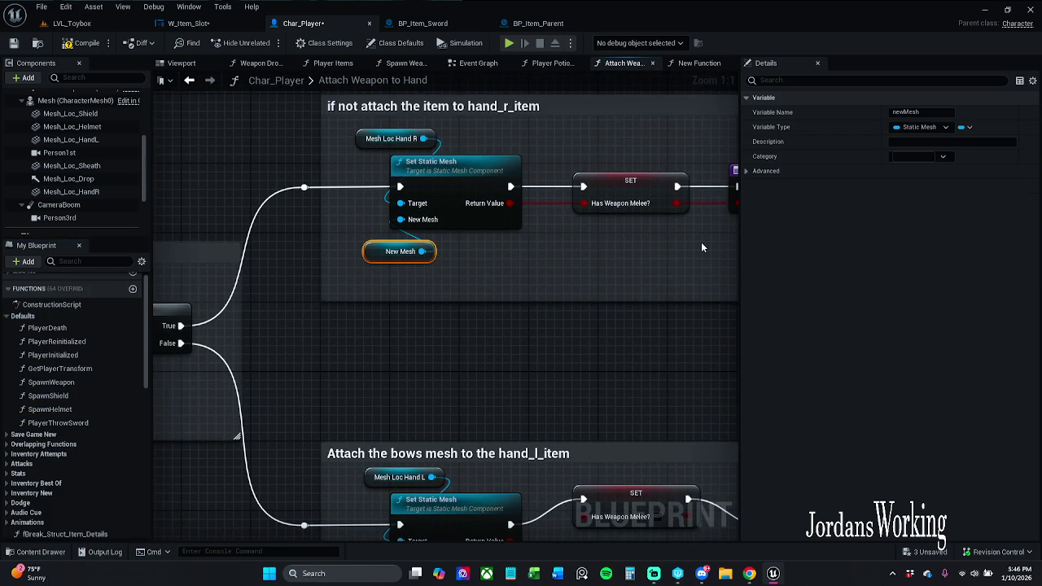
pyautogui.click(381, 262)
pyautogui.click(380, 259)
# Step: Compare the hand_r_item group's New Mesh node, then delete the New Mesh variable node from the new function
pyautogui.scroll(-6, 84, 432)
pyautogui.moveTo(372, 350)
pyautogui.mouseDown()
pyautogui.moveTo(908, 356)
pyautogui.moveTo(727, 335)
pyautogui.moveTo(836, 327)
pyautogui.mouseUp()
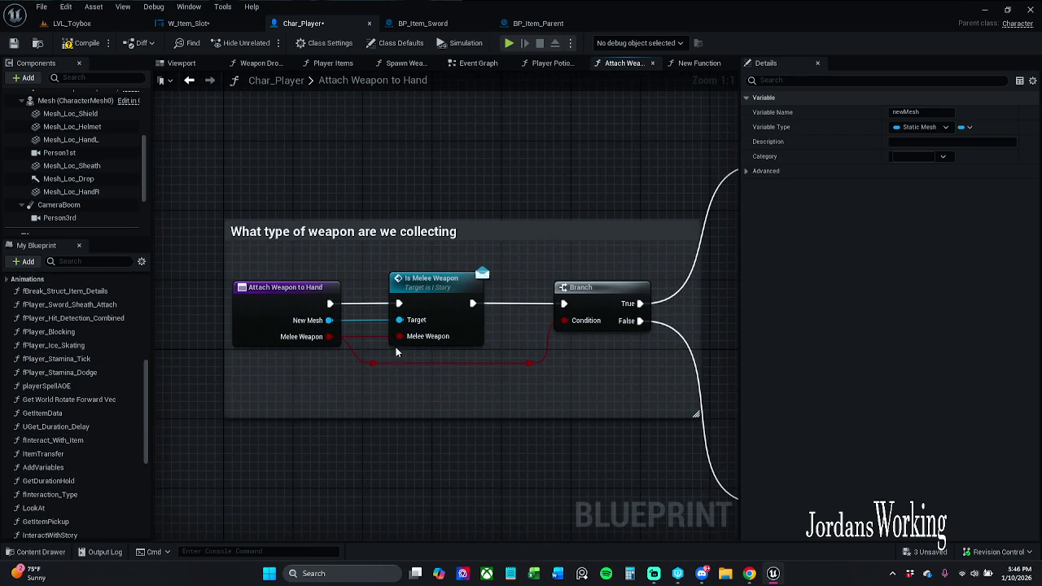
pyautogui.click(285, 309)
pyautogui.moveTo(673, 320)
pyautogui.mouseDown()
pyautogui.moveTo(627, 326)
pyautogui.moveTo(547, 363)
pyautogui.moveTo(532, 330)
pyautogui.mouseUp()
pyautogui.click(503, 307)
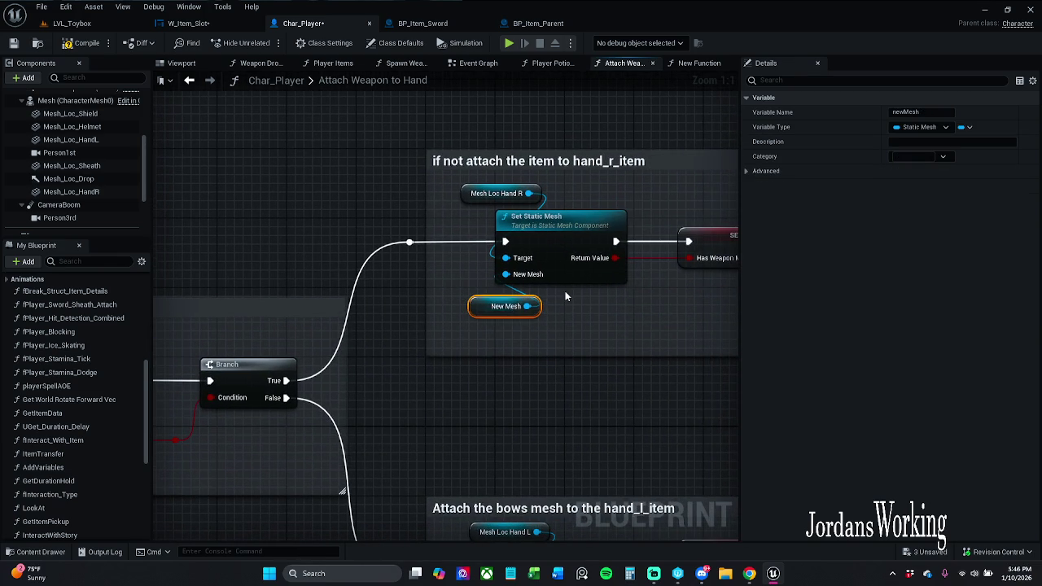
pyautogui.click(698, 64)
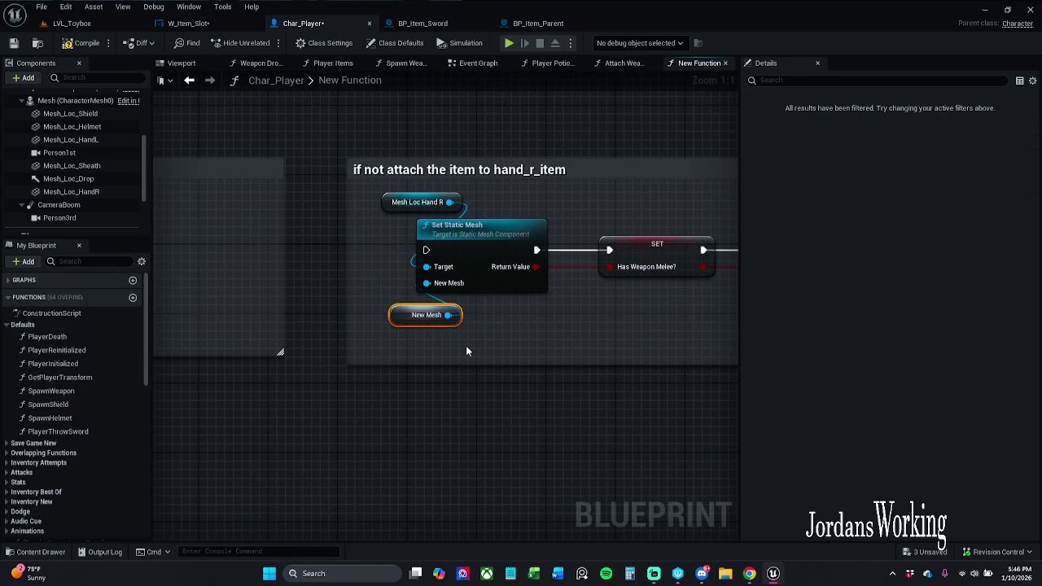
pyautogui.press('Delete')
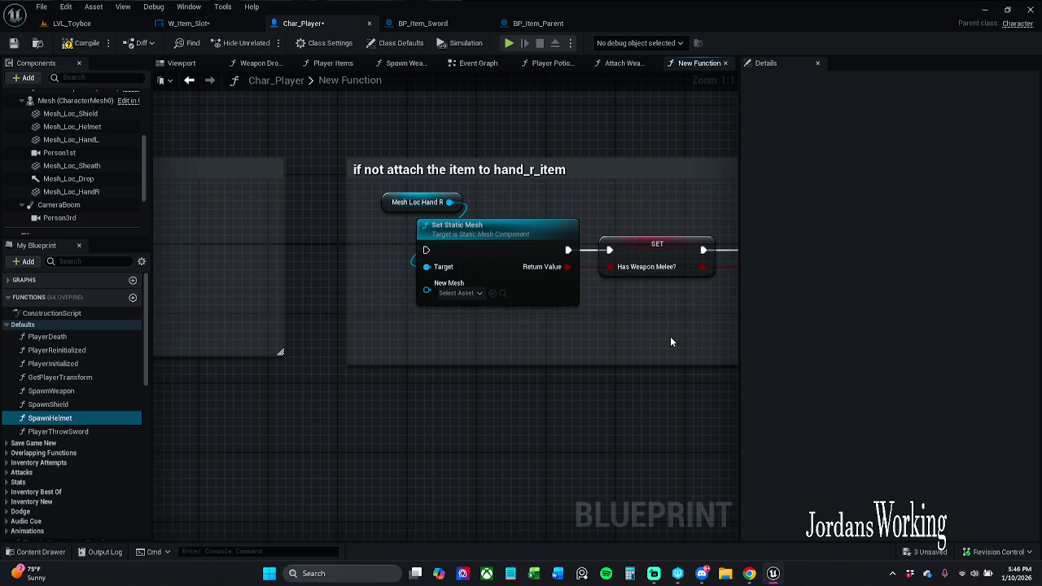
# Step: Delete the 'What type of weapon' and hand_r_item comment boxes
pyautogui.moveTo(550, 344); pyautogui.dragTo(605, 342)
pyautogui.scroll(-2, 519, 278)
pyautogui.moveTo(518, 279)
pyautogui.mouseDown()
pyautogui.moveTo(571, 289)
pyautogui.moveTo(560, 288)
pyautogui.mouseUp()
pyautogui.click(396, 241)
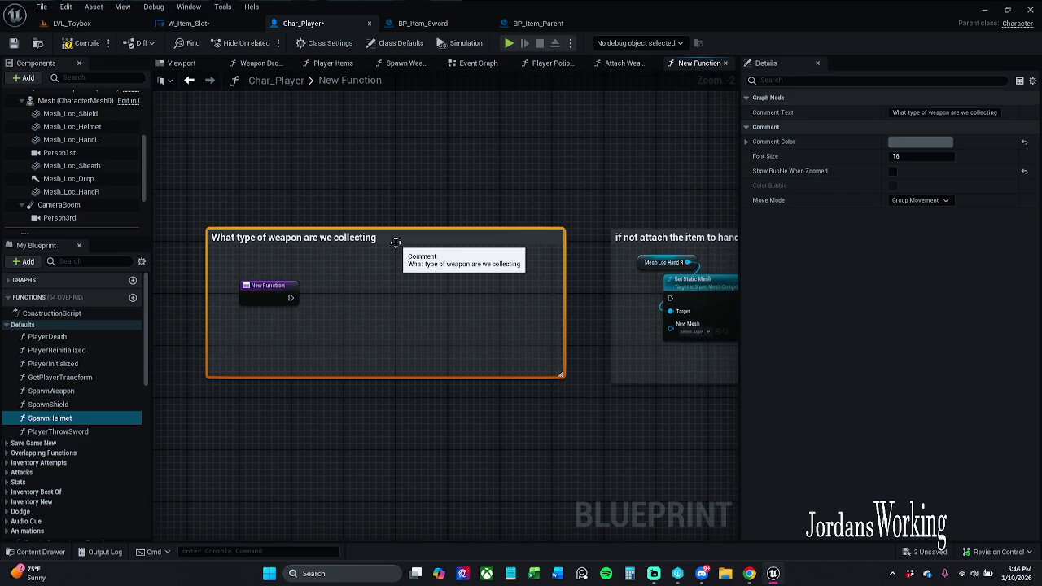
pyautogui.press('Delete')
pyautogui.moveTo(686, 264)
pyautogui.mouseDown()
pyautogui.moveTo(583, 275)
pyautogui.moveTo(390, 245)
pyautogui.moveTo(667, 235)
pyautogui.mouseUp()
pyautogui.click(613, 248)
pyautogui.press('Delete')
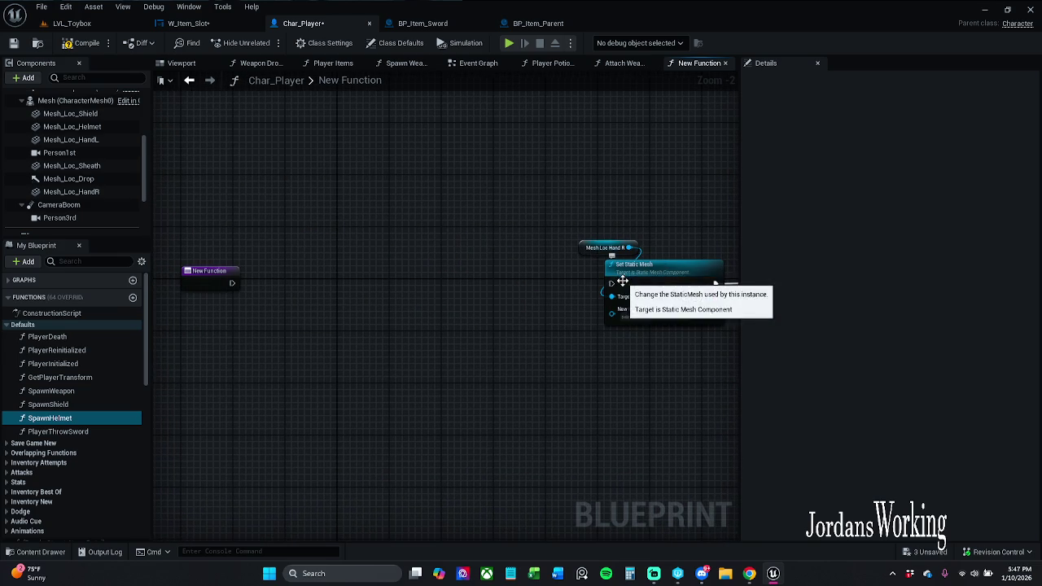
# Step: Wire the function entry into Set Static Mesh and delete the hasWeaponMelee? SET node
pyautogui.moveTo(612, 283)
pyautogui.mouseDown()
pyautogui.moveTo(203, 279)
pyautogui.moveTo(232, 283)
pyautogui.mouseUp()
pyautogui.moveTo(473, 263); pyautogui.dragTo(440, 263)
pyautogui.click(455, 283)
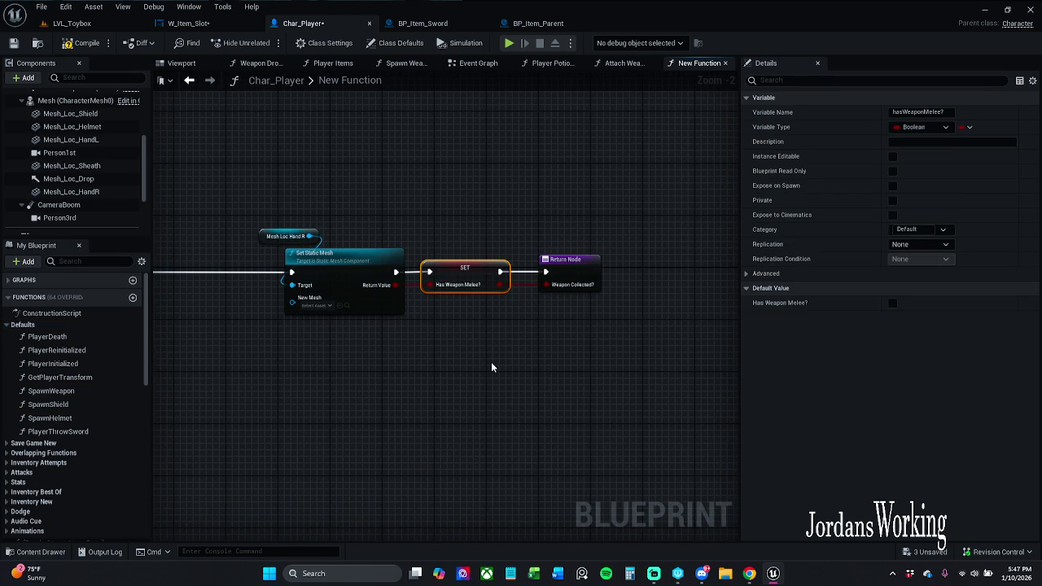
pyautogui.press('Delete')
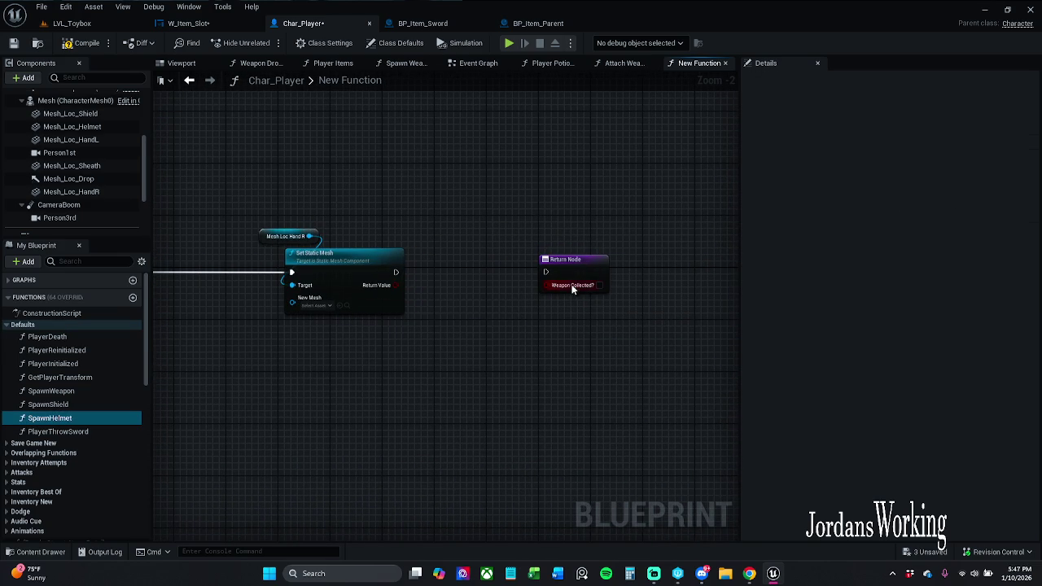
# Step: Remove the Return Node's weaponCollected? output and connect Set Static Mesh to it
pyautogui.click(577, 261)
pyautogui.click(989, 275)
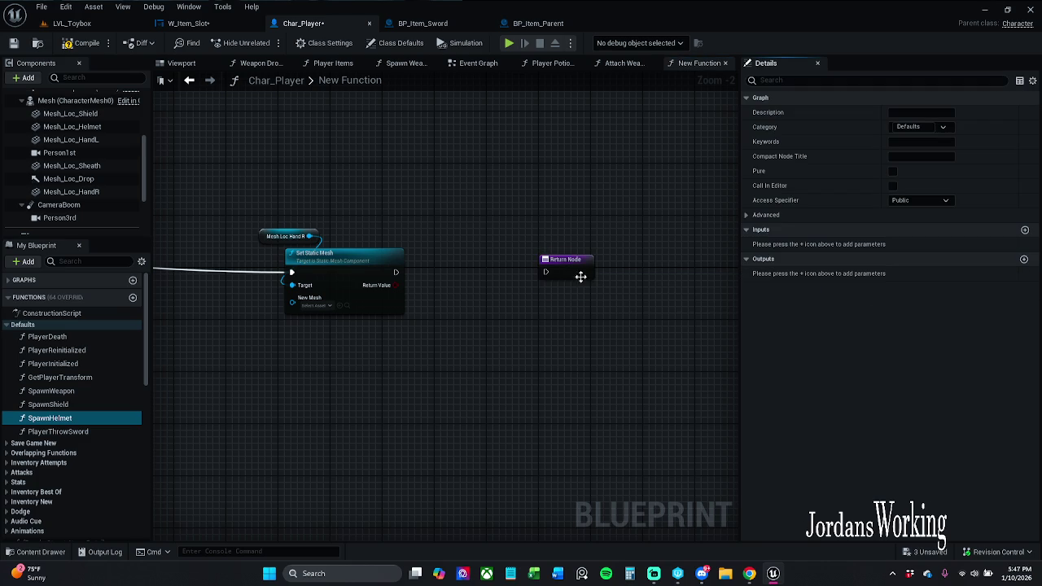
pyautogui.moveTo(545, 272); pyautogui.dragTo(396, 273)
pyautogui.moveTo(585, 268); pyautogui.dragTo(523, 269)
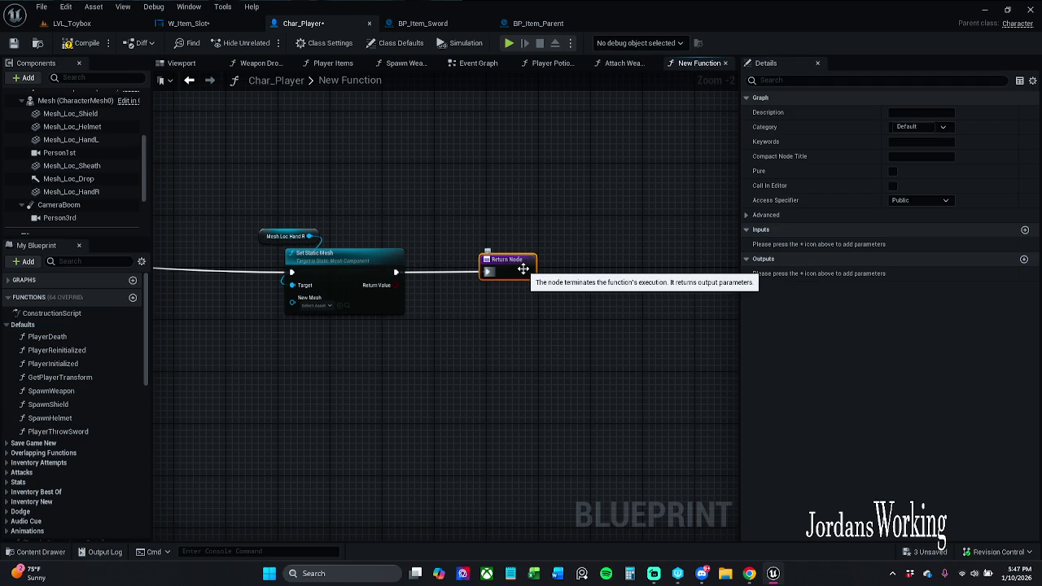
pyautogui.click(489, 323)
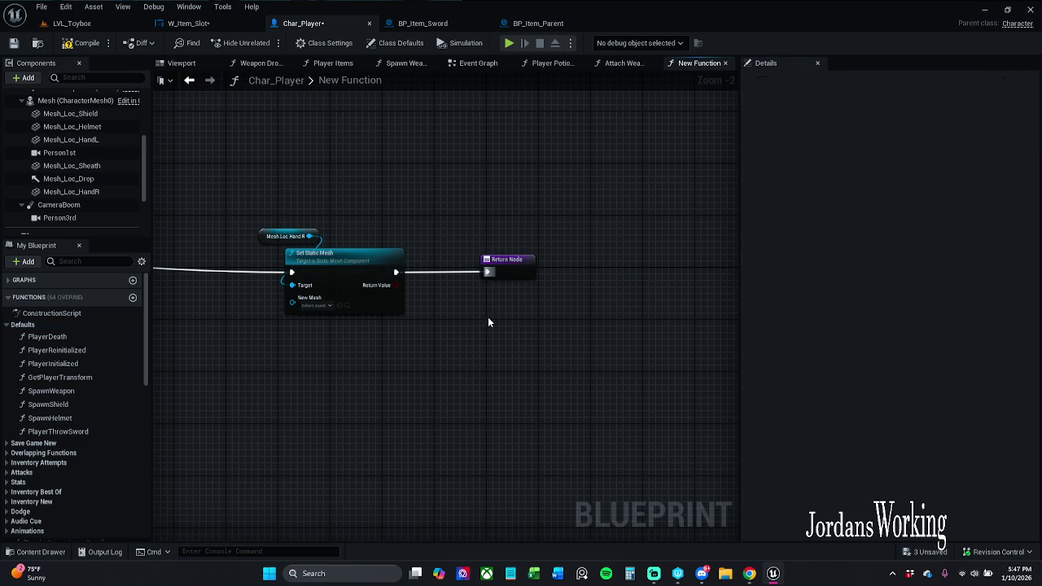
# Step: Move Mesh Loc Hand R, Set Static Mesh and Return Node right to make space
pyautogui.moveTo(294, 199); pyautogui.dragTo(606, 318)
pyautogui.moveTo(370, 272)
pyautogui.mouseDown()
pyautogui.moveTo(679, 262)
pyautogui.moveTo(388, 258)
pyautogui.mouseUp()
pyautogui.click(371, 201)
pyautogui.moveTo(330, 423)
pyautogui.mouseDown()
pyautogui.moveTo(558, 373)
pyautogui.moveTo(363, 374)
pyautogui.mouseUp()
pyautogui.moveTo(337, 187); pyautogui.dragTo(664, 298)
pyautogui.moveTo(426, 243); pyautogui.dragTo(670, 244)
pyautogui.click(324, 263)
# Step: Add a Get All Actors Of Class node after the function entry and shift the later nodes right
pyautogui.moveTo(286, 248); pyautogui.dragTo(329, 248)
pyautogui.write('g')
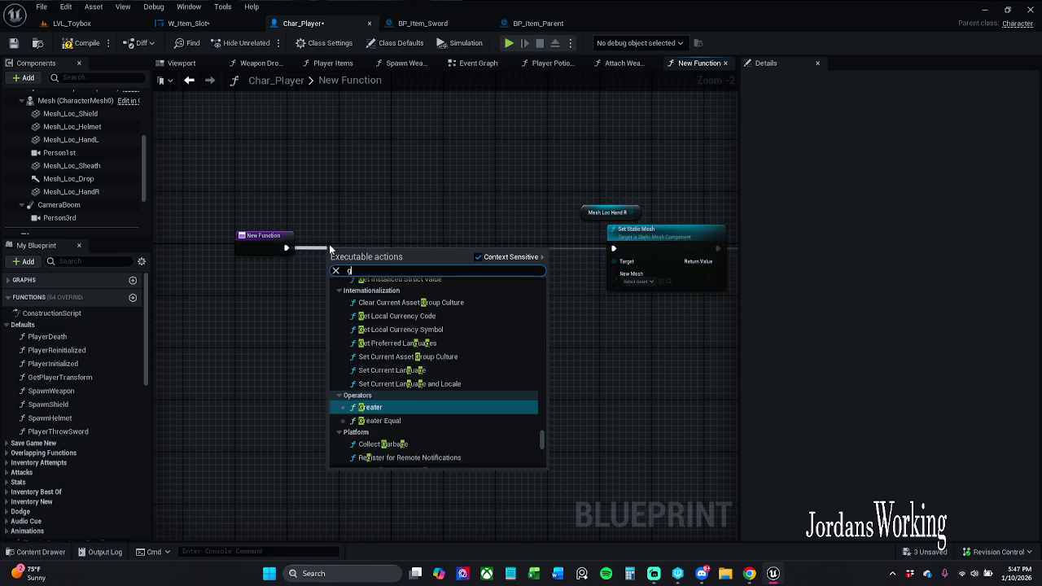
pyautogui.write('et all')
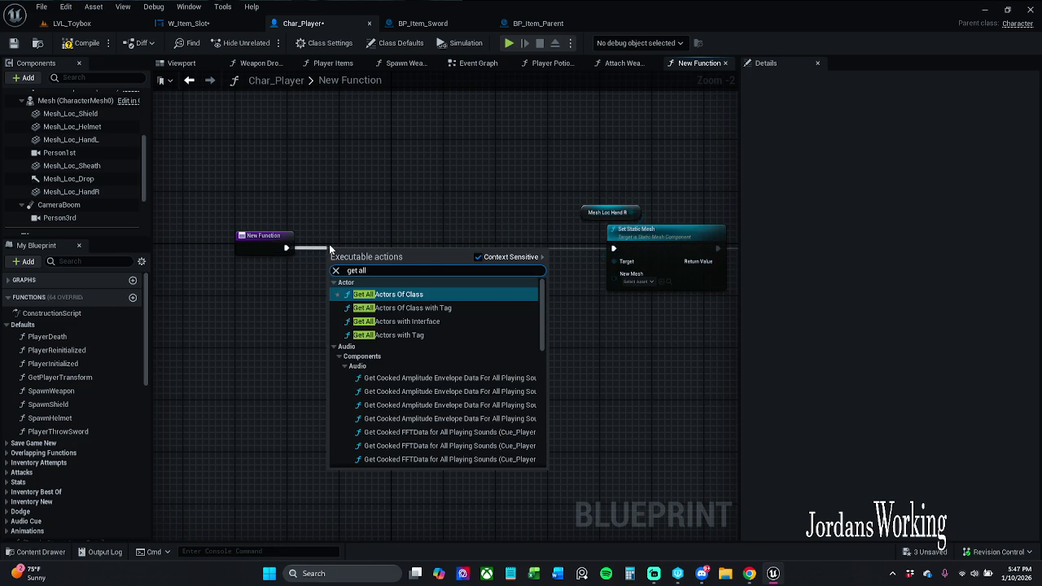
pyautogui.press('Return')
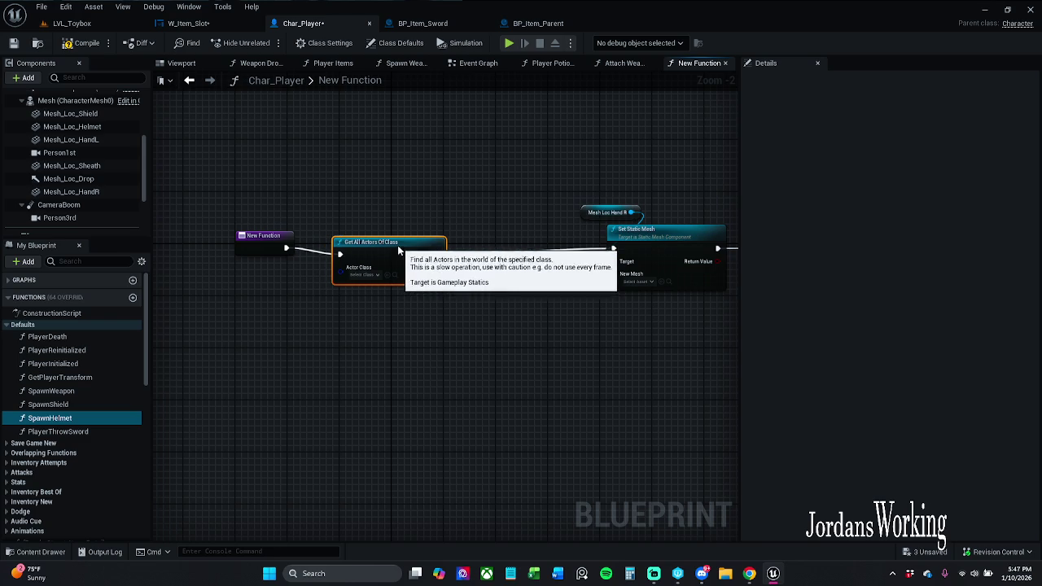
pyautogui.moveTo(524, 282); pyautogui.dragTo(382, 294)
pyautogui.moveTo(433, 205); pyautogui.dragTo(706, 319)
pyautogui.moveTo(525, 255)
pyautogui.mouseDown()
pyautogui.moveTo(784, 259)
pyautogui.moveTo(654, 240)
pyautogui.mouseUp()
pyautogui.moveTo(344, 239); pyautogui.dragTo(542, 307)
pyautogui.click(402, 337)
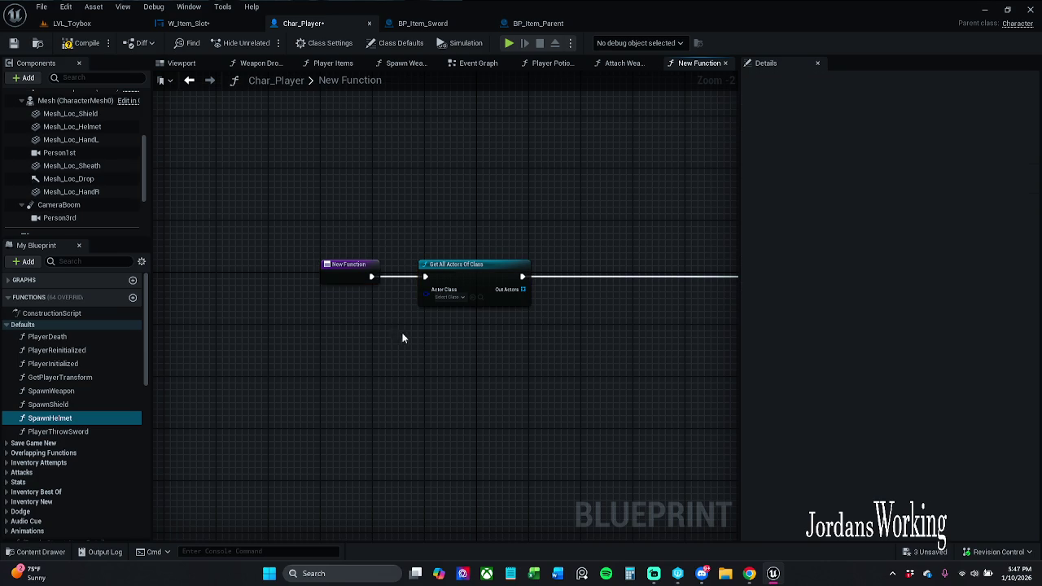
# Step: Rename the function to Spawn Item In Hand
pyautogui.click(346, 275)
pyautogui.press('F2')
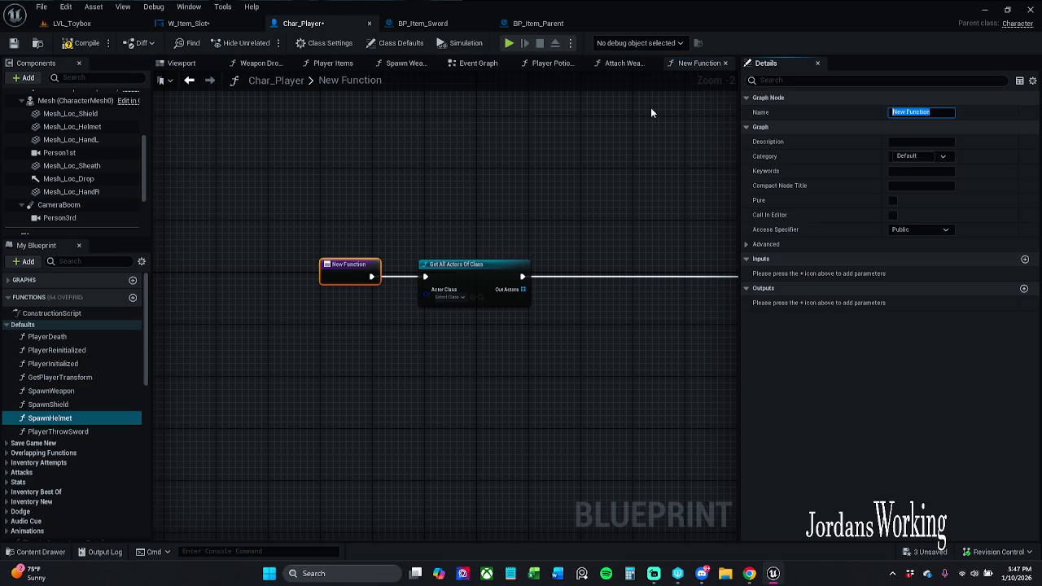
pyautogui.write('SpawnItemInHand')
pyautogui.press('Return')
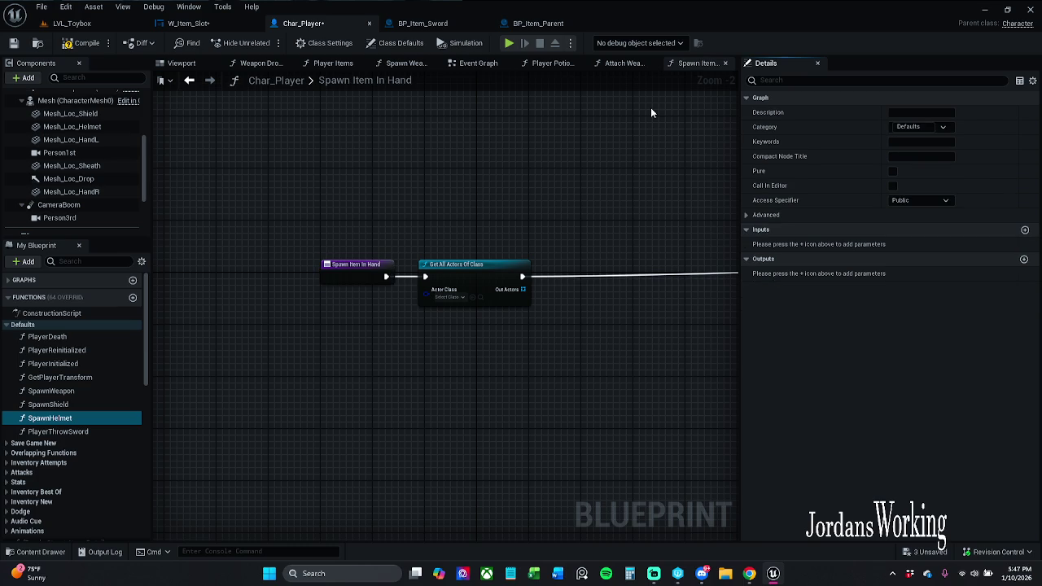
pyautogui.scroll(2, 315, 246)
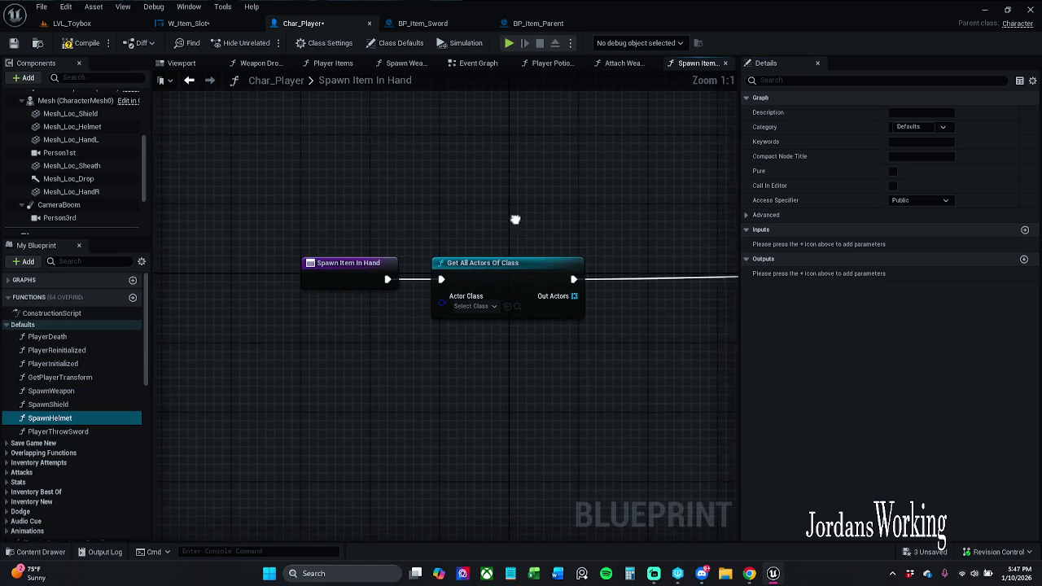
# Step: Set Get All Actors Of Class's Actor Class to BP Item Parent
pyautogui.click(397, 284)
pyautogui.write('char')
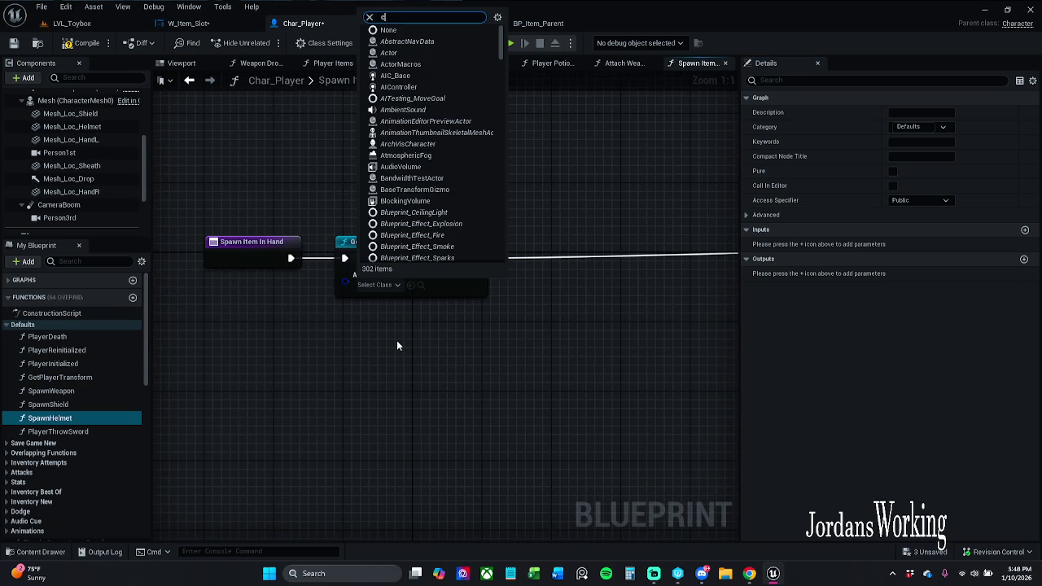
pyautogui.doubleClick(399, 302)
pyautogui.write('b')
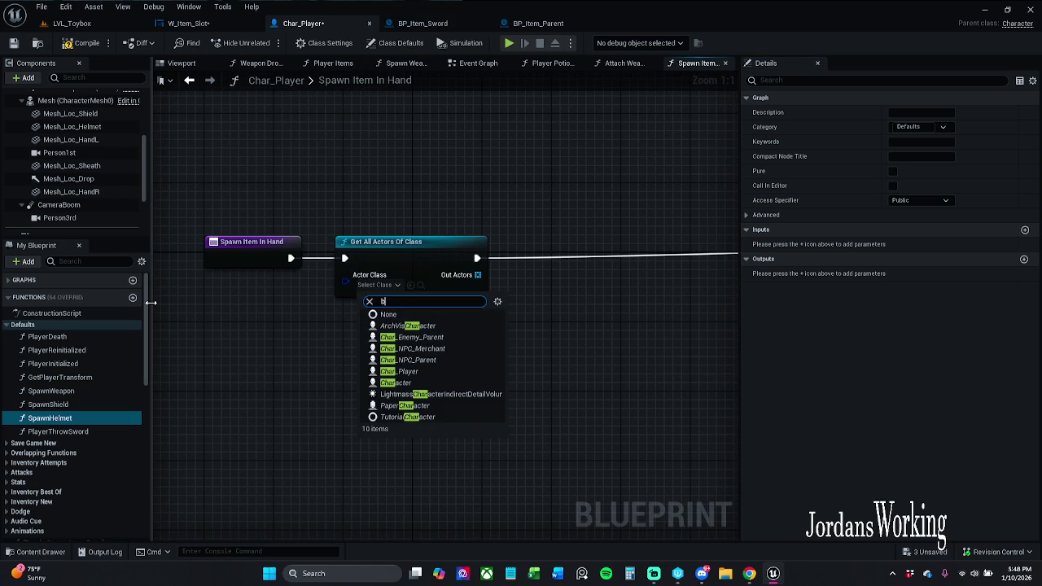
pyautogui.write('p item')
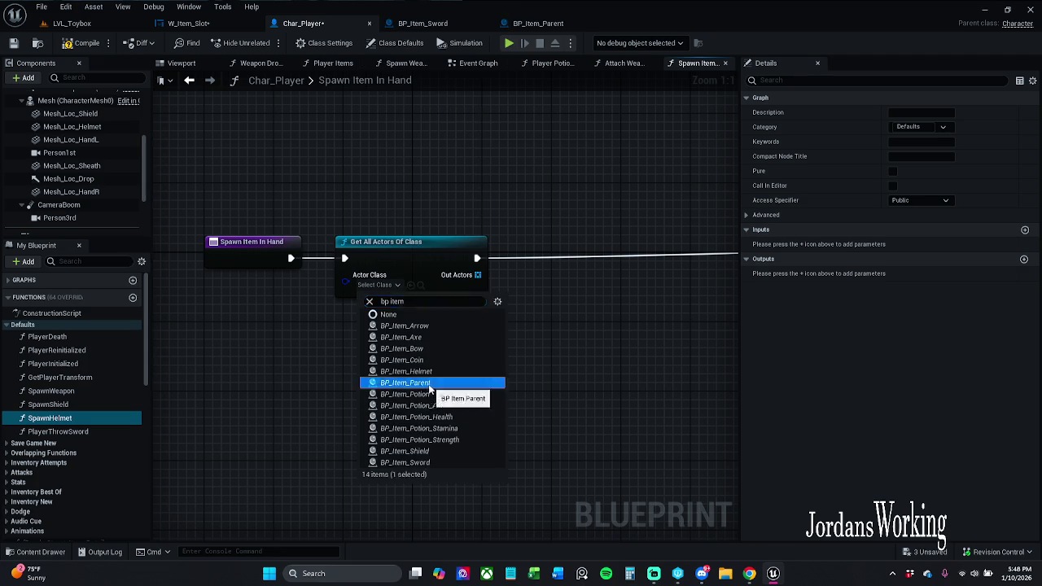
pyautogui.click(405, 382)
pyautogui.moveTo(298, 318)
pyautogui.mouseDown()
pyautogui.moveTo(391, 383)
pyautogui.moveTo(412, 354)
pyautogui.moveTo(483, 361)
pyautogui.moveTo(419, 365)
pyautogui.mouseUp()
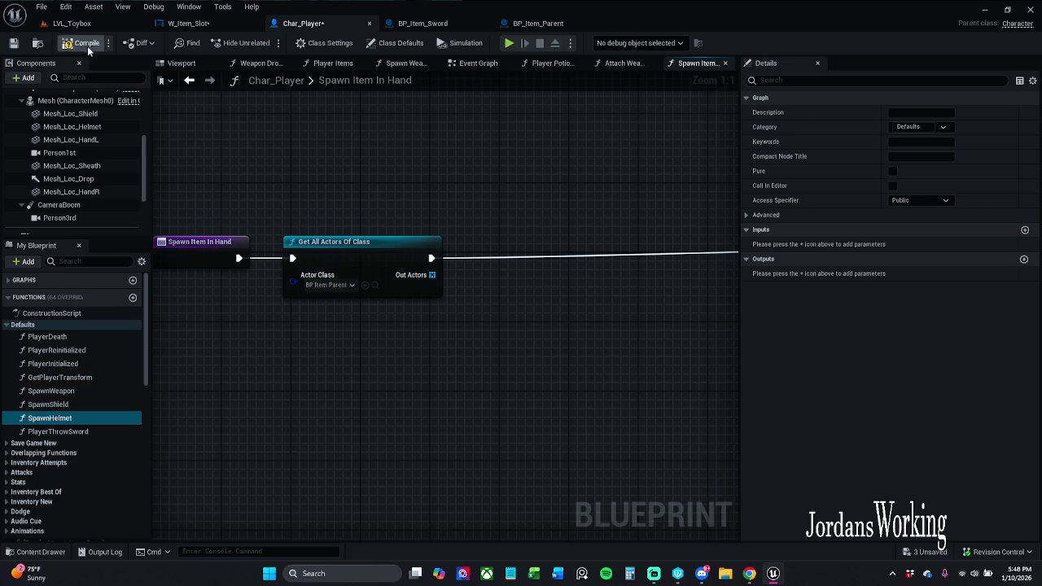
# Step: Promote Out Actors to a local variable named Items
pyautogui.moveTo(432, 274)
pyautogui.mouseDown()
pyautogui.moveTo(487, 284)
pyautogui.moveTo(520, 260)
pyautogui.moveTo(431, 259)
pyautogui.mouseUp()
pyautogui.click(571, 347)
pyautogui.moveTo(586, 299); pyautogui.dragTo(509, 299)
pyautogui.scroll(-1, 509, 299)
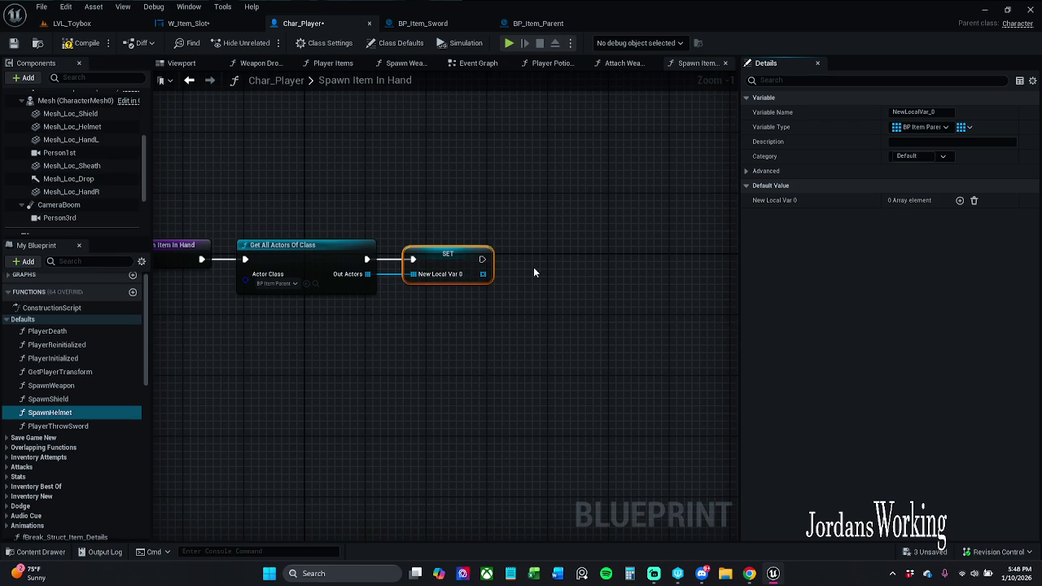
pyautogui.moveTo(426, 301)
pyautogui.mouseDown()
pyautogui.moveTo(304, 281)
pyautogui.moveTo(410, 254)
pyautogui.moveTo(735, 277)
pyautogui.moveTo(797, 262)
pyautogui.moveTo(236, 257)
pyautogui.moveTo(372, 265)
pyautogui.moveTo(349, 259)
pyautogui.moveTo(724, 251)
pyautogui.moveTo(530, 267)
pyautogui.mouseUp()
pyautogui.scroll(-1, 321, 252)
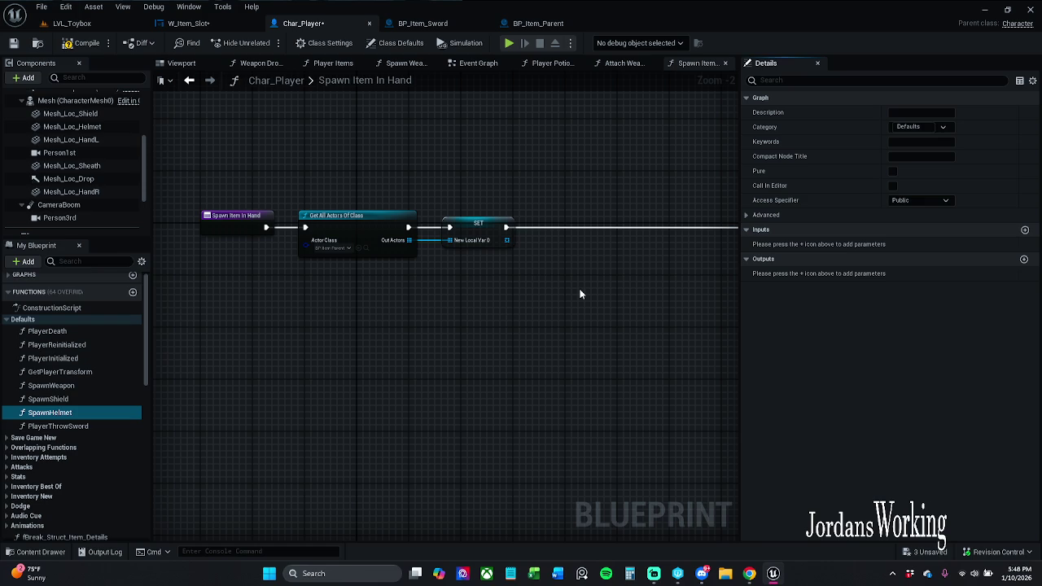
pyautogui.scroll(1, 526, 240)
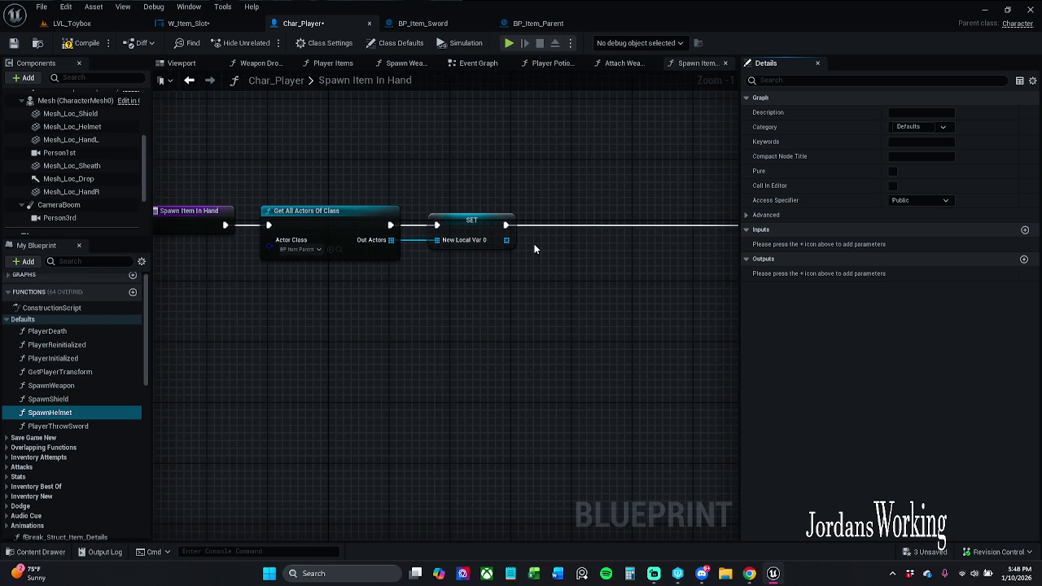
pyautogui.scroll(1, 534, 244)
pyautogui.moveTo(536, 243); pyautogui.dragTo(467, 255)
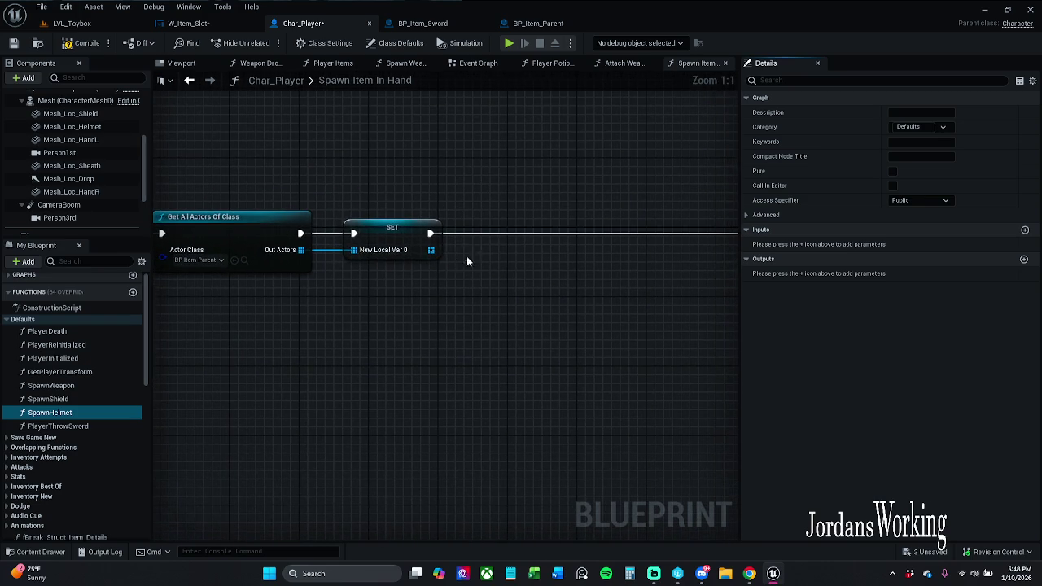
pyautogui.click(381, 237)
pyautogui.click(920, 112)
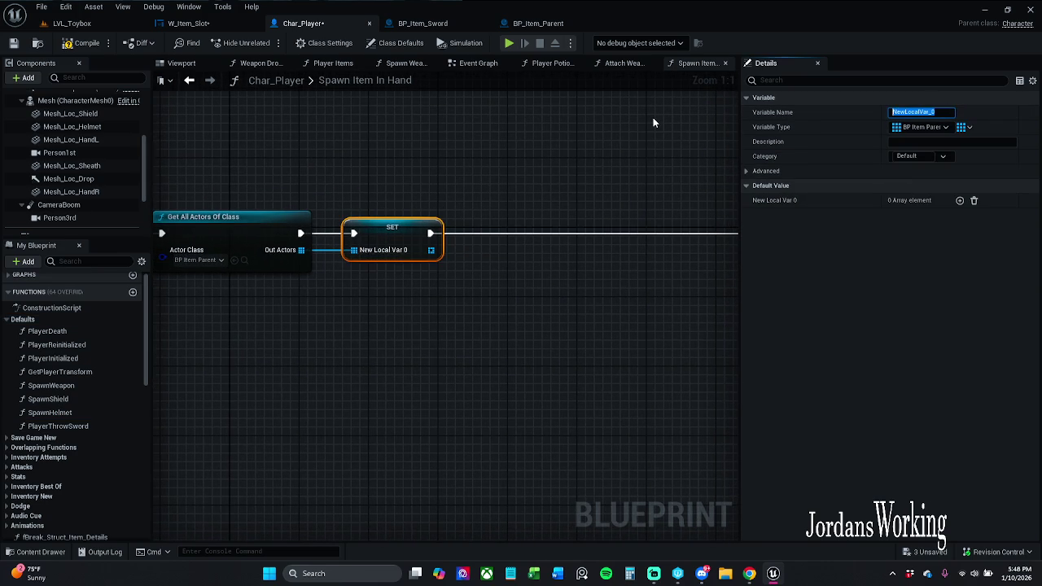
pyautogui.write('I')
pyautogui.press('Return')
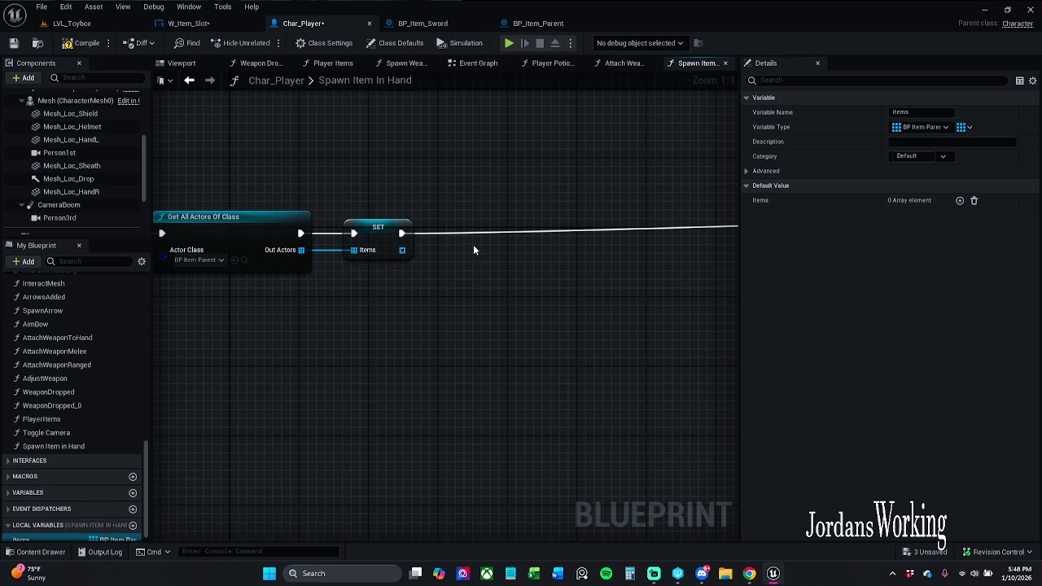
# Step: Add a For Each Loop over Items after the SET node and compile the blueprint
pyautogui.moveTo(473, 244); pyautogui.dragTo(424, 244)
pyautogui.moveTo(352, 250); pyautogui.dragTo(426, 253)
pyautogui.write('for each')
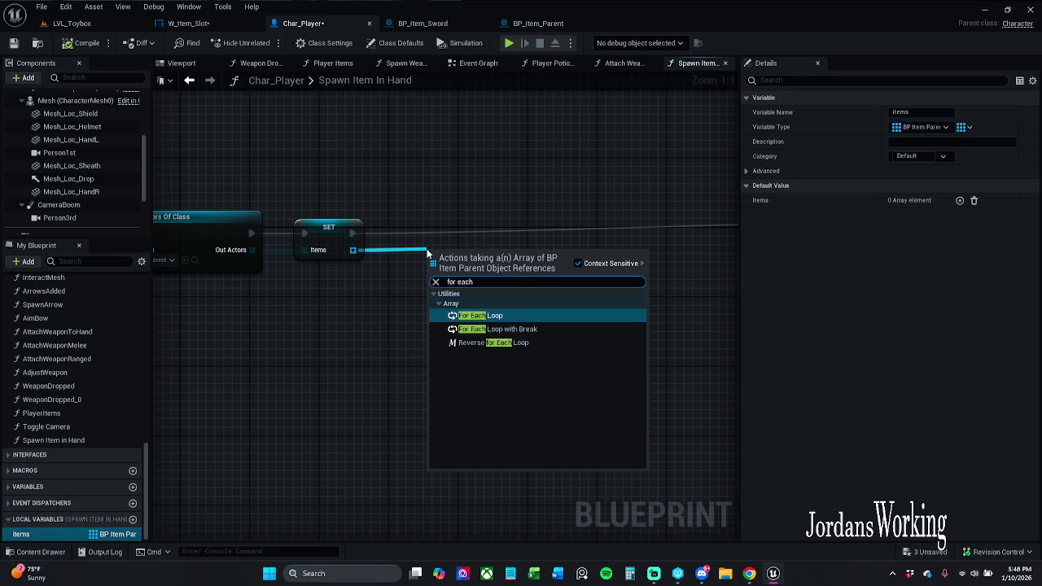
pyautogui.press('Return')
pyautogui.moveTo(431, 268); pyautogui.dragTo(355, 236)
pyautogui.moveTo(483, 257)
pyautogui.mouseDown()
pyautogui.moveTo(467, 224)
pyautogui.moveTo(384, 220)
pyautogui.mouseUp()
pyautogui.click(371, 202)
pyautogui.scroll(-2, 322, 223)
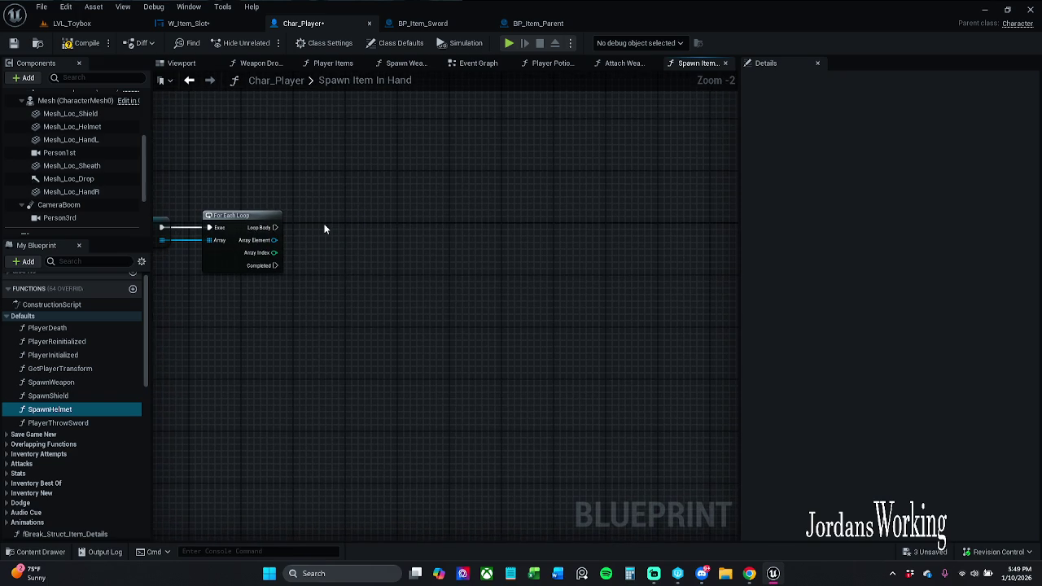
pyautogui.click(92, 45)
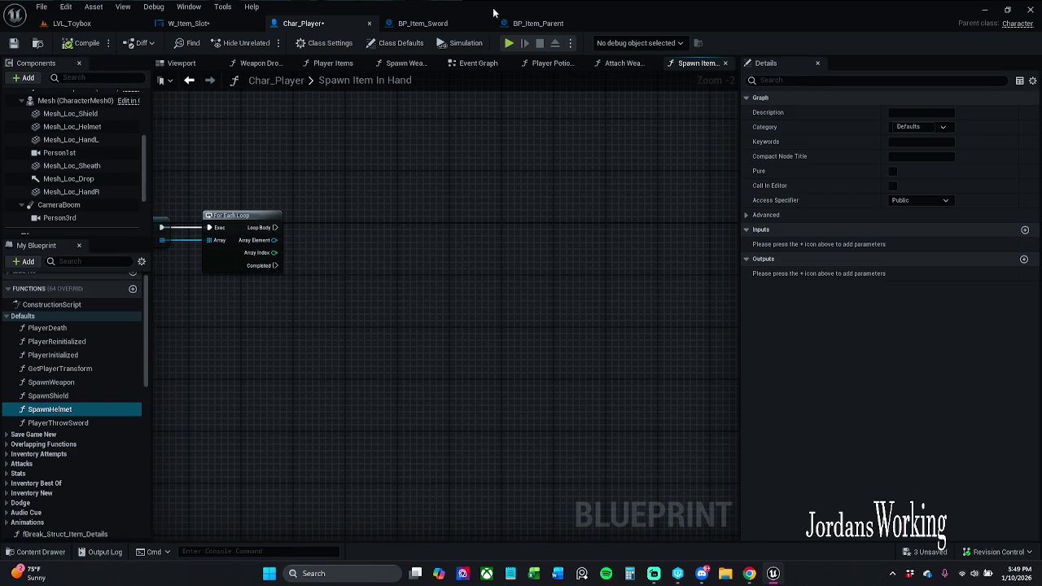
# Step: Survey BP_Item_Parent's event graph to locate the Collected item group
pyautogui.click(537, 22)
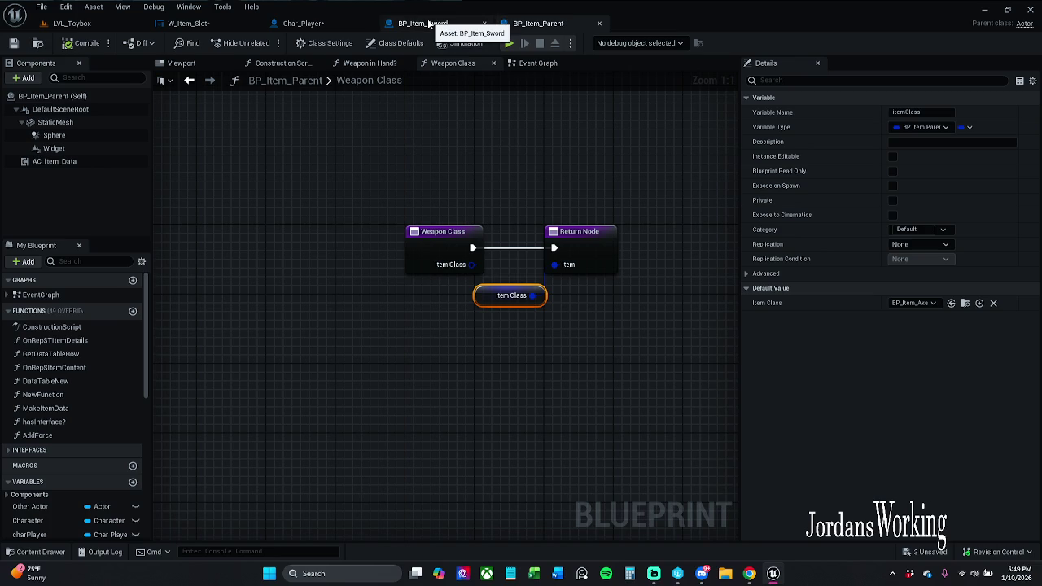
pyautogui.click(537, 62)
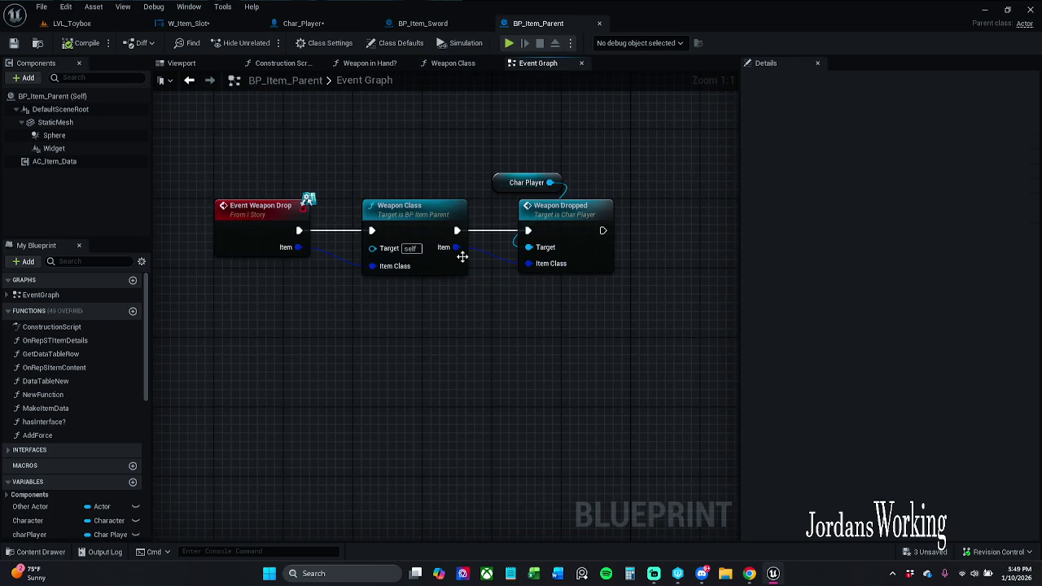
pyautogui.scroll(-5, 389, 171)
pyautogui.scroll(-6, 389, 167)
pyautogui.moveTo(384, 158); pyautogui.dragTo(380, 274)
pyautogui.scroll(5, 391, 253)
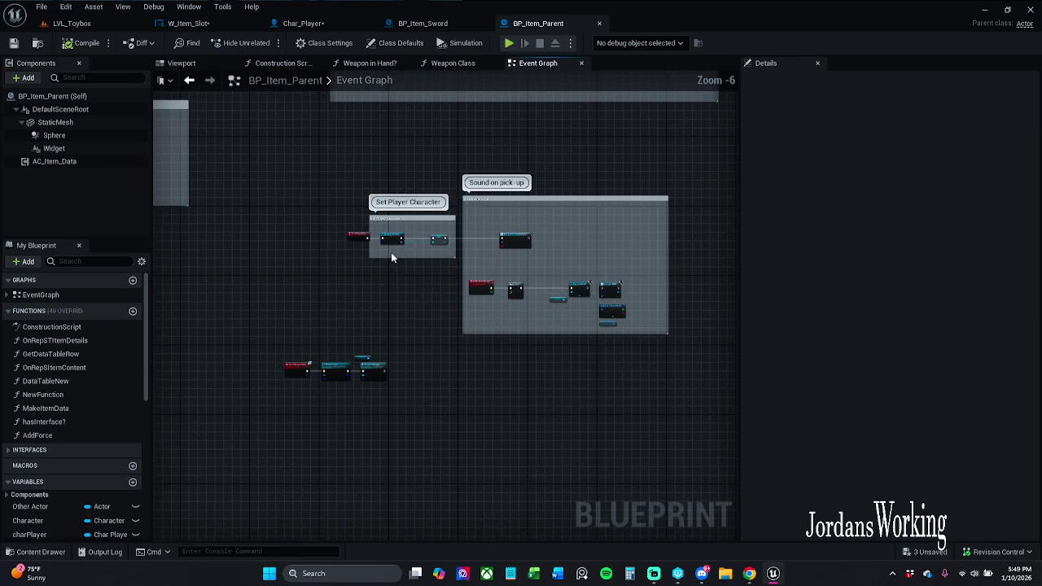
pyautogui.scroll(5, 346, 310)
pyautogui.moveTo(386, 321); pyautogui.dragTo(485, 177)
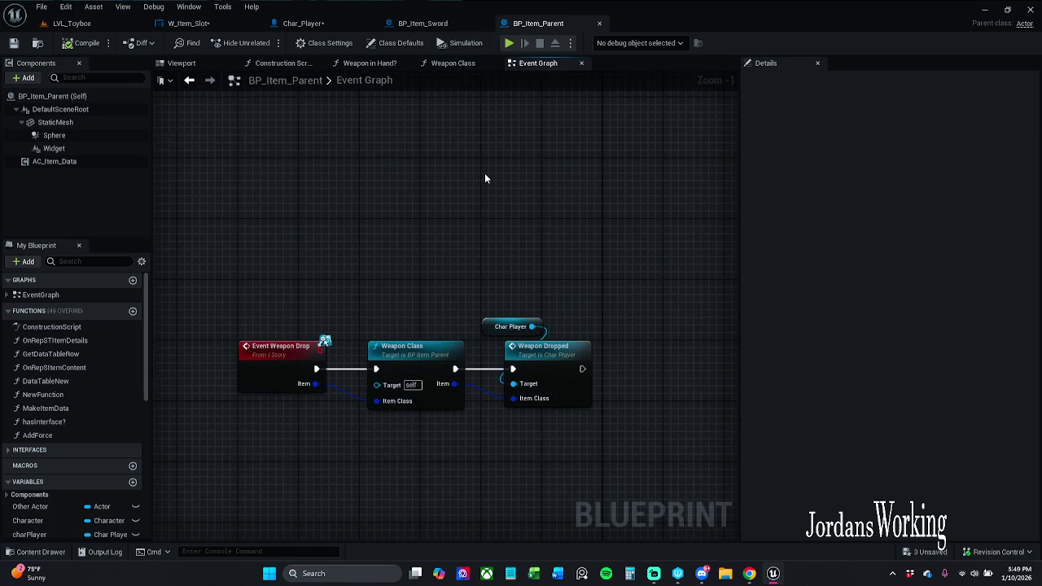
pyautogui.moveTo(448, 235); pyautogui.dragTo(421, 277)
pyautogui.scroll(-5, 417, 272)
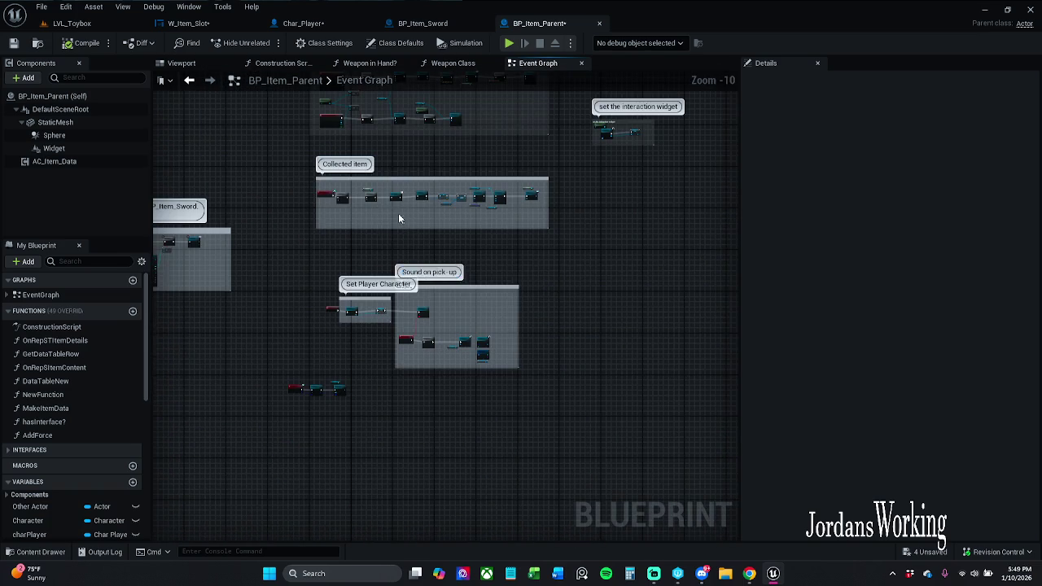
pyautogui.scroll(6, 398, 213)
pyautogui.scroll(-6, 390, 212)
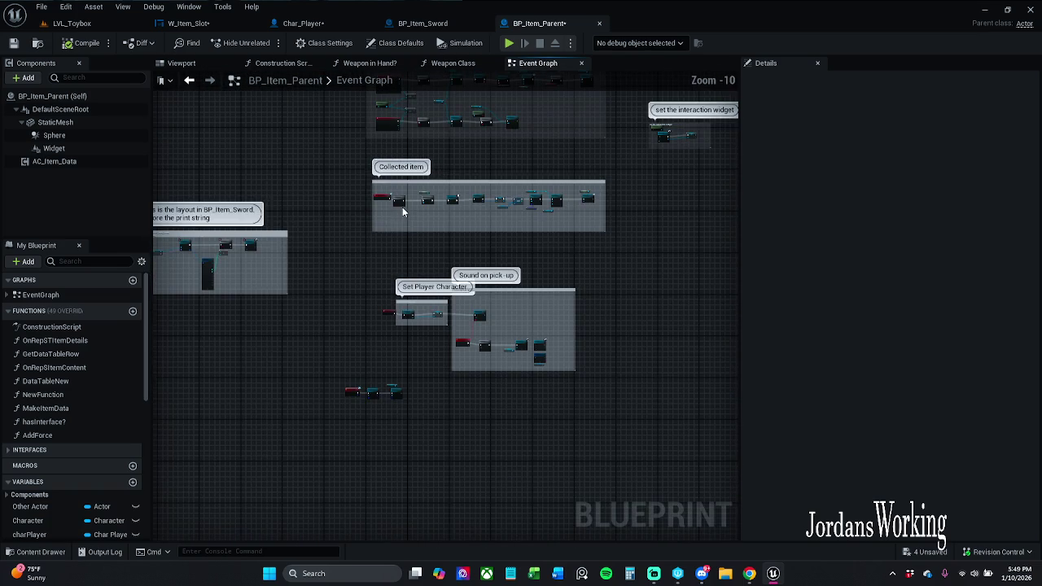
pyautogui.moveTo(382, 212)
pyautogui.mouseDown()
pyautogui.moveTo(508, 205)
pyautogui.moveTo(451, 295)
pyautogui.mouseUp()
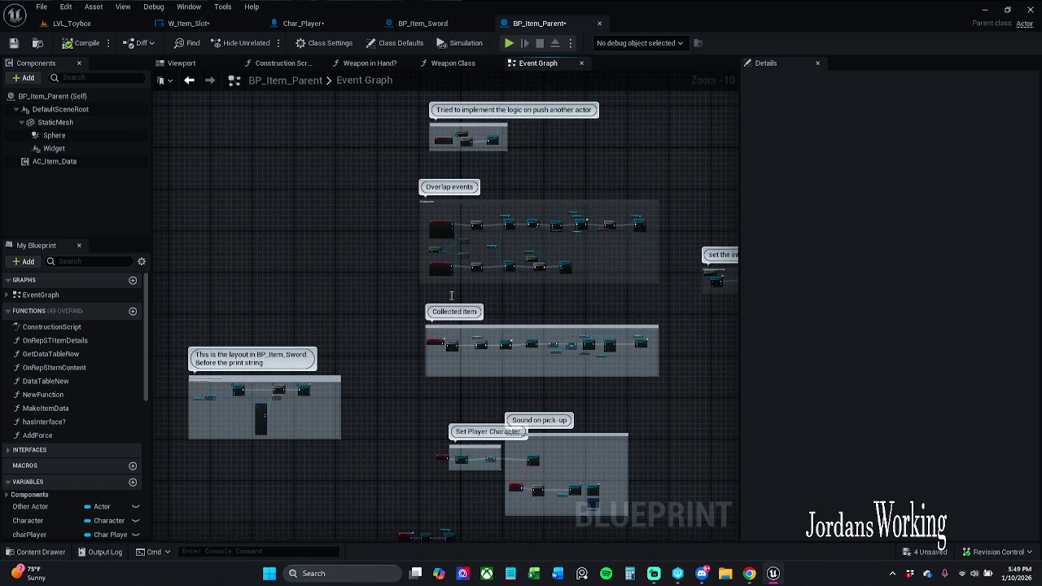
pyautogui.moveTo(493, 238)
pyautogui.mouseDown()
pyautogui.moveTo(447, 330)
pyautogui.moveTo(288, 264)
pyautogui.mouseUp()
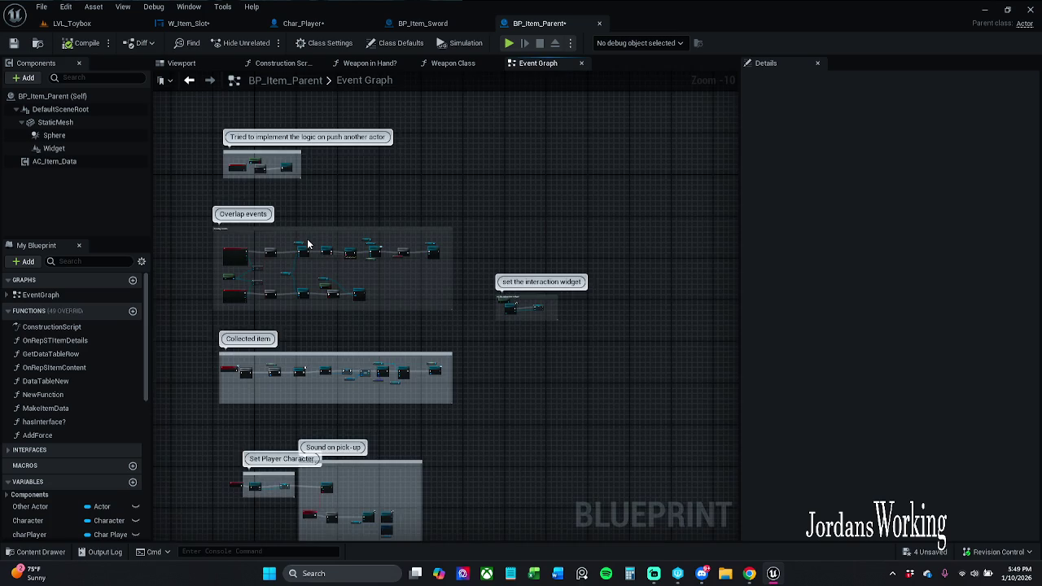
pyautogui.moveTo(303, 224); pyautogui.dragTo(421, 355)
pyautogui.scroll(8, 411, 316)
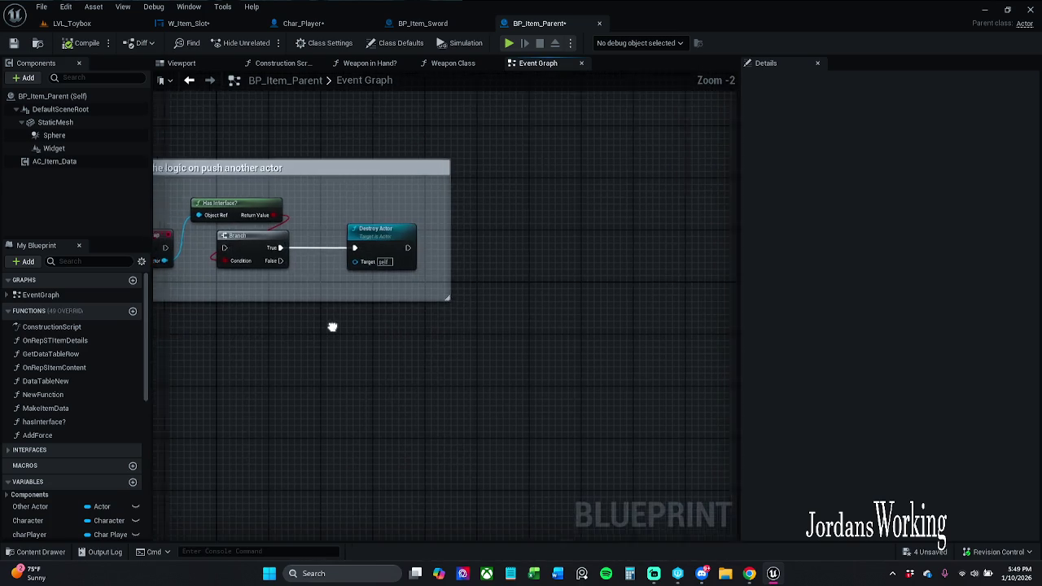
pyautogui.scroll(-6, 429, 250)
pyautogui.scroll(2, 395, 158)
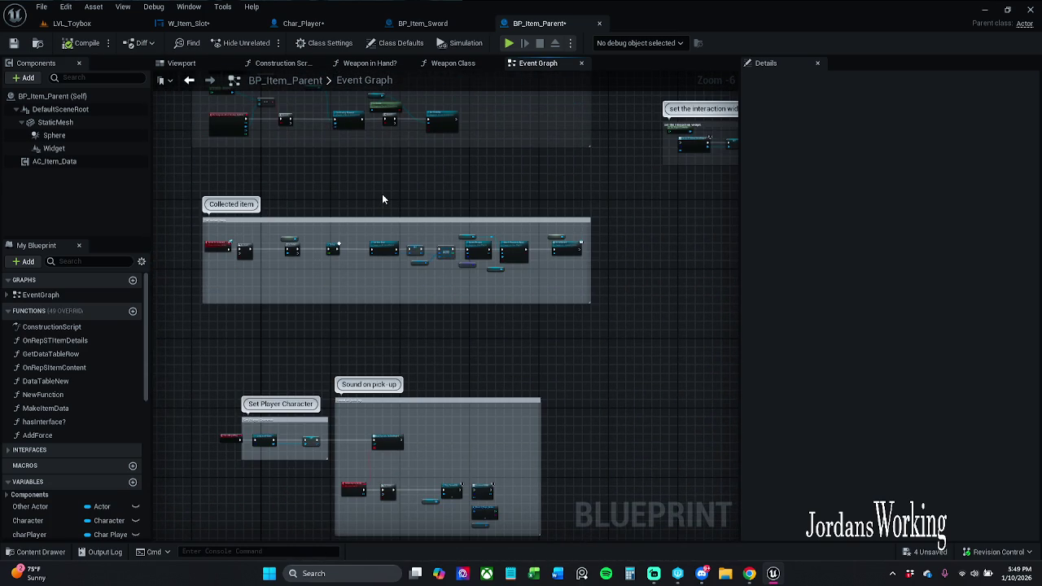
pyautogui.moveTo(371, 190)
pyautogui.mouseDown()
pyautogui.moveTo(360, 147)
pyautogui.moveTo(396, 105)
pyautogui.moveTo(453, 94)
pyautogui.mouseUp()
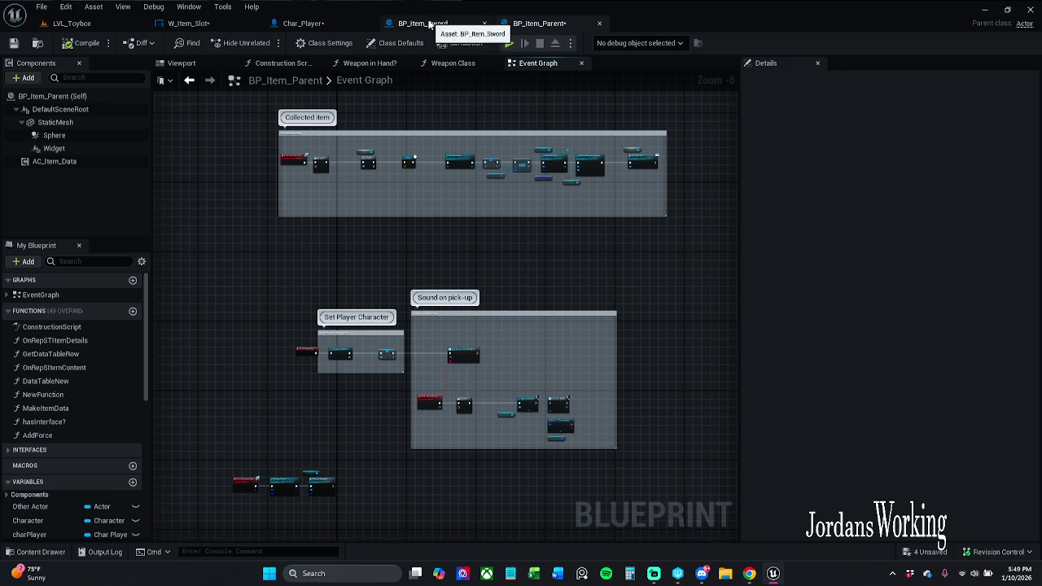
# Step: Check how BP_Item_Sword calls Attach Weapon to Hand, then return to BP_Item_Parent
pyautogui.click(424, 23)
pyautogui.moveTo(556, 141)
pyautogui.mouseDown()
pyautogui.moveTo(500, 168)
pyautogui.moveTo(570, 156)
pyautogui.moveTo(689, 163)
pyautogui.moveTo(269, 167)
pyautogui.mouseUp()
pyautogui.moveTo(716, 163); pyautogui.dragTo(503, 138)
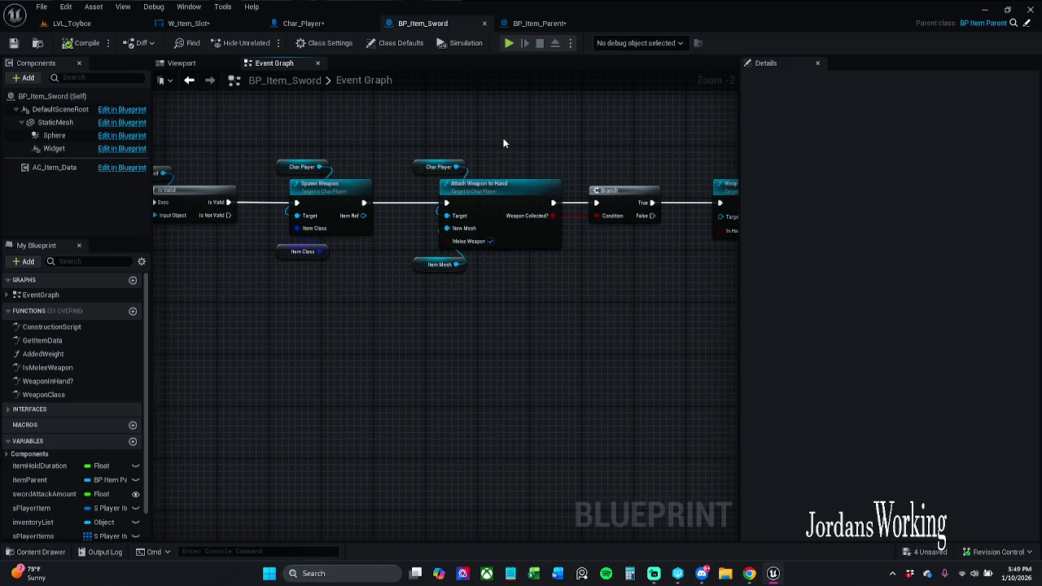
pyautogui.click(550, 25)
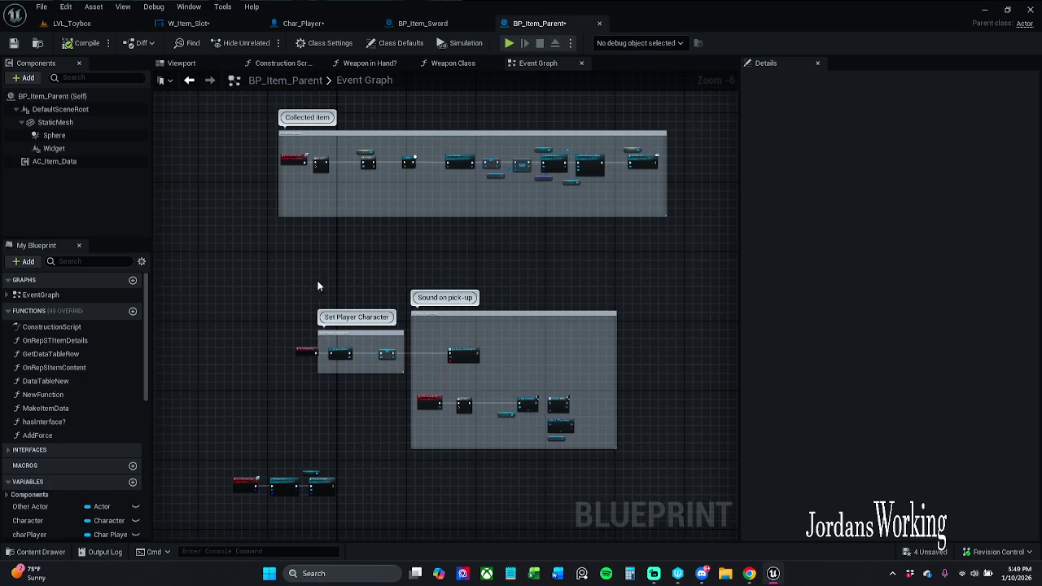
pyautogui.scroll(6, 334, 186)
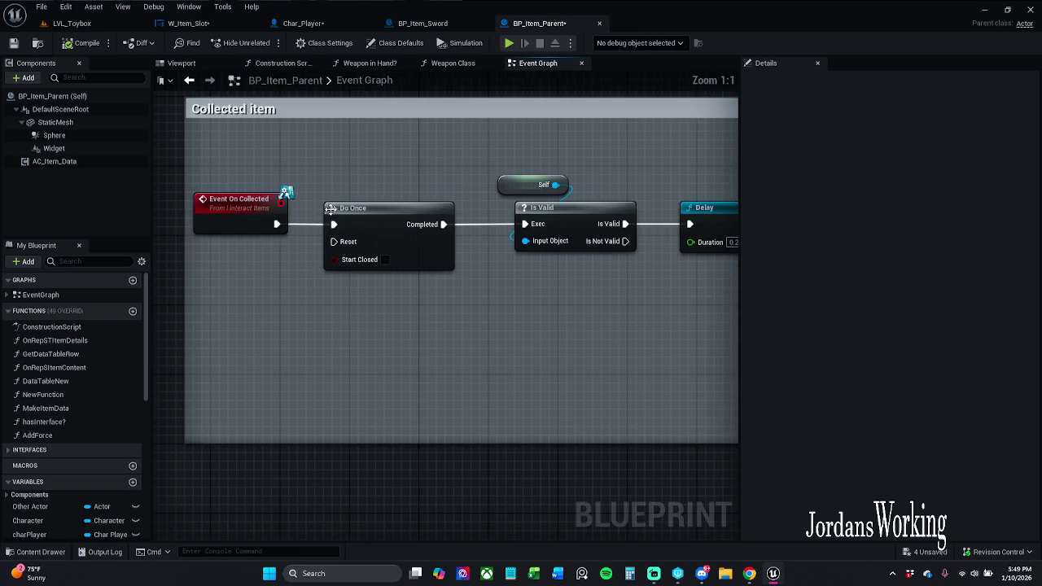
# Step: Break the Event On Collected link to Do Once, then compile and save BP_Item_Parent
pyautogui.keyDown('alt'); pyautogui.click(333, 225); pyautogui.keyUp('alt')
pyautogui.click(70, 45)
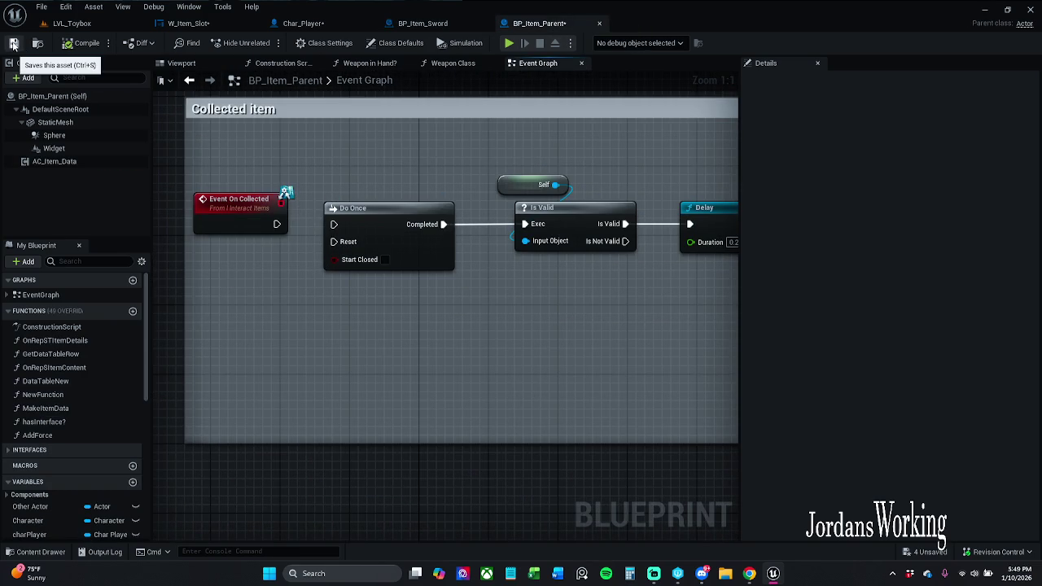
pyautogui.click(14, 45)
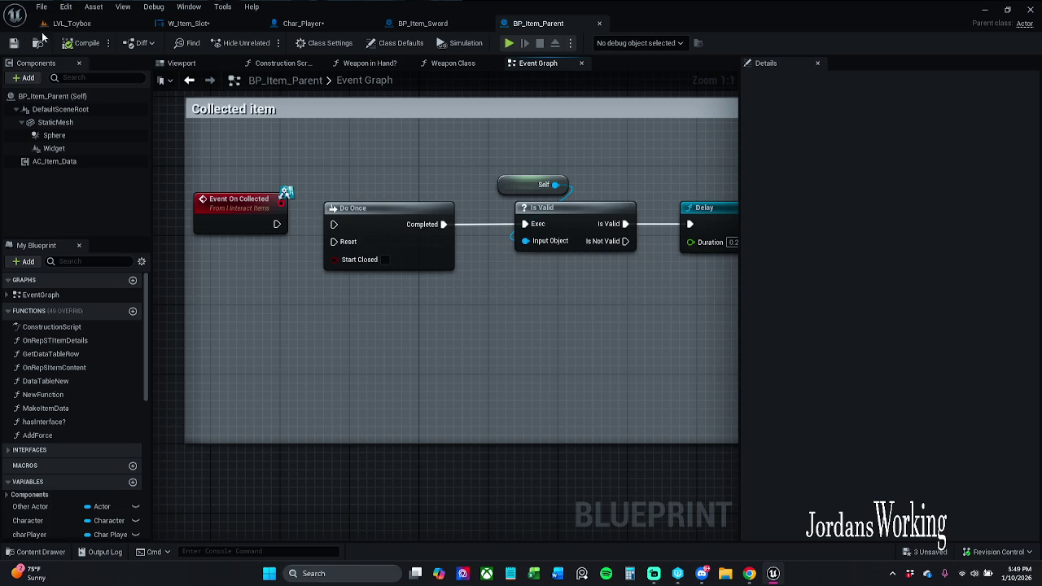
pyautogui.click(131, 27)
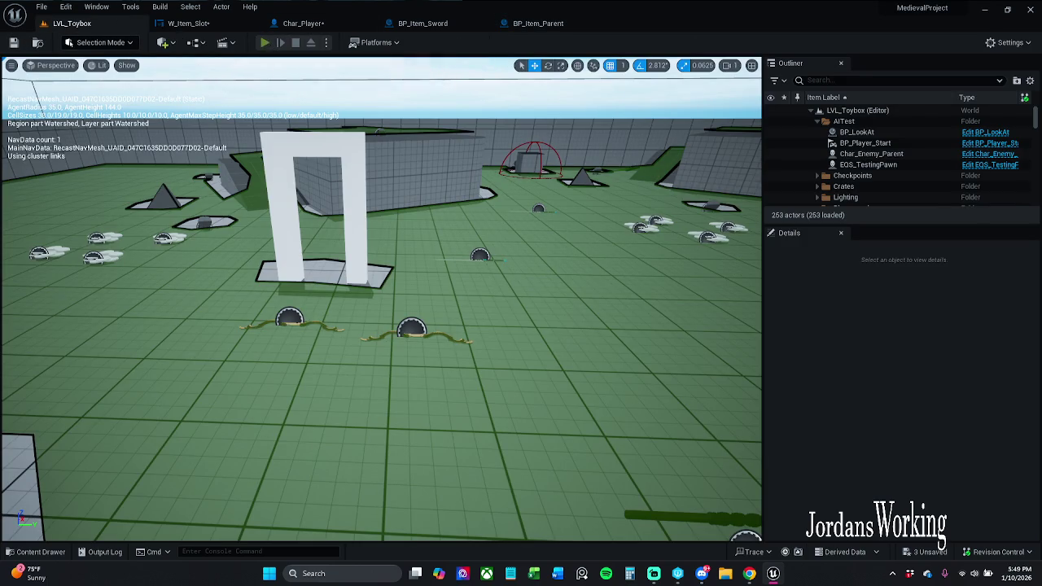
# Step: Play LVL_Toybox, walk to a bow and pick it up, then pause the game
pyautogui.click(262, 42)
pyautogui.press('w')
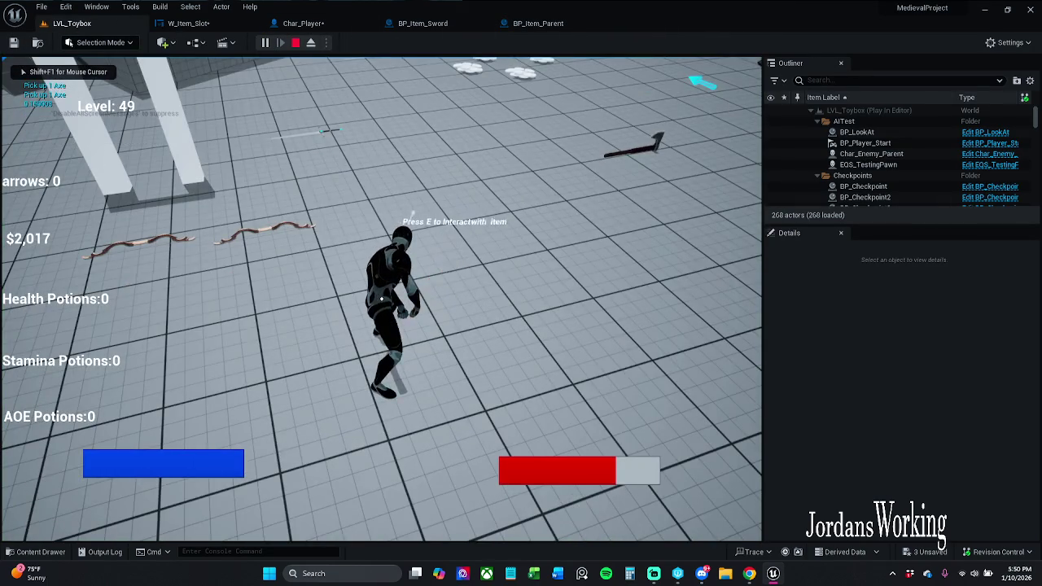
pyautogui.press('e')
pyautogui.press('w')
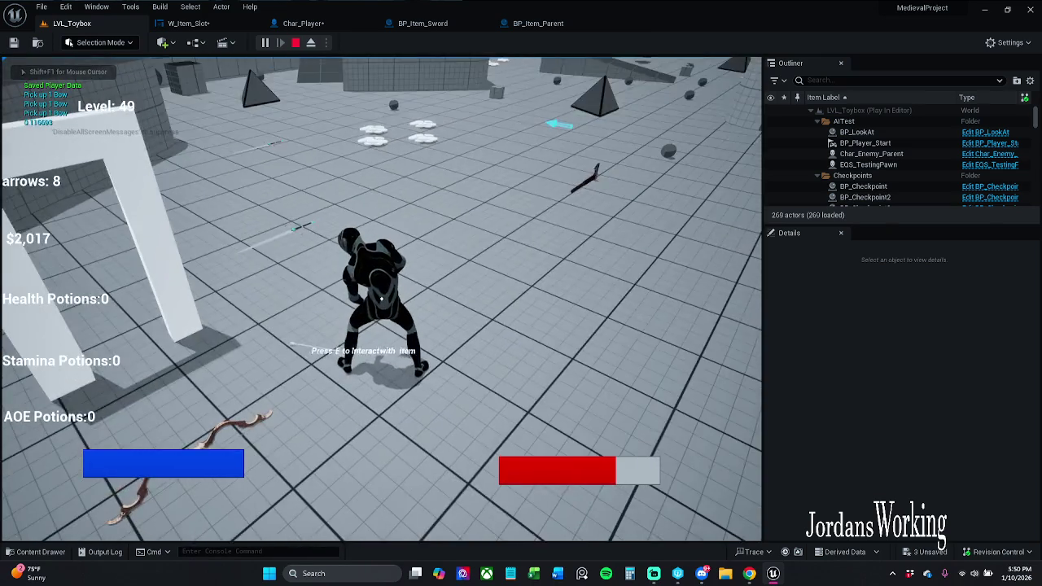
pyautogui.press('p')
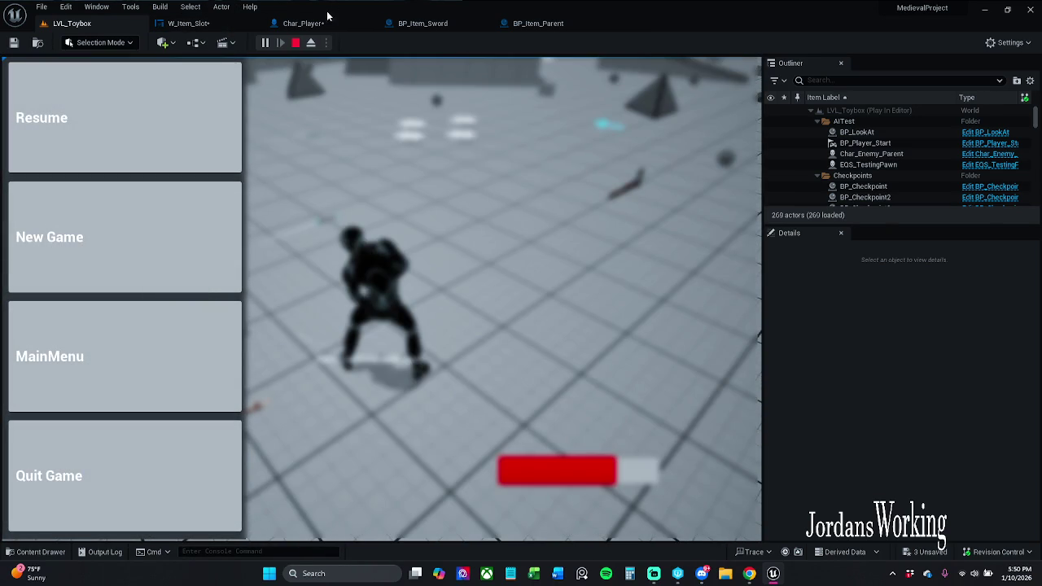
pyautogui.click(422, 23)
pyautogui.click(537, 23)
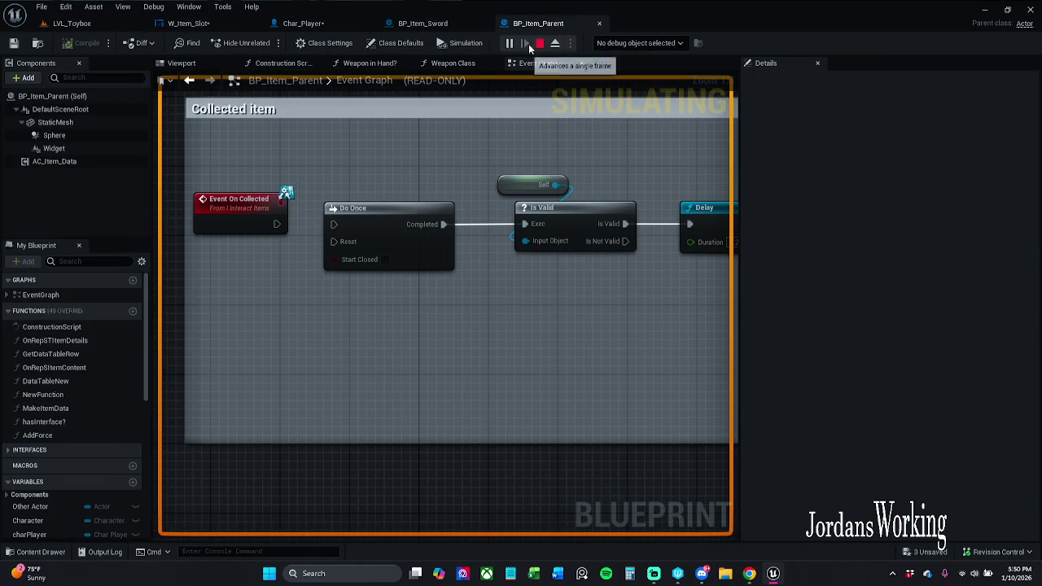
# Step: Stop the play session and glance at W_Item_Slot before returning to BP_Item_Parent
pyautogui.click(539, 43)
pyautogui.click(204, 25)
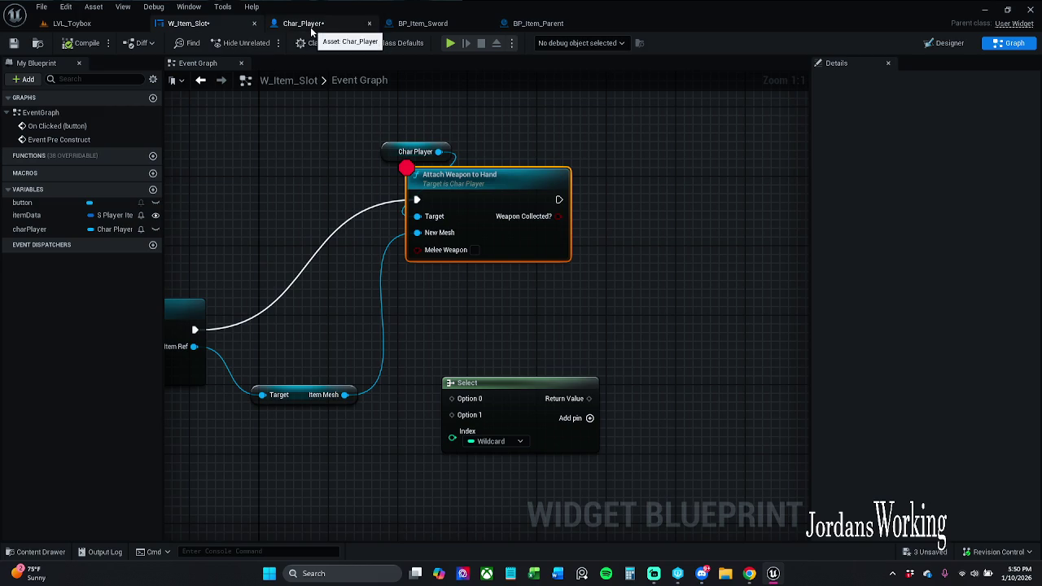
pyautogui.click(557, 26)
pyautogui.scroll(-6, 394, 190)
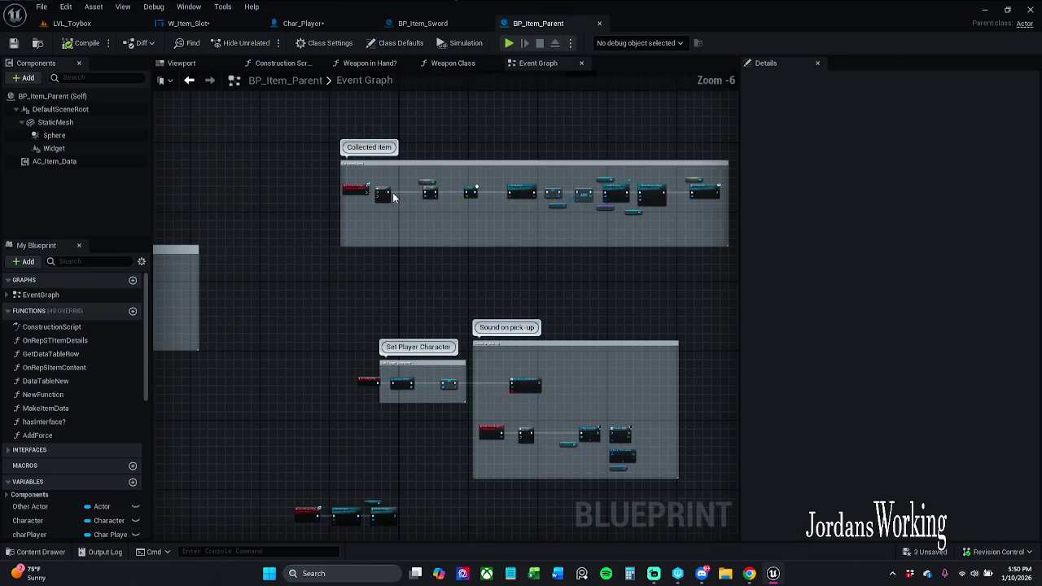
pyautogui.scroll(6, 340, 298)
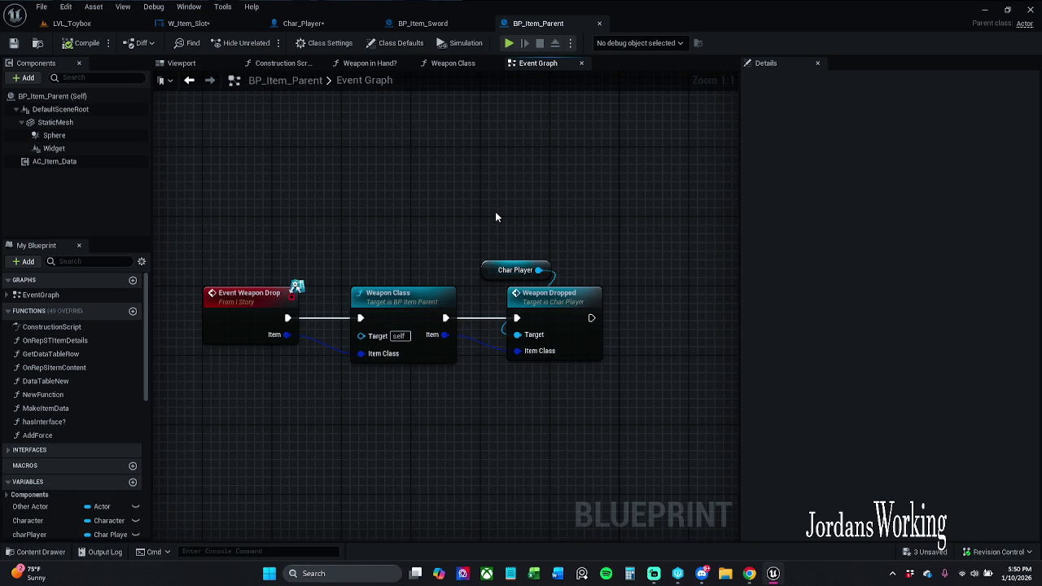
# Step: Pan the graph past the Item Pickup and Branch nodes to the Collected item nodes
pyautogui.moveTo(499, 195)
pyautogui.mouseDown()
pyautogui.moveTo(571, 292)
pyautogui.moveTo(489, 281)
pyautogui.moveTo(482, 296)
pyautogui.mouseUp()
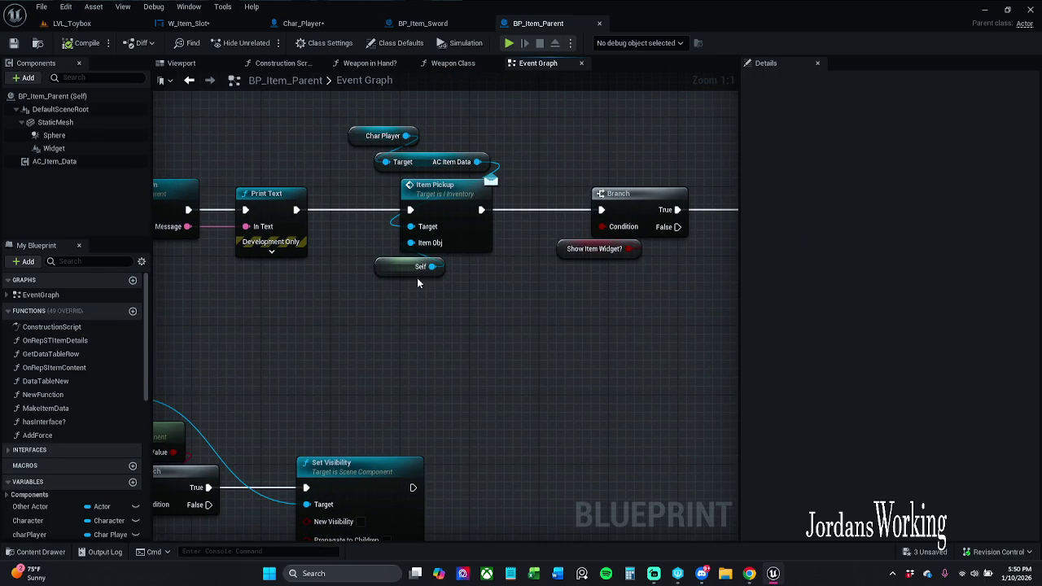
pyautogui.scroll(-3, 418, 283)
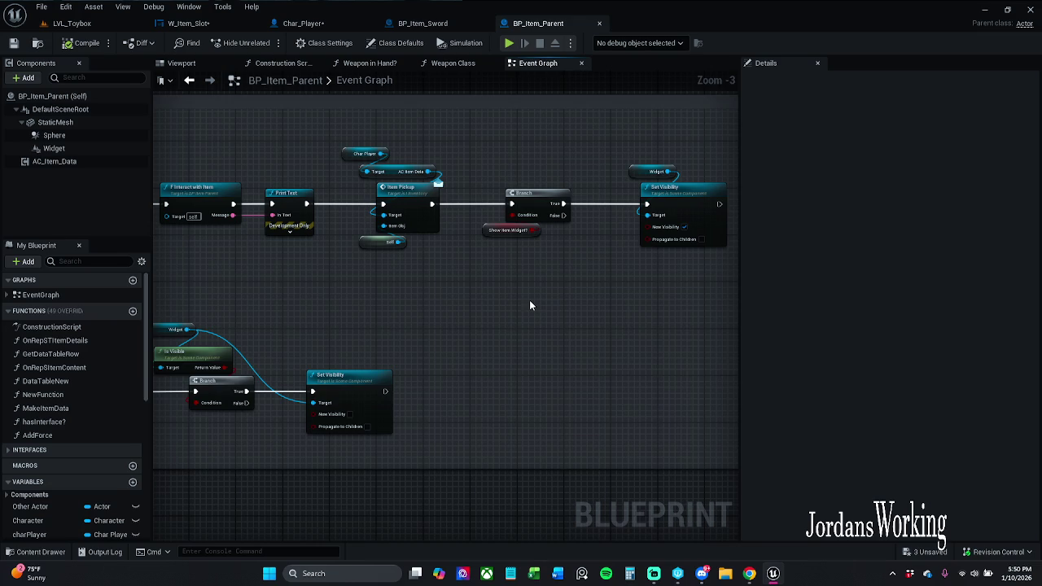
pyautogui.scroll(-5, 529, 300)
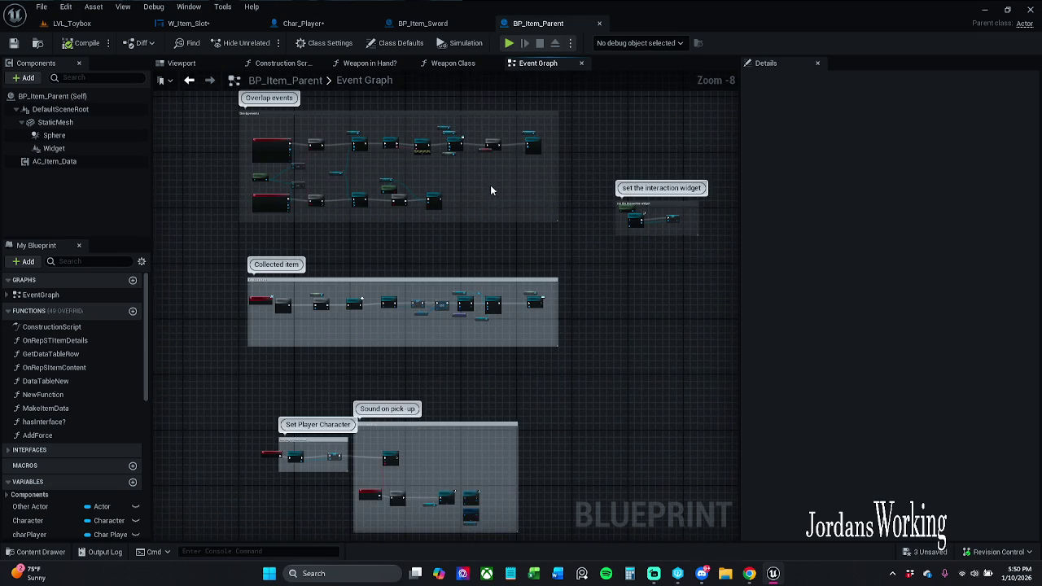
pyautogui.scroll(6, 561, 298)
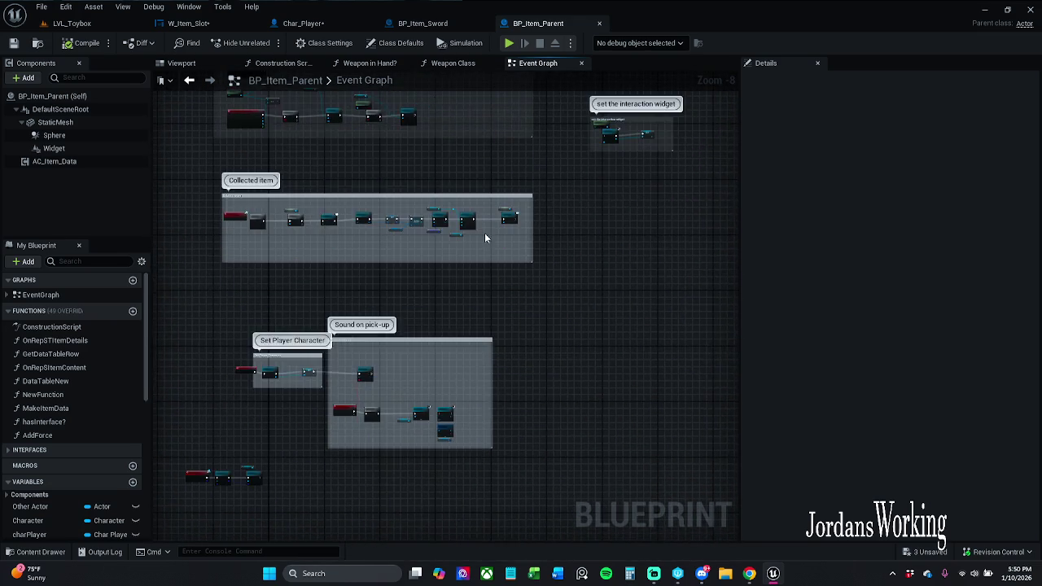
pyautogui.moveTo(537, 229)
pyautogui.mouseDown()
pyautogui.moveTo(630, 269)
pyautogui.moveTo(661, 269)
pyautogui.moveTo(535, 269)
pyautogui.moveTo(601, 268)
pyautogui.mouseUp()
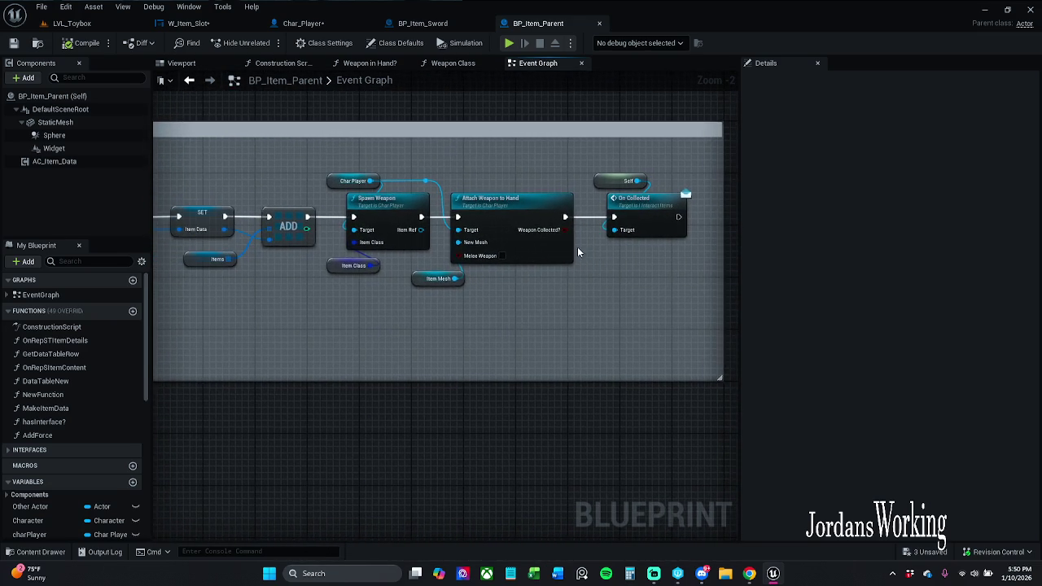
pyautogui.scroll(-3, 578, 251)
pyautogui.scroll(2, 576, 247)
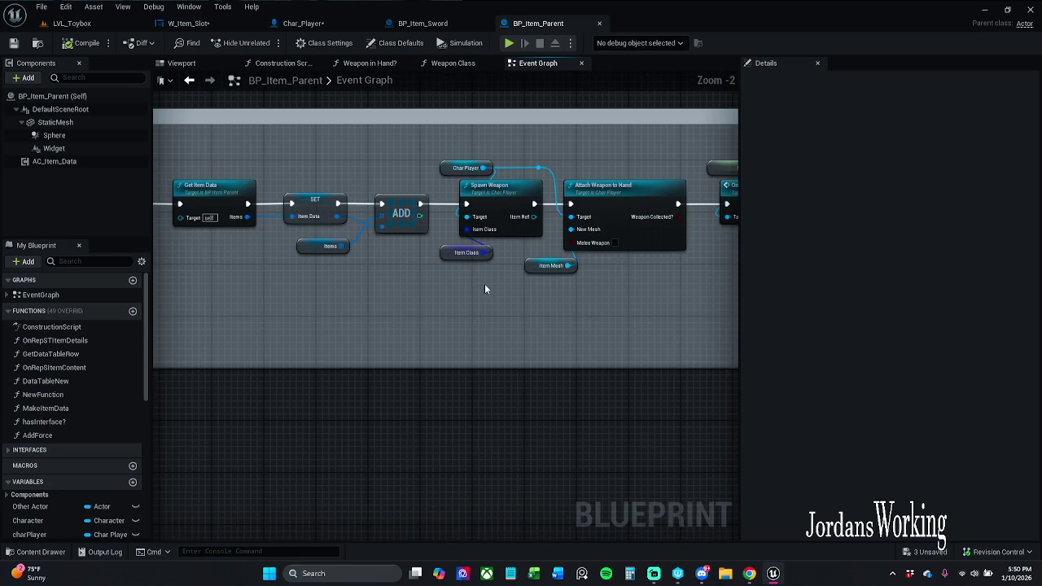
# Step: Review the Spawn Weapon, Attach Weapon to Hand and On Collected nodes, then select the Collected item group
pyautogui.moveTo(484, 283); pyautogui.dragTo(709, 309)
pyautogui.scroll(-1, 643, 308)
pyautogui.scroll(2, 640, 305)
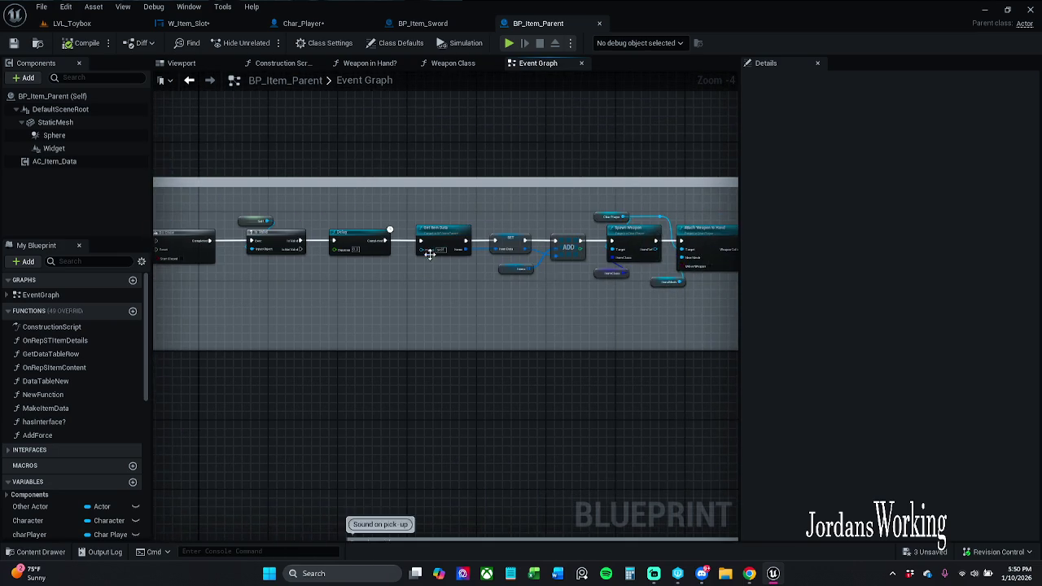
pyautogui.moveTo(542, 326)
pyautogui.mouseDown()
pyautogui.moveTo(414, 326)
pyautogui.moveTo(375, 304)
pyautogui.mouseUp()
pyautogui.scroll(1, 443, 323)
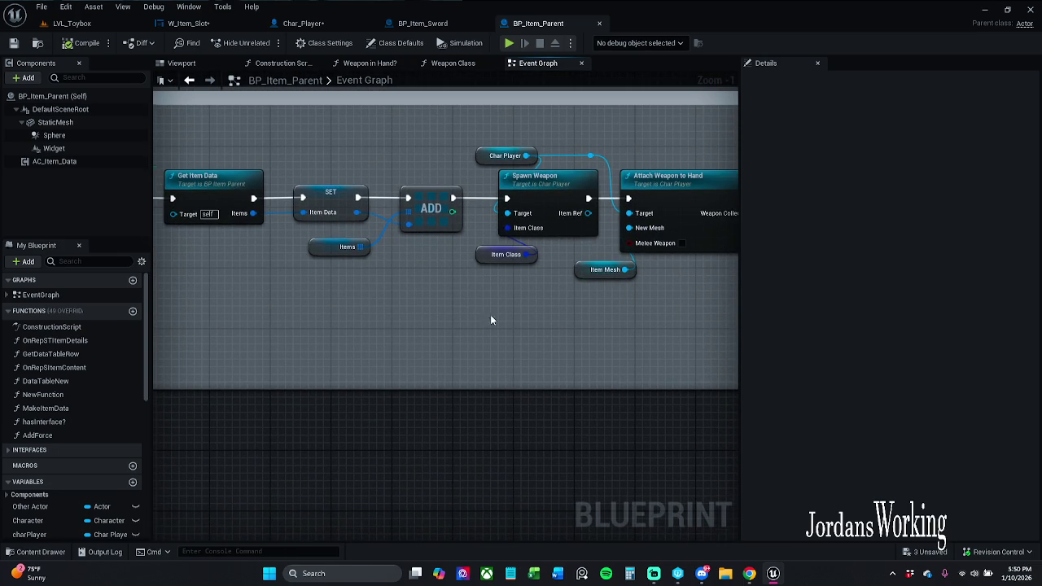
pyautogui.moveTo(493, 319); pyautogui.dragTo(424, 311)
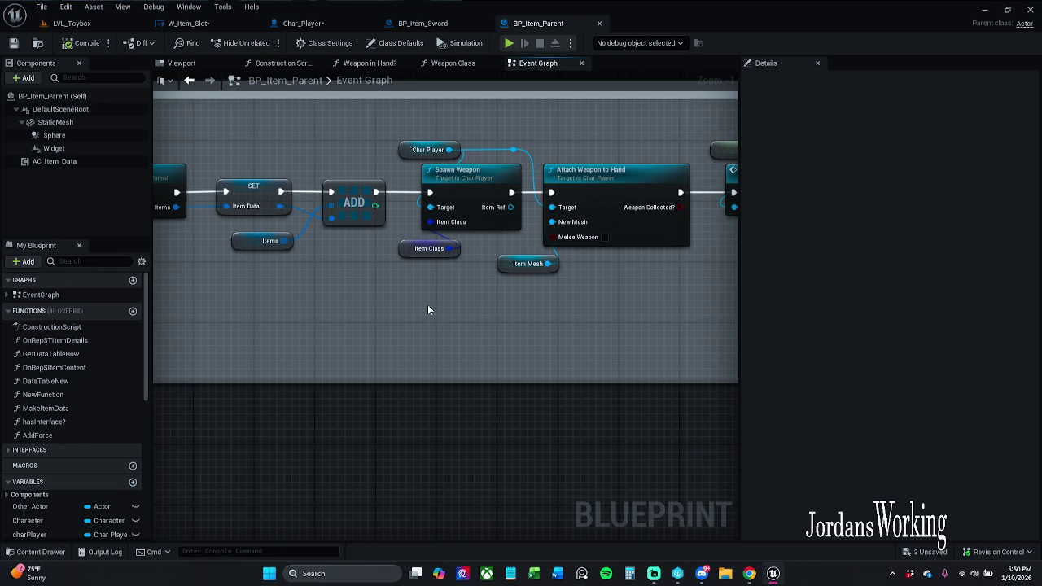
pyautogui.moveTo(454, 288); pyautogui.dragTo(355, 272)
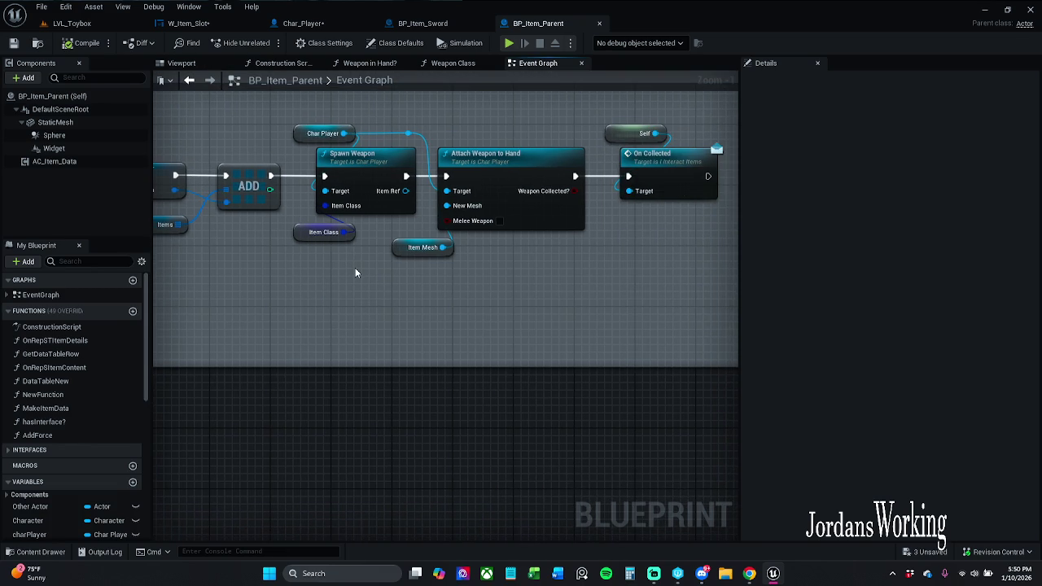
pyautogui.scroll(-3, 428, 251)
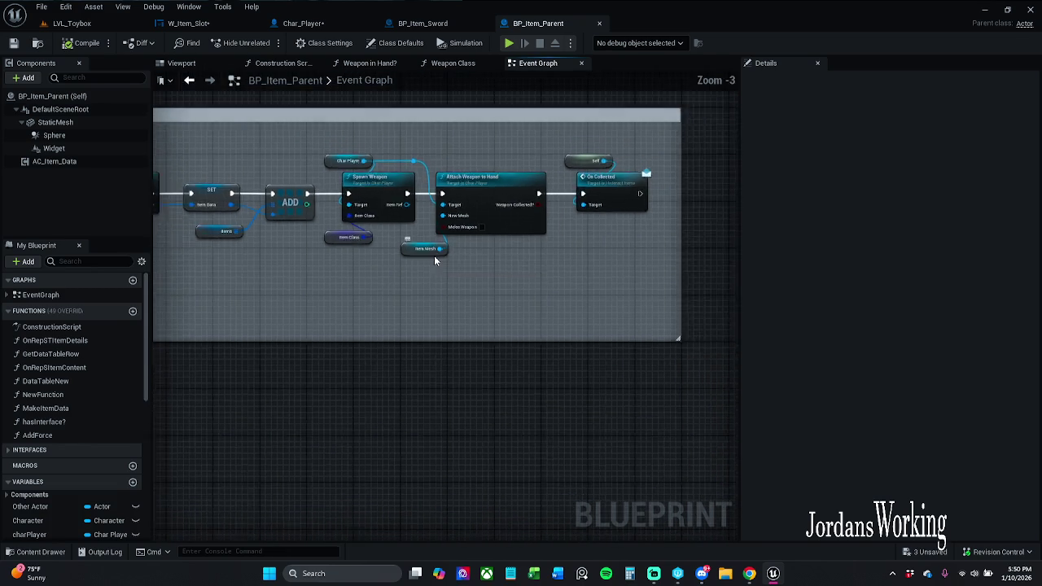
pyautogui.moveTo(434, 256)
pyautogui.mouseDown()
pyautogui.moveTo(571, 190)
pyautogui.moveTo(525, 248)
pyautogui.mouseUp()
pyautogui.moveTo(249, 153); pyautogui.dragTo(675, 350)
pyautogui.scroll(2, 708, 362)
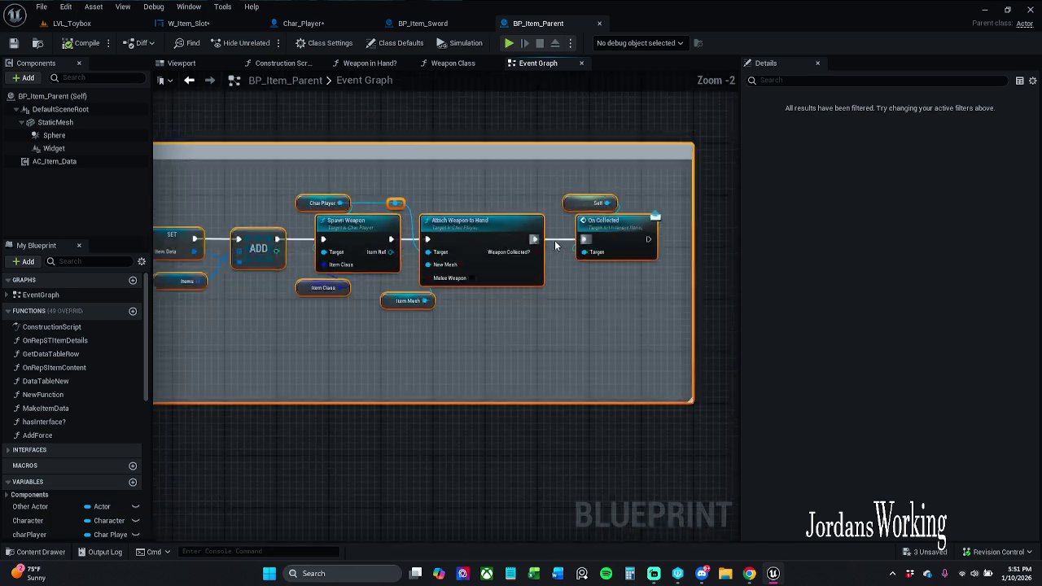
# Step: Disconnect Get Item Data and move it, SET, Items and ADD out of the Collected item chain
pyautogui.scroll(2, 555, 241)
pyautogui.moveTo(473, 323); pyautogui.dragTo(714, 325)
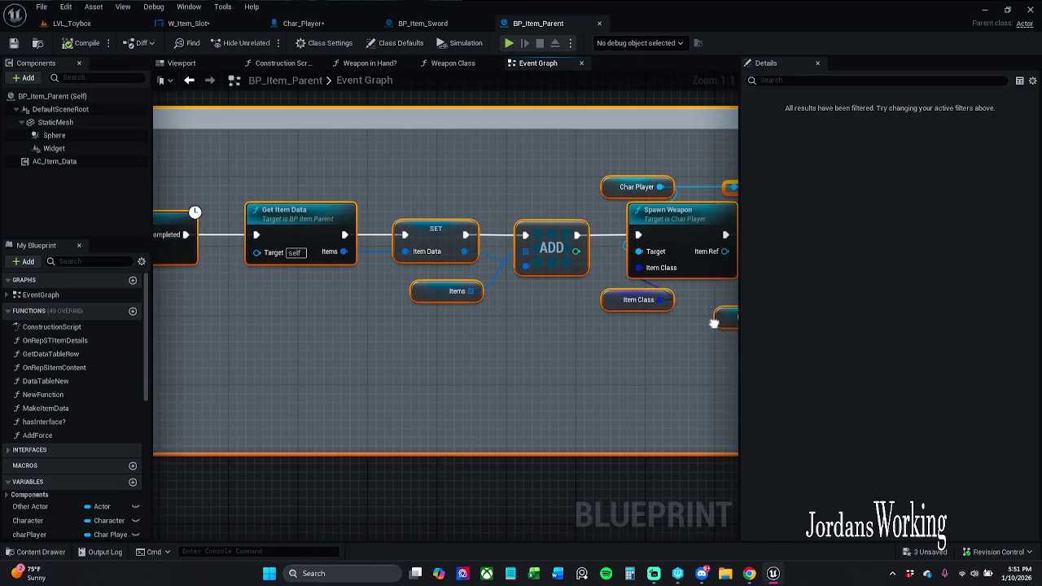
pyautogui.moveTo(338, 153)
pyautogui.mouseDown()
pyautogui.moveTo(508, 158)
pyautogui.moveTo(295, 132)
pyautogui.mouseUp()
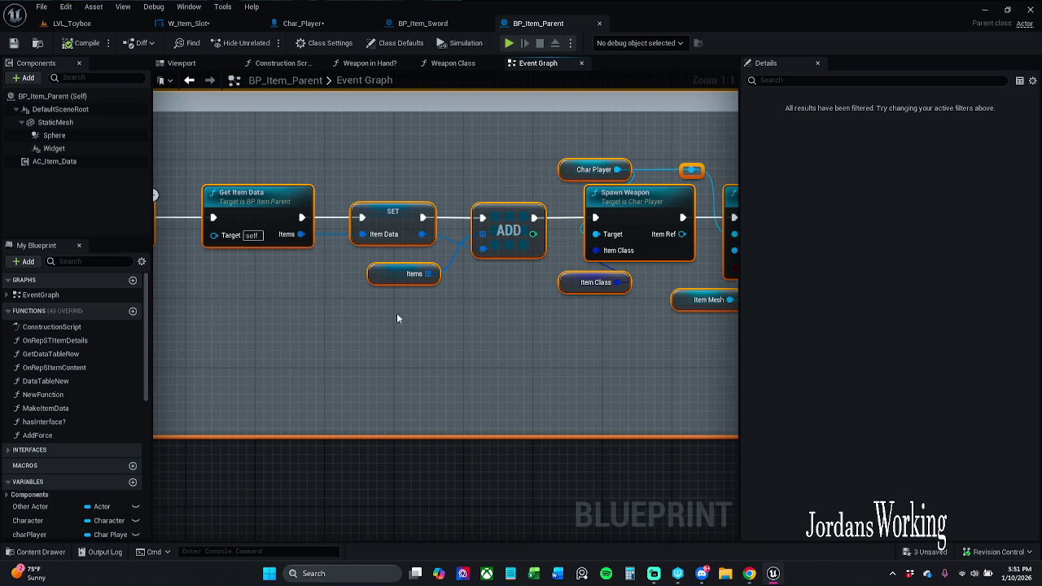
pyautogui.click(437, 190)
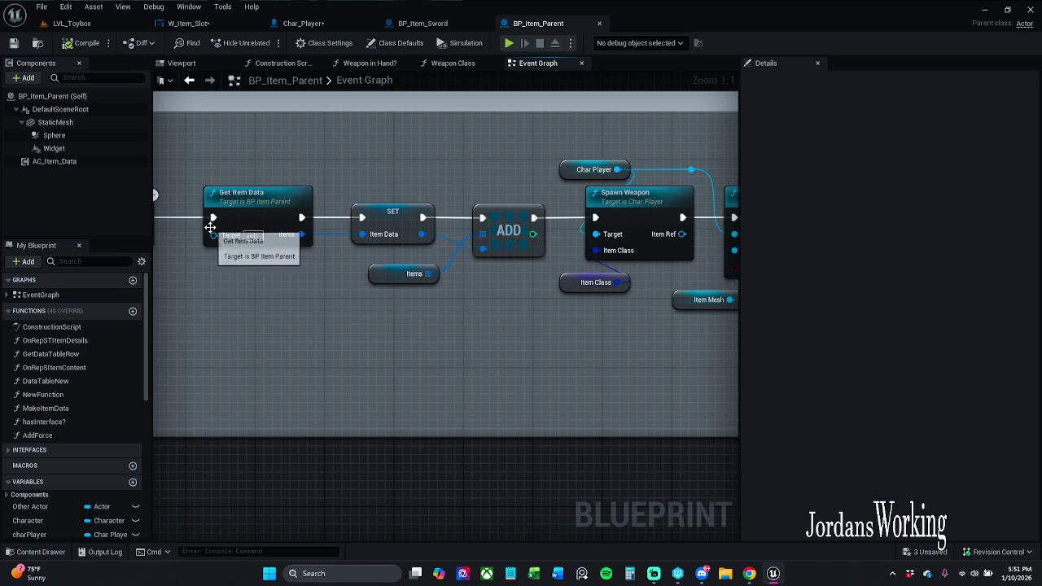
pyautogui.keyDown('alt'); pyautogui.click(213, 217); pyautogui.keyUp('alt')
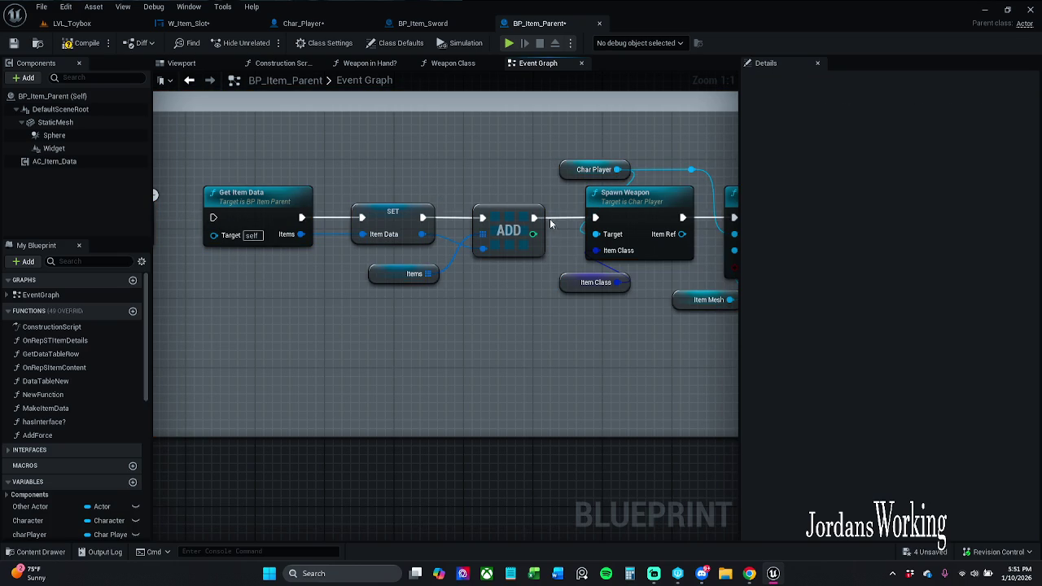
pyautogui.moveTo(198, 174)
pyautogui.mouseDown()
pyautogui.moveTo(432, 307)
pyautogui.moveTo(462, 279)
pyautogui.mouseUp()
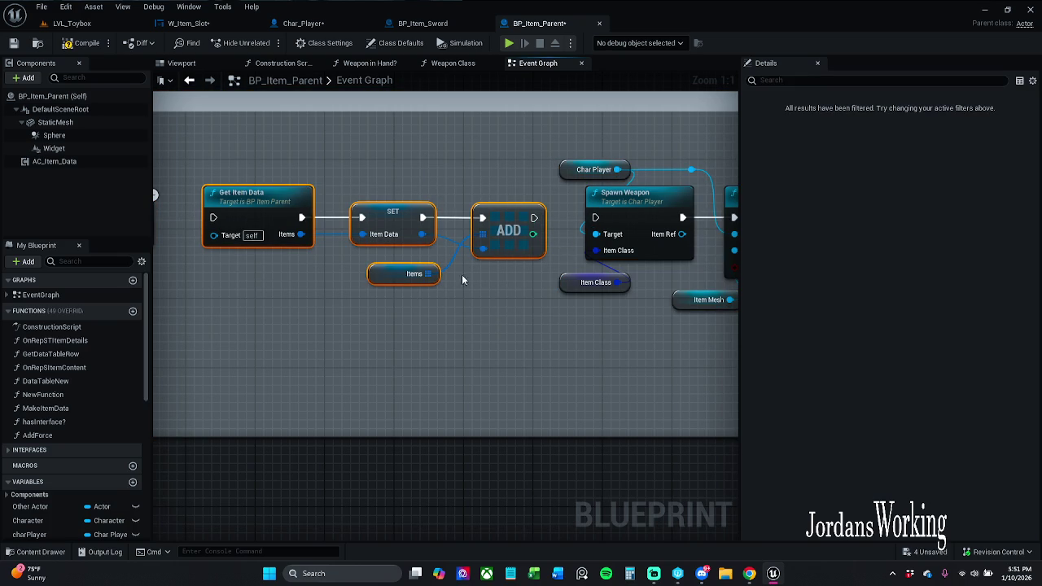
pyautogui.moveTo(407, 223)
pyautogui.mouseDown()
pyautogui.moveTo(448, 477)
pyautogui.moveTo(432, 509)
pyautogui.moveTo(519, 530)
pyautogui.moveTo(870, 37)
pyautogui.moveTo(752, 54)
pyautogui.moveTo(545, 182)
pyautogui.mouseUp()
# Step: Delete the Collected item comment group with its nodes and compile the blueprint
pyautogui.scroll(-10, 551, 265)
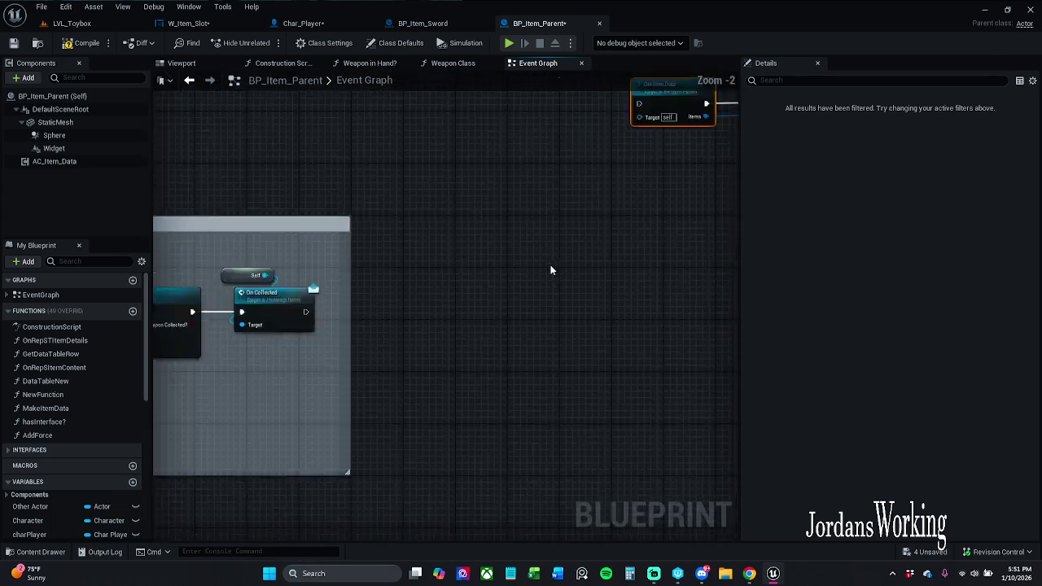
pyautogui.moveTo(495, 269); pyautogui.dragTo(596, 269)
pyautogui.click(584, 297)
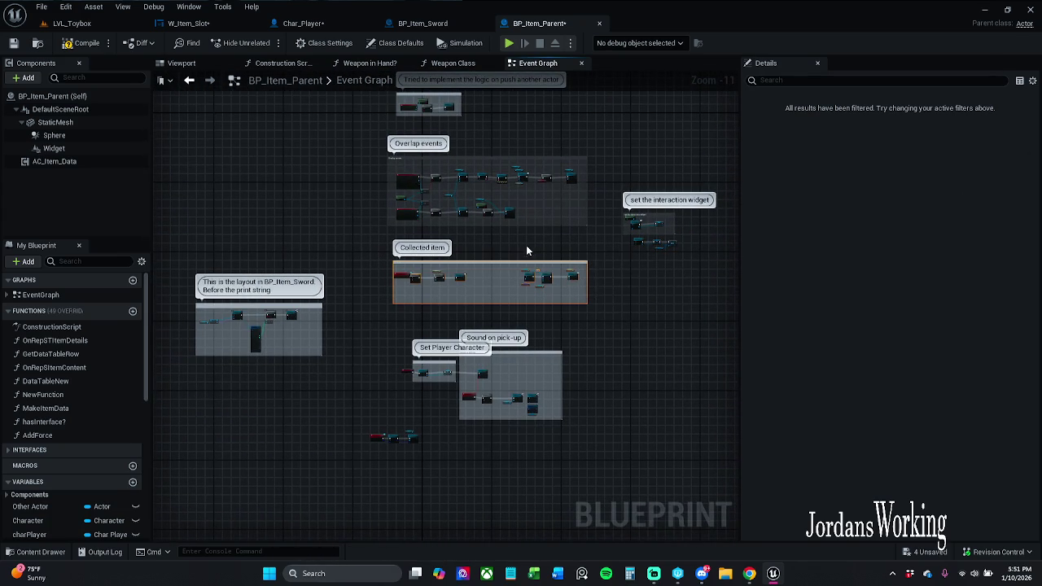
pyautogui.press('Delete')
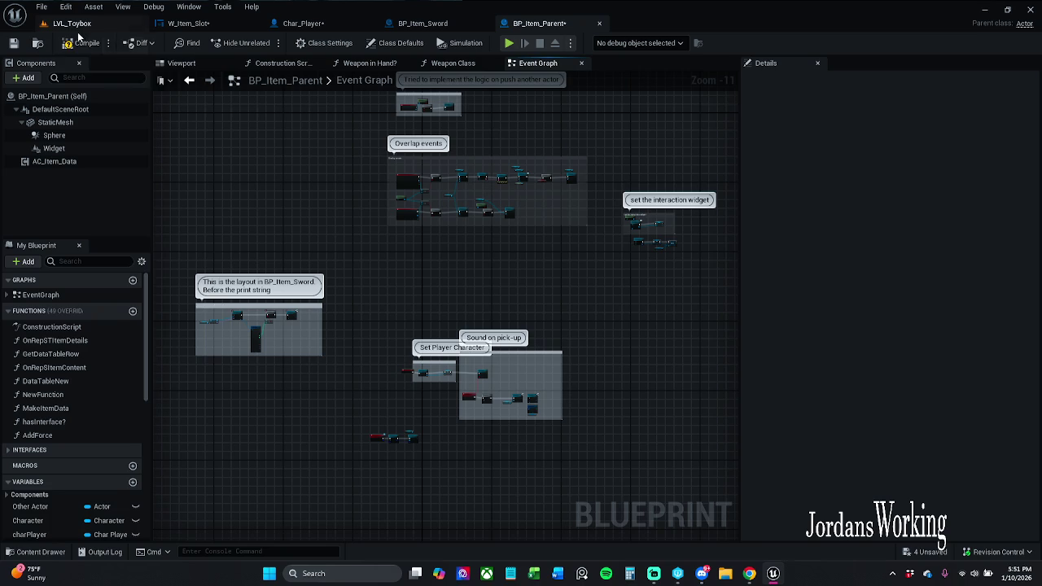
pyautogui.click(13, 43)
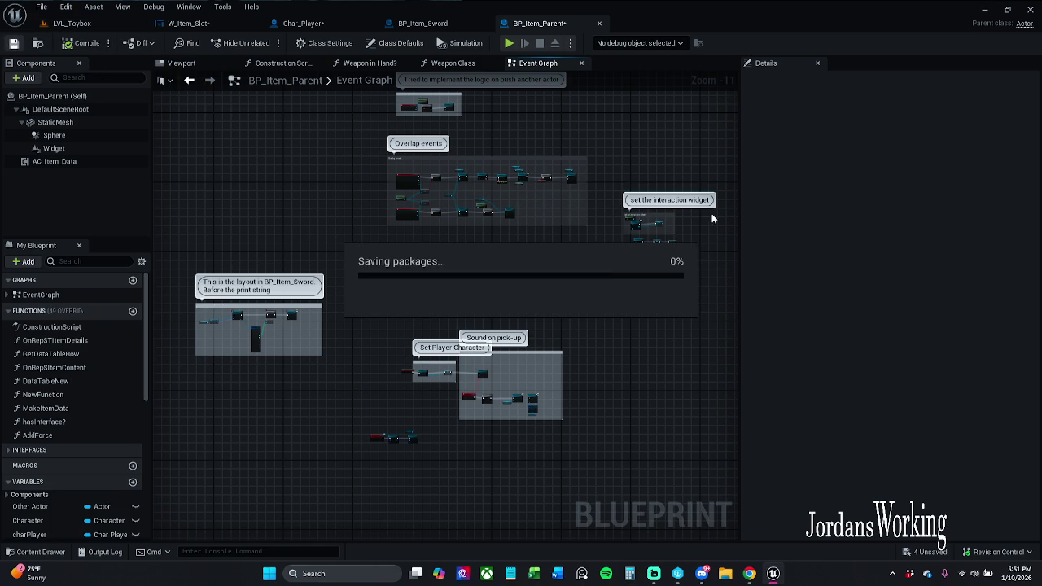
# Step: Move the Get Item Data, SET and ADD nodes clear of the interaction widget group and save
pyautogui.scroll(6, 643, 242)
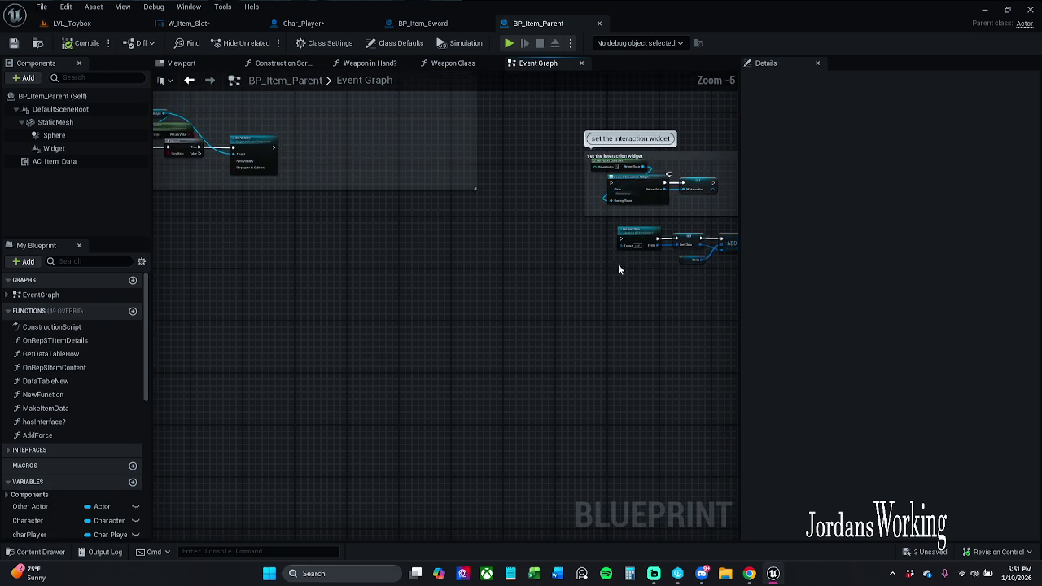
pyautogui.moveTo(458, 260); pyautogui.dragTo(684, 239)
pyautogui.moveTo(528, 237)
pyautogui.mouseDown()
pyautogui.moveTo(724, 235)
pyautogui.moveTo(380, 313)
pyautogui.moveTo(332, 284)
pyautogui.mouseUp()
pyautogui.scroll(-2, 724, 235)
pyautogui.scroll(5, 332, 284)
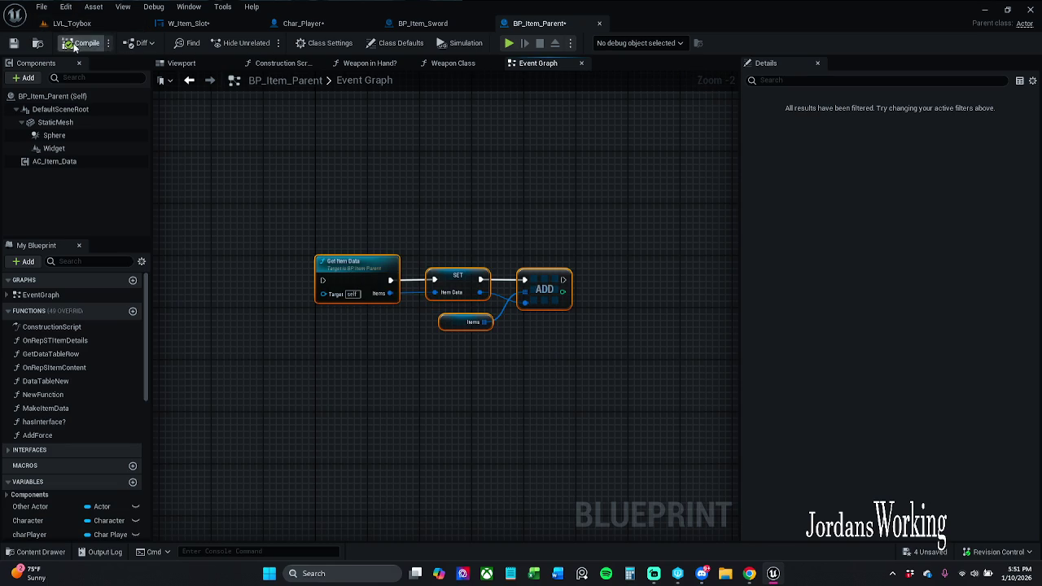
pyautogui.click(14, 42)
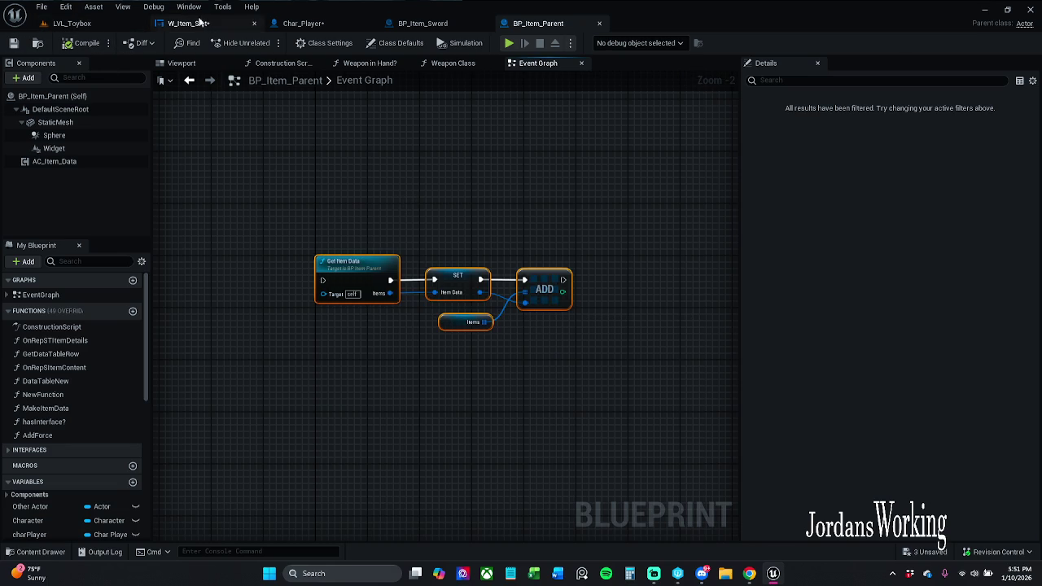
# Step: Save all assets from W_Item_Slot, checking out AC_Item_Data, then return to LVL_Toybox
pyautogui.click(191, 23)
pyautogui.click(40, 8)
pyautogui.click(57, 71)
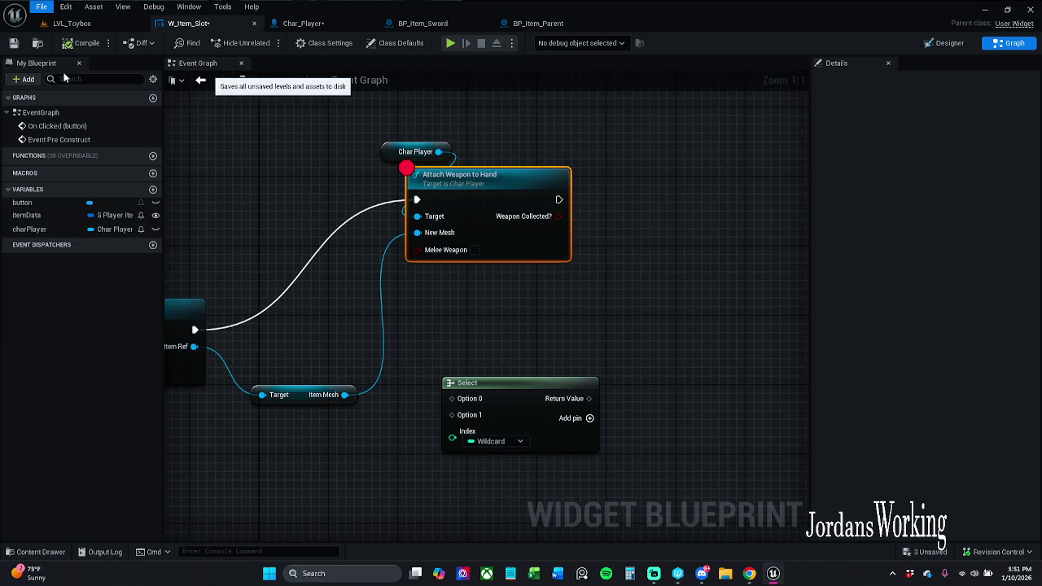
pyautogui.click(558, 410)
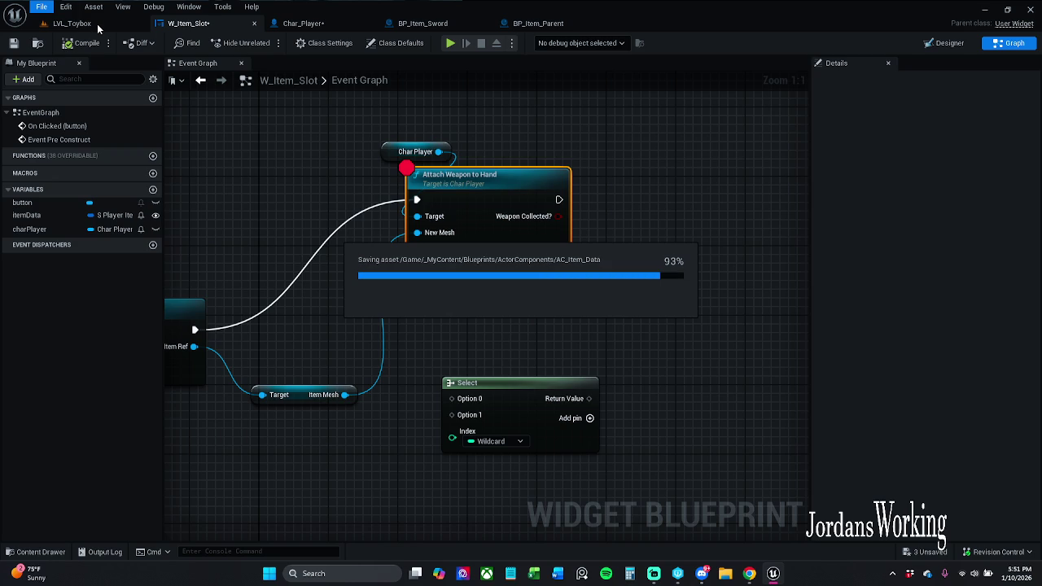
pyautogui.click(94, 24)
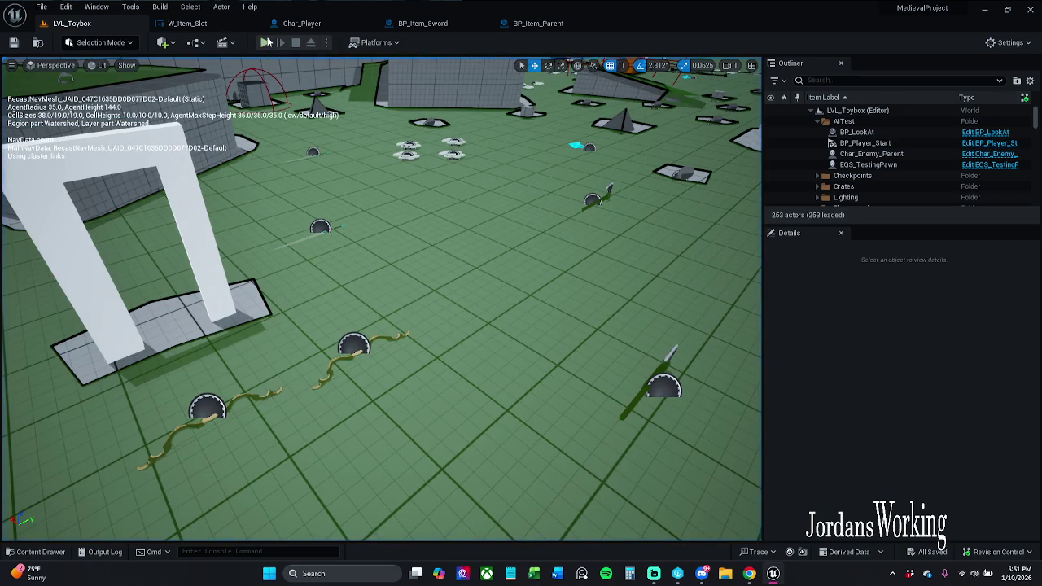
# Step: Start a play test, collect the sword, coin, axe and potions, and check the inventory
pyautogui.click(265, 42)
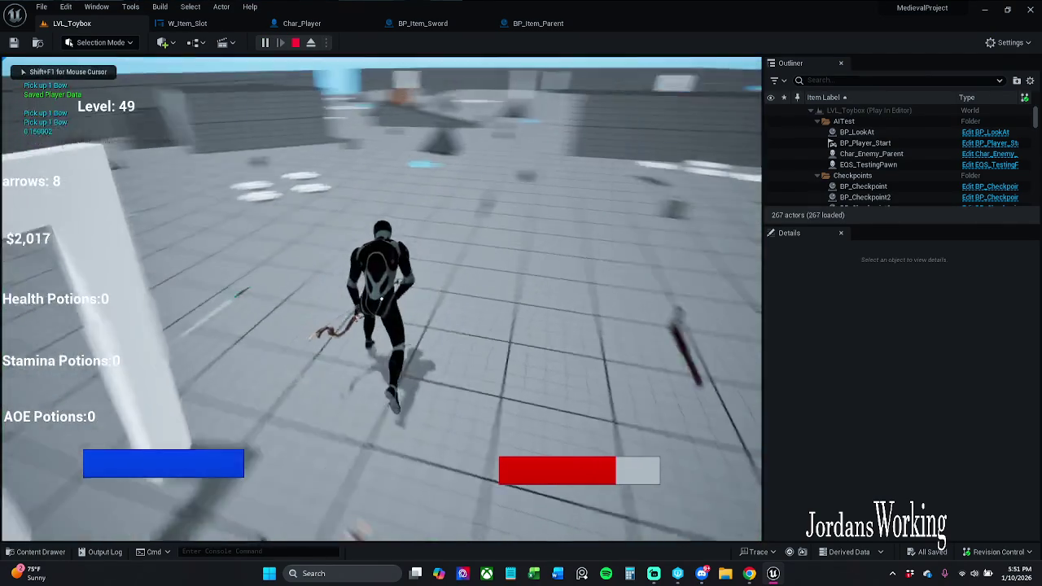
pyautogui.press('w')
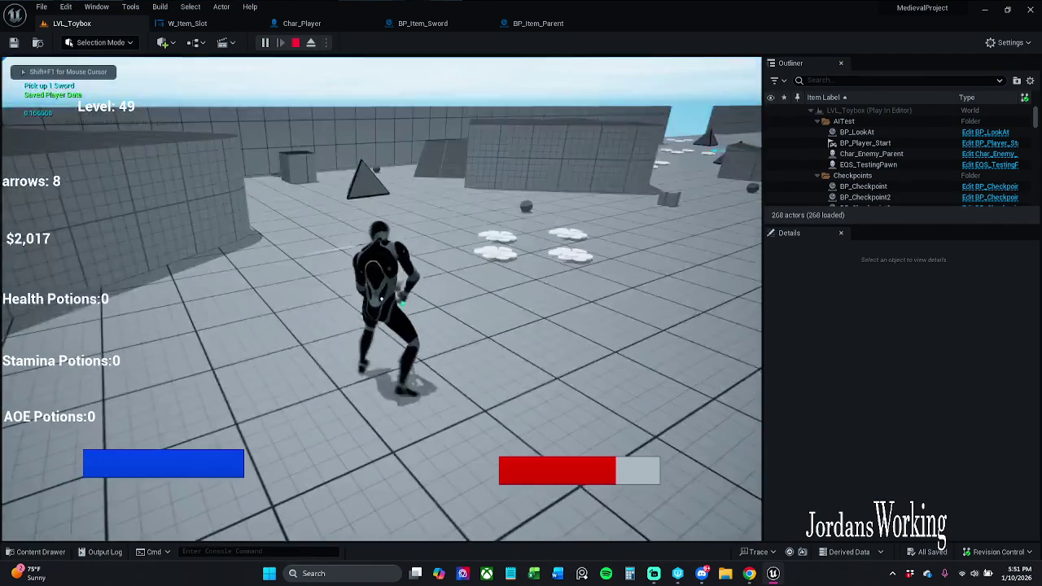
pyautogui.press('w')
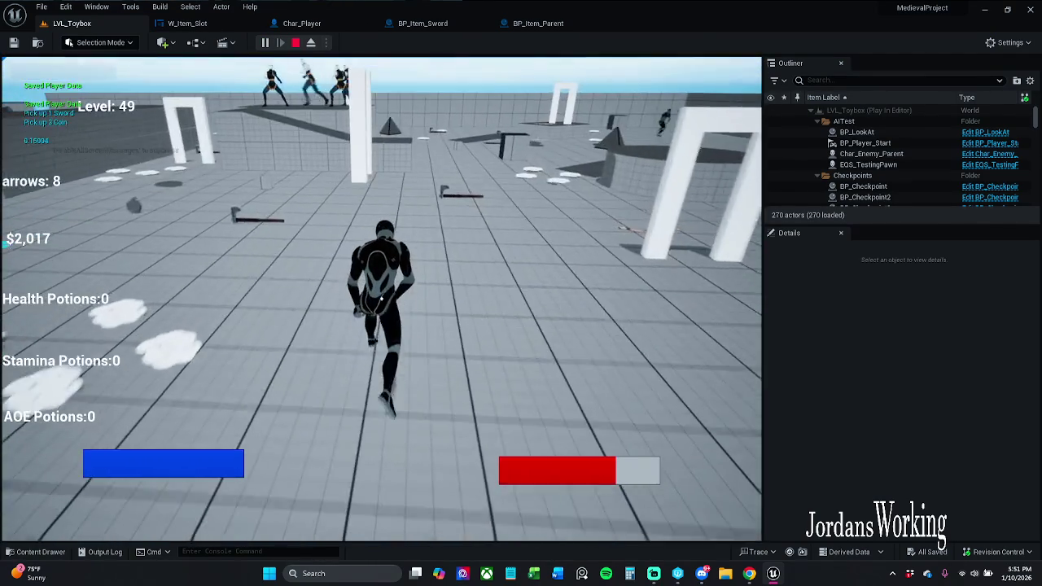
pyautogui.press('w')
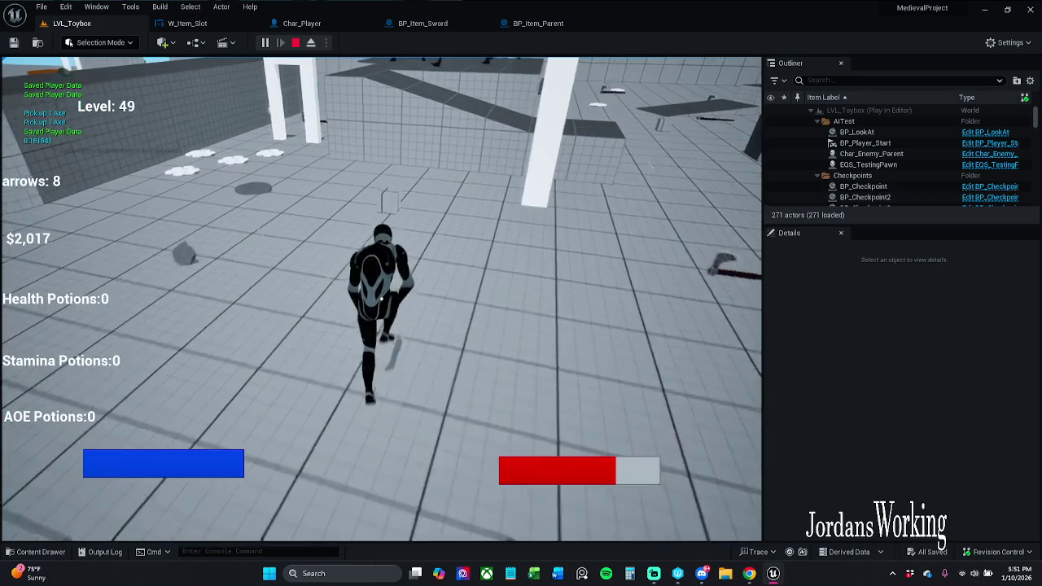
pyautogui.press('e')
pyautogui.press('w')
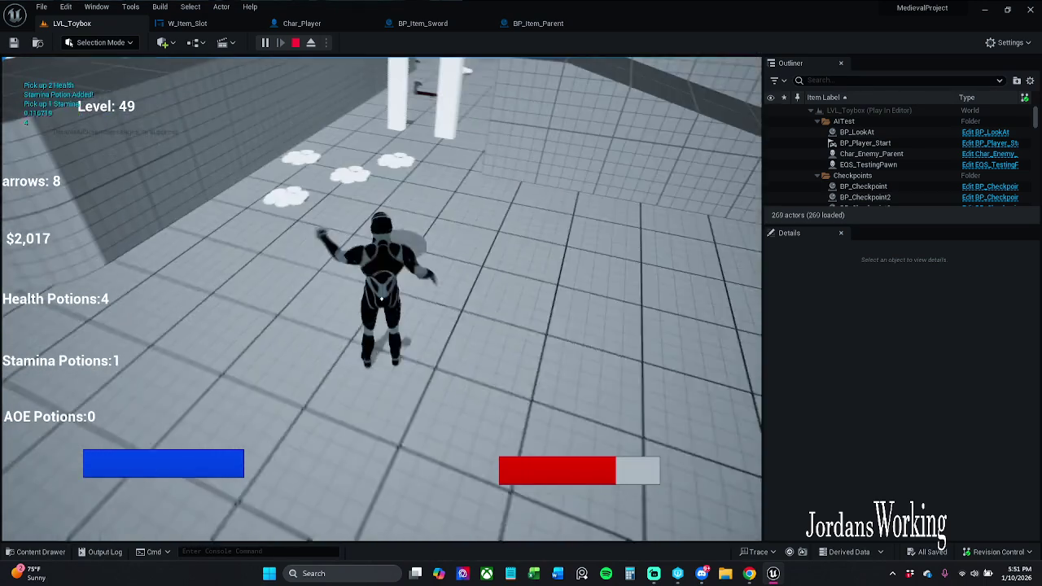
pyautogui.press('w')
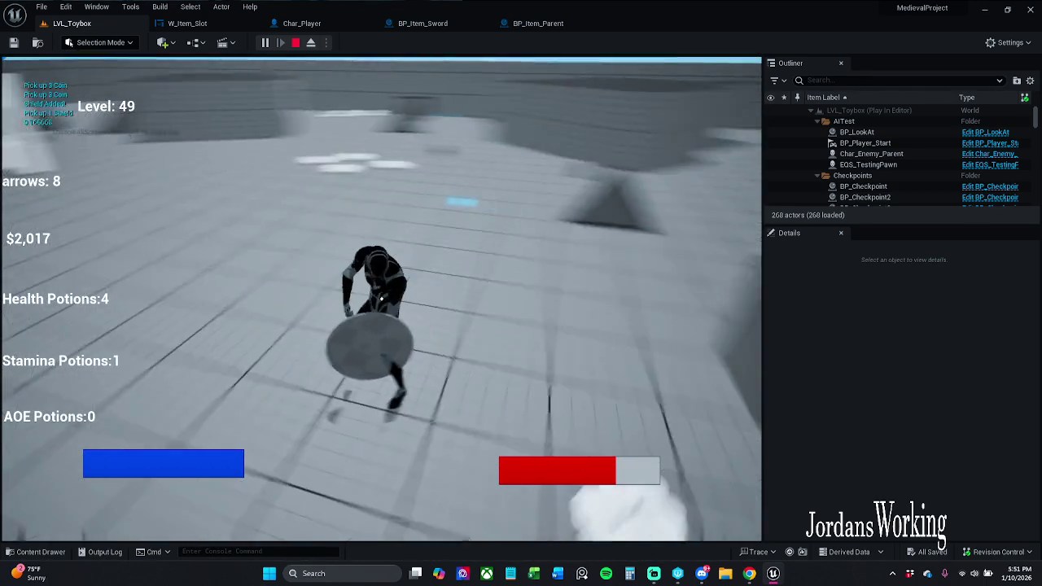
pyautogui.press('w')
pyautogui.press('i')
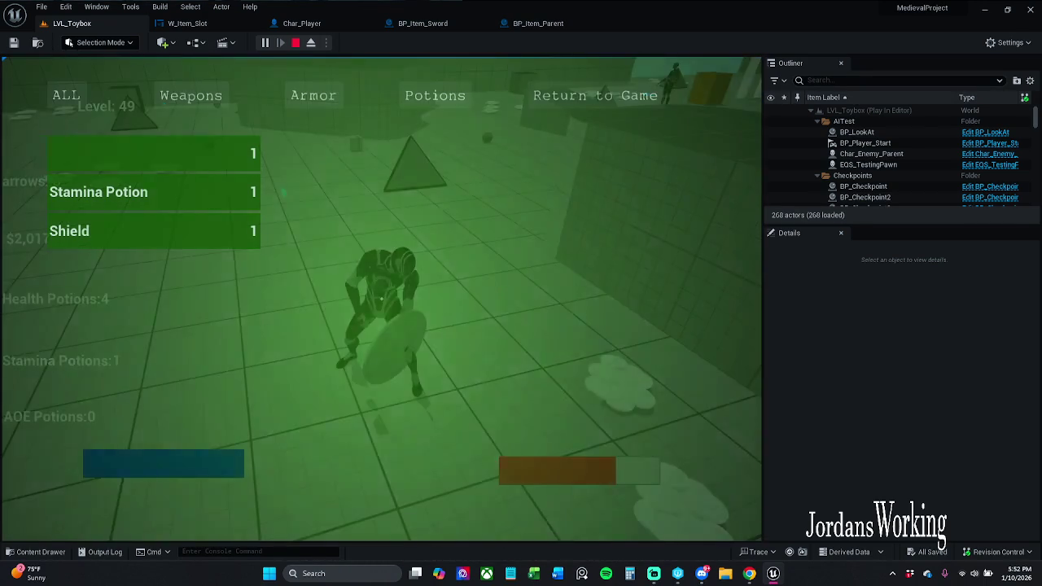
pyautogui.click(595, 95)
# Step: Collect more health potions, the shield, helmet, AOE potions, bows and coins, then roll by the orange boxes
pyautogui.press('w')
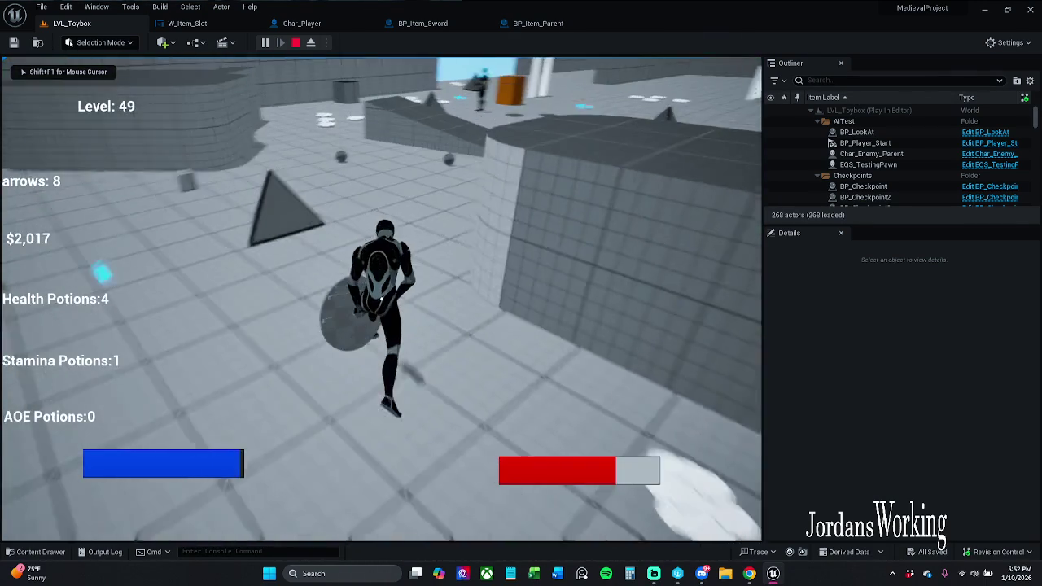
pyautogui.press('w')
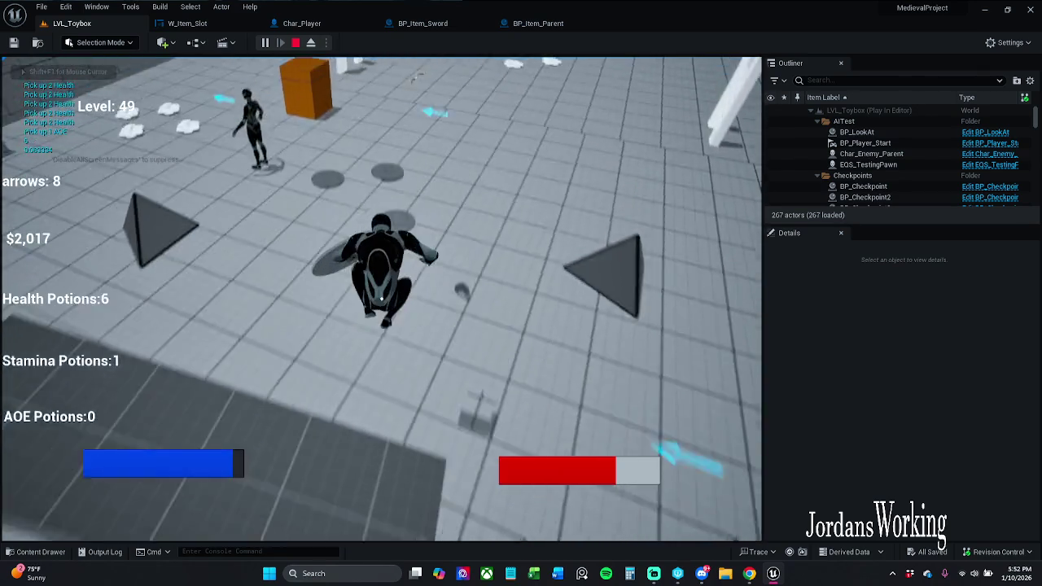
pyautogui.press('w')
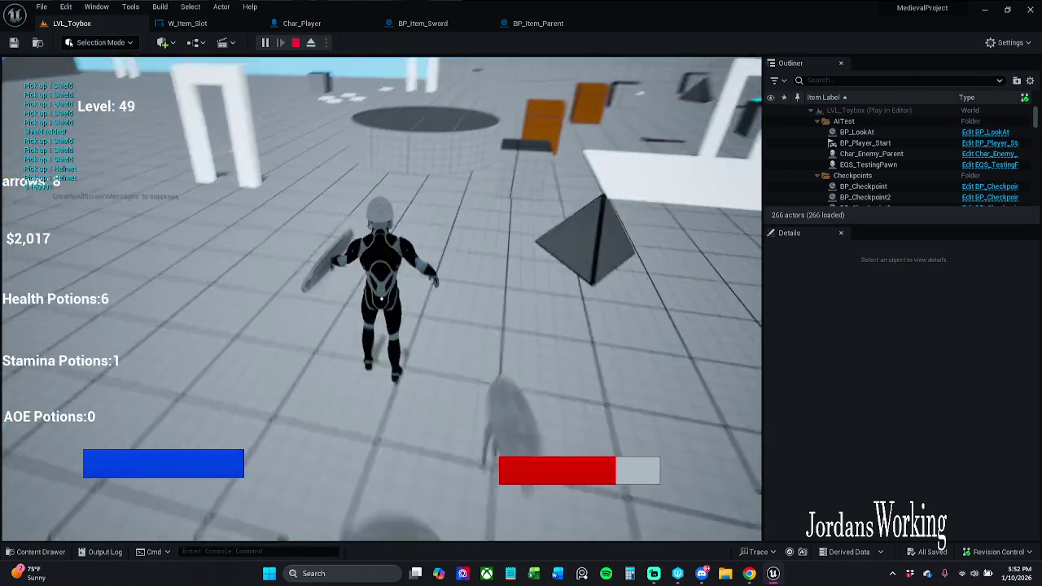
pyautogui.press('w')
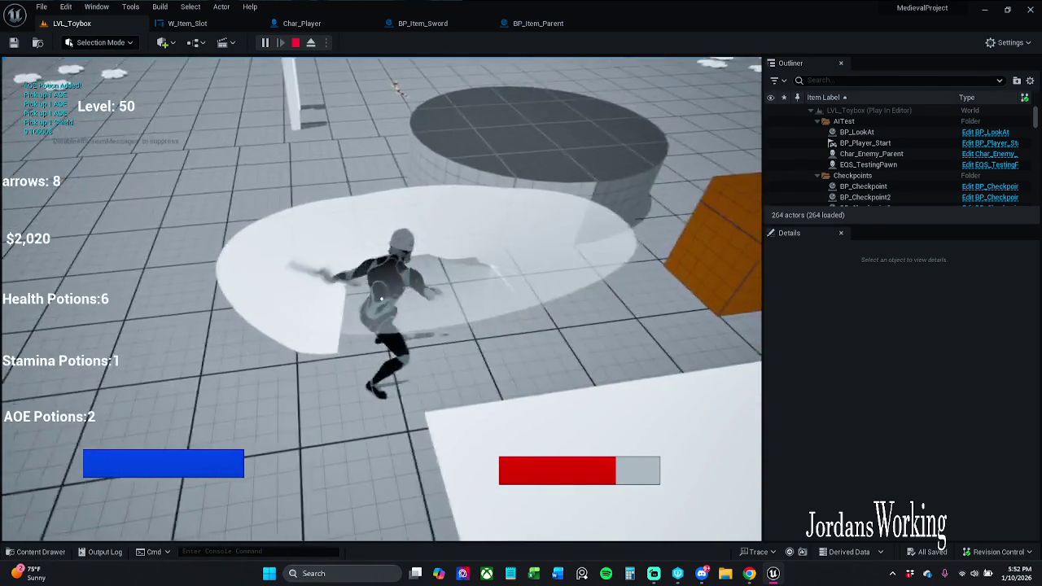
pyautogui.press('w')
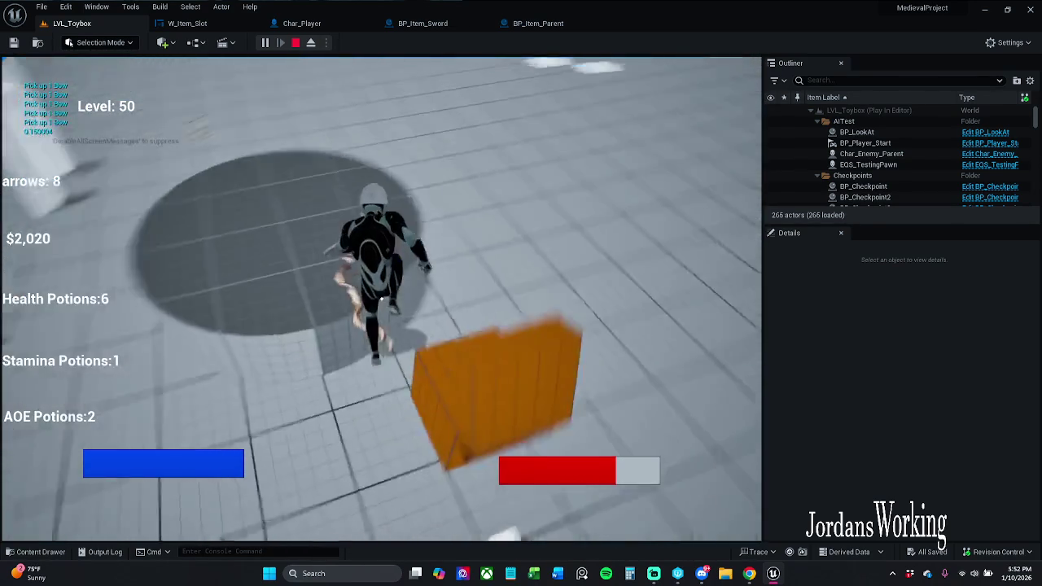
pyautogui.press('w')
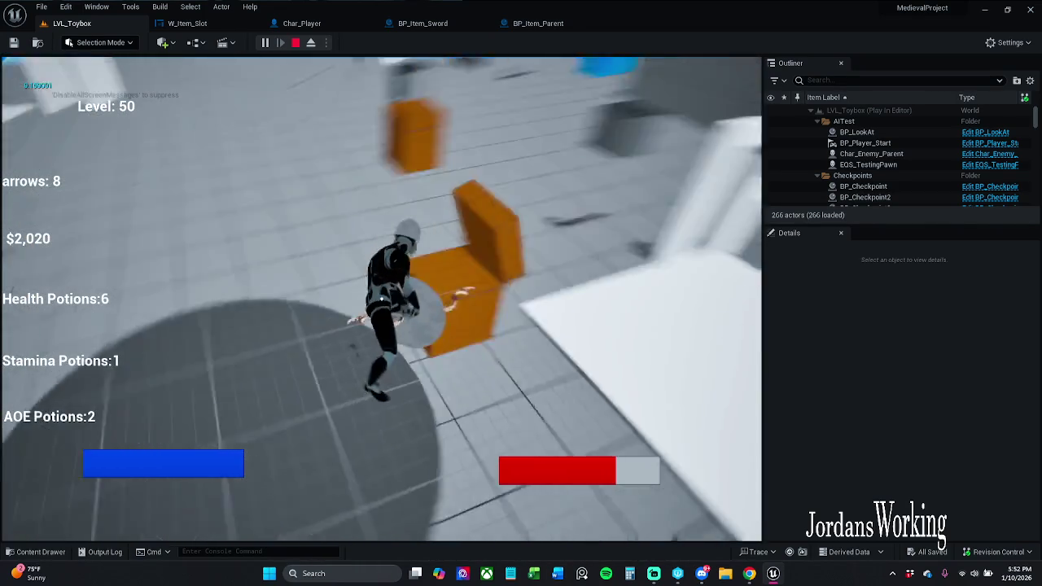
pyautogui.press('space')
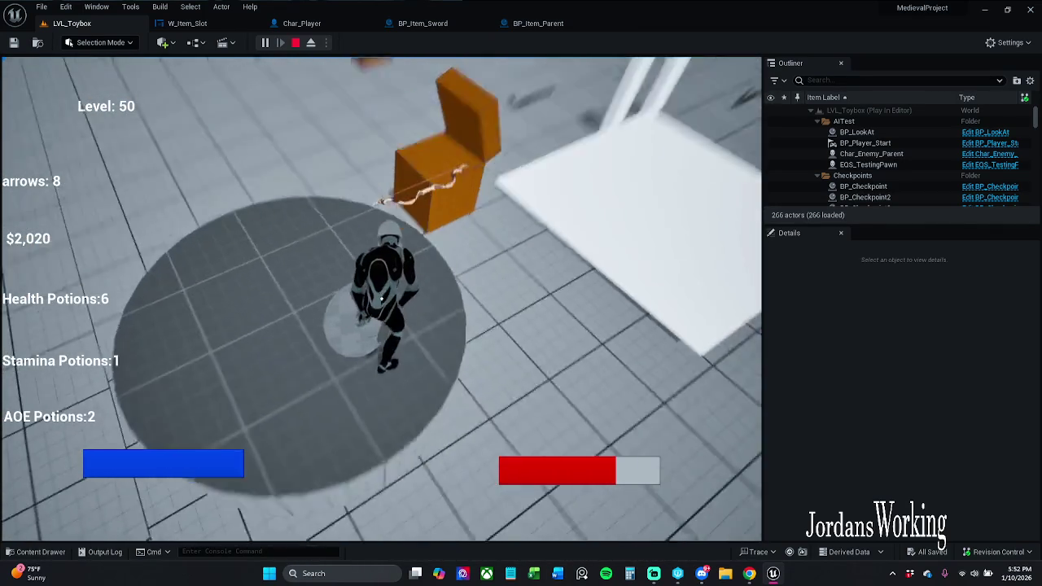
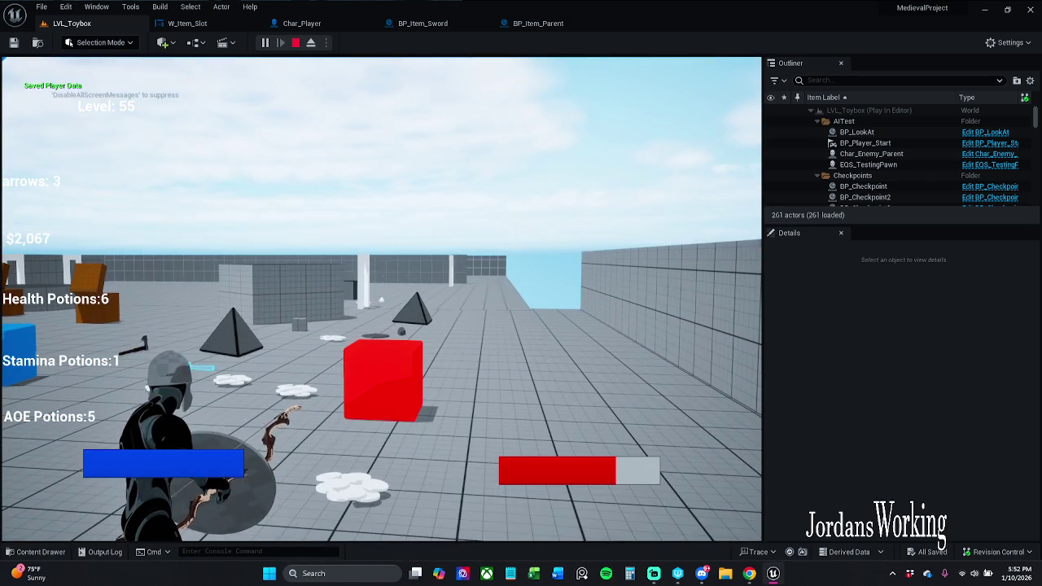
# Step: Finish the run forward, stop the play session, and go back to the W_Item_Slot graph
pyautogui.press('w')
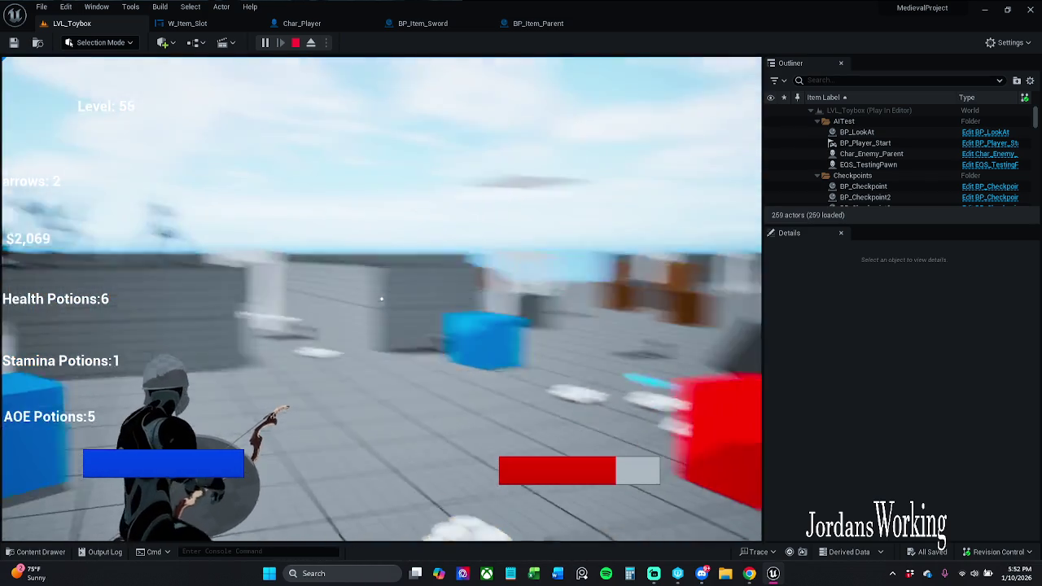
pyautogui.press('w')
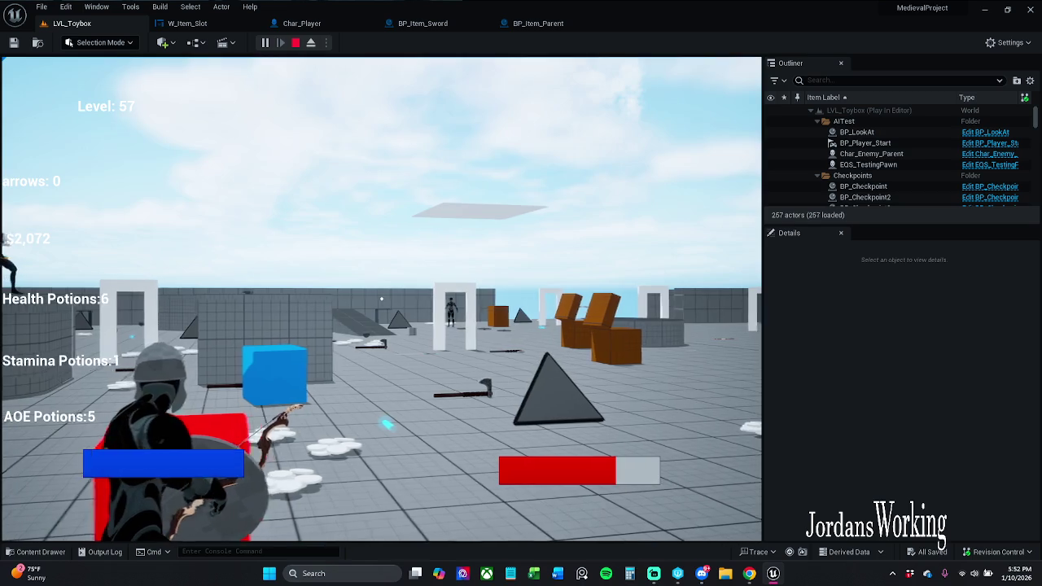
pyautogui.press('Escape')
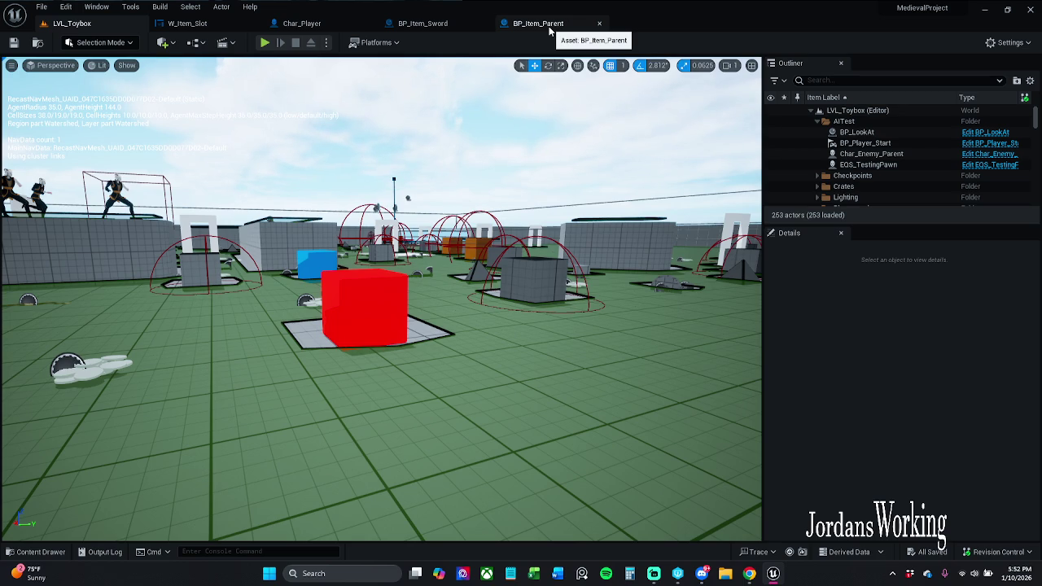
pyautogui.click(188, 23)
# Step: Review the On Clicked, Spawn Weapon and Attach Weapon to Hand nodes in W_Item_Slot
pyautogui.moveTo(313, 199)
pyautogui.mouseDown()
pyautogui.moveTo(609, 203)
pyautogui.moveTo(598, 204)
pyautogui.mouseUp()
pyautogui.moveTo(339, 231)
pyautogui.mouseDown()
pyautogui.moveTo(596, 399)
pyautogui.moveTo(600, 326)
pyautogui.moveTo(569, 275)
pyautogui.mouseUp()
pyautogui.click(543, 350)
pyautogui.scroll(-2, 337, 318)
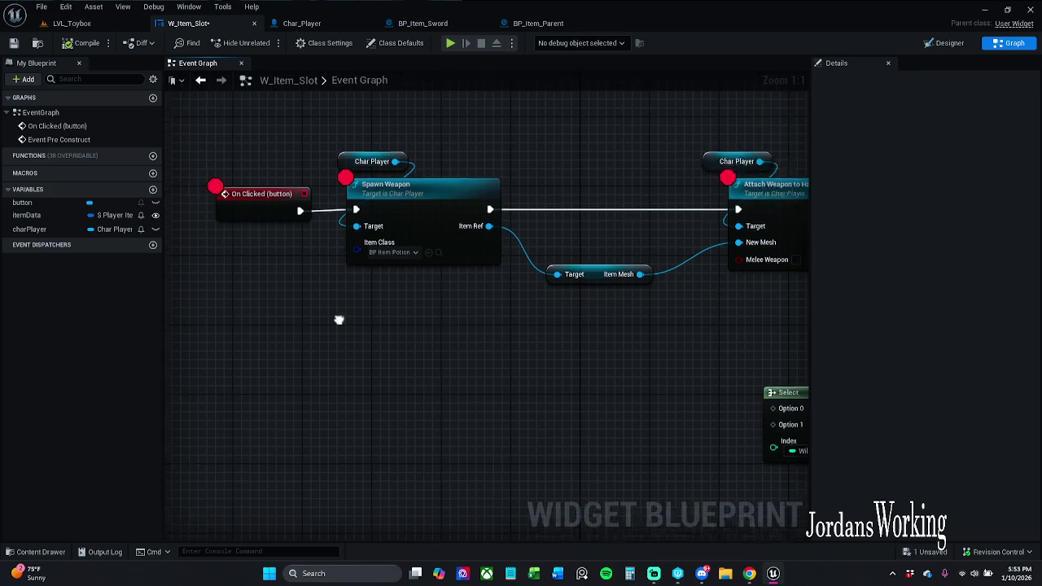
pyautogui.moveTo(309, 252); pyautogui.dragTo(749, 259)
pyautogui.click(560, 382)
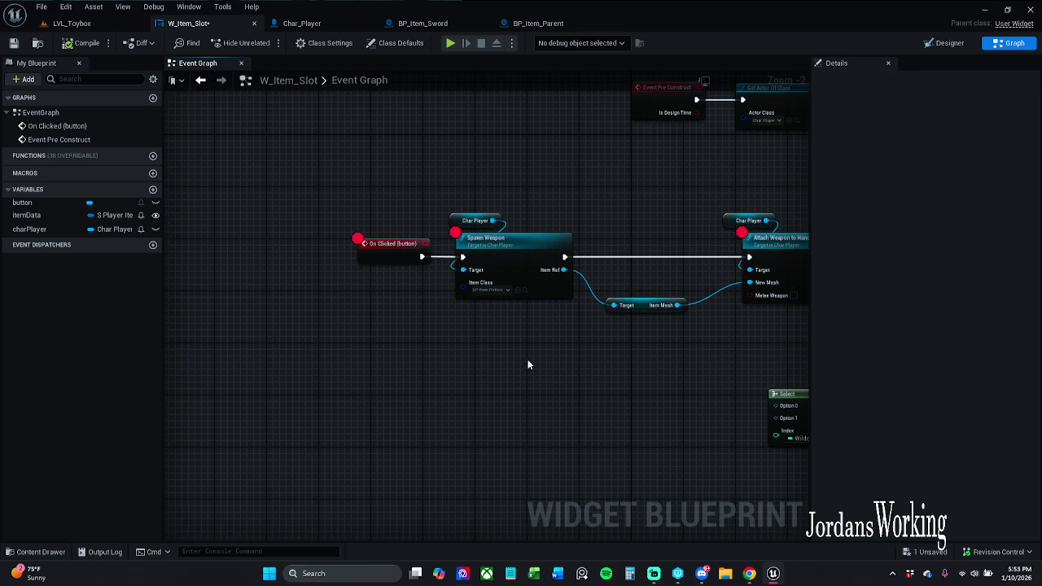
pyautogui.scroll(2, 479, 308)
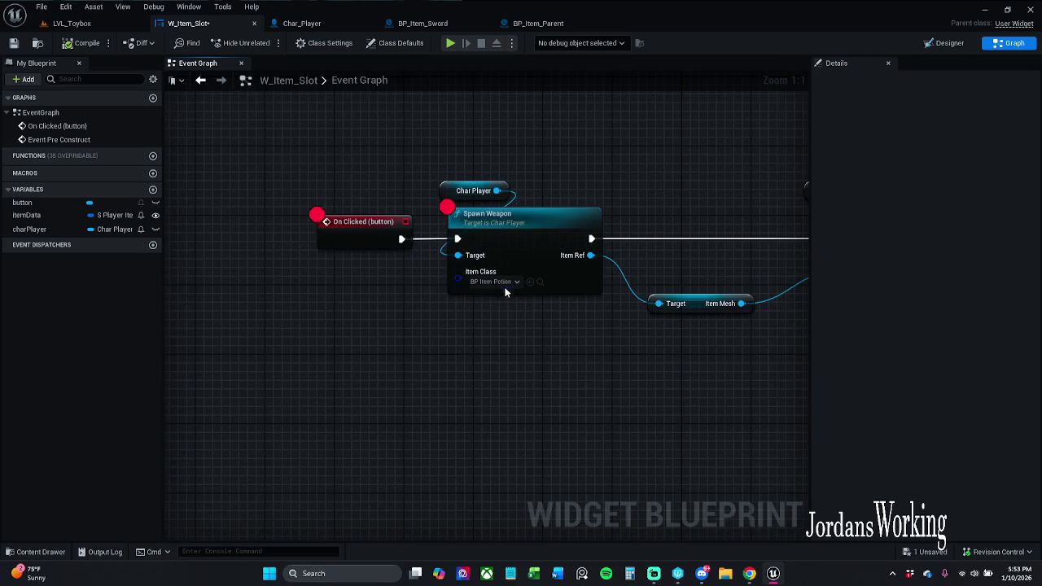
# Step: Check Spawn Weapon's Item Class list, keep BP Item Potion, and browse to its asset
pyautogui.click(509, 285)
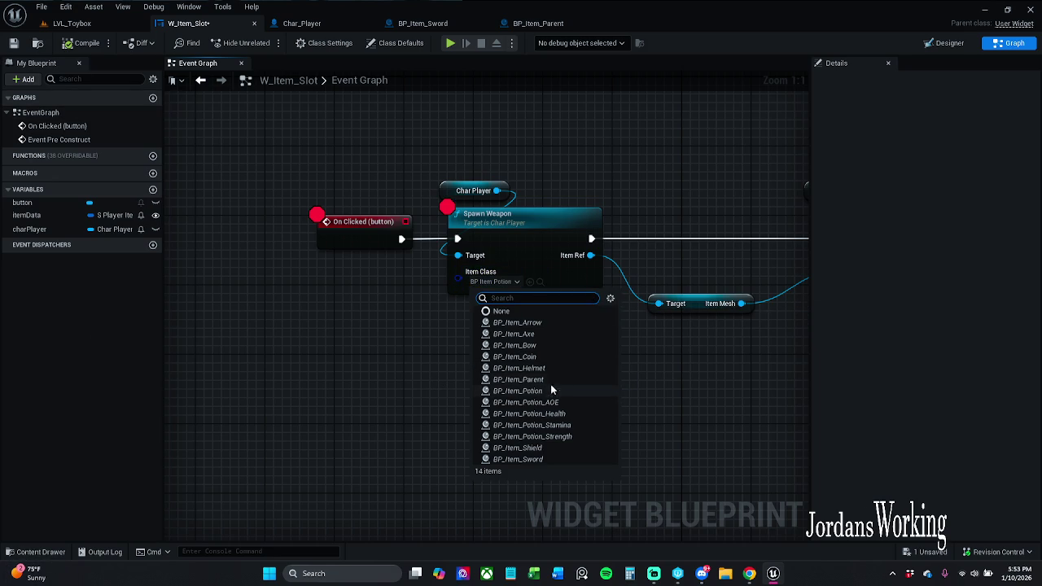
pyautogui.click(665, 376)
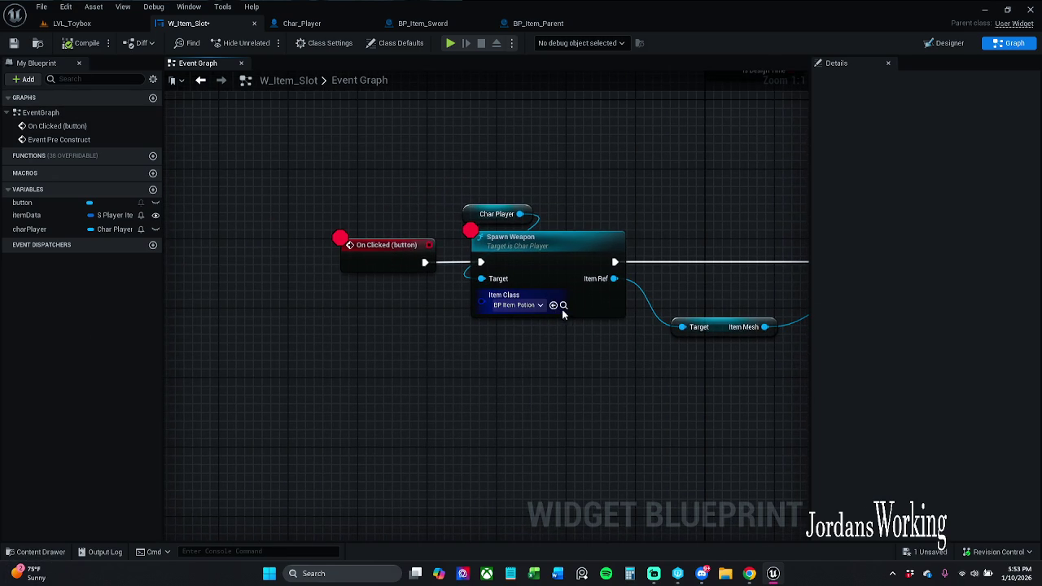
pyautogui.click(563, 305)
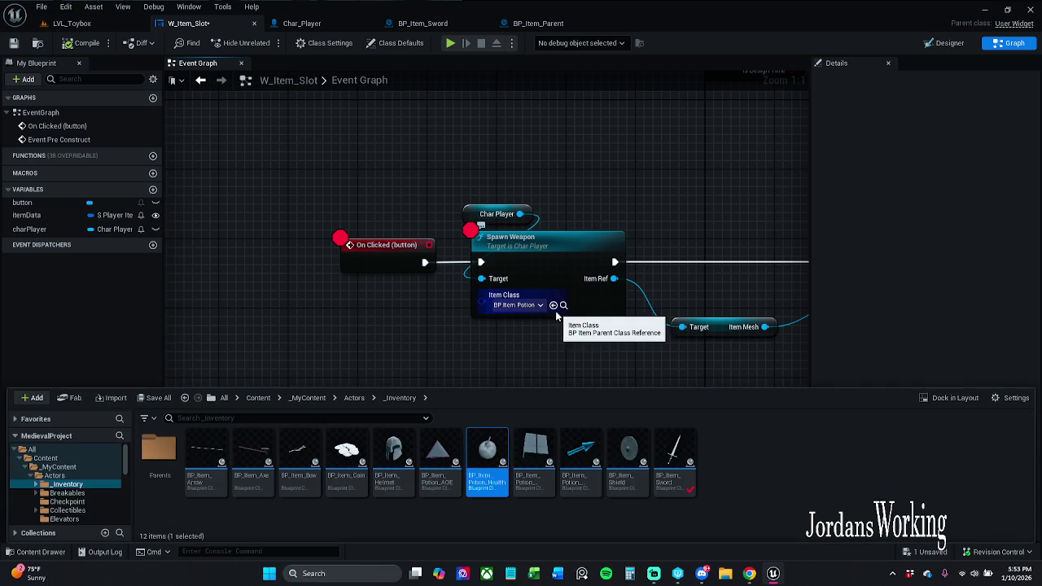
# Step: Open BP_Item_Potion_Health's event graph and inspect its Sphere and StaticMesh components
pyautogui.doubleClick(480, 454)
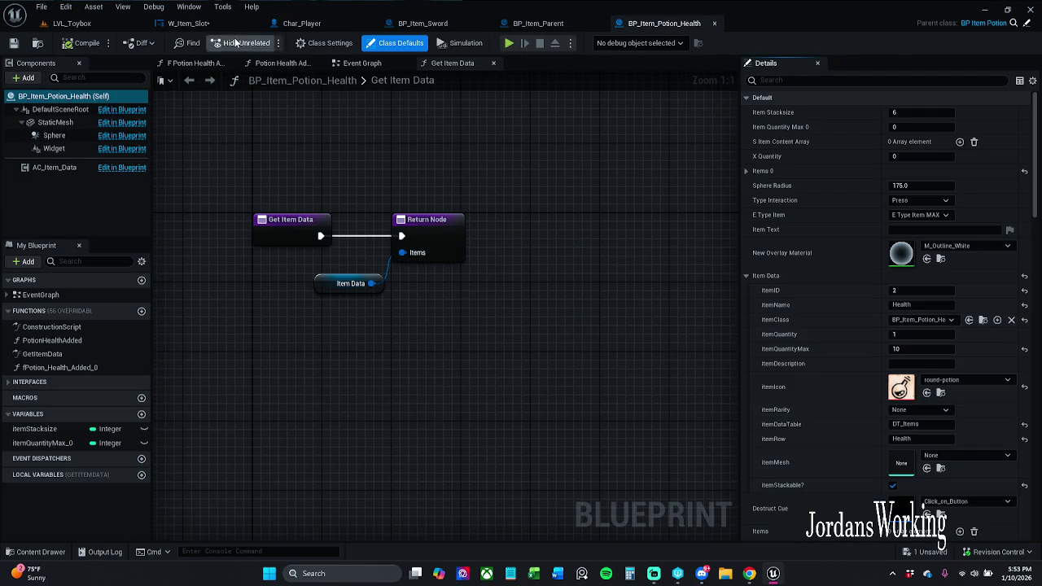
pyautogui.click(361, 62)
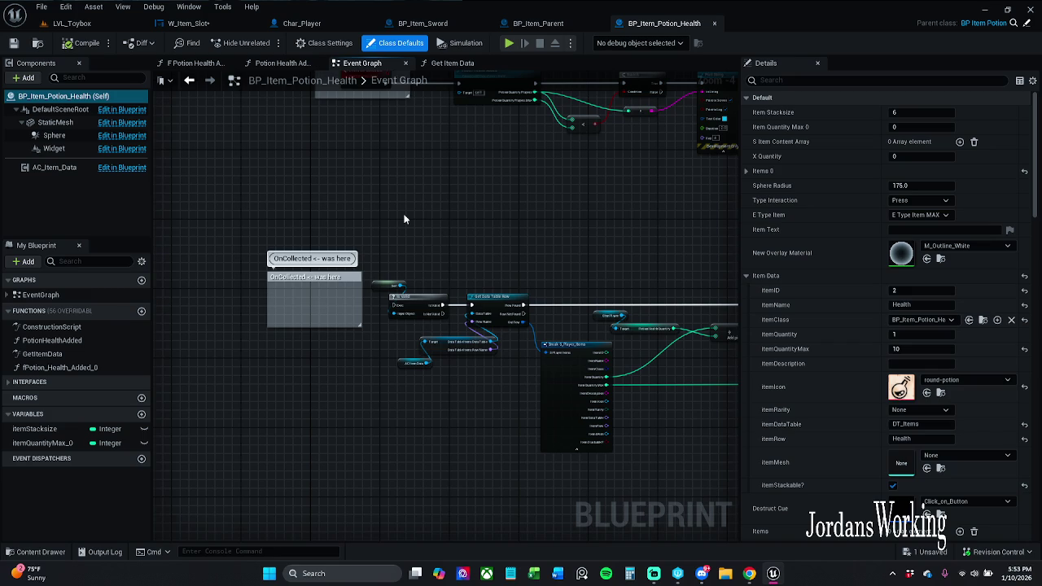
pyautogui.click(57, 135)
pyautogui.click(56, 122)
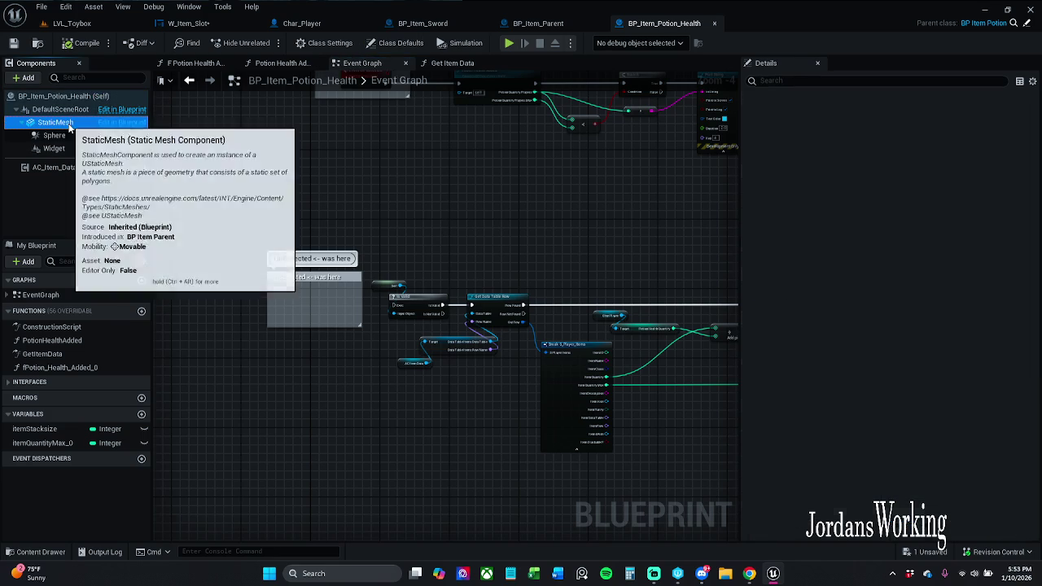
# Step: Place a Get Item Mesh node in the potion's event graph
pyautogui.rightClick(522, 203)
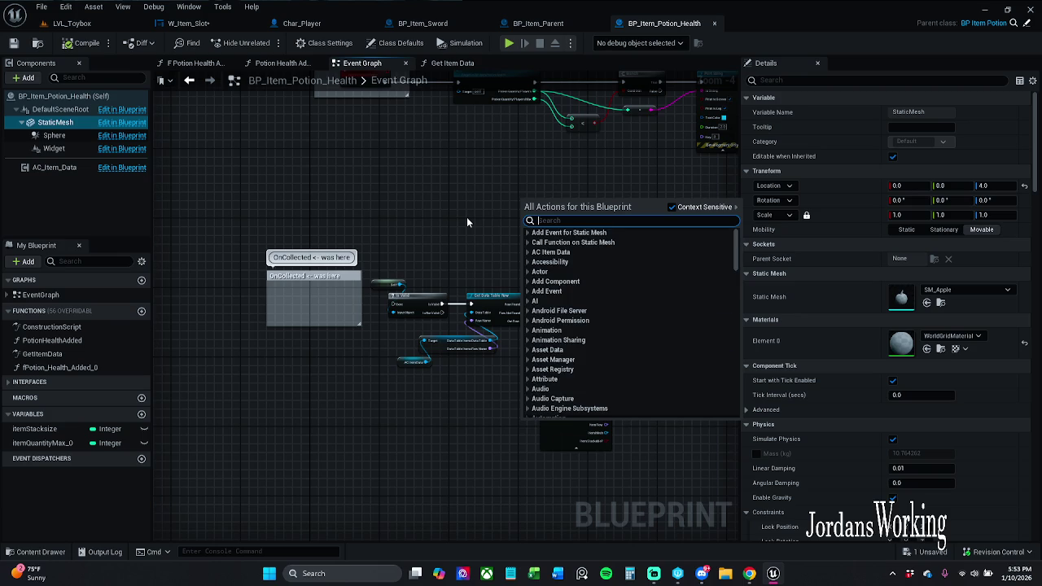
pyautogui.write('itemMesh')
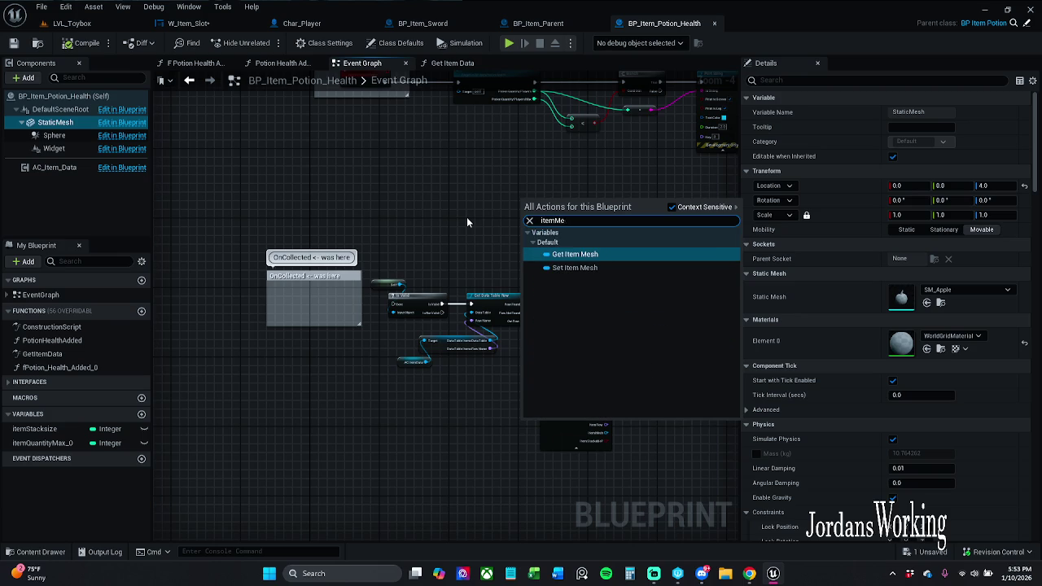
pyautogui.press('Return')
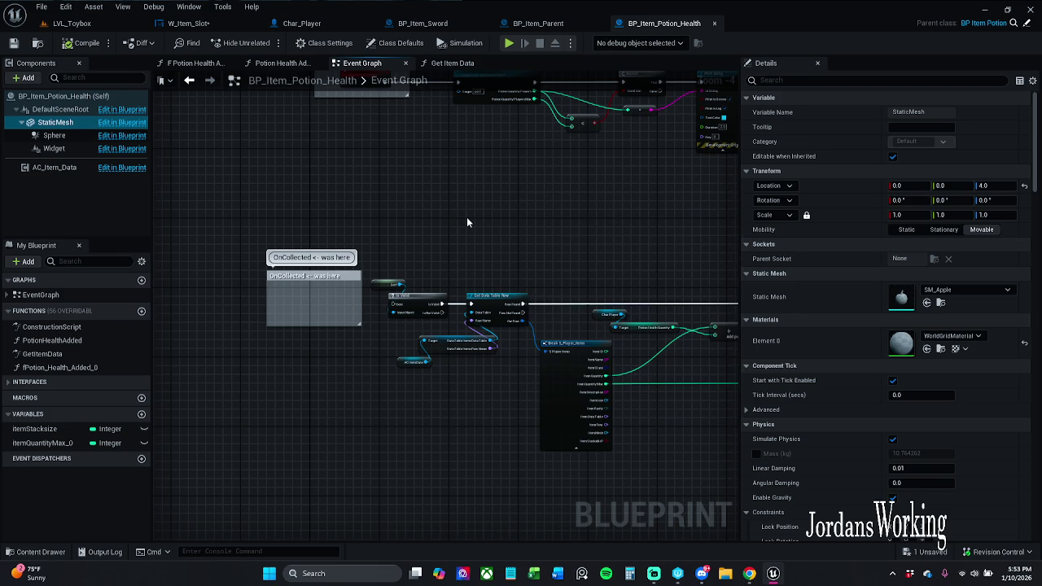
pyautogui.scroll(4, 591, 210)
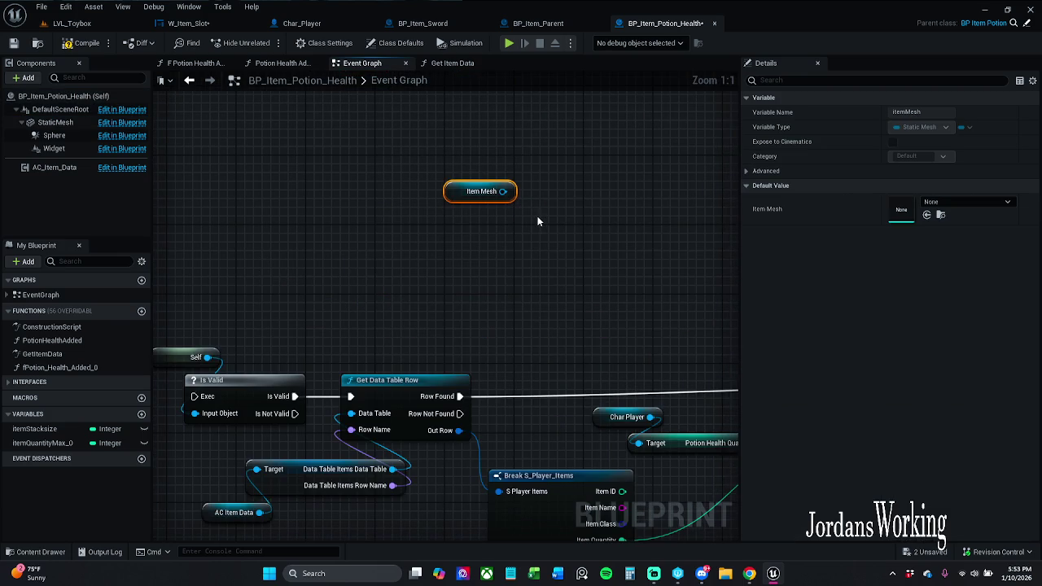
pyautogui.scroll(-1, 500, 204)
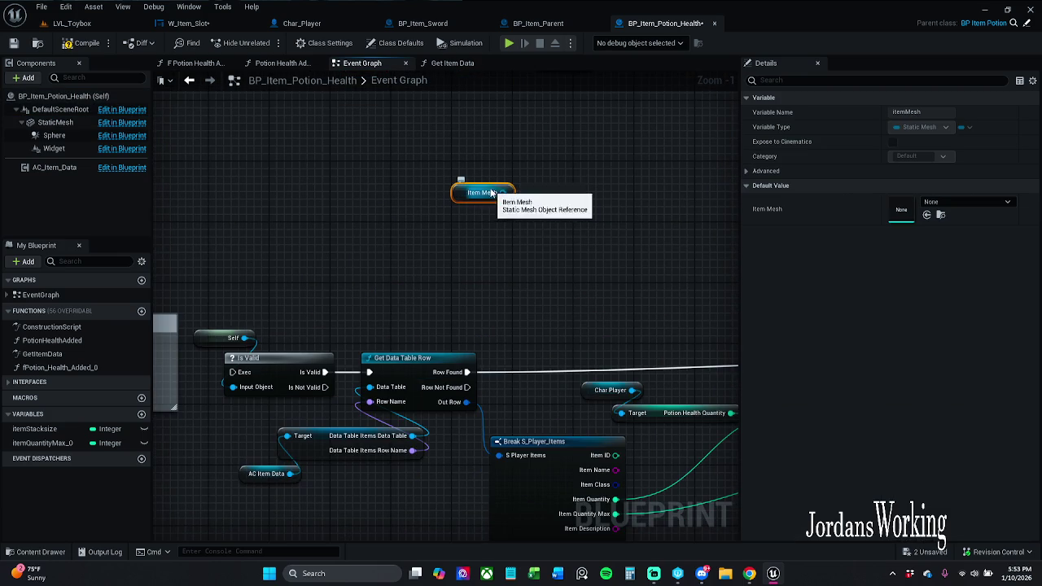
# Step: Set the Item Mesh variable's default value to SM_Apple
pyautogui.click(56, 123)
pyautogui.click(941, 302)
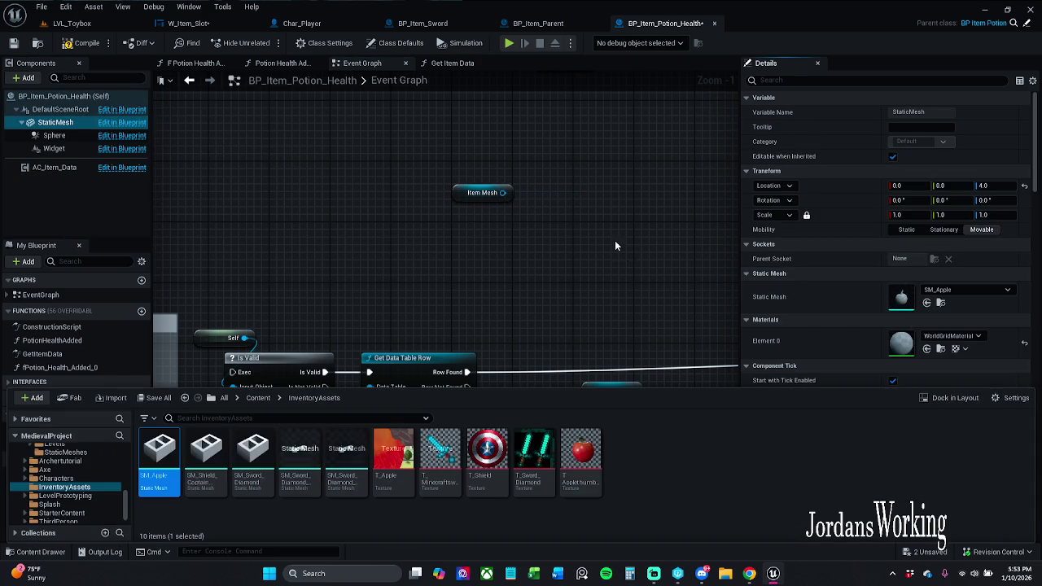
pyautogui.moveTo(556, 219); pyautogui.dragTo(542, 227)
pyautogui.click(476, 207)
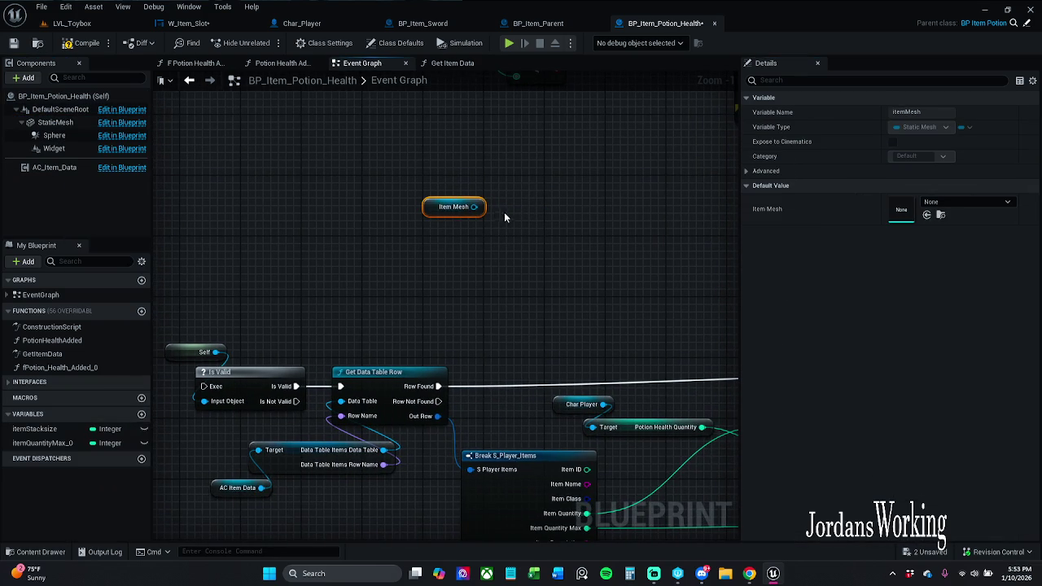
pyautogui.click(928, 215)
pyautogui.moveTo(611, 170); pyautogui.dragTo(342, 231)
pyautogui.click(343, 232)
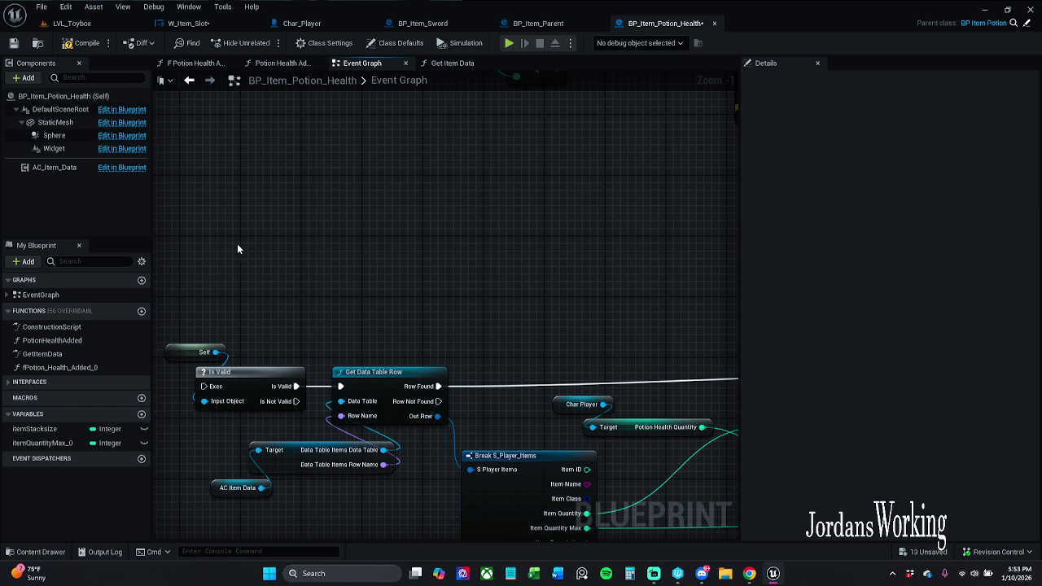
# Step: Save BP_Item_Potion_Health, dismiss the check-out prompt, and return to W_Item_Slot
pyautogui.click(14, 44)
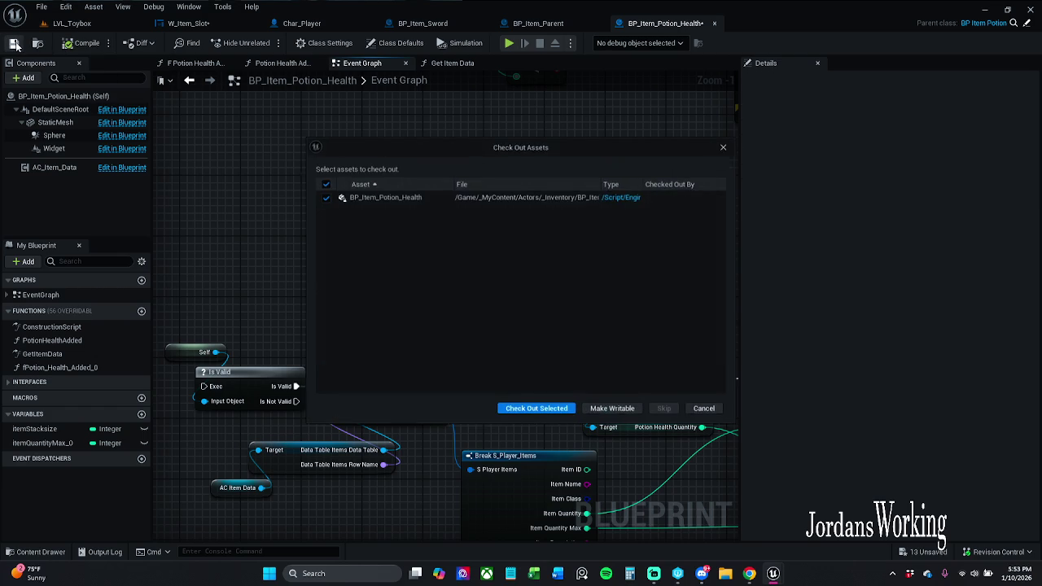
pyautogui.click(549, 408)
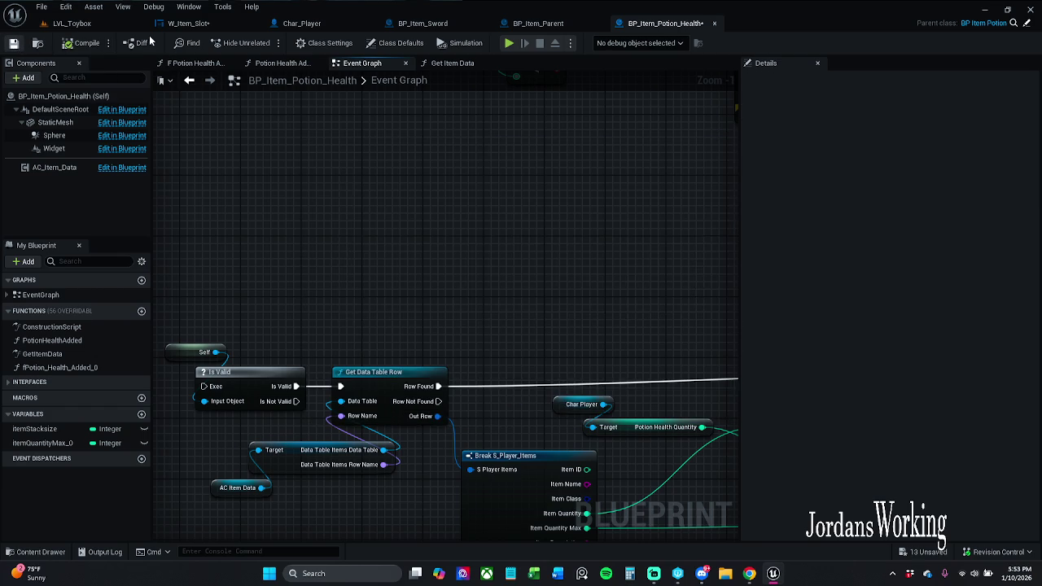
pyautogui.click(187, 23)
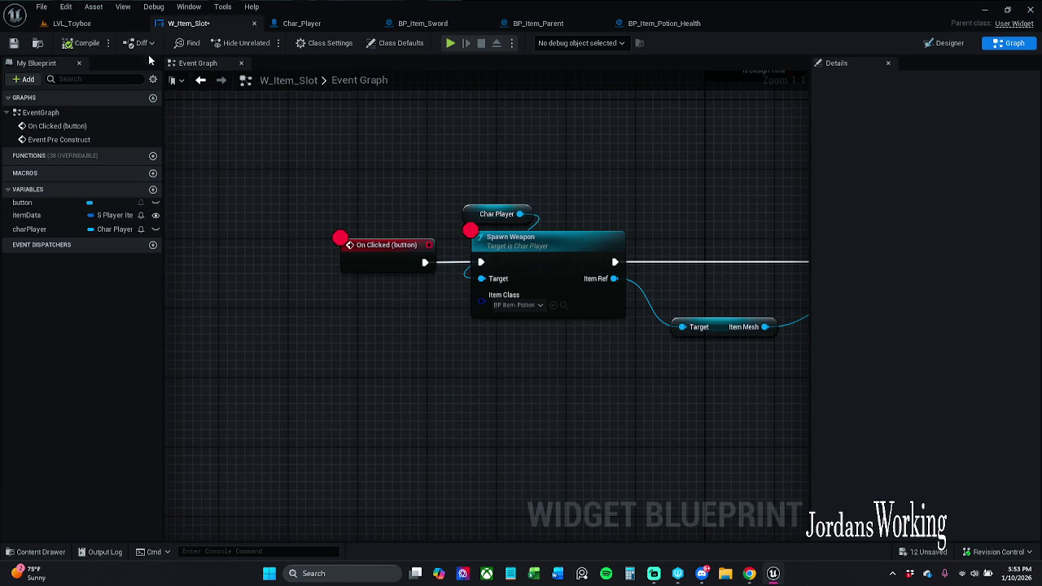
# Step: Refresh all five W_Item_Slot click nodes, save the widget, and play LVL_Toybox
pyautogui.scroll(-2, 484, 189)
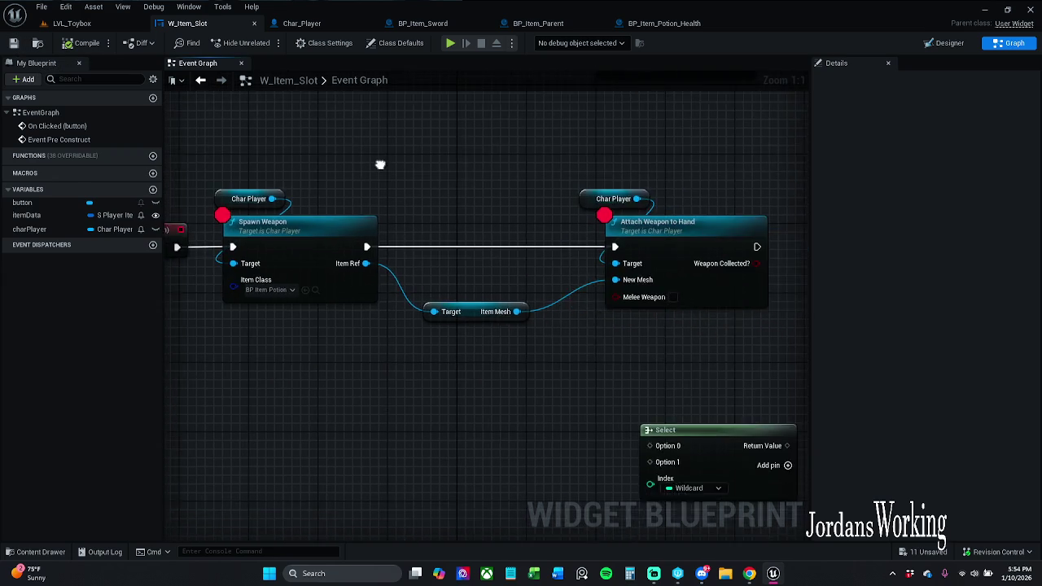
pyautogui.moveTo(279, 174); pyautogui.dragTo(690, 318)
pyautogui.rightClick(705, 252)
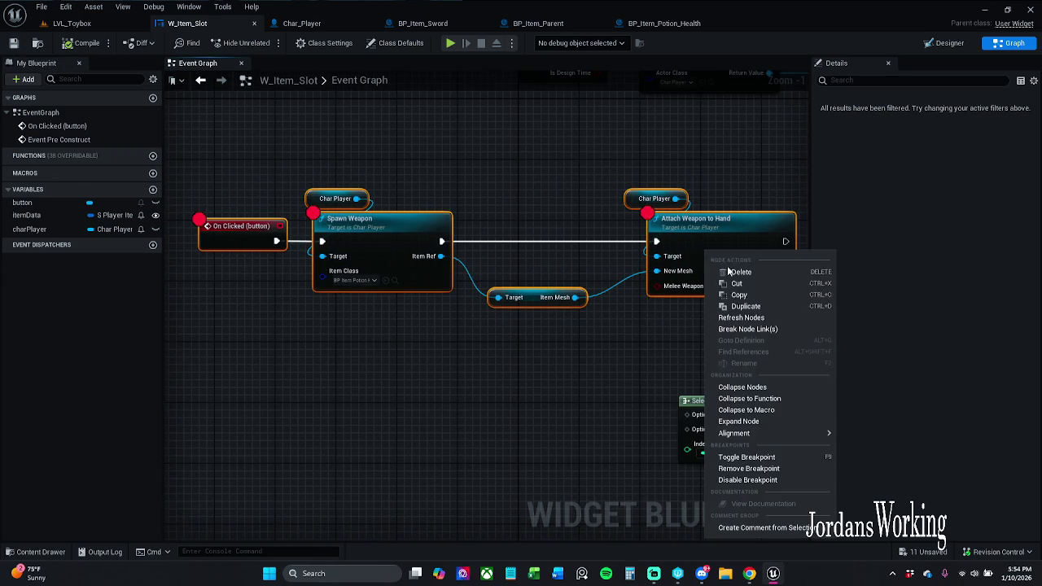
pyautogui.click(741, 317)
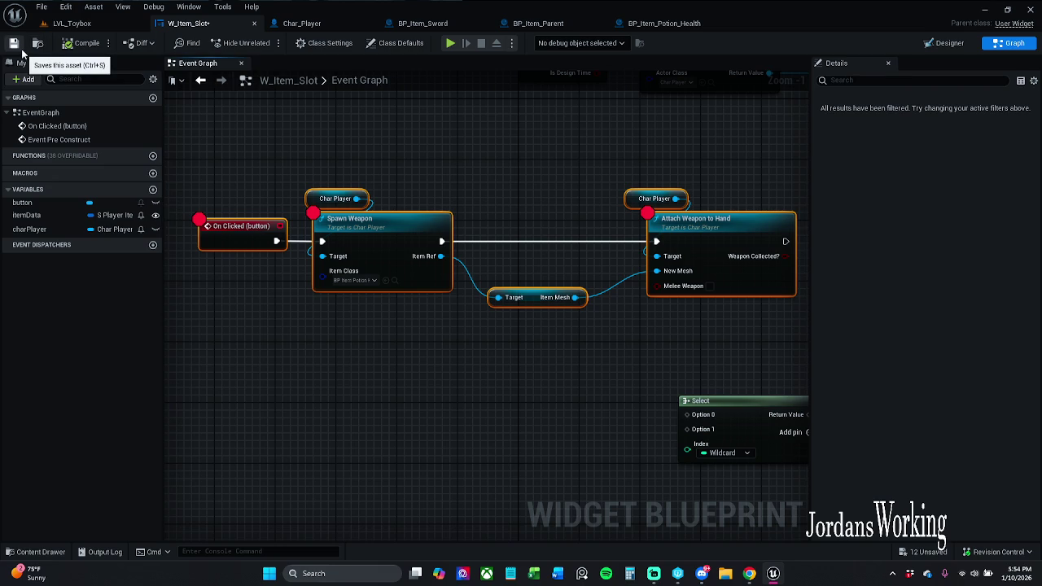
pyautogui.click(14, 43)
pyautogui.click(72, 23)
pyautogui.click(267, 44)
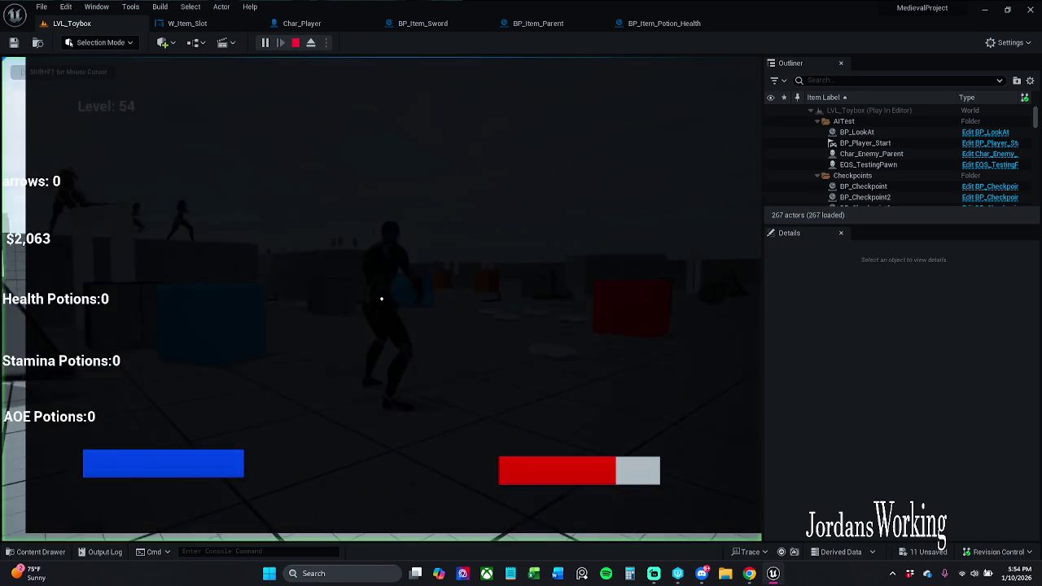
# Step: Run the character around the level collecting coins and attacking with the weapon
pyautogui.press('Tab')
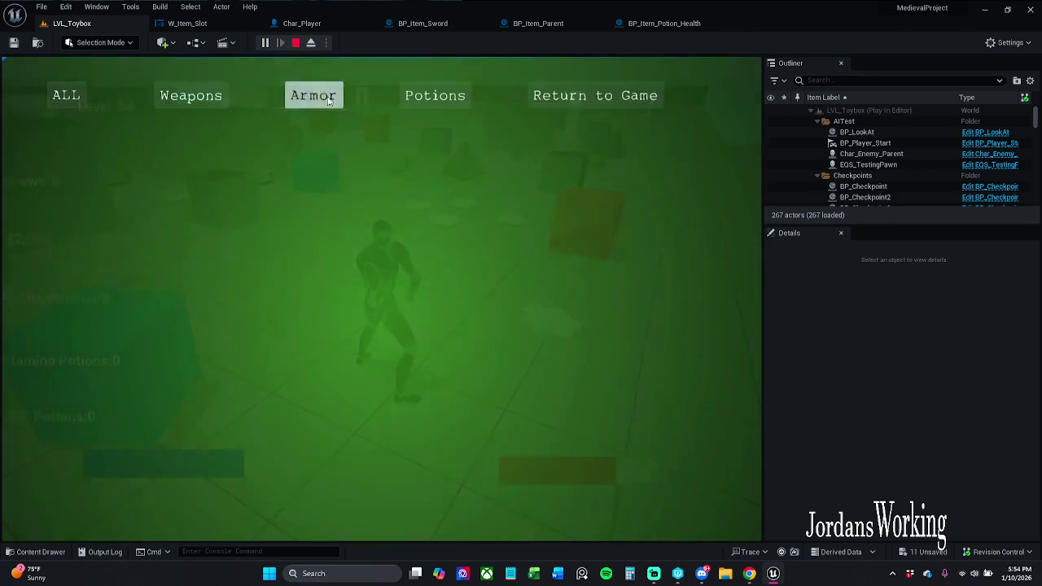
pyautogui.click(562, 101)
pyautogui.press('w')
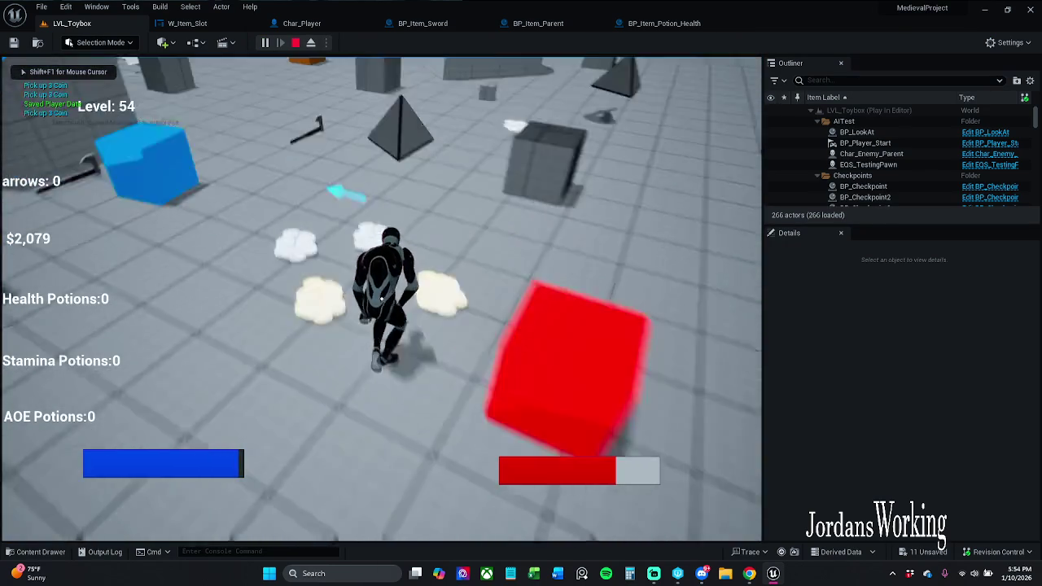
pyautogui.press('shift')
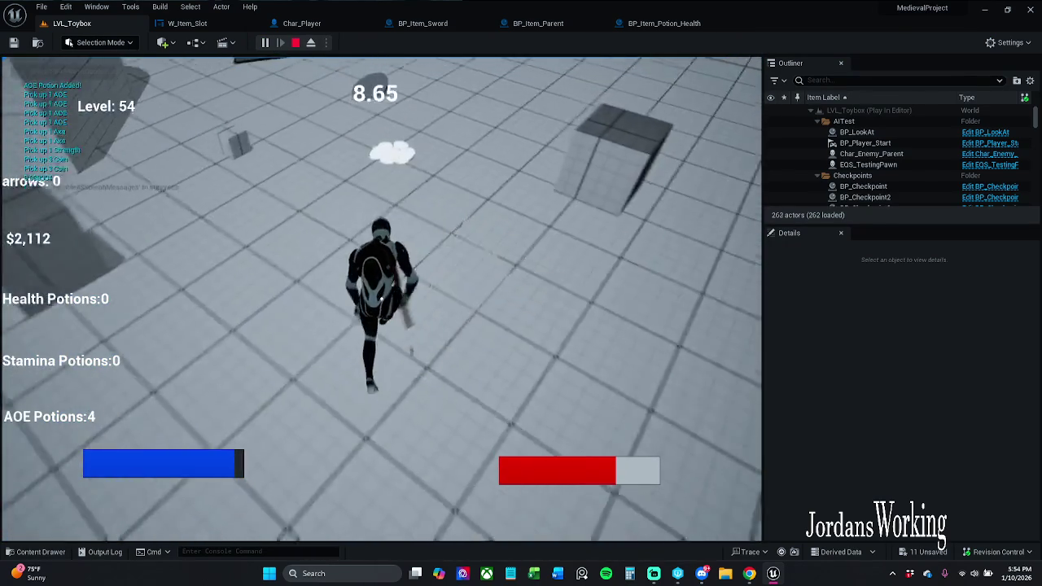
pyautogui.click(380, 299)
pyautogui.press('w')
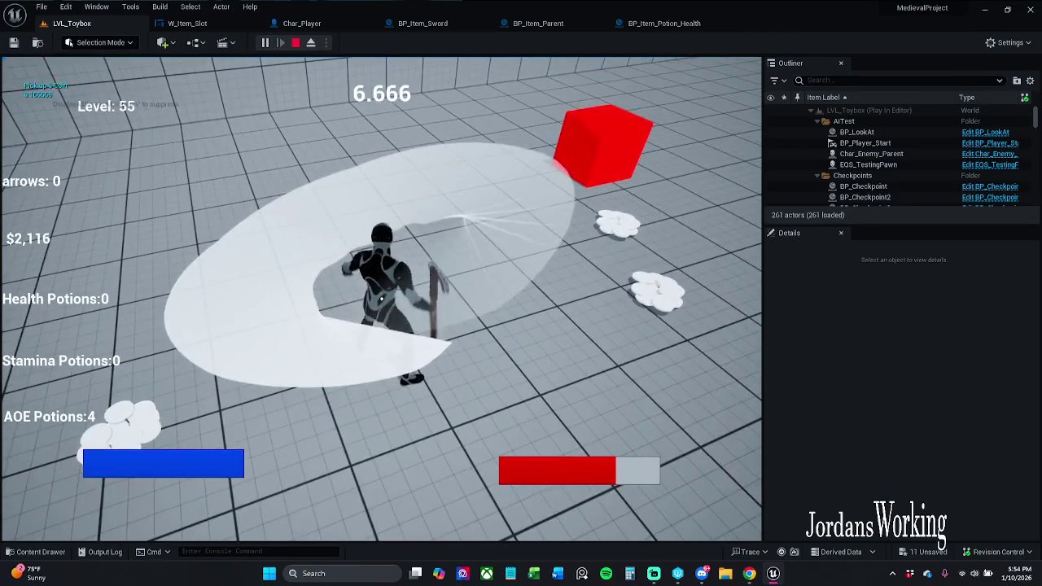
pyautogui.press('w')
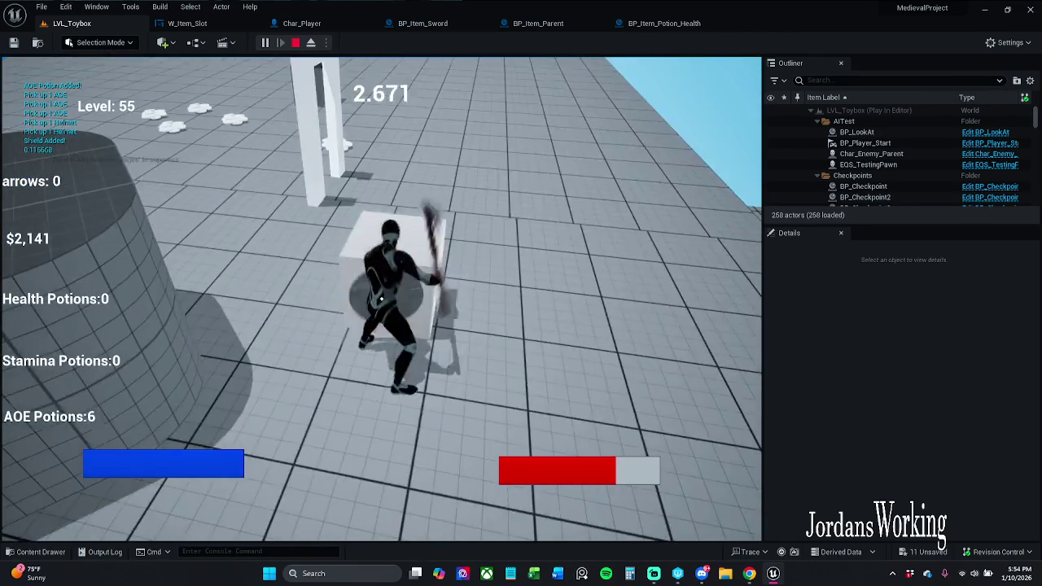
pyautogui.click(380, 299)
pyautogui.click(381, 299)
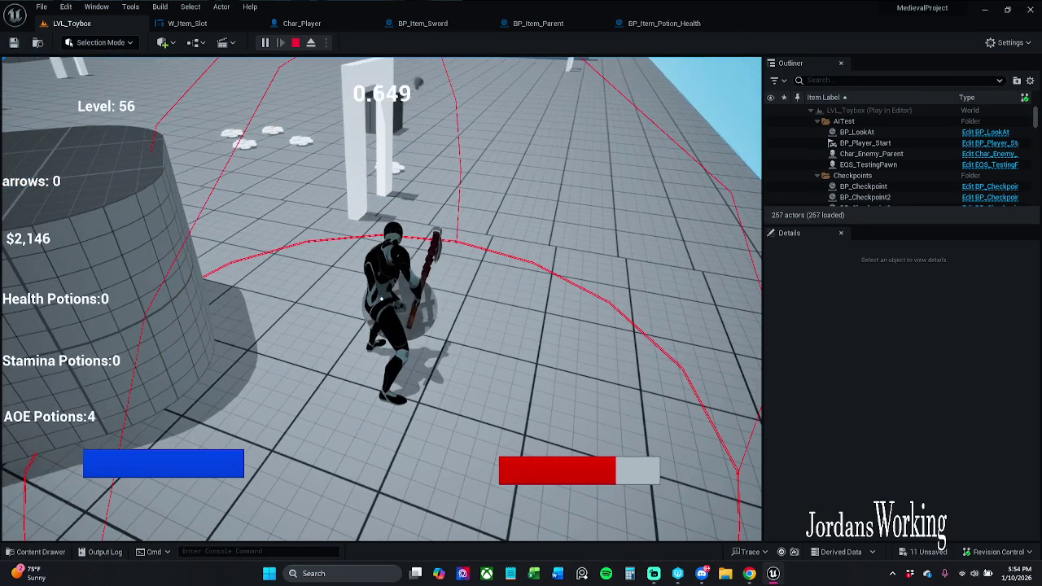
# Step: Click an inventory slot, resume through the breakpoints, stop play, and open BP_Item_Potion_Health
pyautogui.press('i')
pyautogui.click(248, 192)
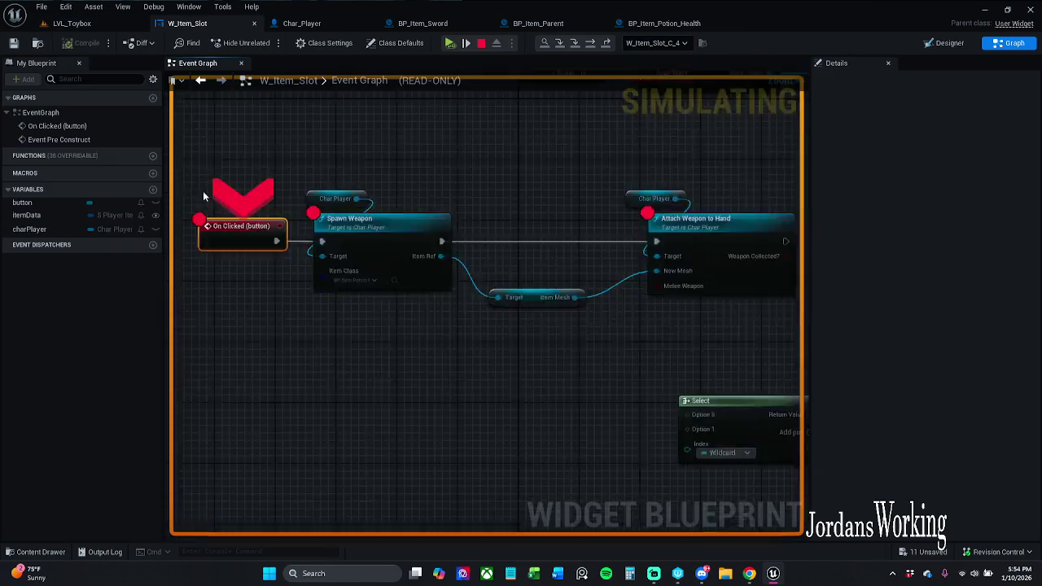
pyautogui.click(449, 44)
pyautogui.click(447, 44)
pyautogui.click(447, 44)
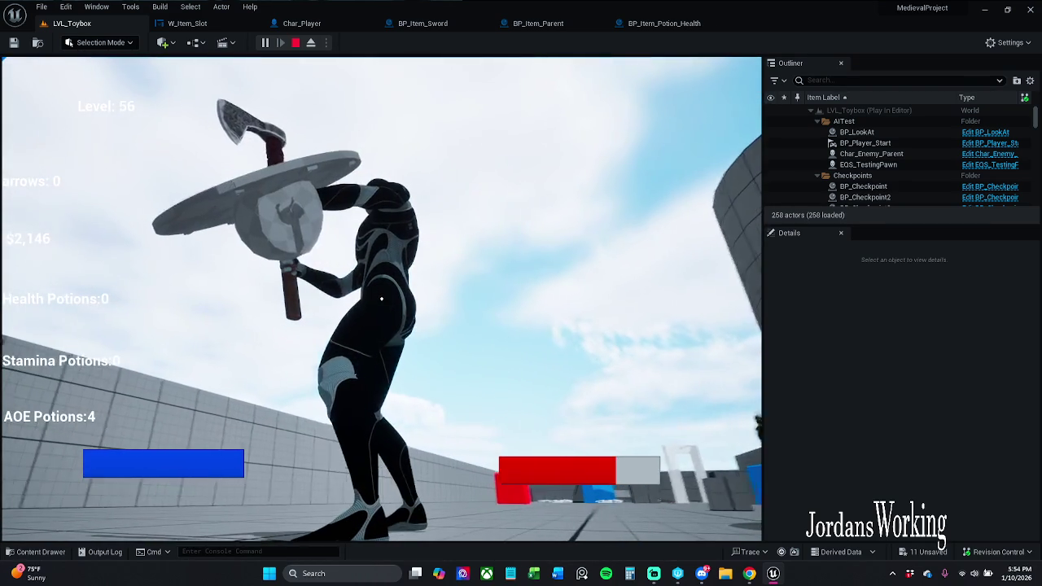
pyautogui.press('Escape')
pyautogui.click(664, 23)
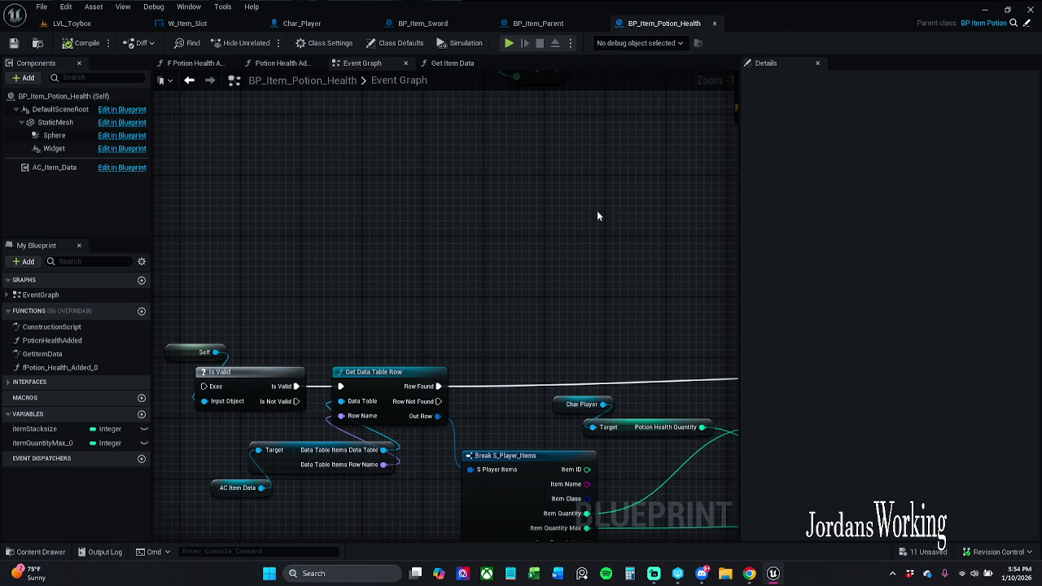
# Step: Compare the BP_Item_Parent, BP_Item_Sword and BP_Item_Potion_Health graphs, then return to W_Item_Slot
pyautogui.click(560, 22)
pyautogui.click(441, 24)
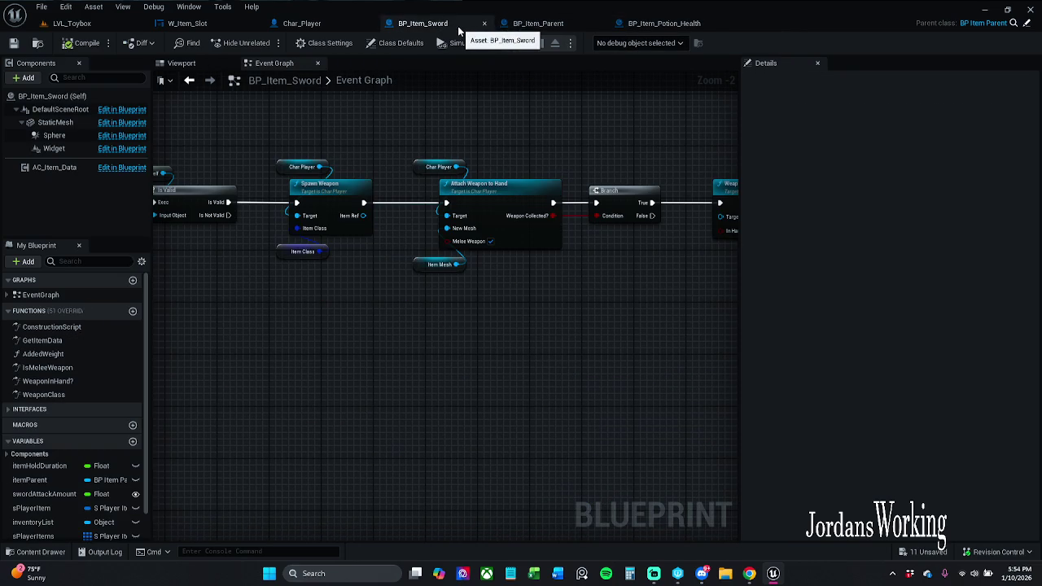
pyautogui.moveTo(580, 165); pyautogui.dragTo(307, 168)
pyautogui.click(664, 23)
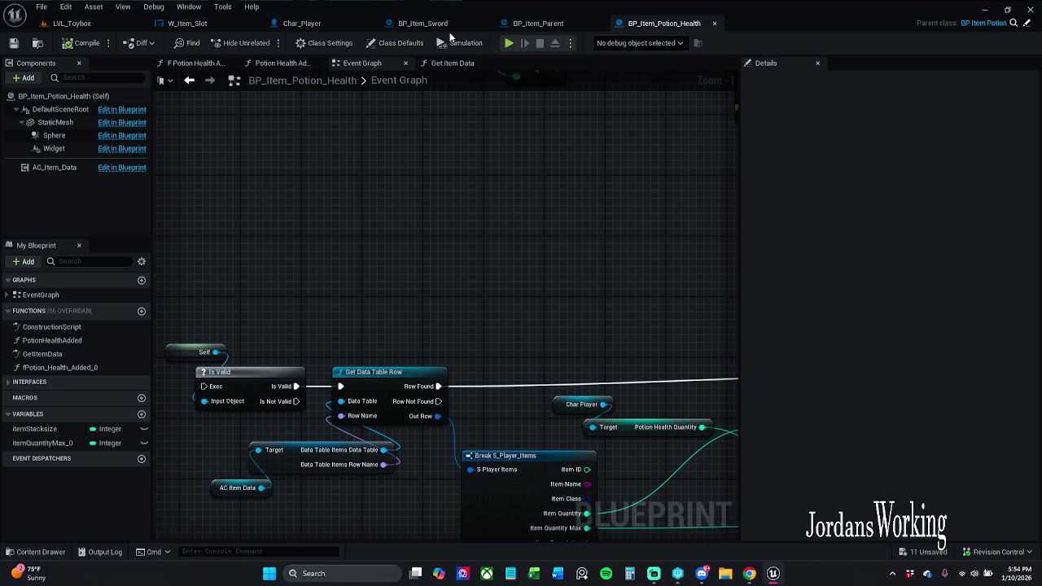
pyautogui.click(192, 23)
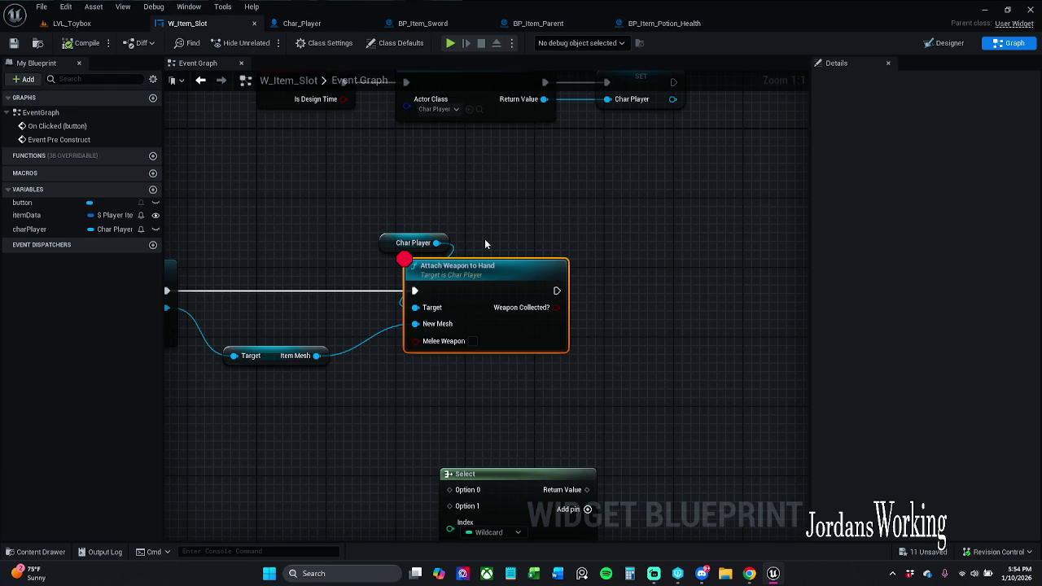
# Step: Open the Attach Weapon to Hand function and review its weapon-type check
pyautogui.moveTo(496, 239); pyautogui.dragTo(536, 198)
pyautogui.doubleClick(523, 236)
pyautogui.scroll(-3, 472, 320)
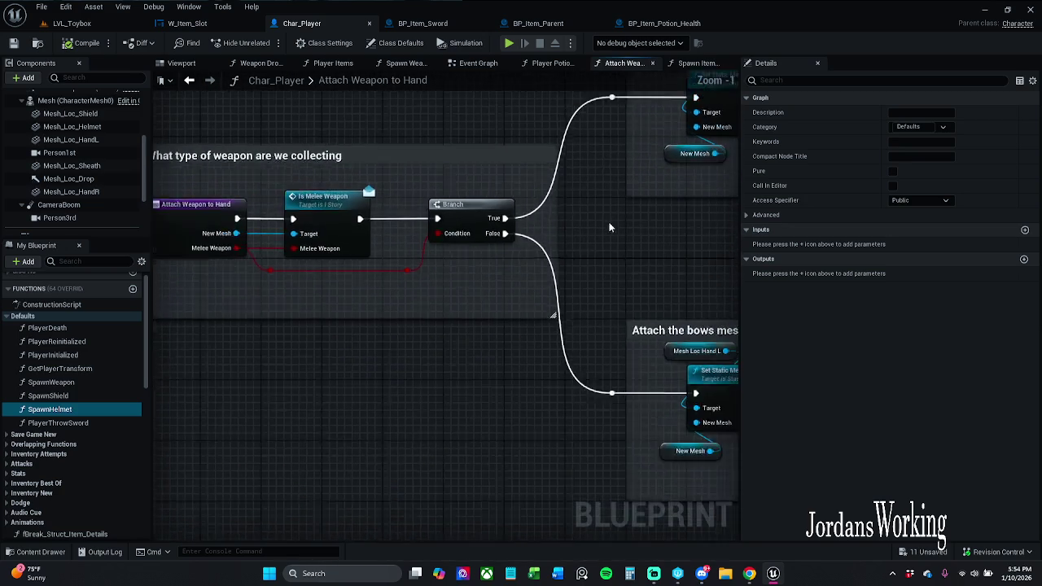
pyautogui.scroll(1, 499, 234)
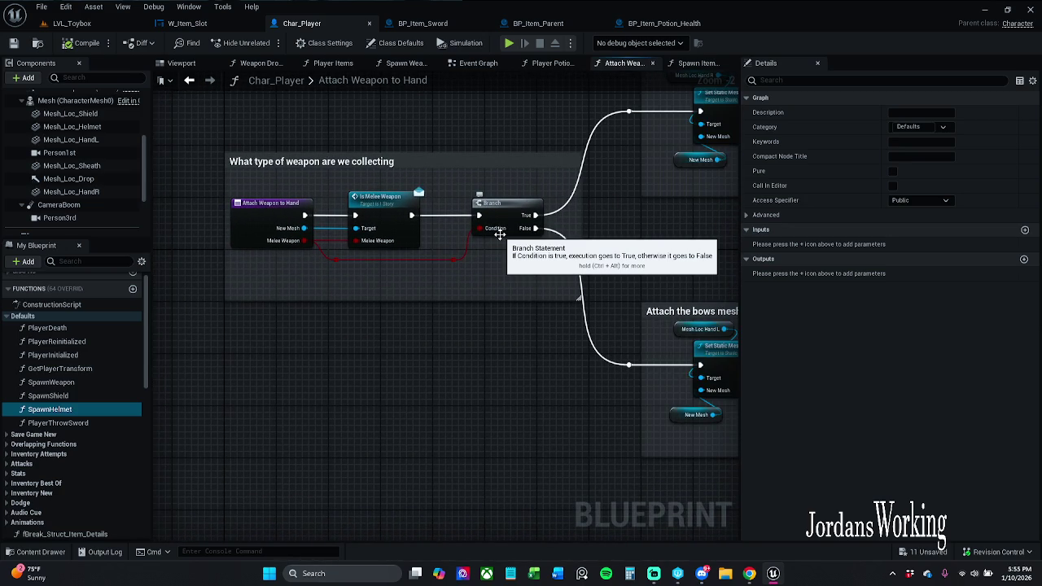
pyautogui.moveTo(587, 235); pyautogui.dragTo(494, 250)
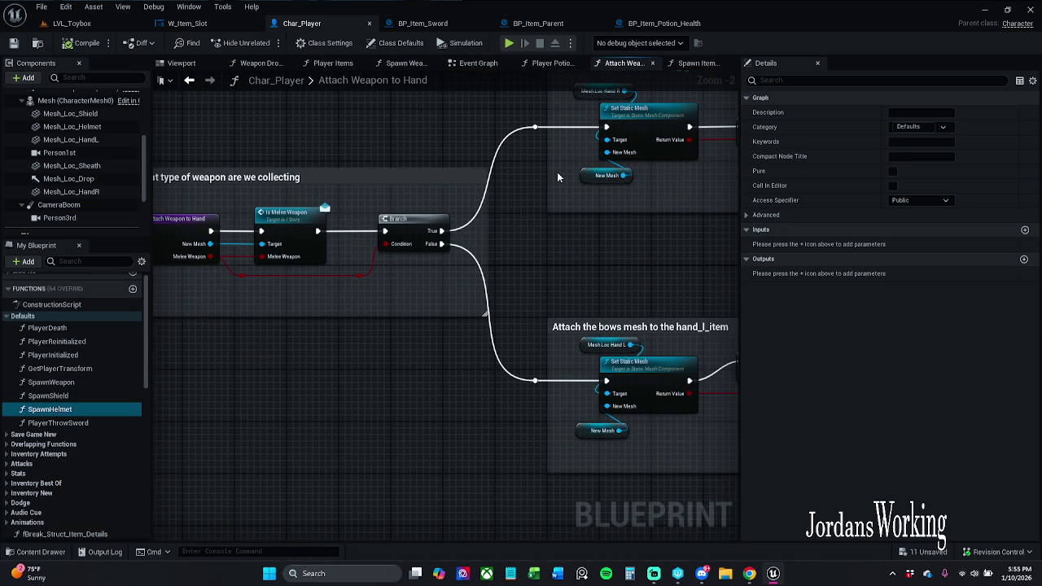
pyautogui.scroll(1, 447, 238)
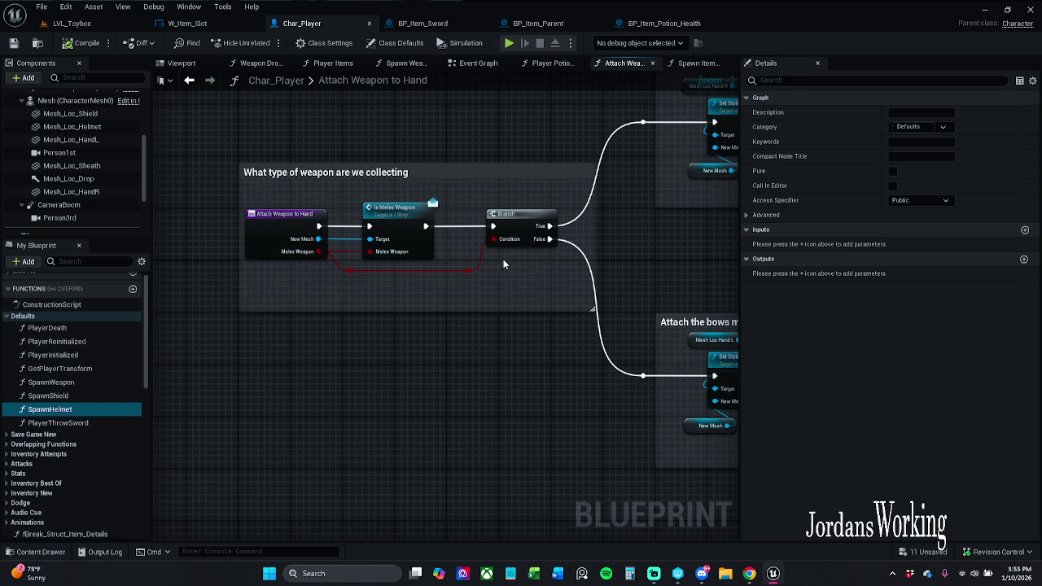
# Step: Review the bow-attach comment groups, then pull a wire from Spawn Item In Hand's Array Element
pyautogui.moveTo(594, 234)
pyautogui.mouseDown()
pyautogui.moveTo(439, 241)
pyautogui.moveTo(313, 306)
pyautogui.mouseUp()
pyautogui.moveTo(337, 407)
pyautogui.mouseDown()
pyautogui.moveTo(303, 347)
pyautogui.moveTo(382, 283)
pyautogui.moveTo(519, 357)
pyautogui.moveTo(388, 307)
pyautogui.mouseUp()
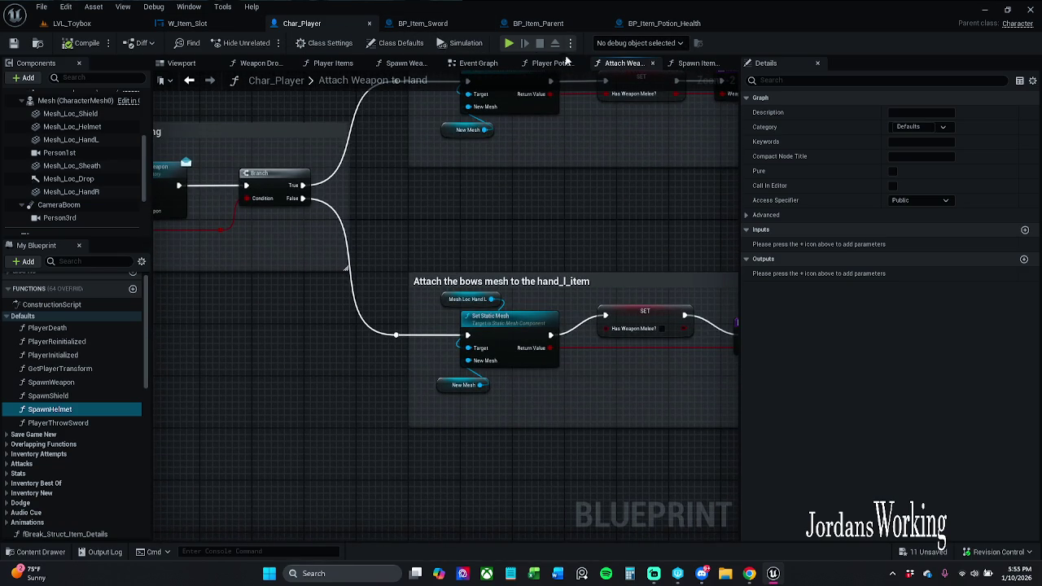
pyautogui.click(698, 63)
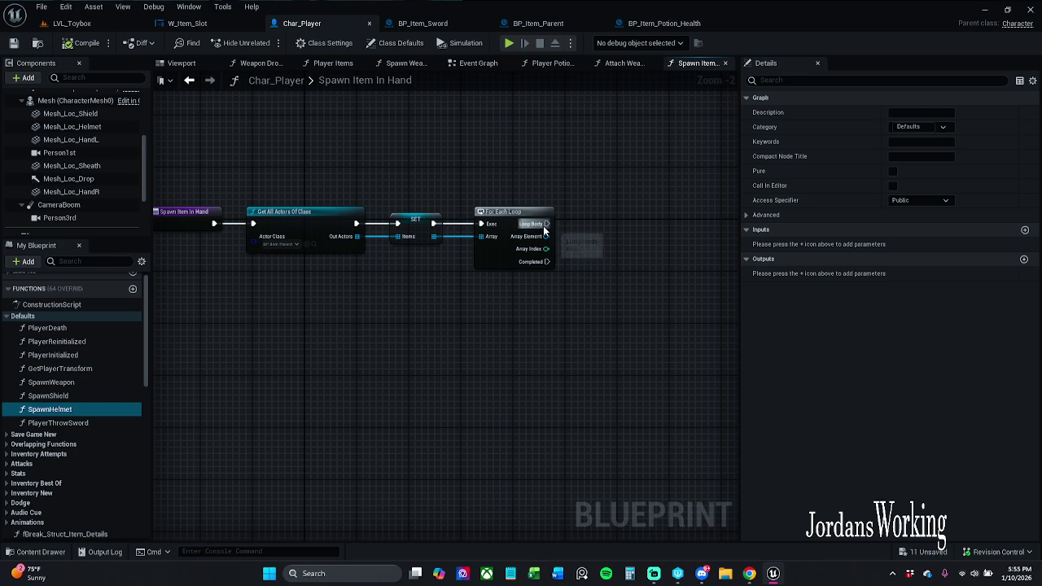
pyautogui.moveTo(545, 236)
pyautogui.mouseDown()
pyautogui.moveTo(674, 237)
pyautogui.moveTo(621, 244)
pyautogui.moveTo(611, 233)
pyautogui.mouseUp()
# Step: Nudge the Spawn Weapon and Attach Weapon to Hand nodes right and set Melee Weapon true
pyautogui.click(570, 186)
pyautogui.click(195, 23)
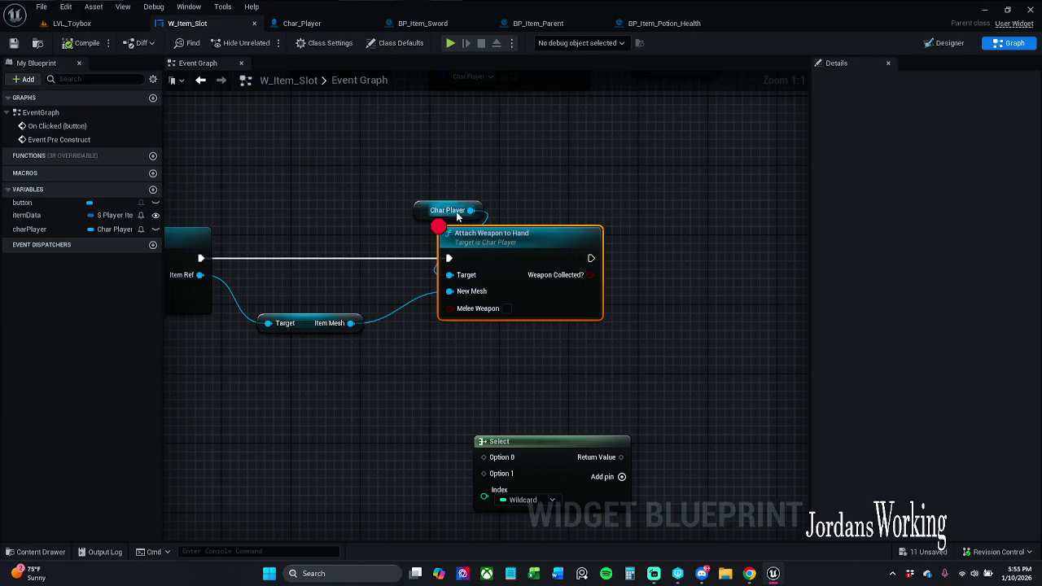
pyautogui.moveTo(462, 167)
pyautogui.mouseDown()
pyautogui.moveTo(624, 174)
pyautogui.moveTo(563, 178)
pyautogui.mouseUp()
pyautogui.scroll(-1, 607, 172)
pyautogui.moveTo(251, 184); pyautogui.dragTo(760, 316)
pyautogui.moveTo(669, 246); pyautogui.dragTo(692, 246)
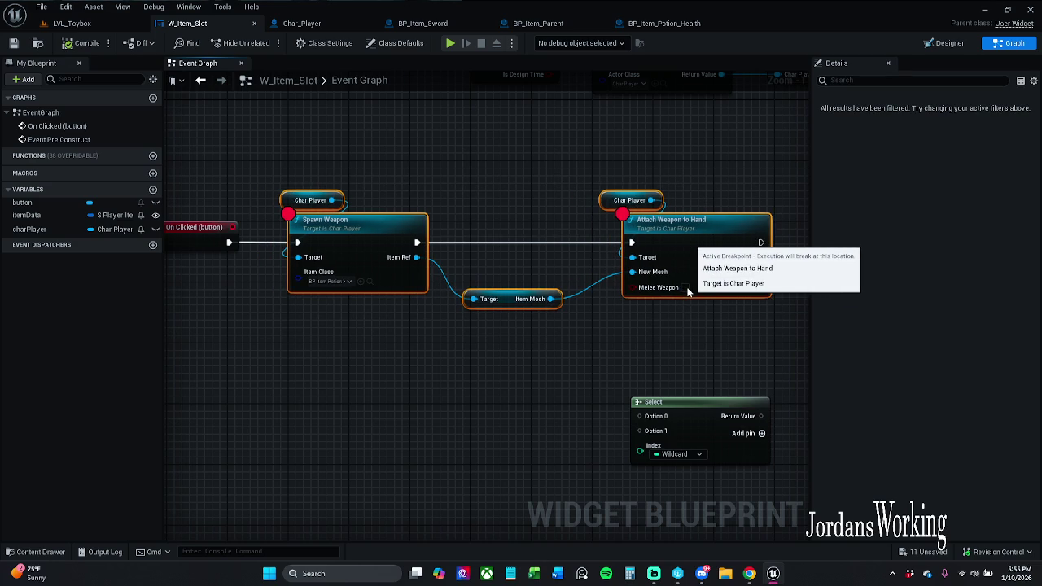
pyautogui.click(685, 287)
pyautogui.moveTo(740, 202); pyautogui.dragTo(578, 194)
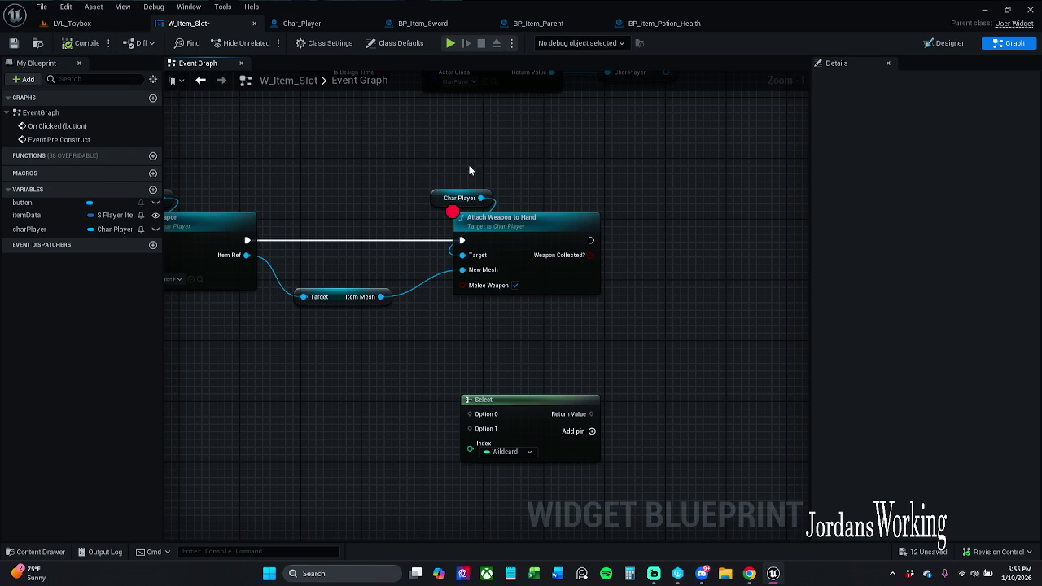
# Step: Add a Branch after Attach Weapon to Hand with Weapon Collected? as its Condition
pyautogui.moveTo(711, 228); pyautogui.dragTo(554, 201)
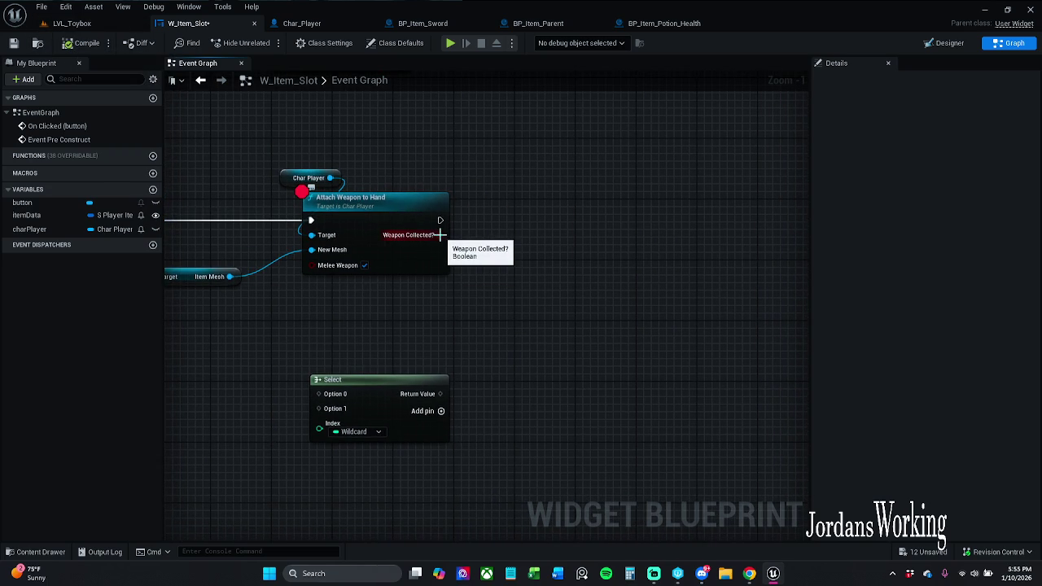
pyautogui.moveTo(559, 243); pyautogui.dragTo(569, 204)
pyautogui.click(447, 196)
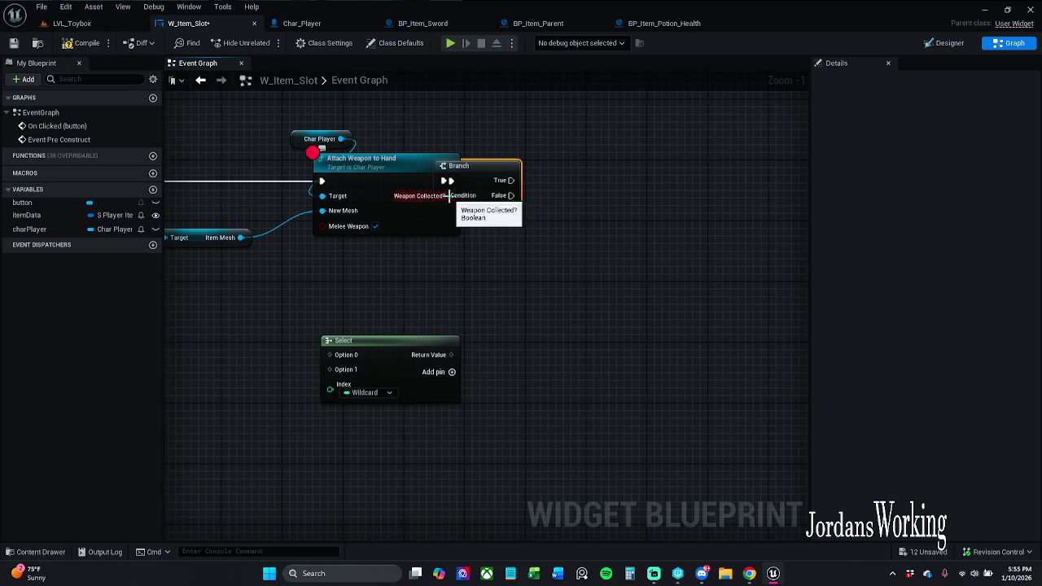
pyautogui.moveTo(476, 166); pyautogui.dragTo(536, 166)
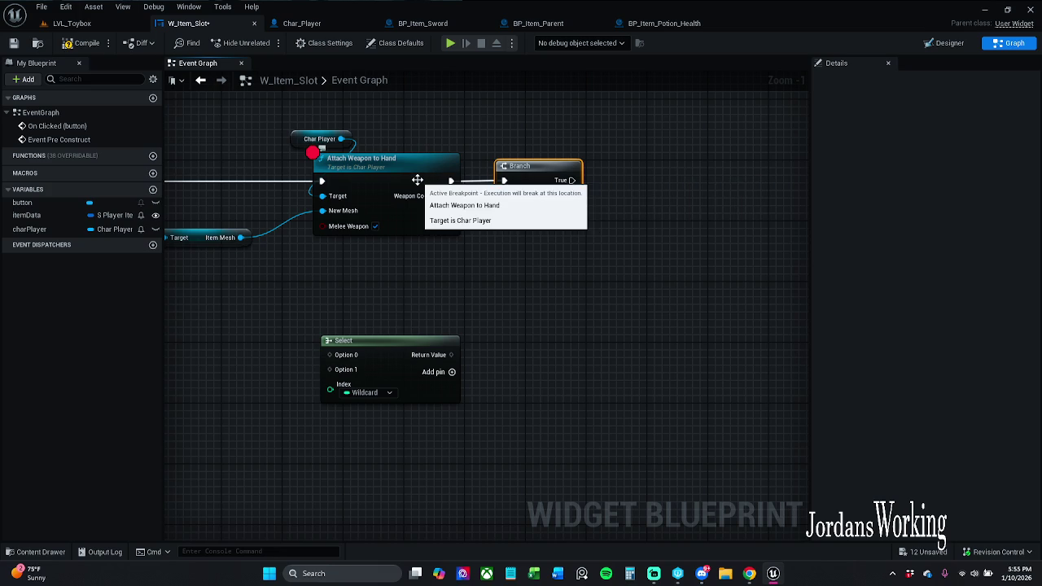
pyautogui.click(630, 187)
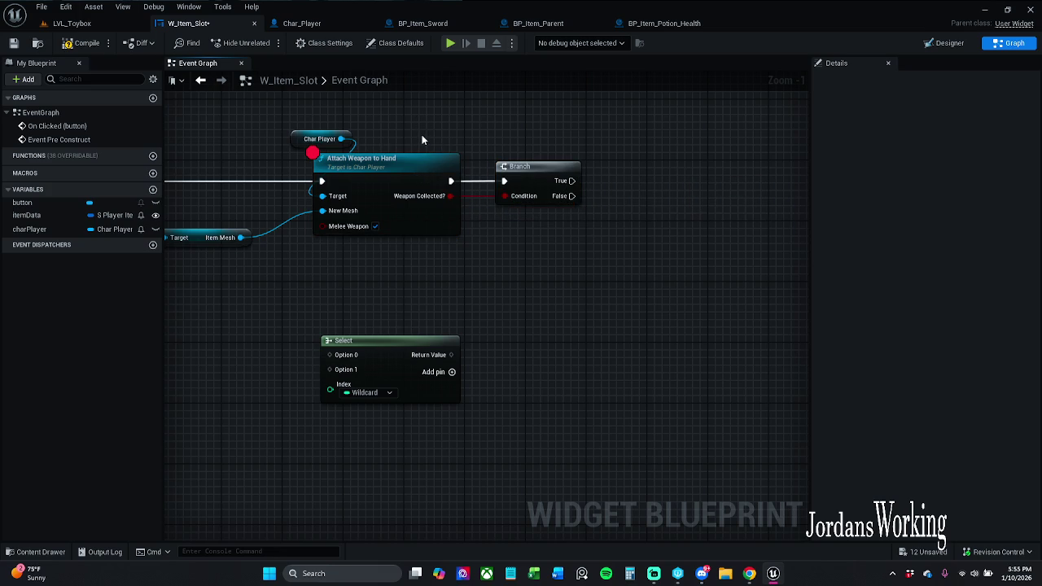
# Step: Shift the attach nodes and Branch left together, then compare against BP_Item_Sword's graph
pyautogui.moveTo(331, 114); pyautogui.dragTo(583, 236)
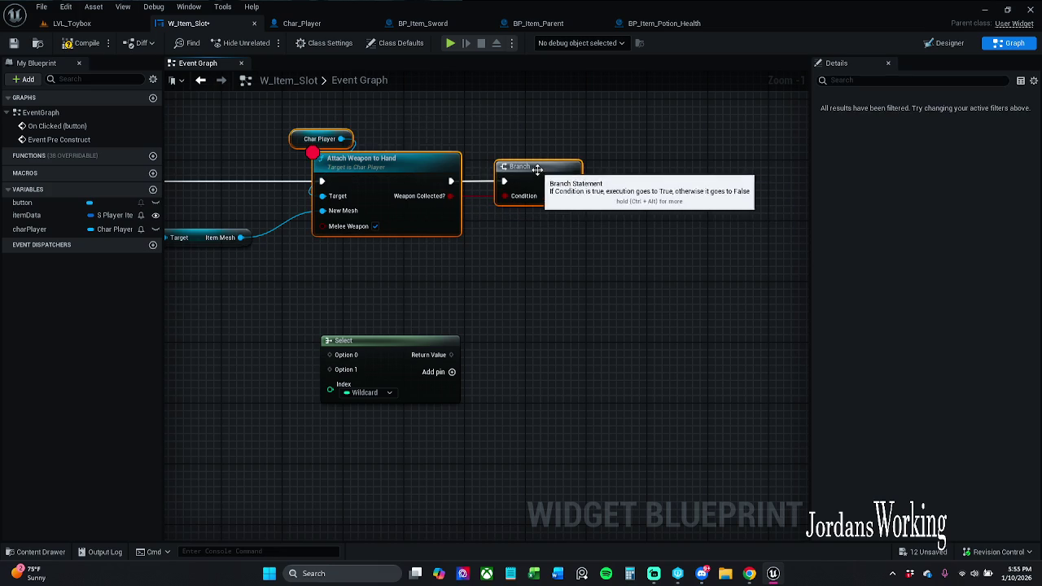
pyautogui.moveTo(535, 169); pyautogui.dragTo(512, 169)
pyautogui.click(510, 127)
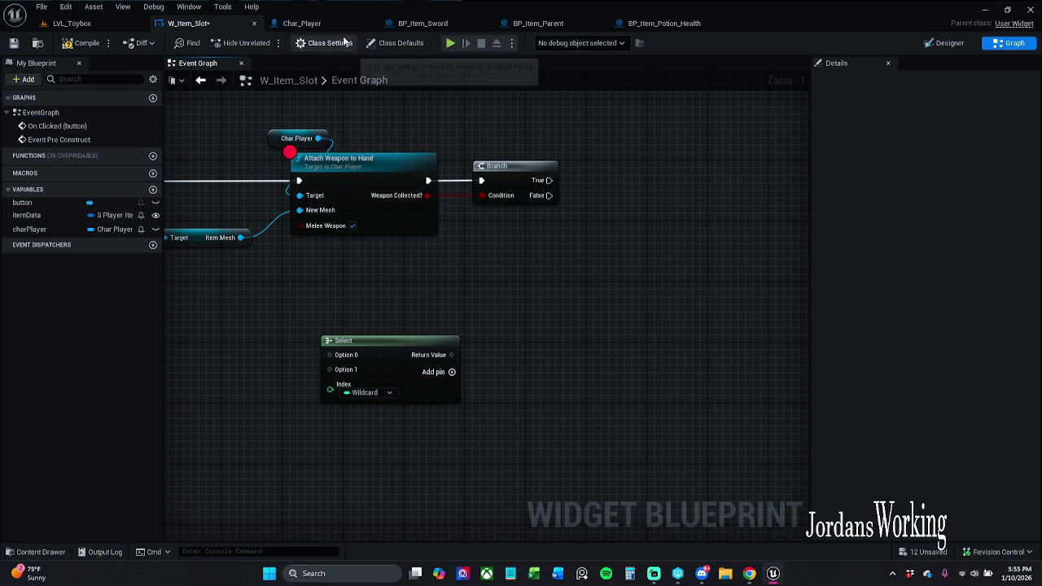
pyautogui.click(435, 24)
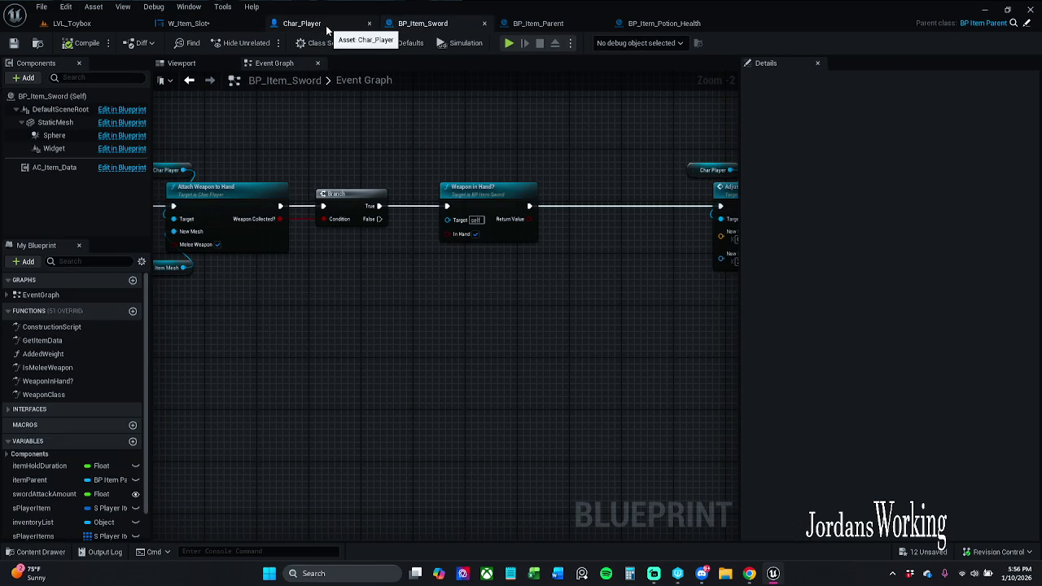
pyautogui.click(189, 24)
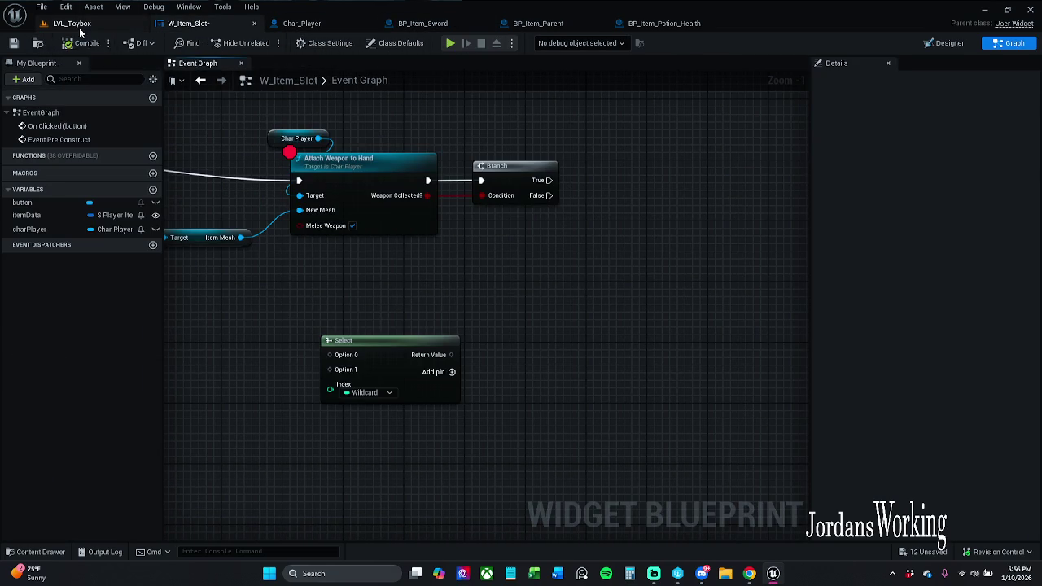
pyautogui.click(71, 23)
# Step: Play LVL_Toybox, click an inventory slot, and resume past the Attach Weapon to Hand breakpoint
pyautogui.click(265, 43)
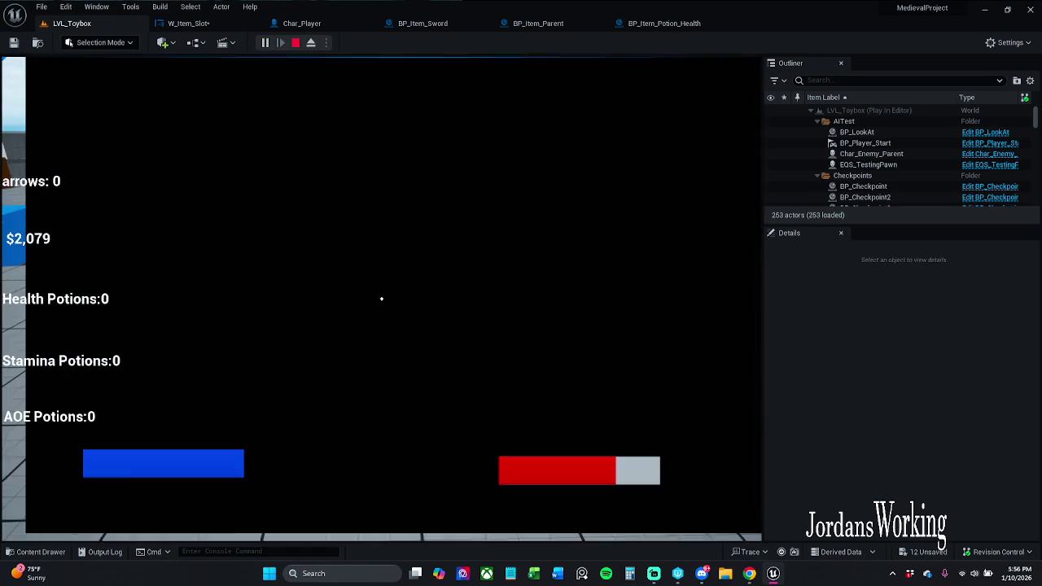
pyautogui.press('w')
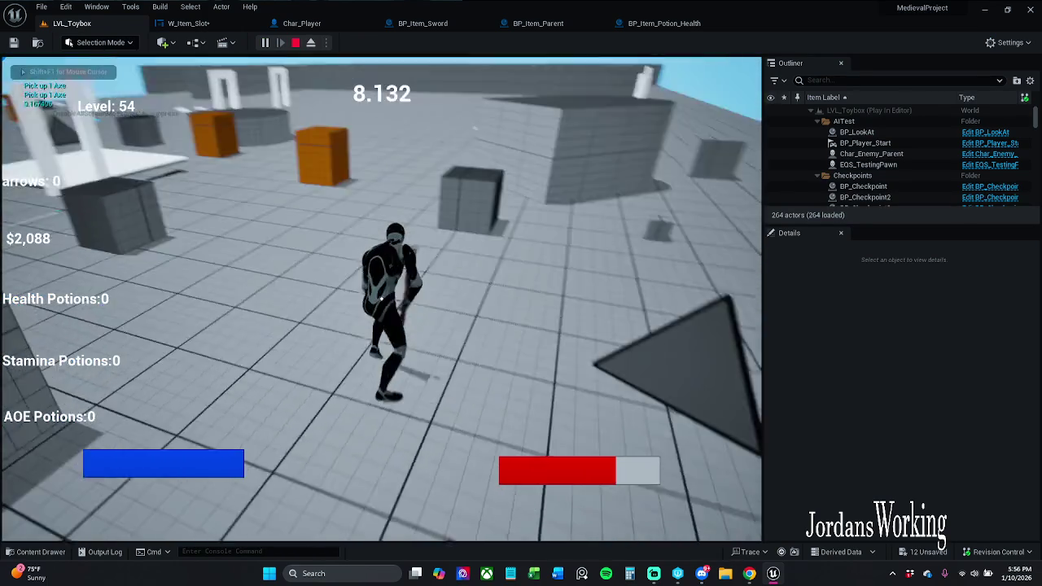
pyautogui.press('i')
pyautogui.click(187, 167)
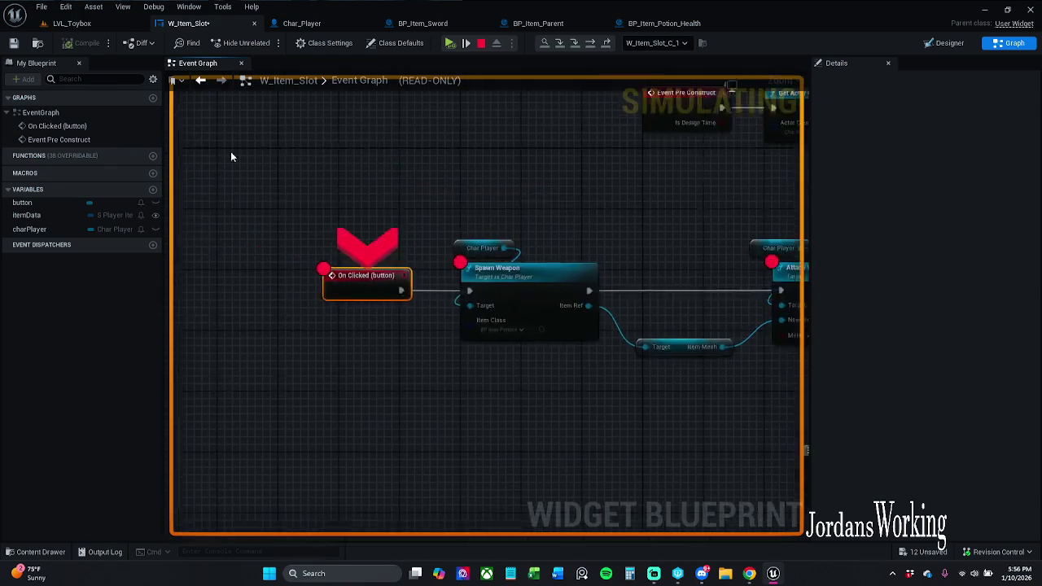
pyautogui.click(450, 44)
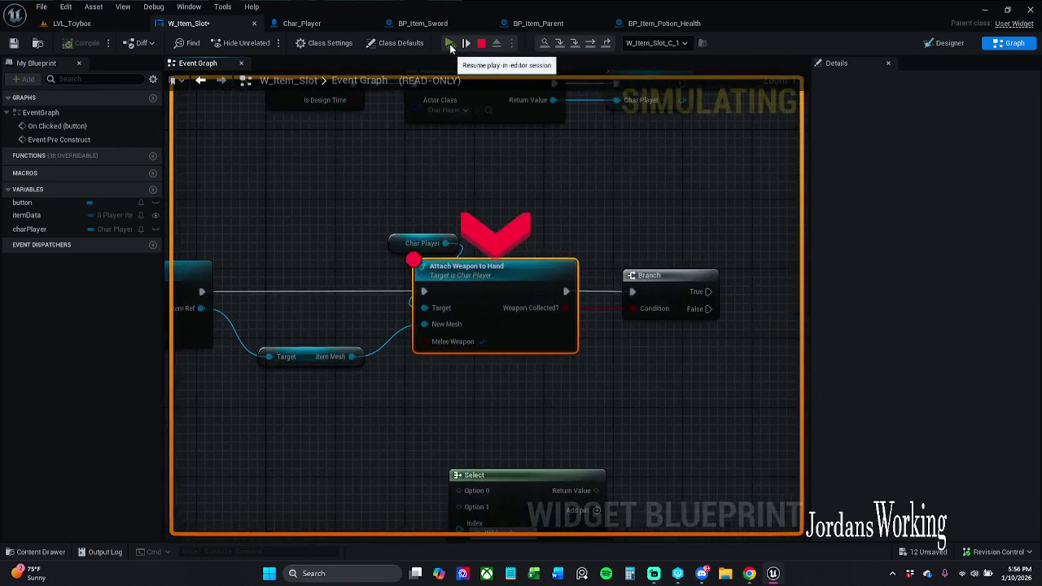
pyautogui.click(450, 44)
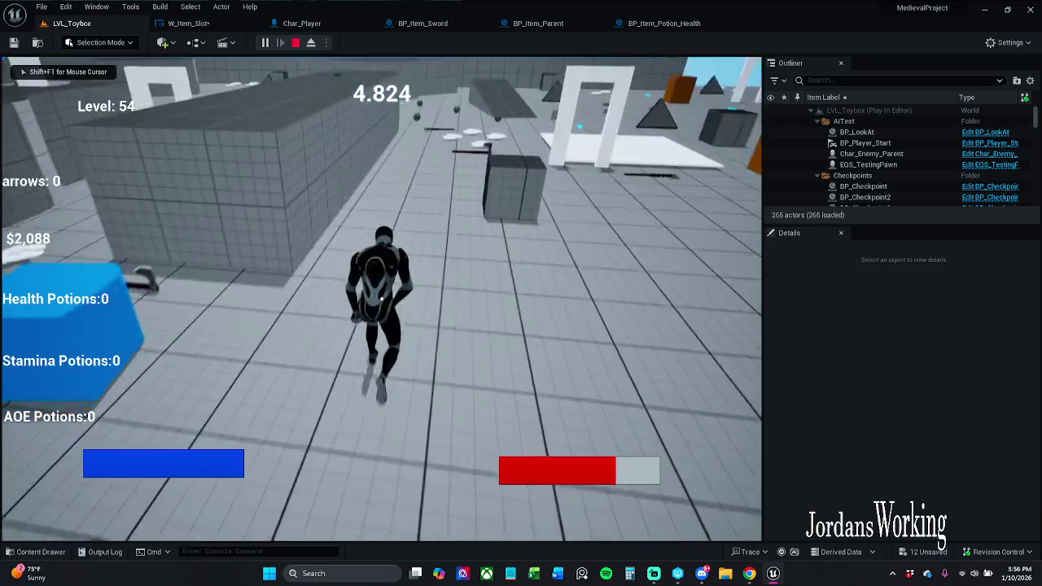
# Step: Run, jump and swing the held sword twice, then end the play session
pyautogui.press('w')
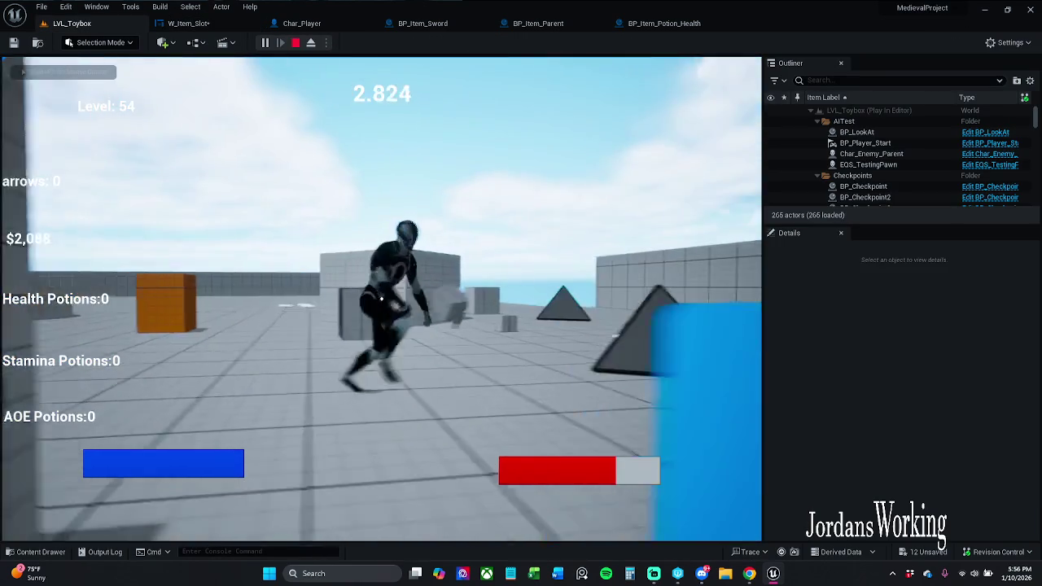
pyautogui.press('space')
pyautogui.click(381, 299)
pyautogui.press('w')
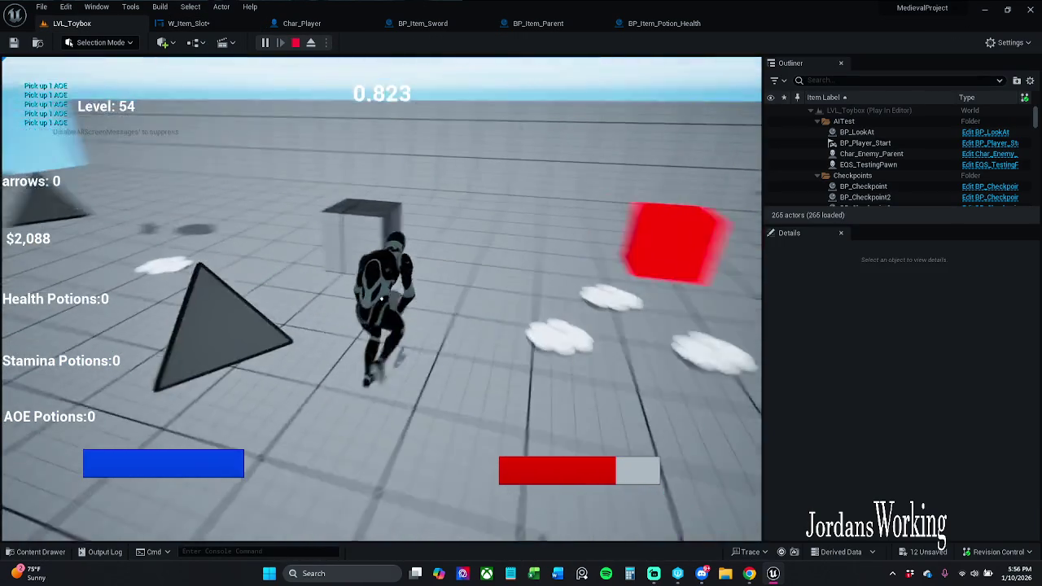
pyautogui.click(381, 299)
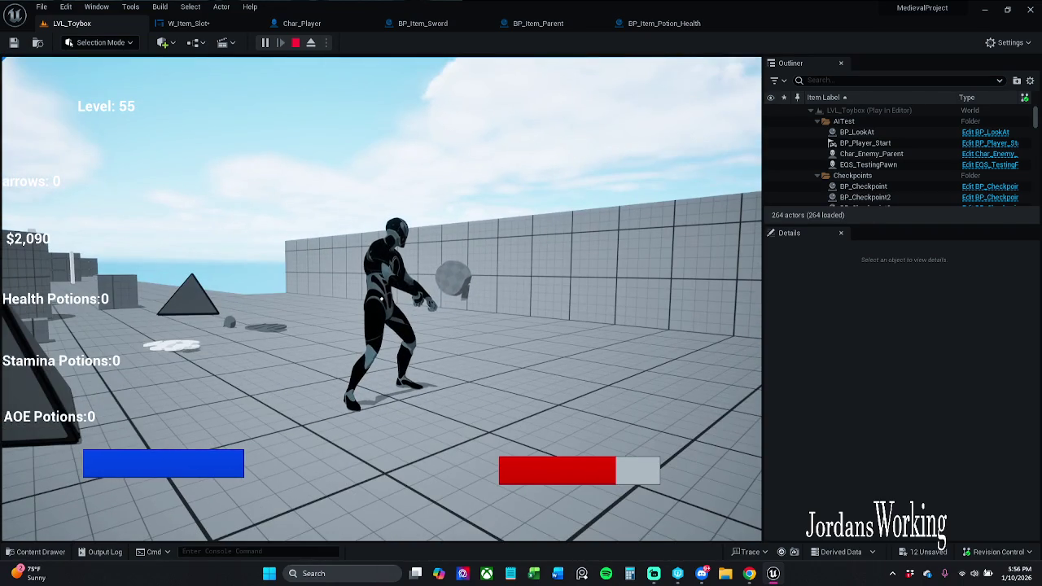
pyautogui.press('Escape')
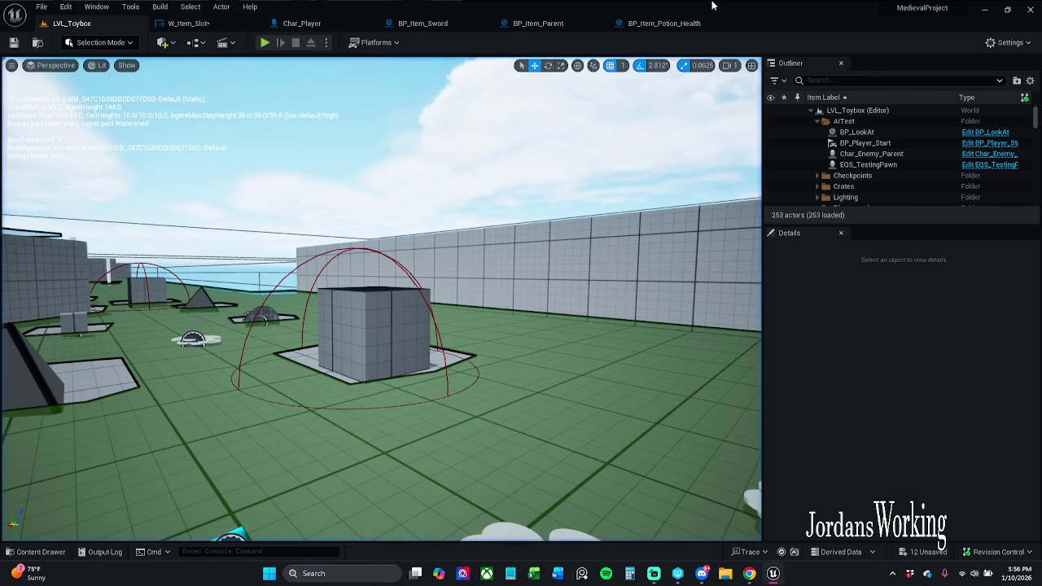
pyautogui.click(686, 24)
pyautogui.moveTo(489, 312); pyautogui.dragTo(636, 271)
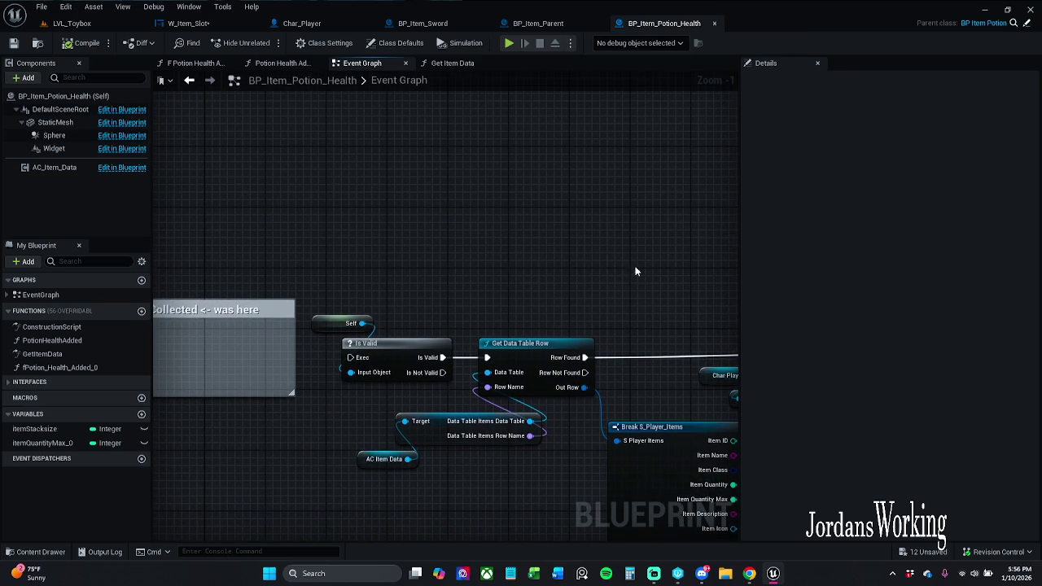
pyautogui.click(428, 23)
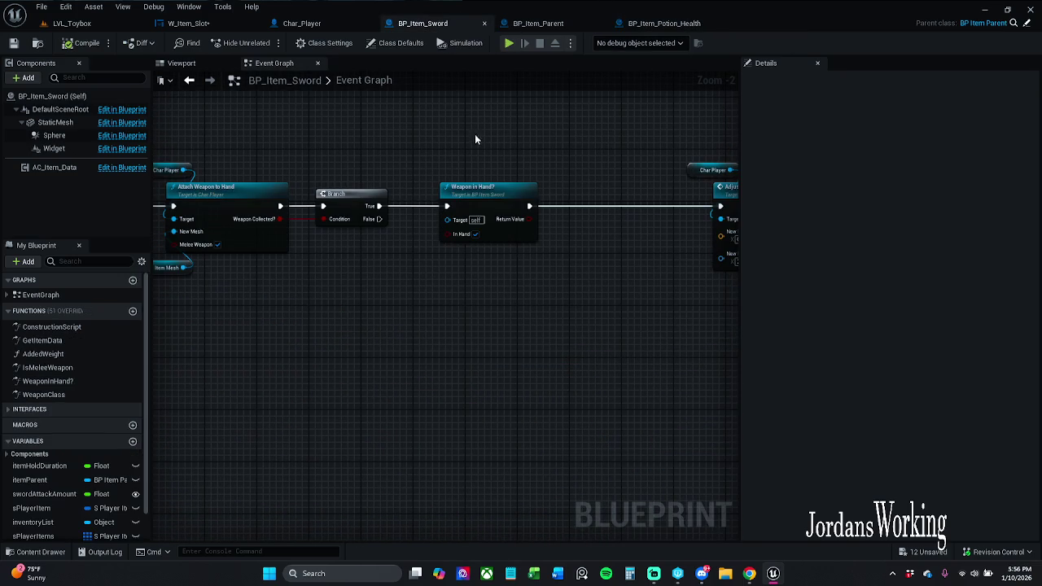
pyautogui.click(192, 23)
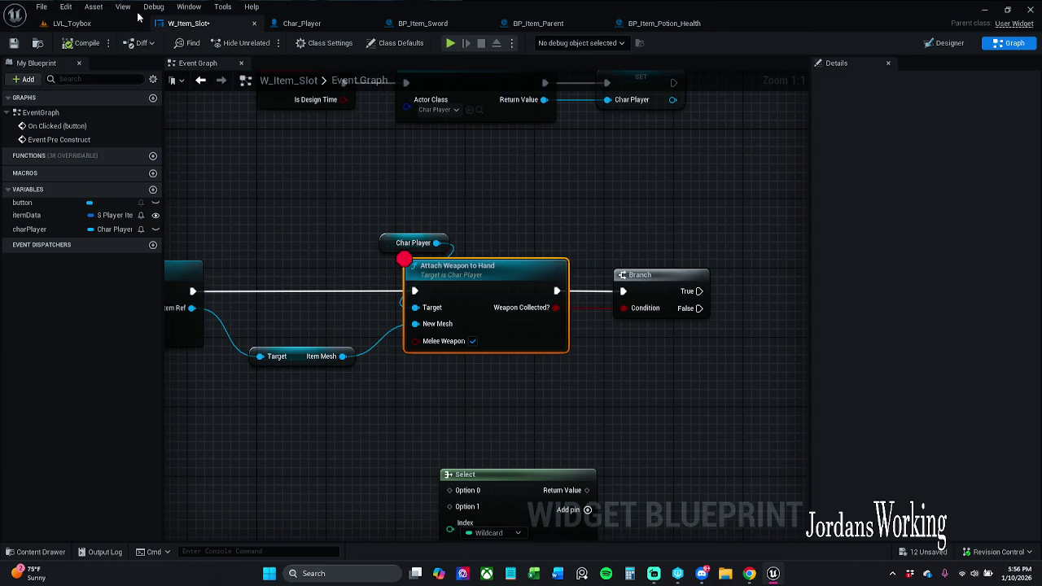
pyautogui.click(130, 23)
pyautogui.click(267, 45)
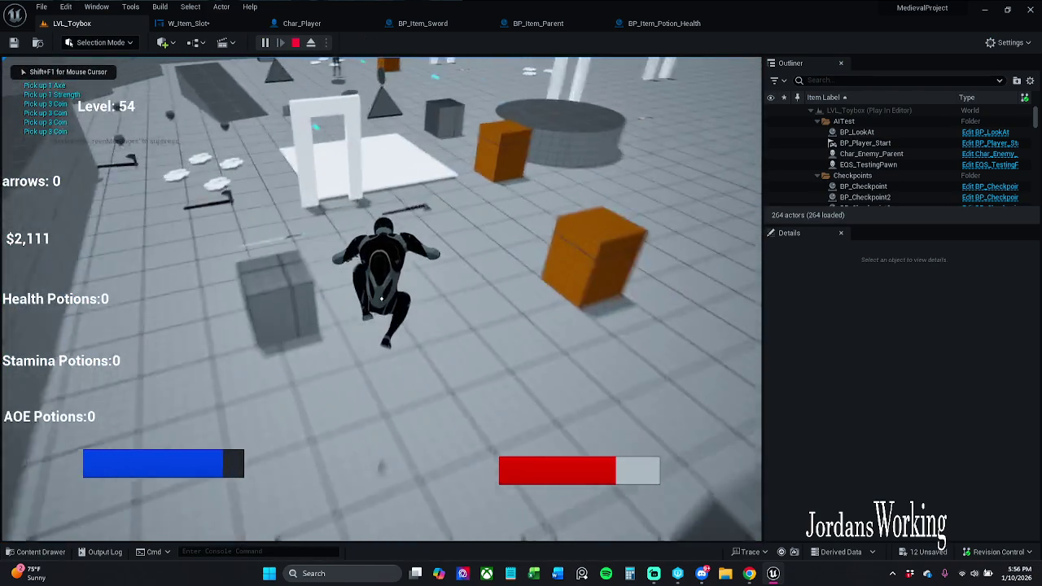
pyautogui.press('space')
pyautogui.press('w')
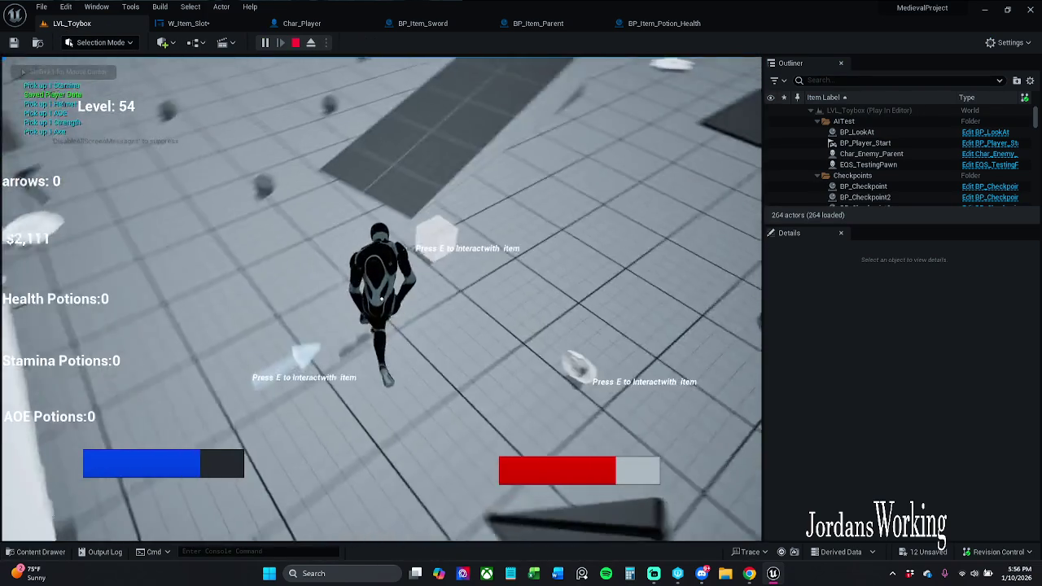
pyautogui.press('w')
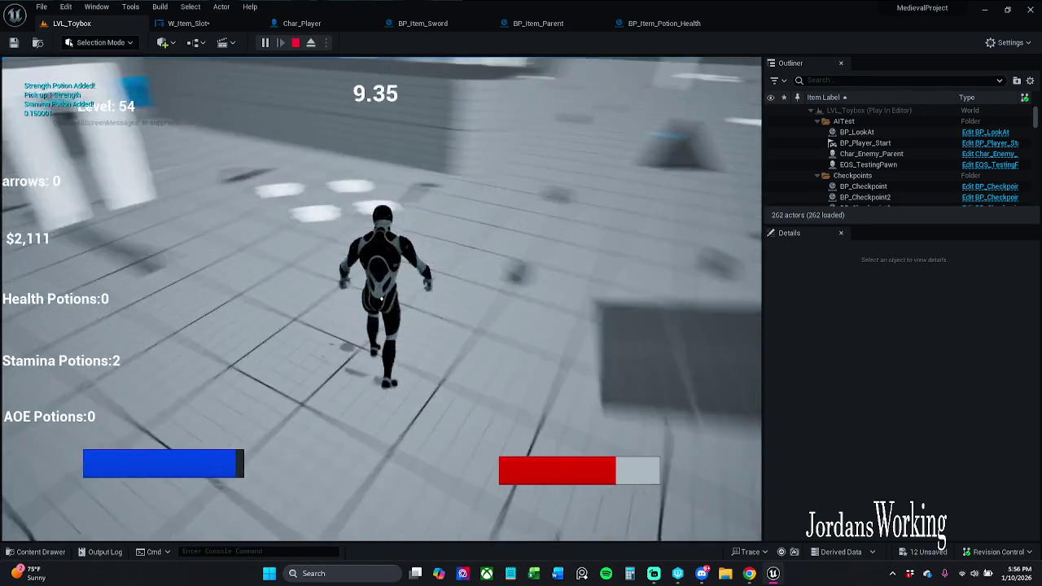
pyautogui.press('e')
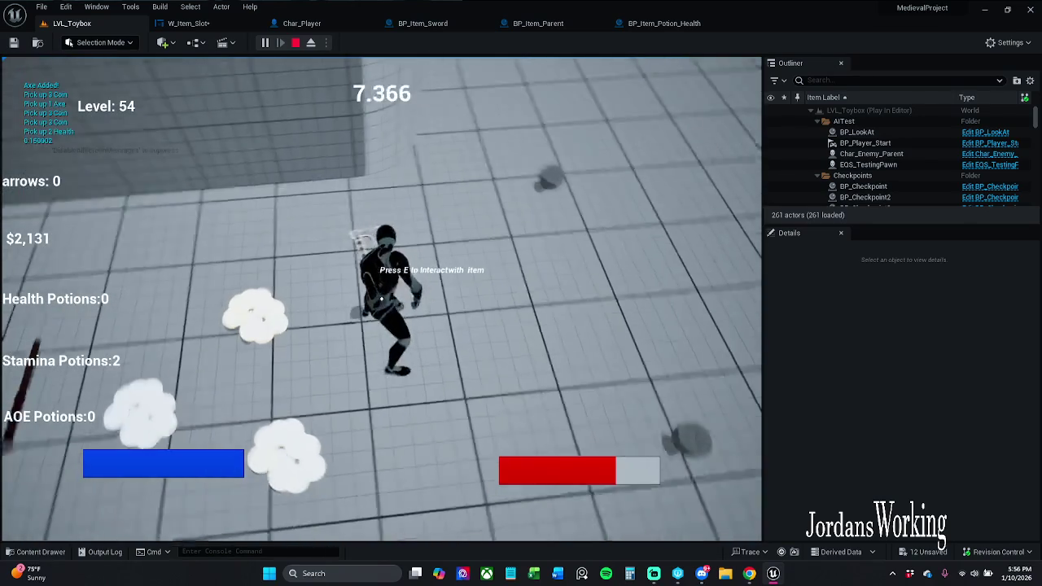
pyautogui.press('w')
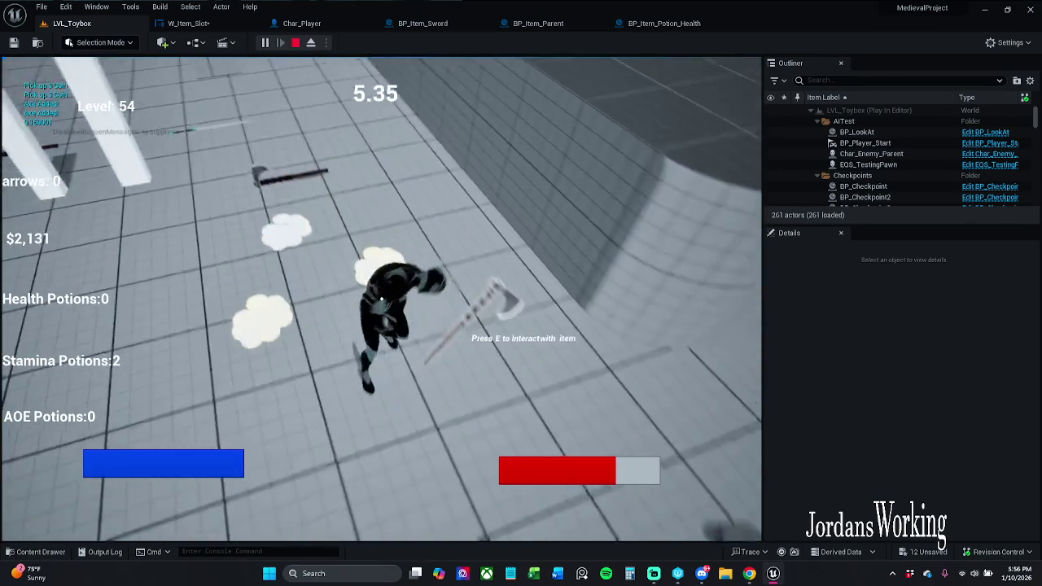
pyautogui.press('w')
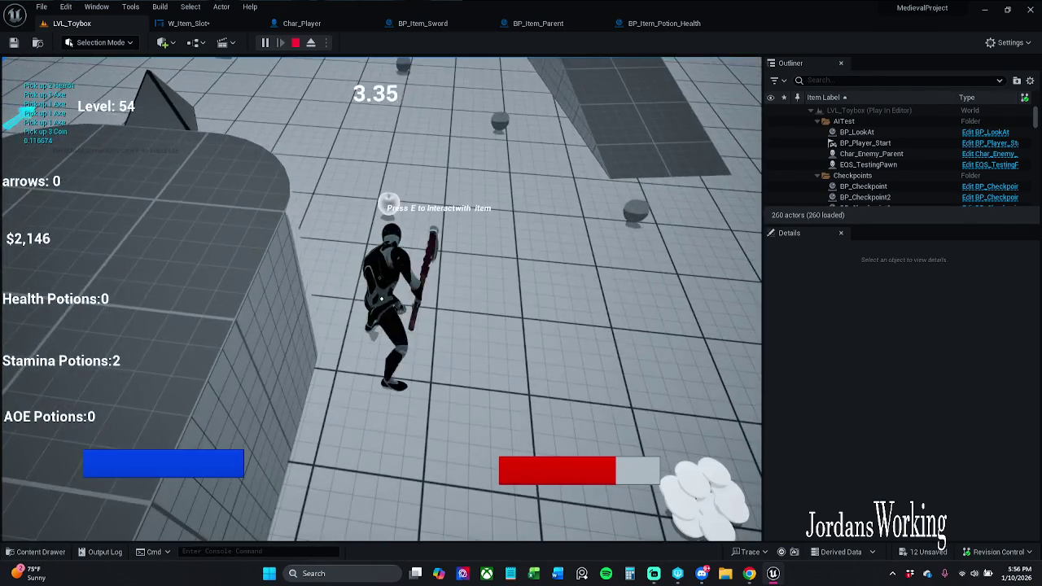
pyautogui.press('i')
pyautogui.click(179, 151)
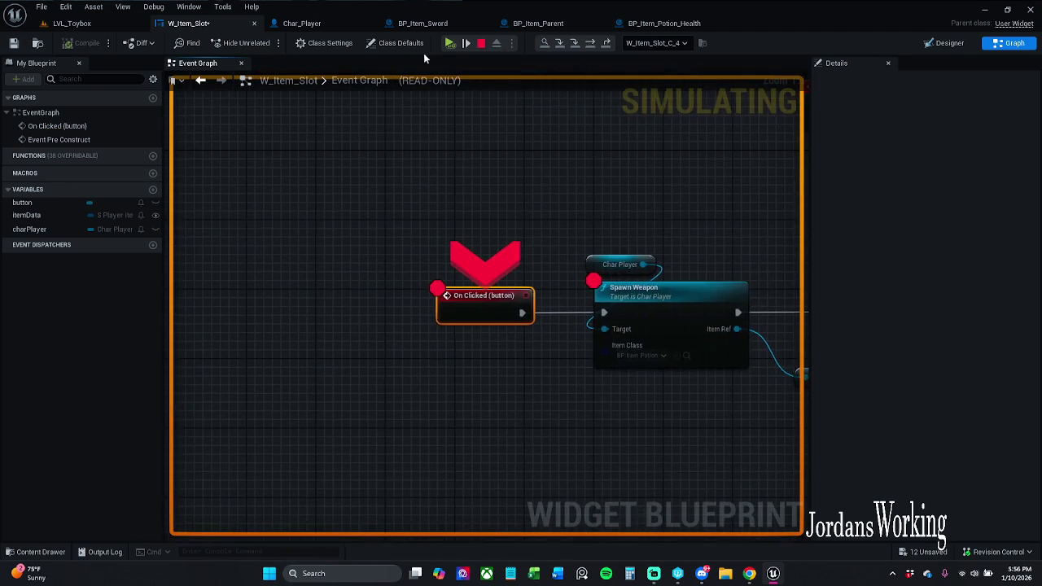
pyautogui.click(452, 45)
pyautogui.click(451, 46)
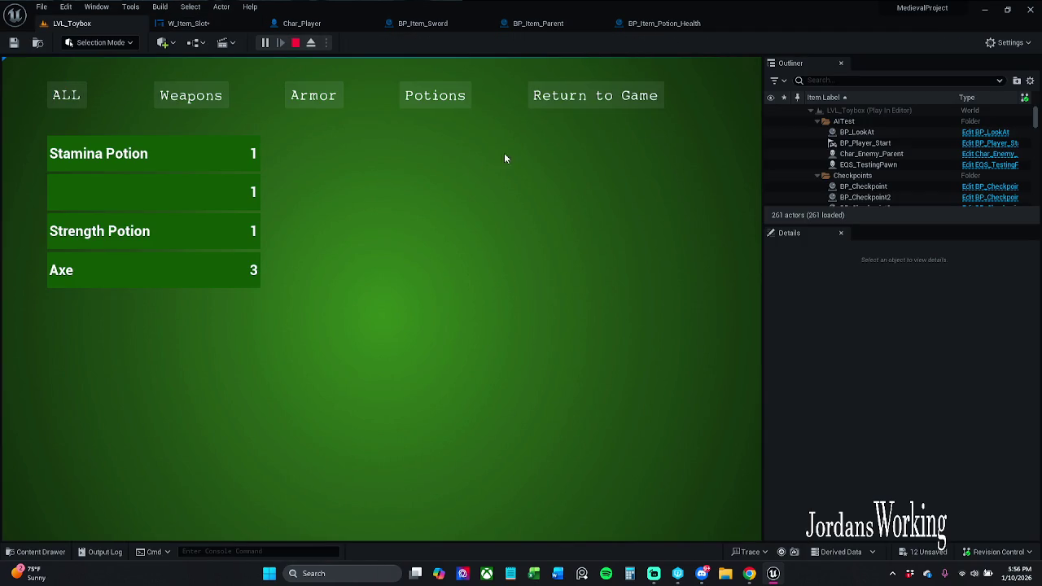
pyautogui.click(595, 96)
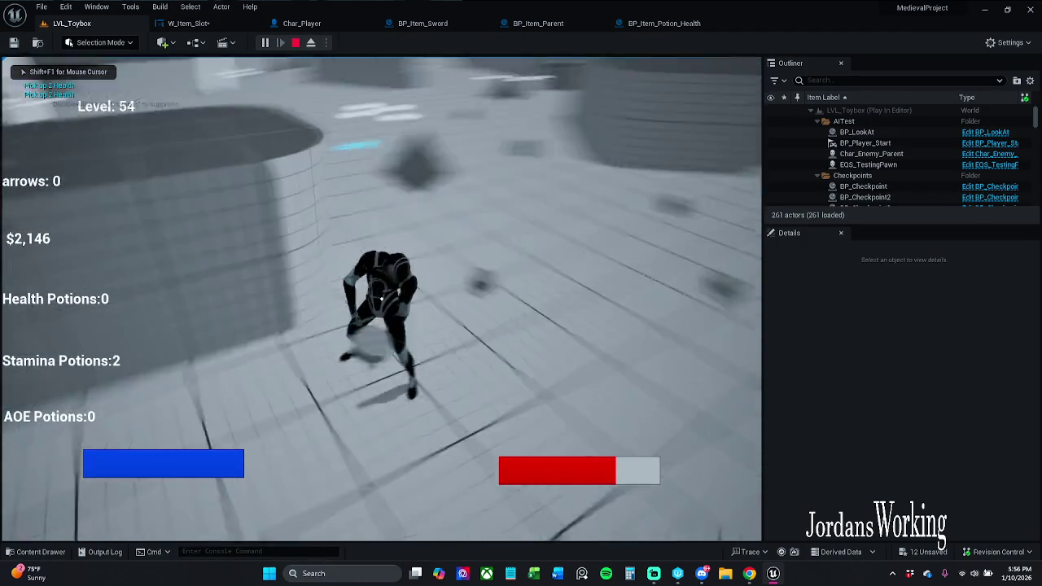
pyautogui.press('Escape')
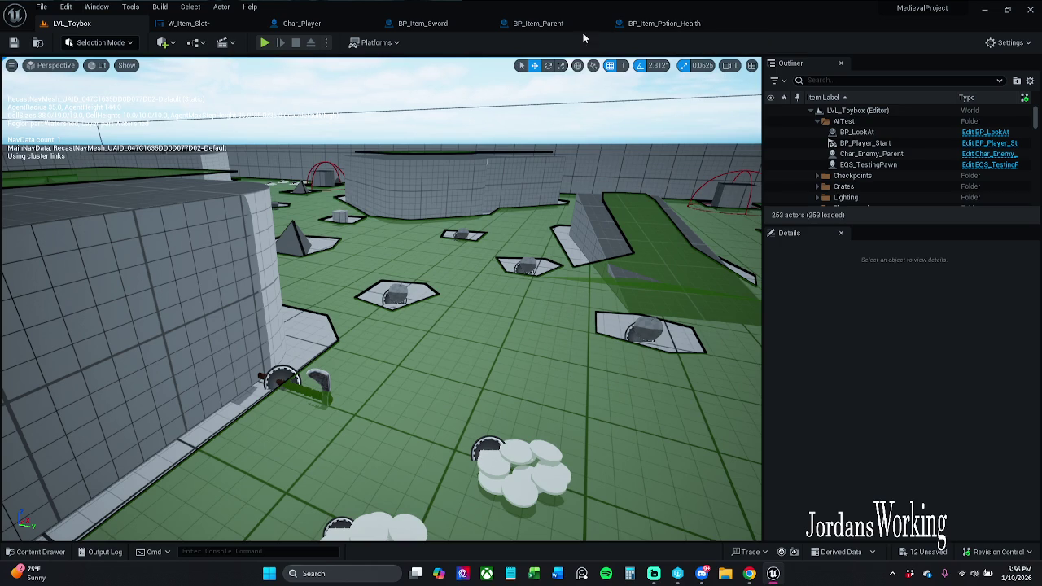
# Step: Toggle off the breakpoints on W_Item_Slot's whole On Clicked node chain
pyautogui.click(649, 27)
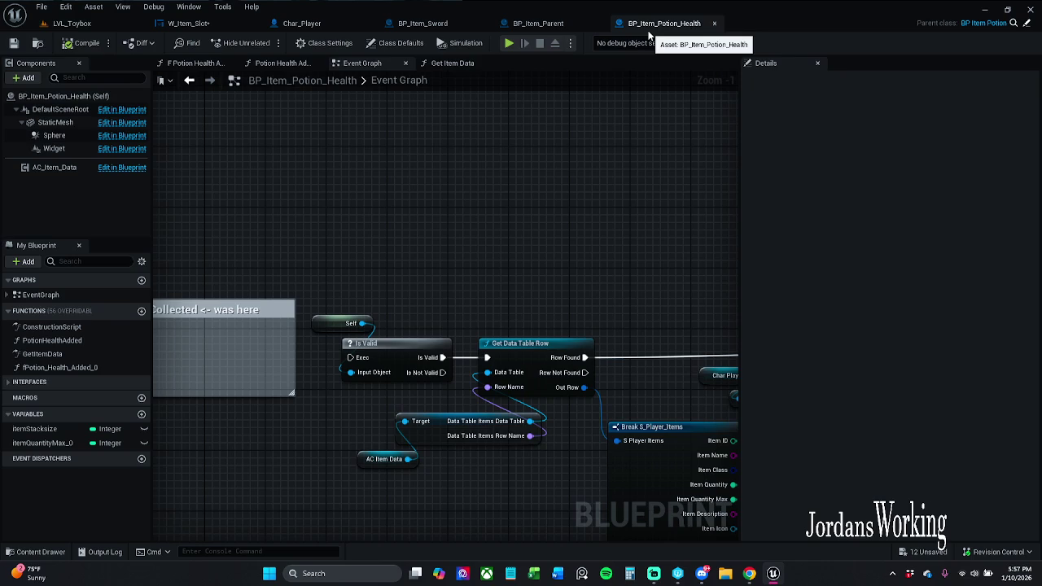
pyautogui.click(534, 25)
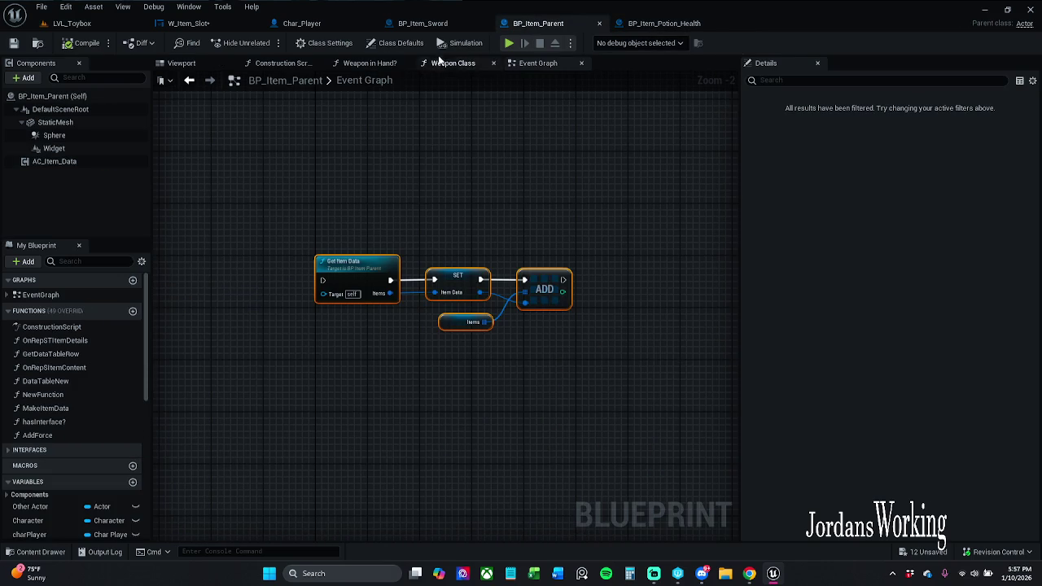
pyautogui.click(188, 23)
pyautogui.moveTo(359, 218)
pyautogui.mouseDown()
pyautogui.moveTo(408, 180)
pyautogui.moveTo(541, 178)
pyautogui.mouseUp()
pyautogui.scroll(-2, 542, 179)
pyautogui.moveTo(196, 186)
pyautogui.mouseDown()
pyautogui.moveTo(255, 235)
pyautogui.moveTo(646, 309)
pyautogui.mouseUp()
pyautogui.rightClick(628, 245)
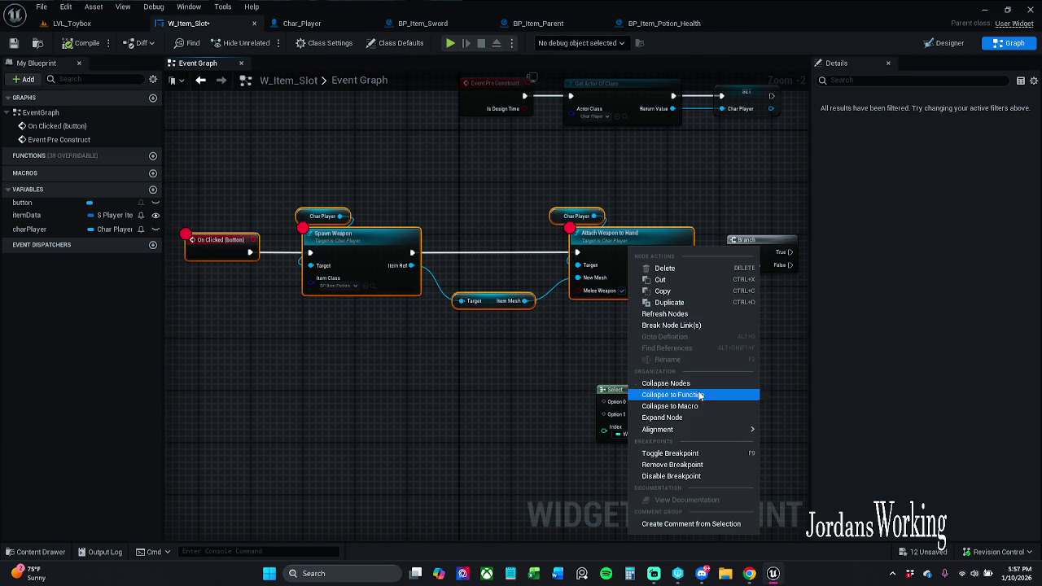
pyautogui.click(651, 466)
pyautogui.click(719, 313)
# Step: Delete the Branch node following Attach Weapon to Hand
pyautogui.moveTo(719, 313); pyautogui.dragTo(567, 310)
pyautogui.moveTo(617, 248); pyautogui.dragTo(609, 242)
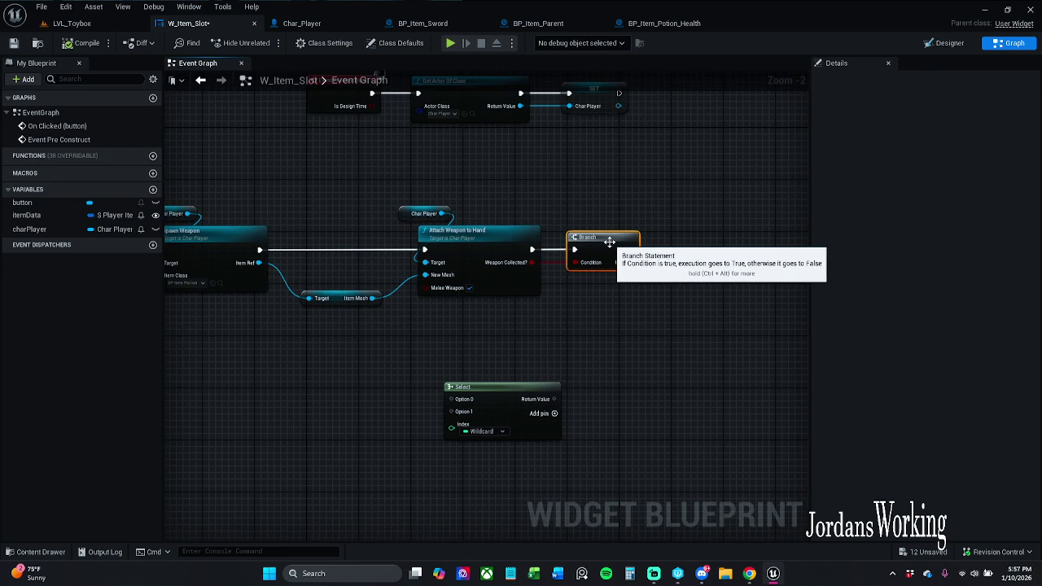
pyautogui.press('Delete')
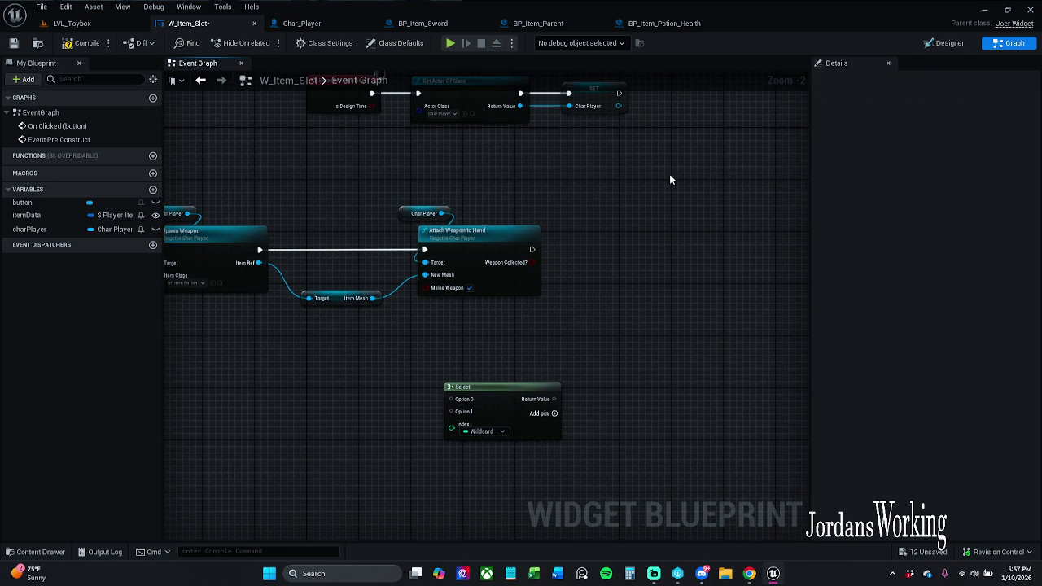
pyautogui.moveTo(670, 175); pyautogui.dragTo(719, 173)
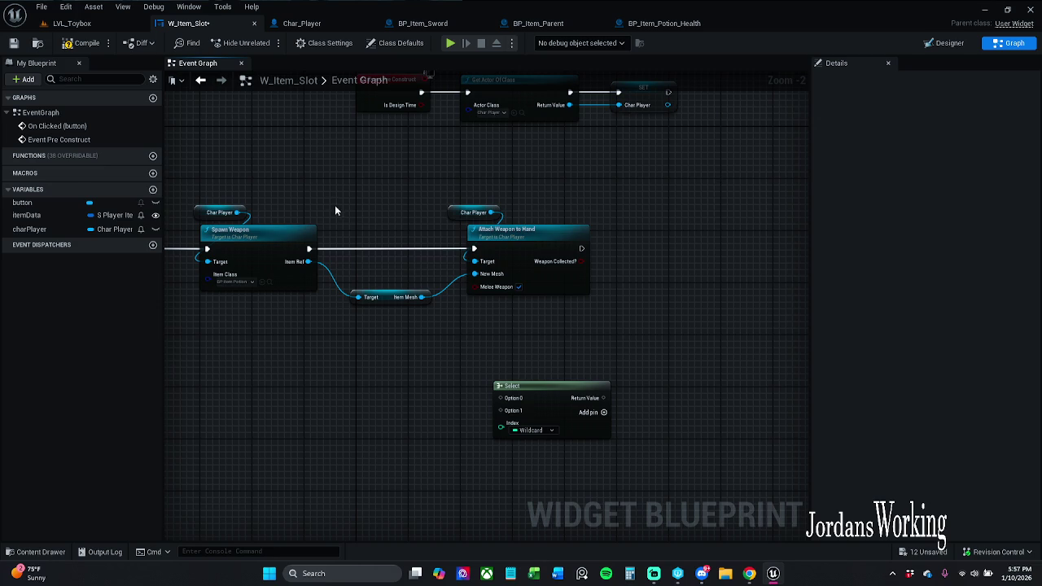
pyautogui.scroll(2, 335, 211)
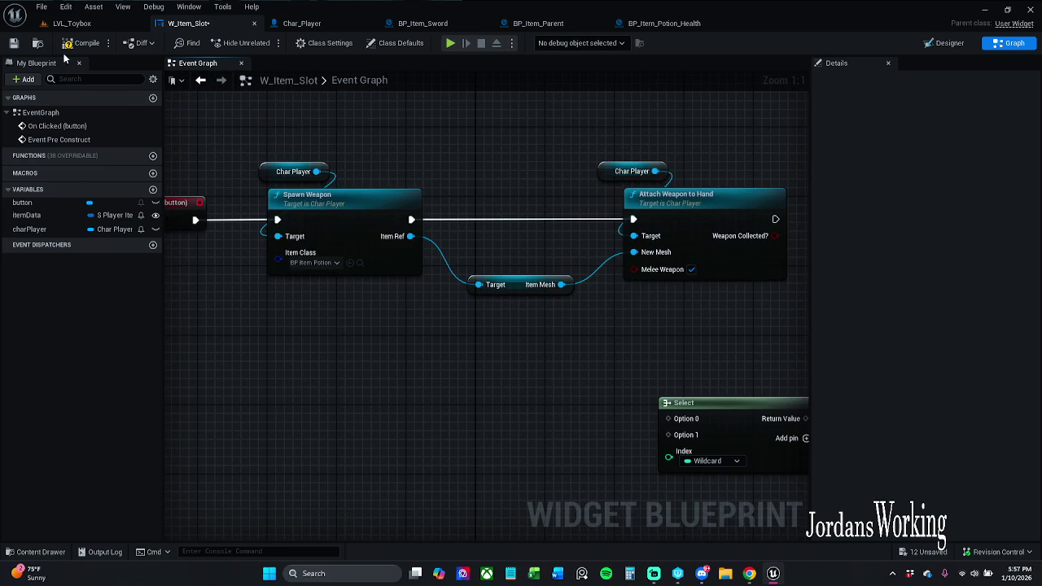
# Step: Save W_Item_Slot and pan until On Clicked and Attach Weapon to Hand are fully visible
pyautogui.click(13, 45)
pyautogui.moveTo(465, 381)
pyautogui.mouseDown()
pyautogui.moveTo(513, 347)
pyautogui.moveTo(454, 358)
pyautogui.moveTo(379, 165)
pyautogui.moveTo(354, 161)
pyautogui.moveTo(712, 260)
pyautogui.moveTo(738, 361)
pyautogui.mouseUp()
pyautogui.click(775, 357)
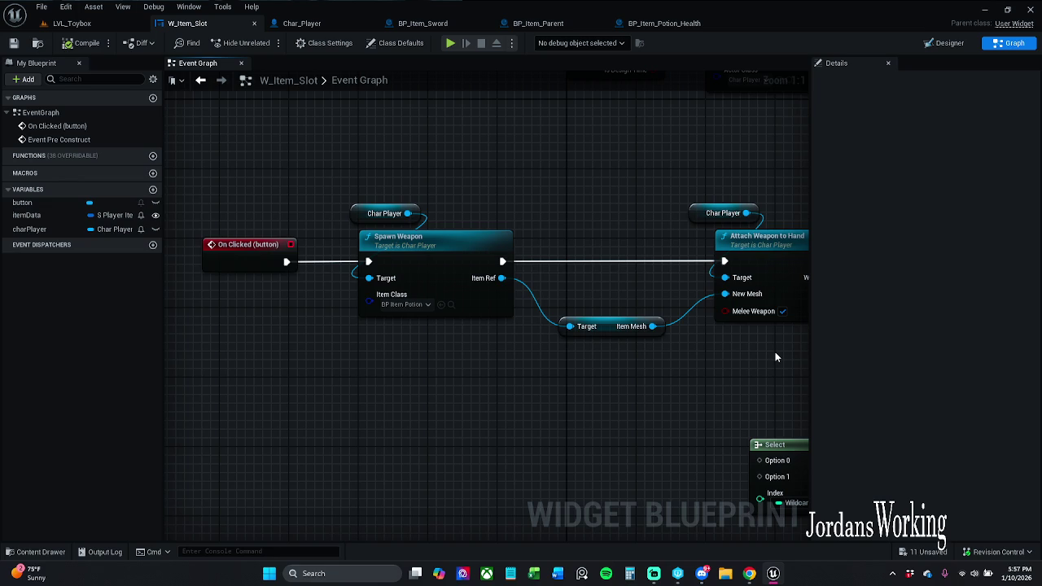
pyautogui.moveTo(775, 356)
pyautogui.mouseDown()
pyautogui.moveTo(722, 337)
pyautogui.moveTo(669, 341)
pyautogui.mouseUp()
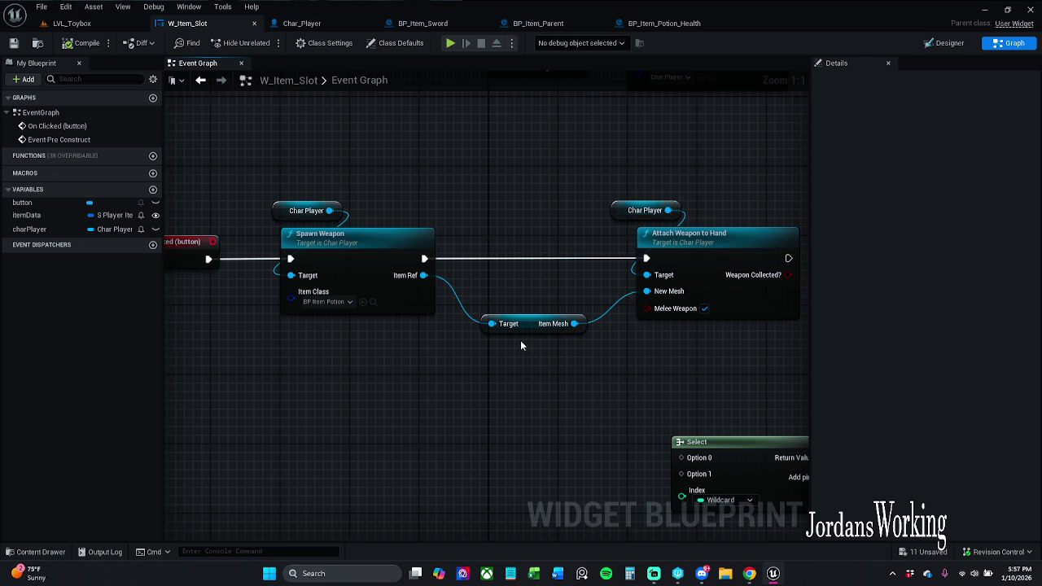
# Step: Line up the Item Mesh getter with Char Player and Attach Weapon to Hand, then save again
pyautogui.moveTo(536, 330); pyautogui.dragTo(529, 320)
pyautogui.moveTo(602, 172)
pyautogui.mouseDown()
pyautogui.moveTo(605, 190)
pyautogui.moveTo(759, 263)
pyautogui.moveTo(739, 249)
pyautogui.mouseUp()
pyautogui.click(713, 219)
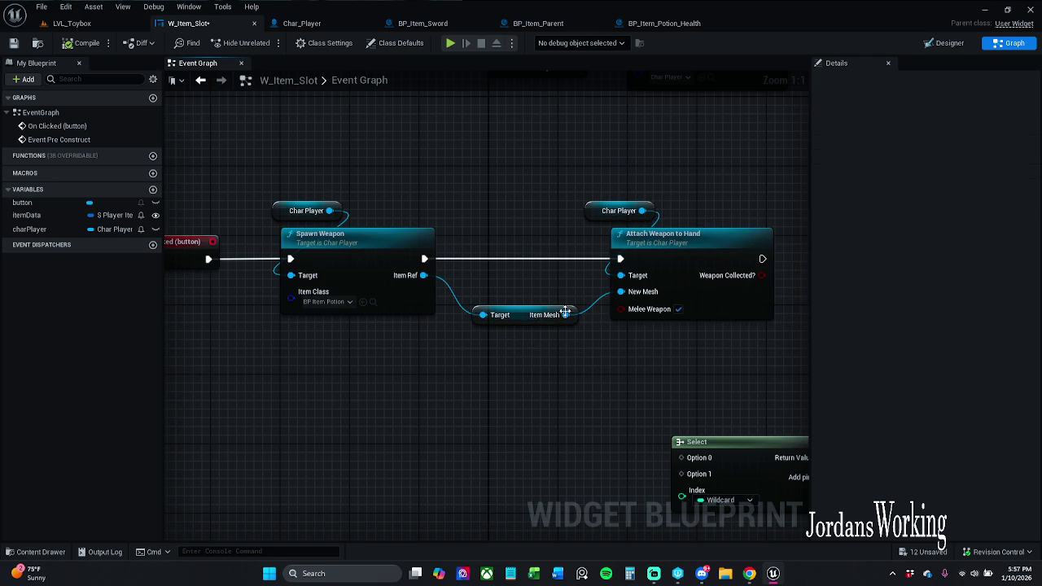
pyautogui.moveTo(566, 312); pyautogui.dragTo(574, 321)
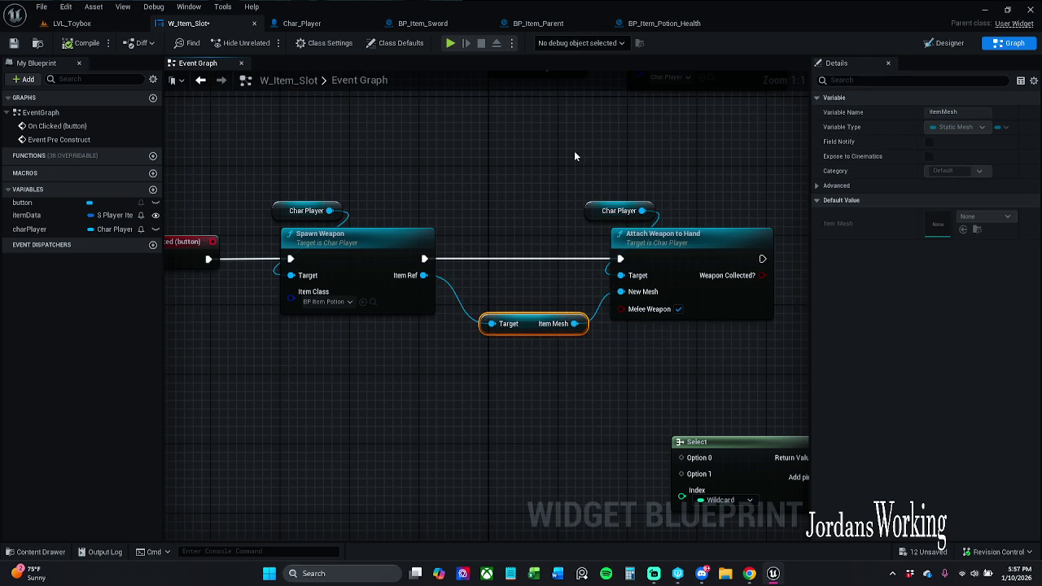
pyautogui.moveTo(574, 156); pyautogui.dragTo(717, 248)
pyautogui.hotkey('ctrl', 'z')
pyautogui.hotkey('ctrl', 'y')
pyautogui.hotkey('ctrl', 'z')
pyautogui.hotkey('ctrl', 'z')
pyautogui.click(711, 217)
pyautogui.moveTo(532, 326); pyautogui.dragTo(532, 317)
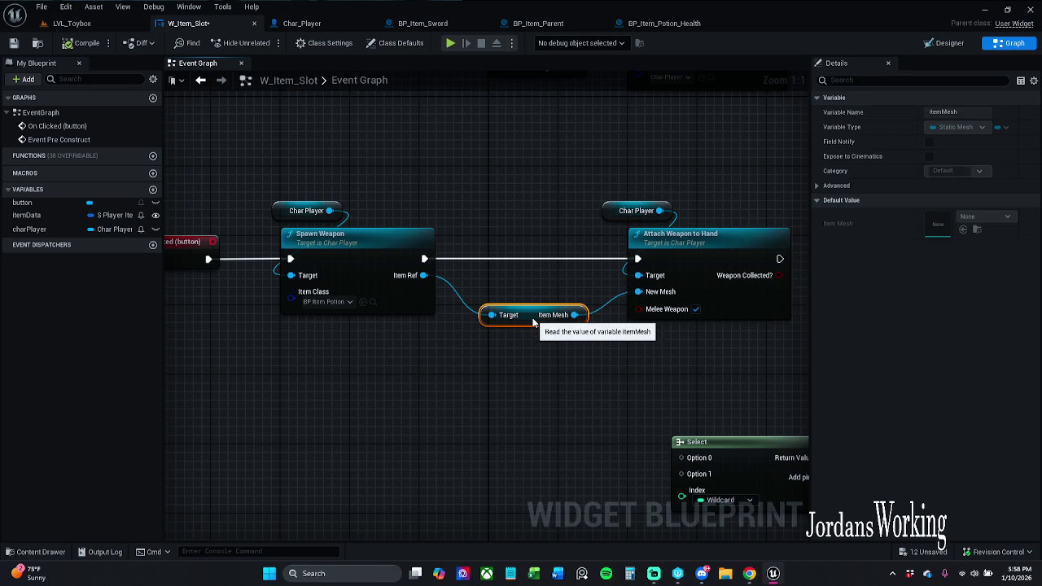
pyautogui.click(14, 44)
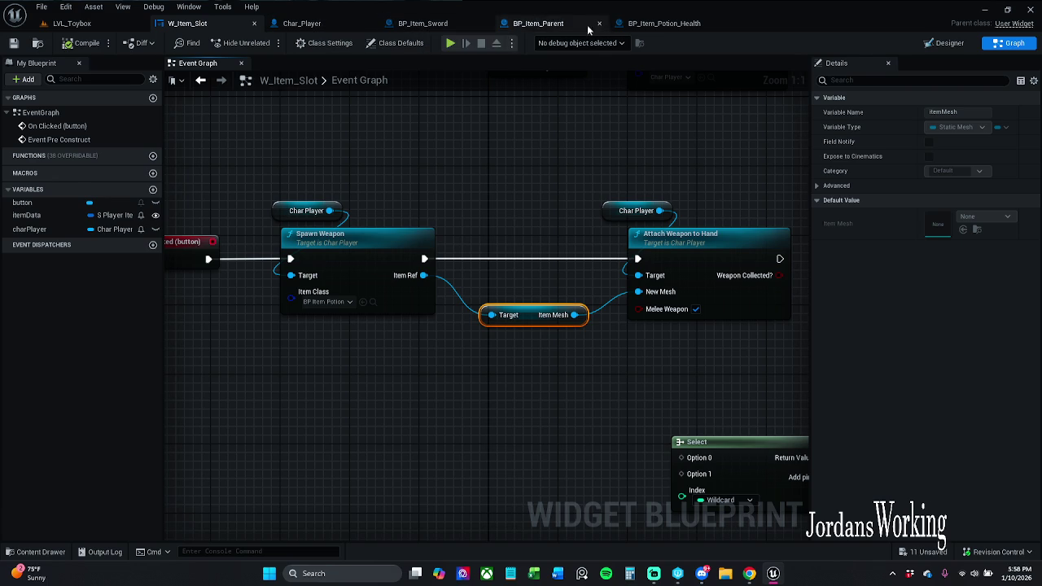
pyautogui.click(542, 23)
pyautogui.click(664, 22)
pyautogui.click(541, 22)
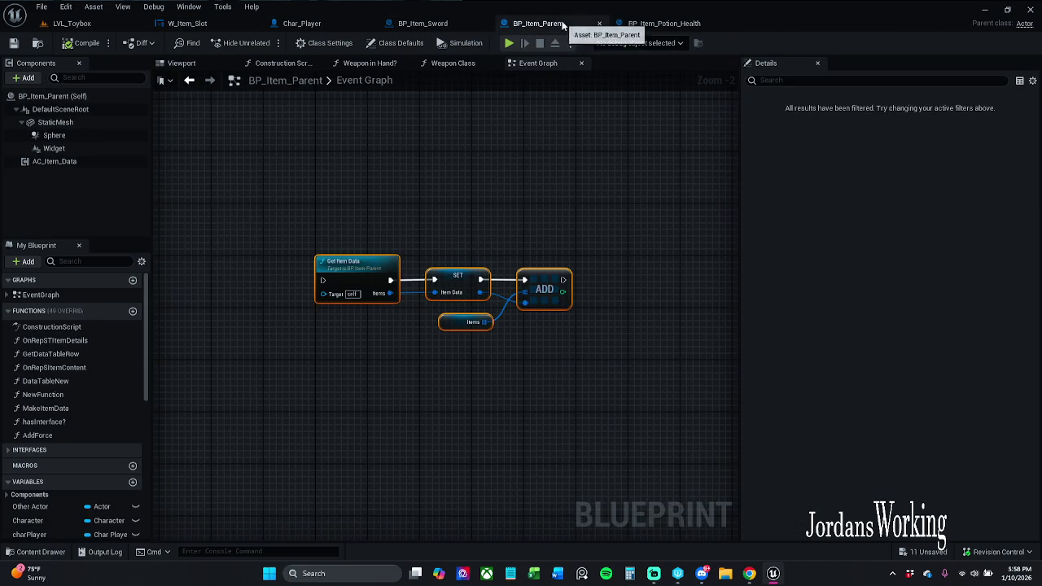
pyautogui.click(430, 22)
pyautogui.click(324, 19)
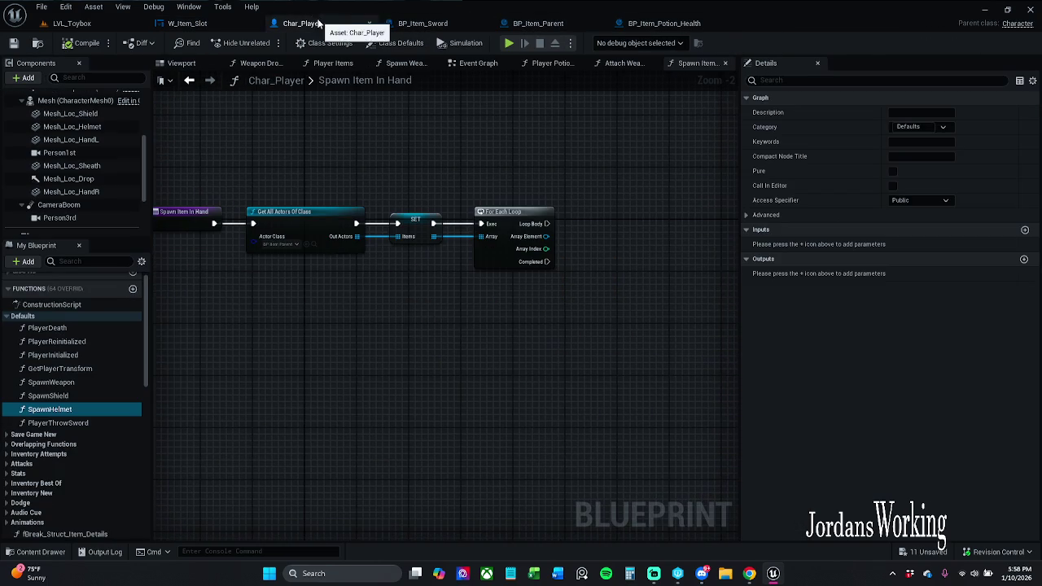
pyautogui.click(203, 25)
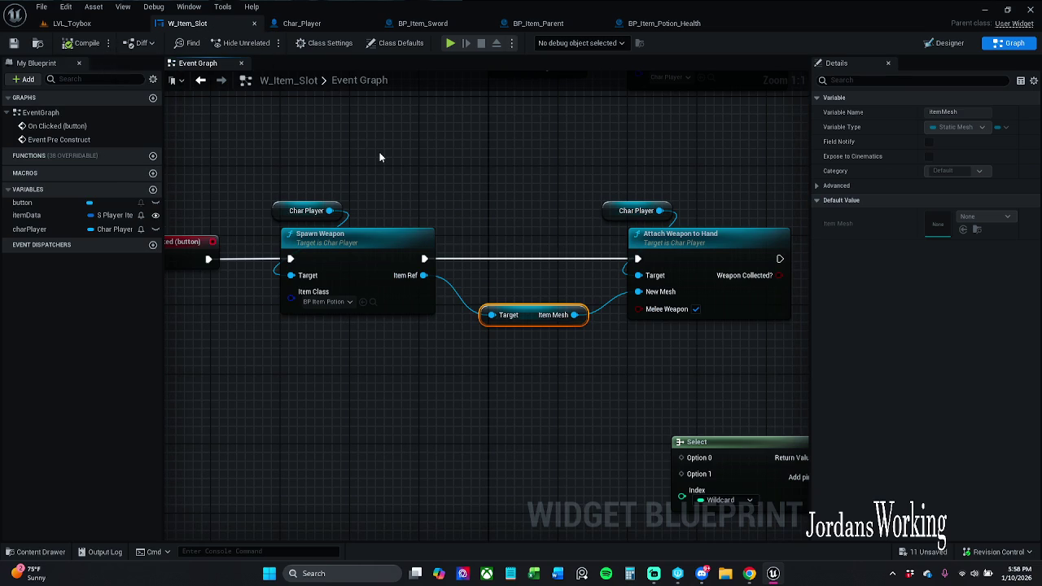
pyautogui.moveTo(379, 157); pyautogui.dragTo(469, 145)
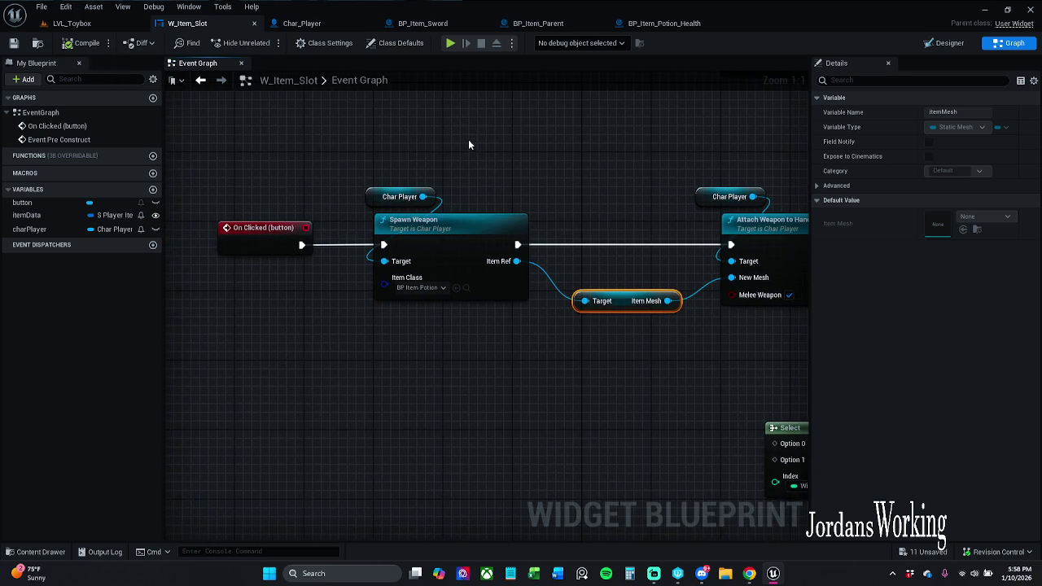
pyautogui.moveTo(659, 371)
pyautogui.mouseDown()
pyautogui.moveTo(546, 337)
pyautogui.moveTo(489, 296)
pyautogui.mouseUp()
pyautogui.scroll(-1, 488, 296)
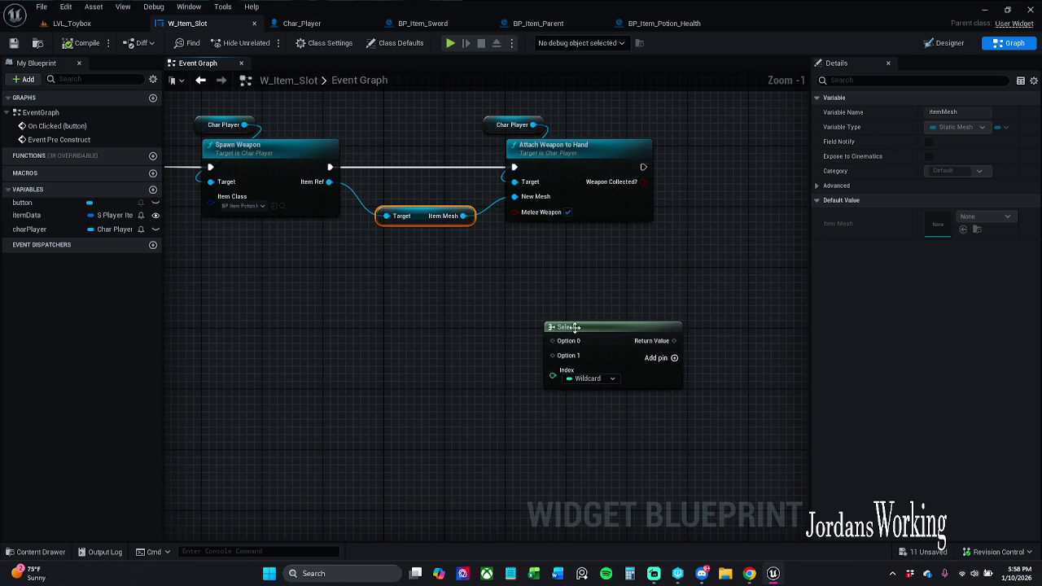
# Step: Move the Select node down and left, below the Spawn Weapon chain
pyautogui.moveTo(609, 338)
pyautogui.mouseDown()
pyautogui.moveTo(297, 390)
pyautogui.moveTo(396, 284)
pyautogui.mouseUp()
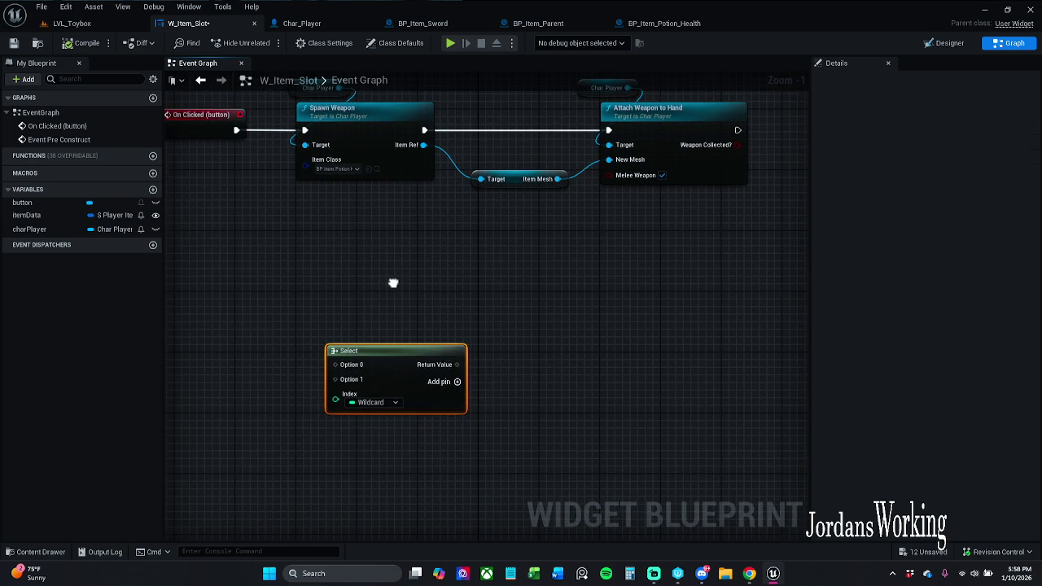
pyautogui.moveTo(385, 354)
pyautogui.mouseDown()
pyautogui.moveTo(361, 360)
pyautogui.moveTo(461, 326)
pyautogui.moveTo(438, 402)
pyautogui.moveTo(444, 391)
pyautogui.moveTo(451, 416)
pyautogui.moveTo(429, 363)
pyautogui.moveTo(422, 298)
pyautogui.moveTo(412, 298)
pyautogui.mouseUp()
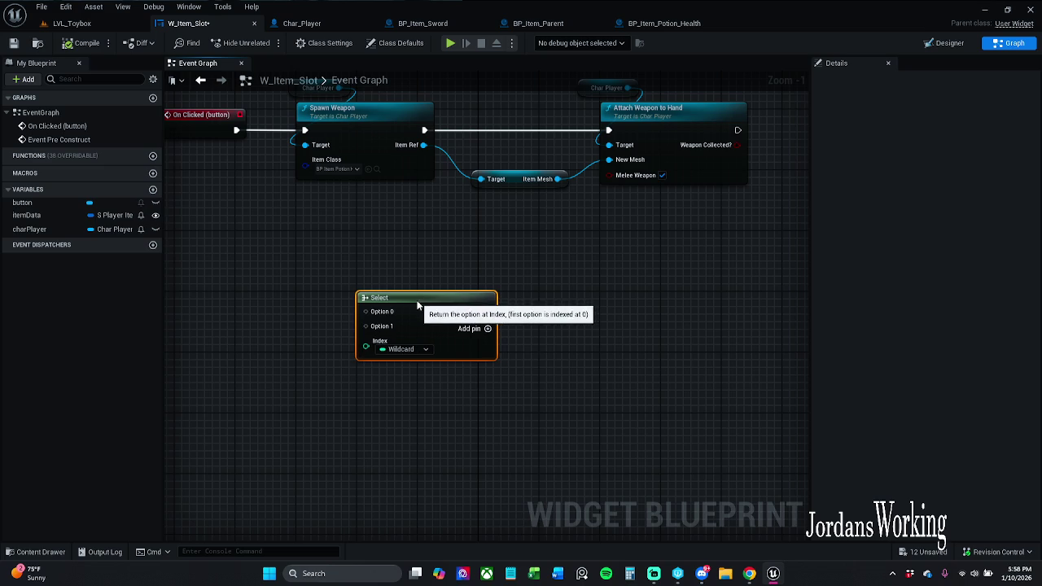
pyautogui.click(350, 275)
# Step: Pan the Event Graph across On Clicked and Event Pre Construct, then return to LVL_Toybox
pyautogui.moveTo(353, 277)
pyautogui.mouseDown()
pyautogui.moveTo(468, 312)
pyautogui.moveTo(498, 205)
pyautogui.mouseUp()
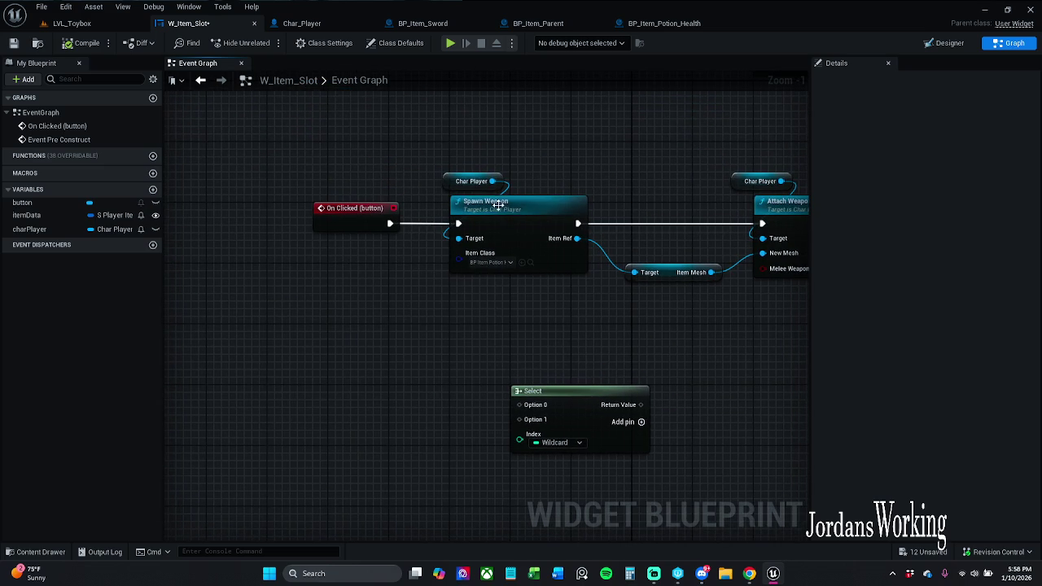
pyautogui.click(446, 180)
pyautogui.click(461, 145)
pyautogui.moveTo(461, 145)
pyautogui.mouseDown()
pyautogui.moveTo(526, 176)
pyautogui.moveTo(482, 244)
pyautogui.mouseUp()
pyautogui.scroll(-1, 488, 203)
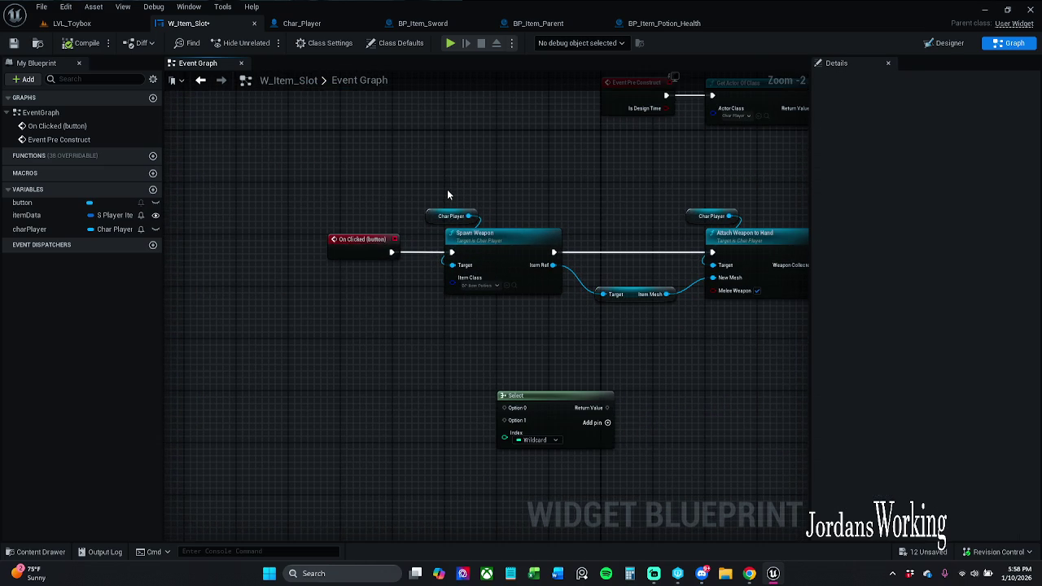
pyautogui.moveTo(358, 206)
pyautogui.mouseDown()
pyautogui.moveTo(226, 298)
pyautogui.moveTo(220, 287)
pyautogui.mouseUp()
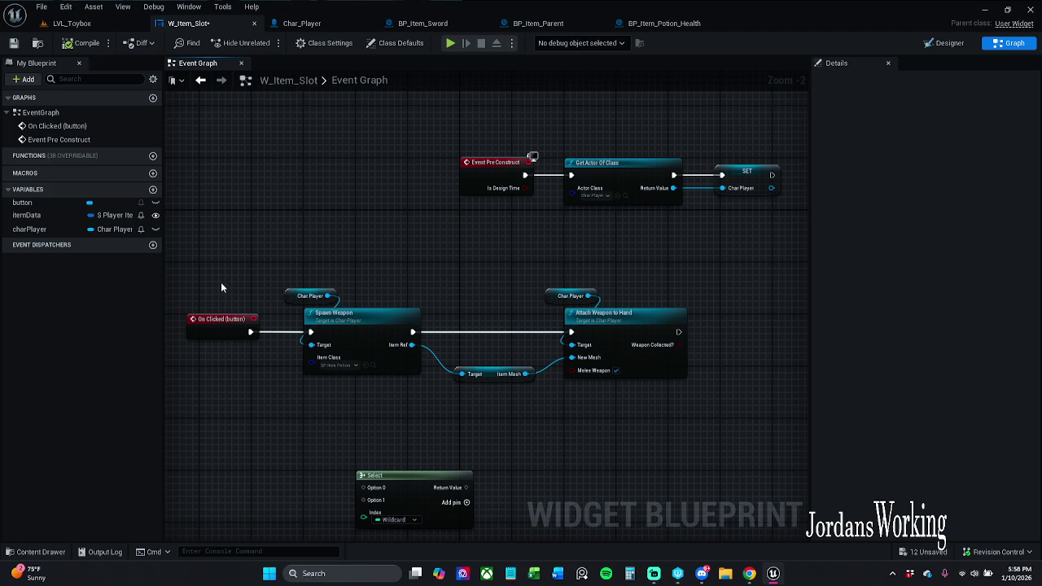
pyautogui.moveTo(272, 342); pyautogui.dragTo(320, 292)
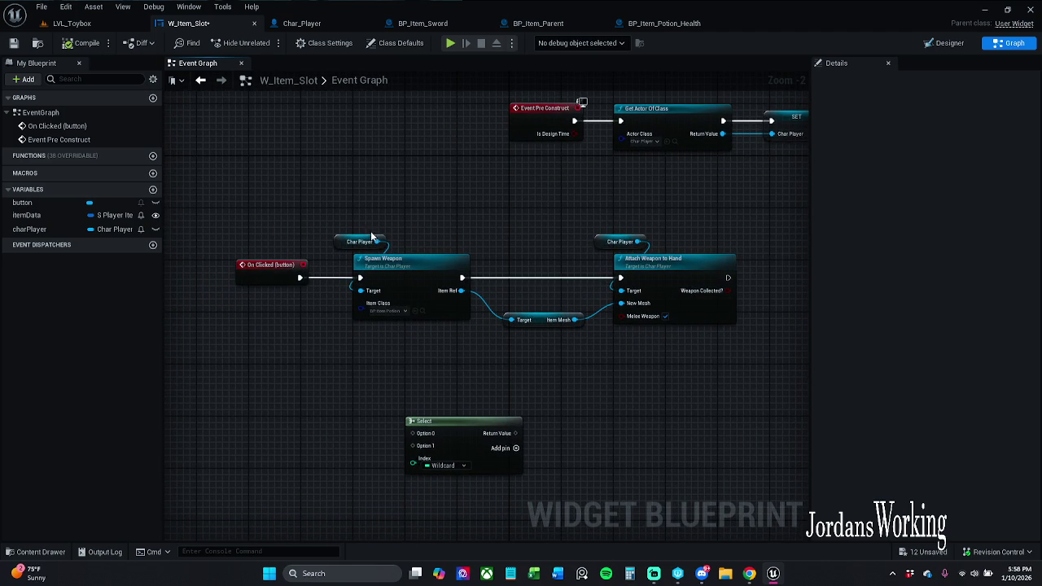
pyautogui.click(122, 24)
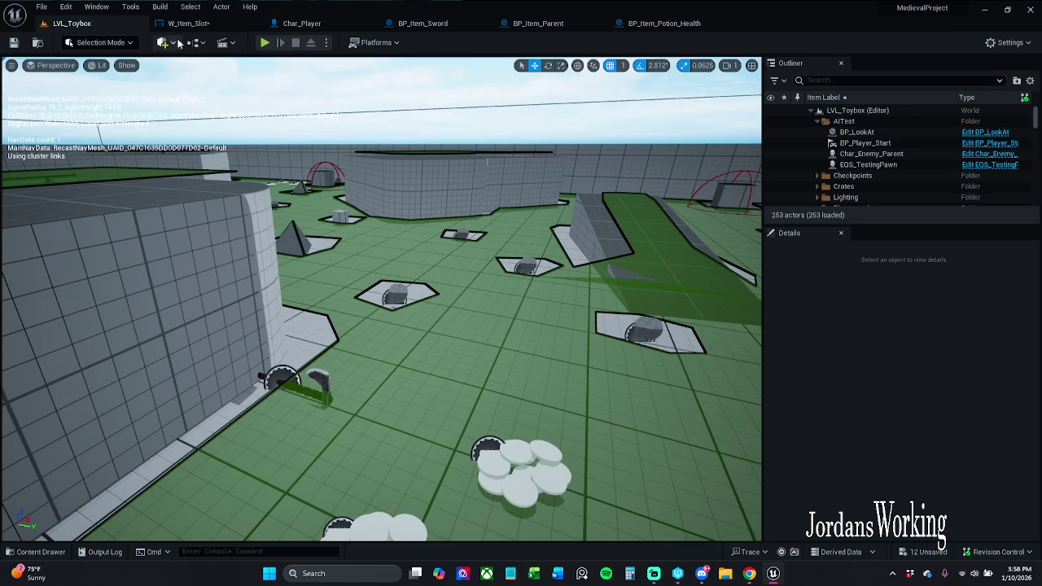
# Step: Play LVL_Toybox, collect health potions and the sword, and check the inventory between pickups
pyautogui.click(264, 44)
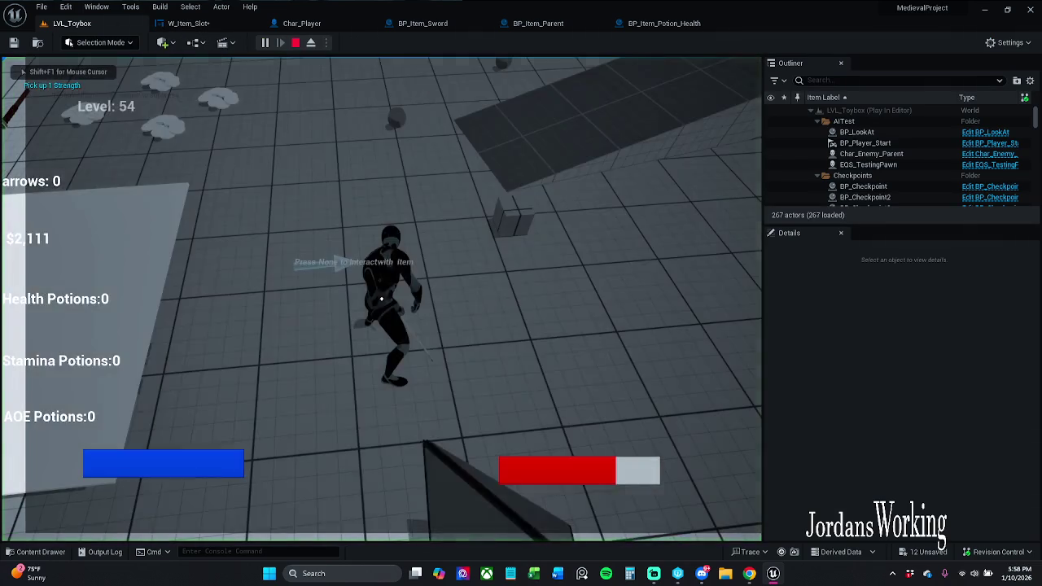
pyautogui.press('e')
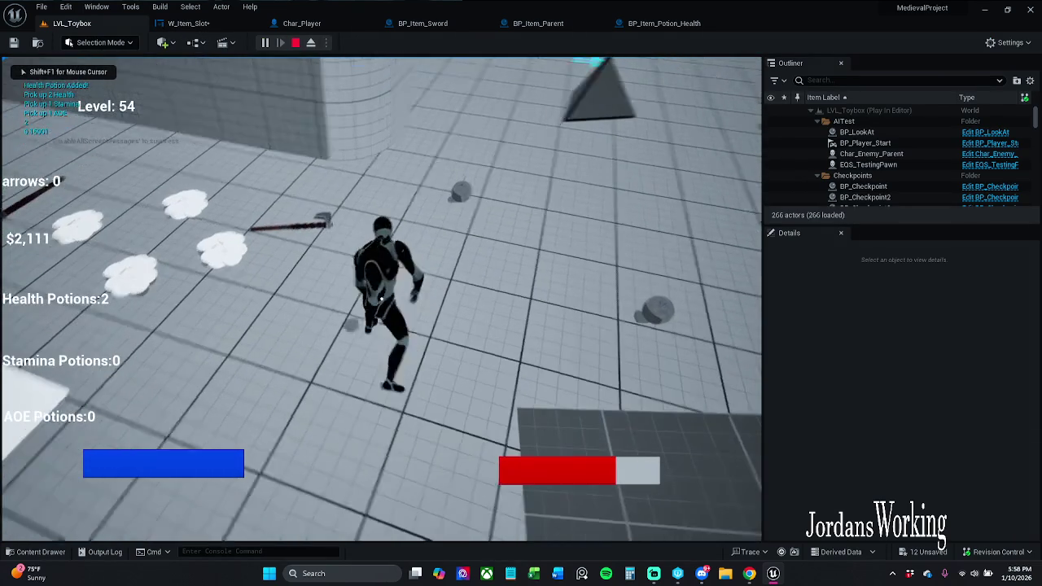
pyautogui.press('i')
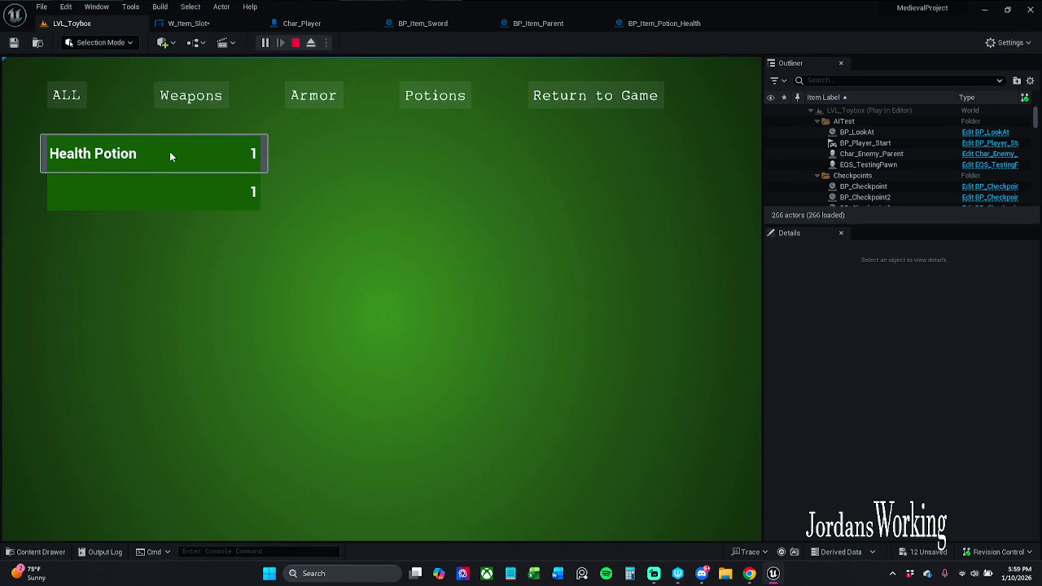
pyautogui.click(595, 96)
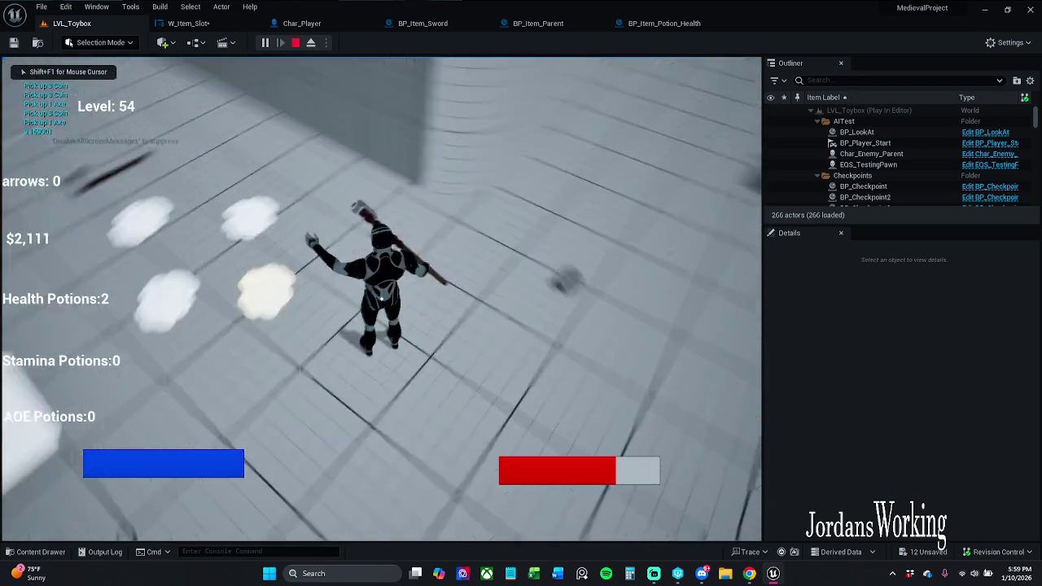
pyautogui.press('w')
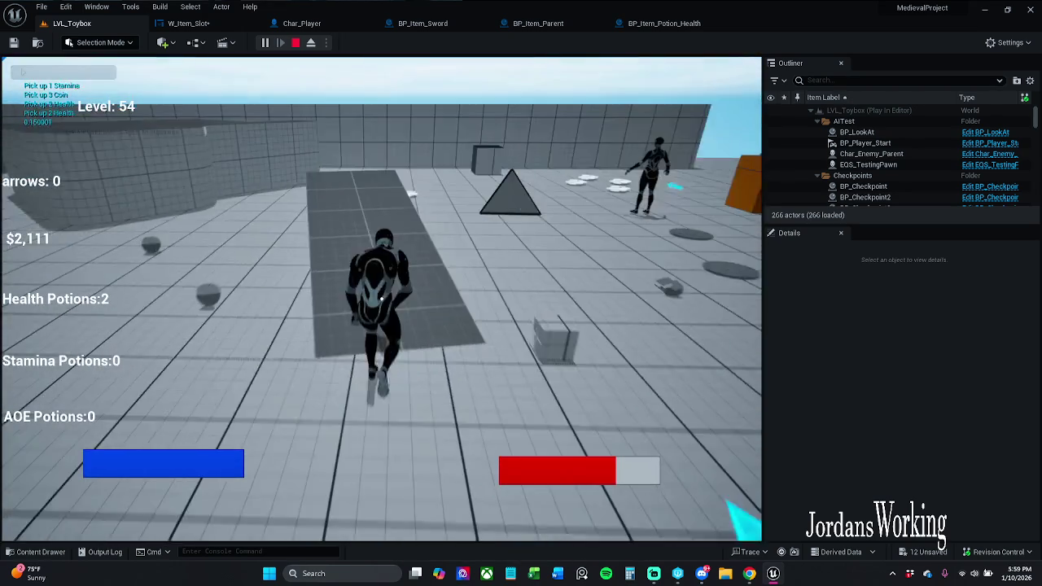
pyautogui.press('i')
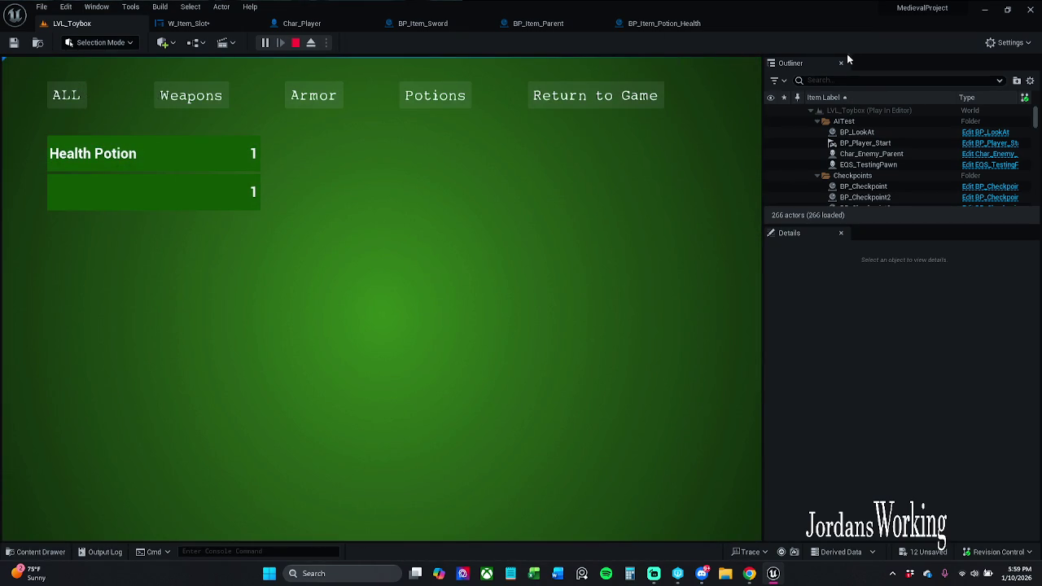
pyautogui.click(627, 91)
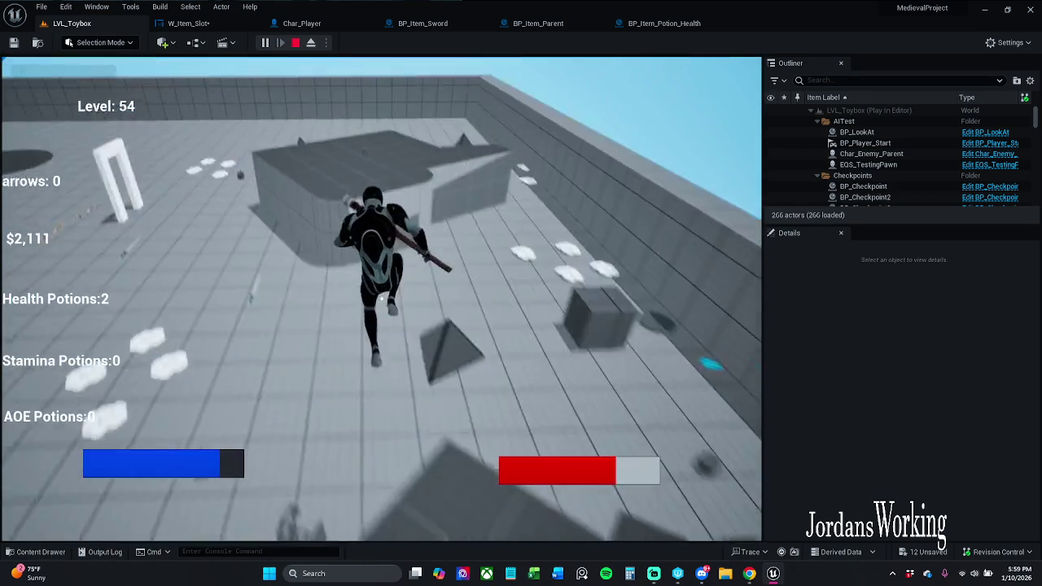
pyautogui.press('space')
pyautogui.press('e')
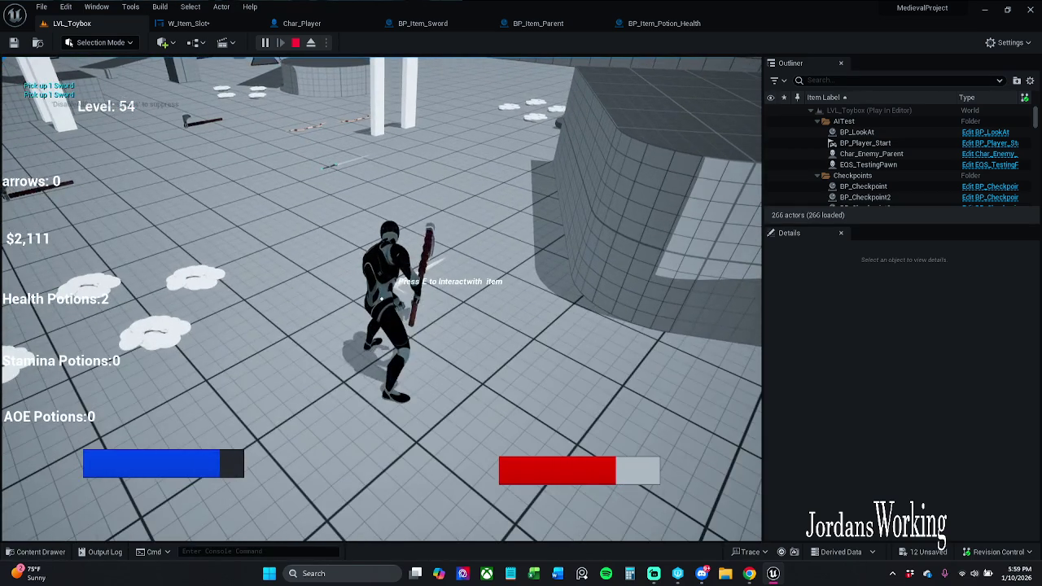
pyautogui.press('i')
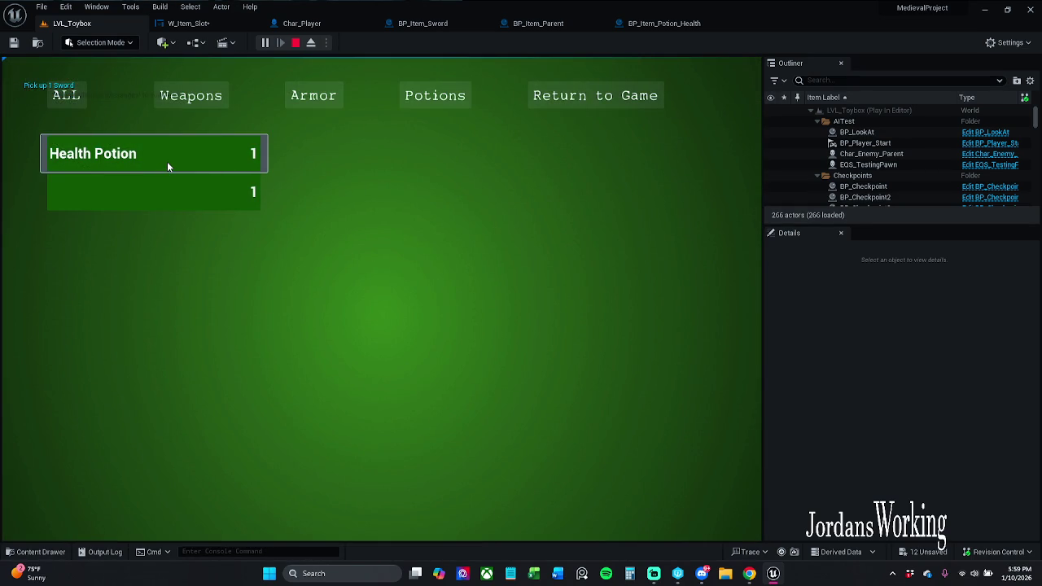
pyautogui.click(620, 106)
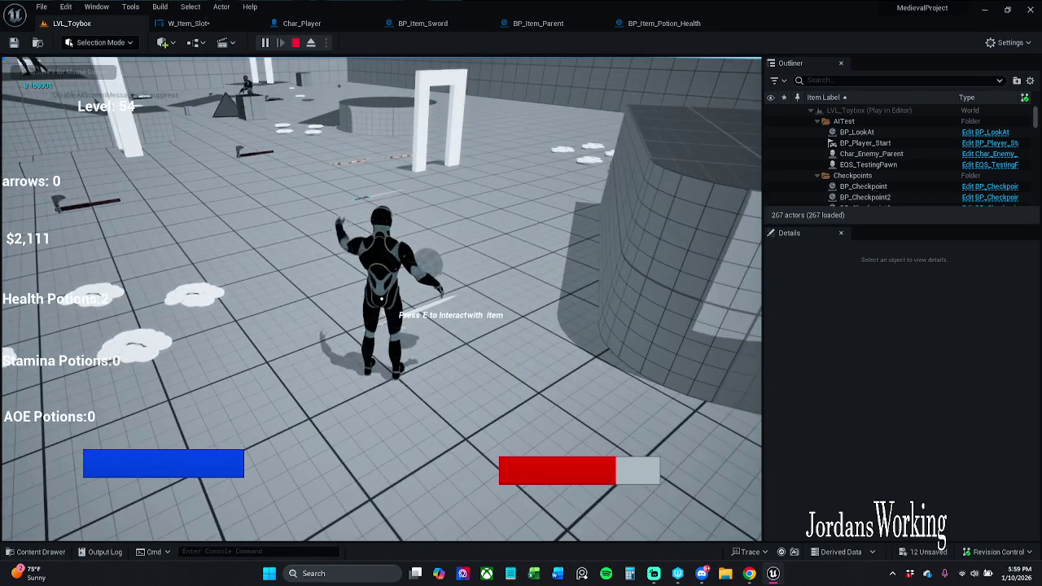
# Step: Collect the sword and arrows, confirm Health Potion and Arrows in the inventory, then stop playing
pyautogui.press('w')
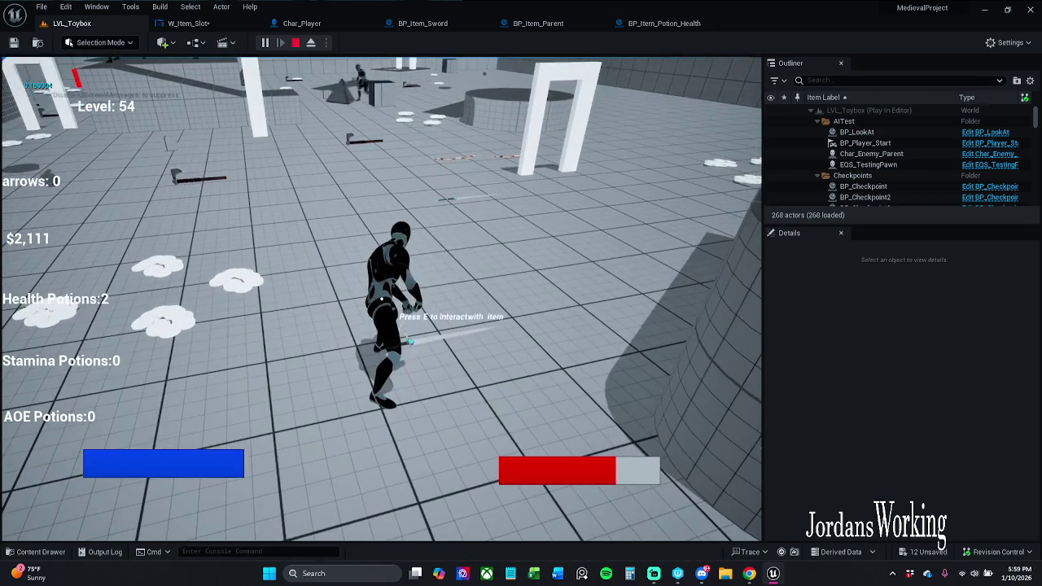
pyautogui.press('e')
pyautogui.press('w')
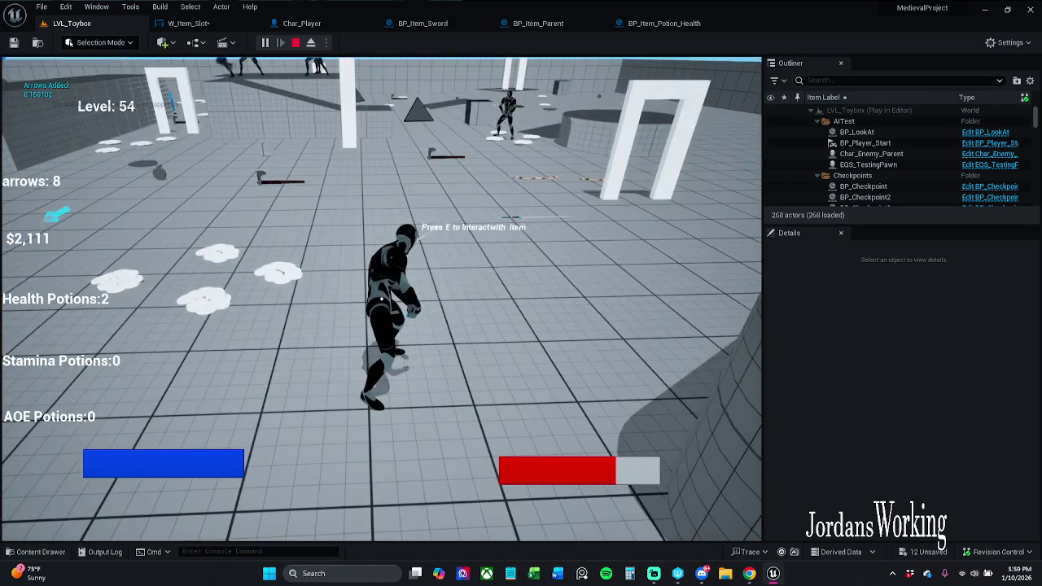
pyautogui.press('e')
pyautogui.press('Escape')
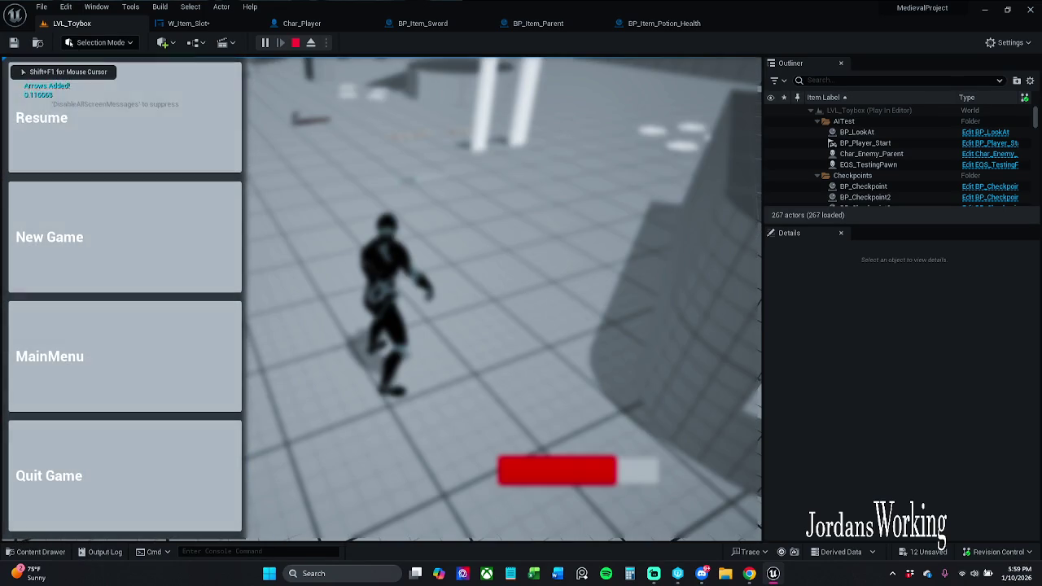
pyautogui.click(100, 153)
pyautogui.press('i')
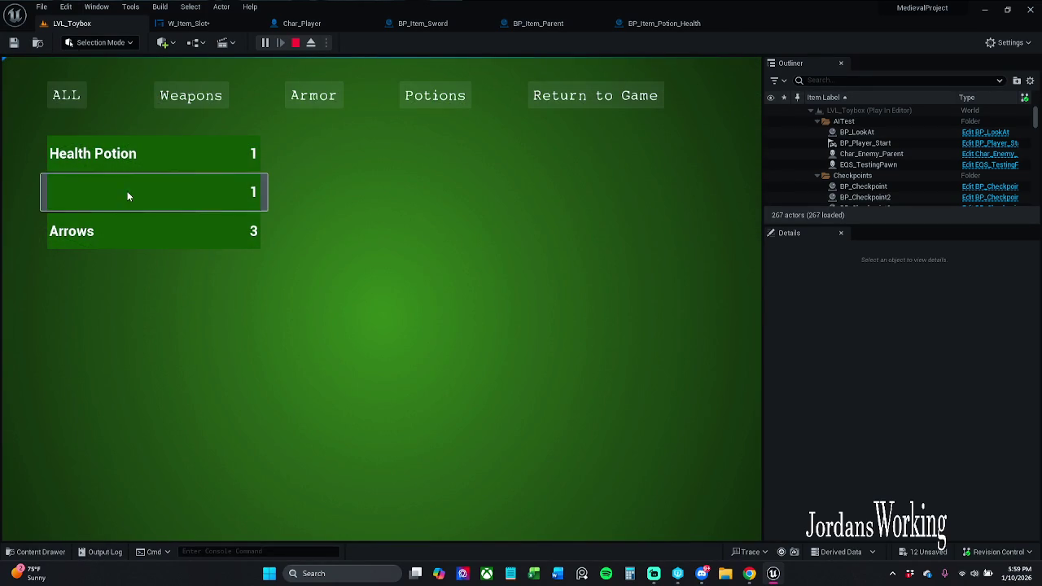
pyautogui.click(584, 101)
pyautogui.press('w')
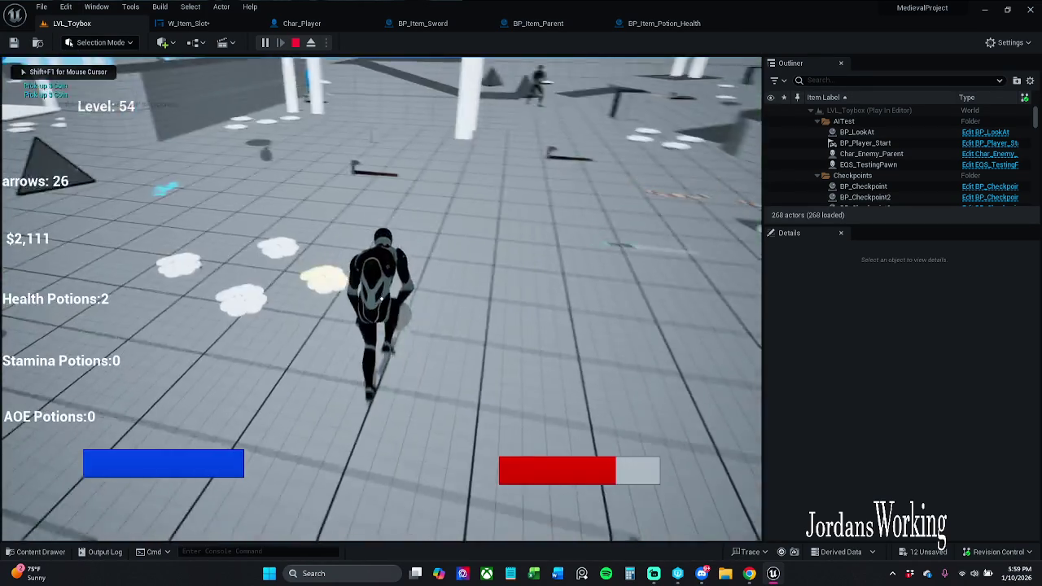
pyautogui.press('w')
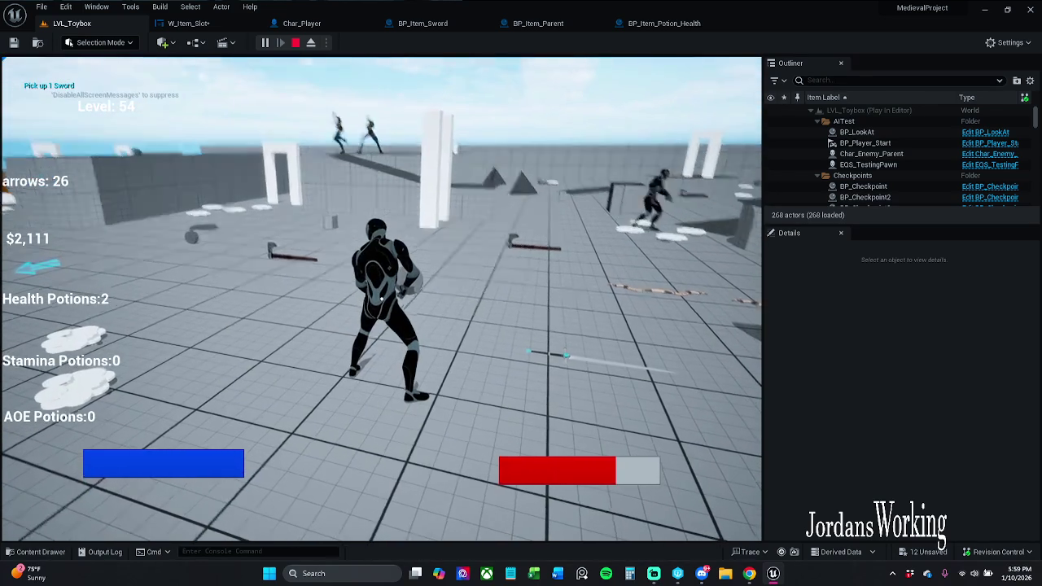
pyautogui.press('Escape')
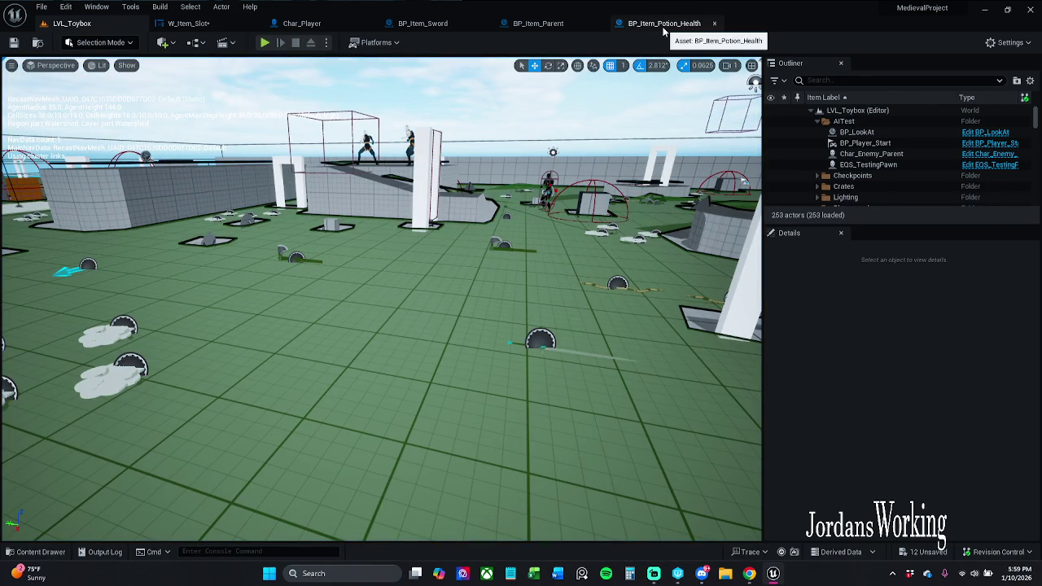
pyautogui.click(187, 23)
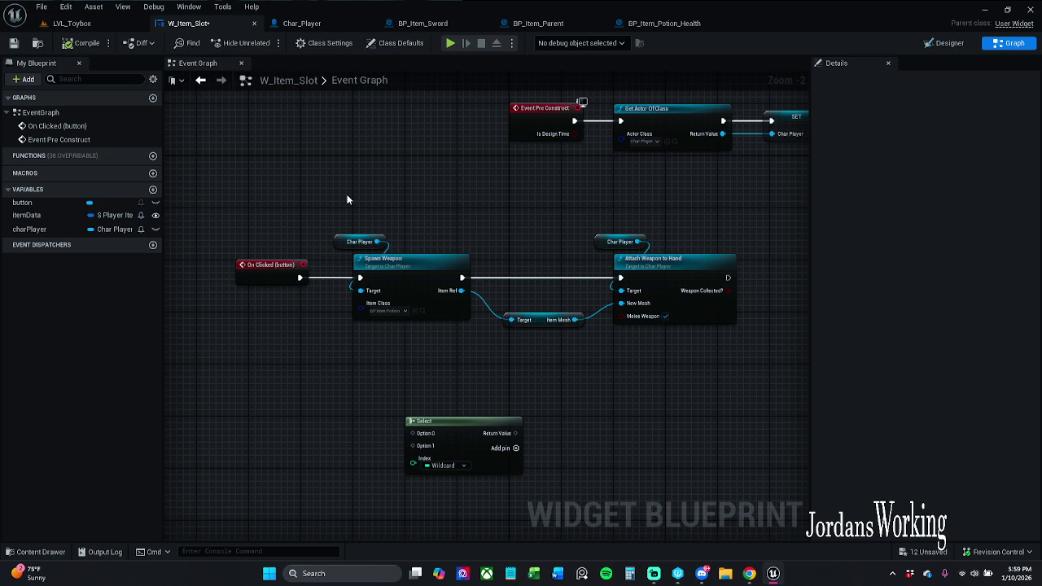
# Step: Drop the Select node lower, pan across the spawn logic and Event Pre Construct, then open Designer
pyautogui.scroll(2, 390, 298)
pyautogui.moveTo(494, 333)
pyautogui.mouseDown()
pyautogui.moveTo(456, 346)
pyautogui.moveTo(420, 332)
pyautogui.moveTo(429, 368)
pyautogui.moveTo(420, 373)
pyautogui.mouseUp()
pyautogui.click(414, 331)
pyautogui.moveTo(409, 298); pyautogui.dragTo(536, 341)
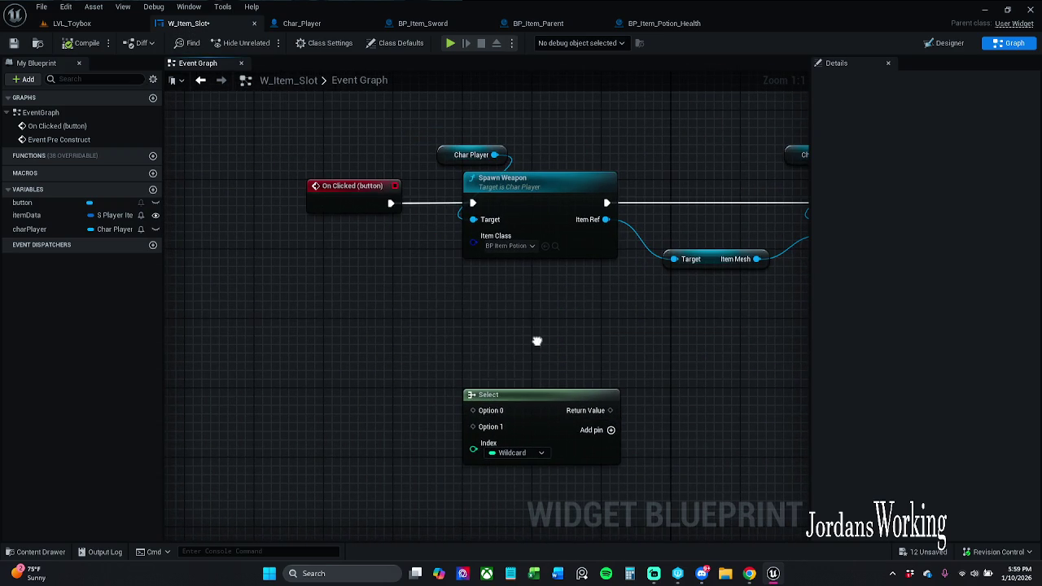
pyautogui.moveTo(386, 344)
pyautogui.mouseDown()
pyautogui.moveTo(494, 333)
pyautogui.moveTo(410, 344)
pyautogui.moveTo(454, 333)
pyautogui.moveTo(384, 246)
pyautogui.mouseUp()
pyautogui.scroll(-1, 426, 336)
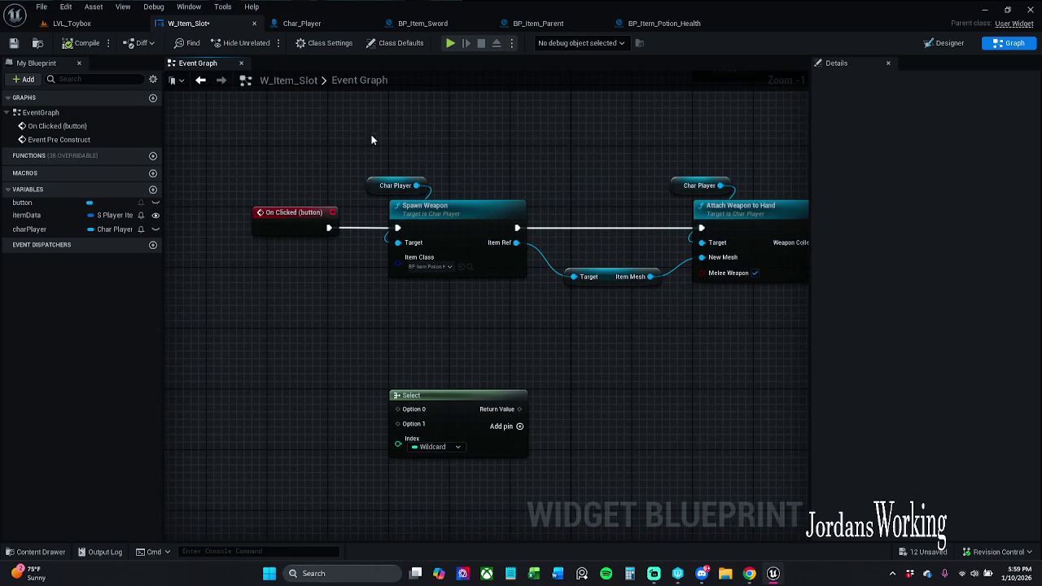
pyautogui.moveTo(436, 192); pyautogui.dragTo(505, 305)
pyautogui.moveTo(634, 297)
pyautogui.mouseDown()
pyautogui.moveTo(524, 289)
pyautogui.moveTo(438, 304)
pyautogui.mouseUp()
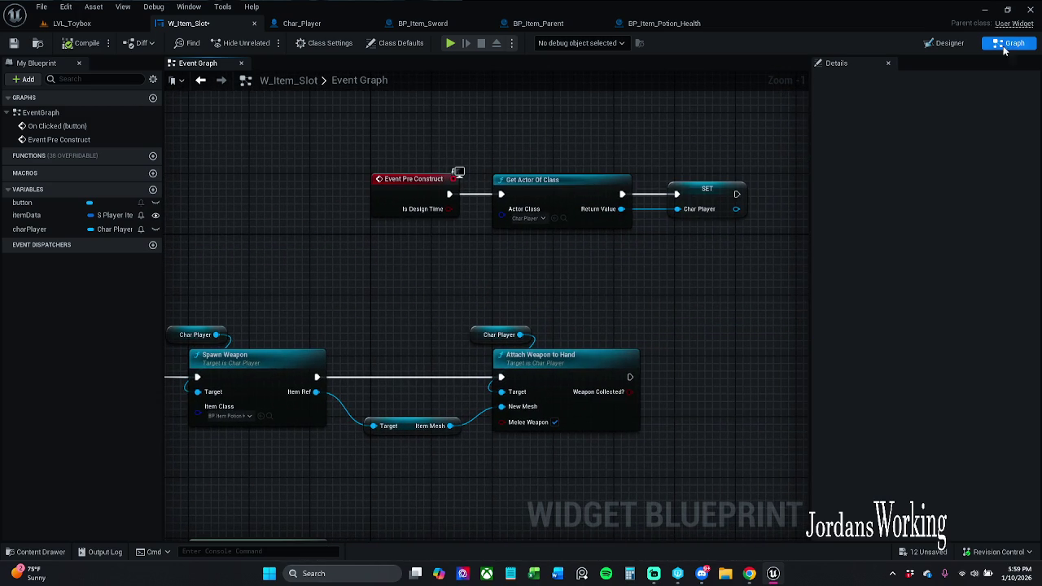
pyautogui.click(959, 47)
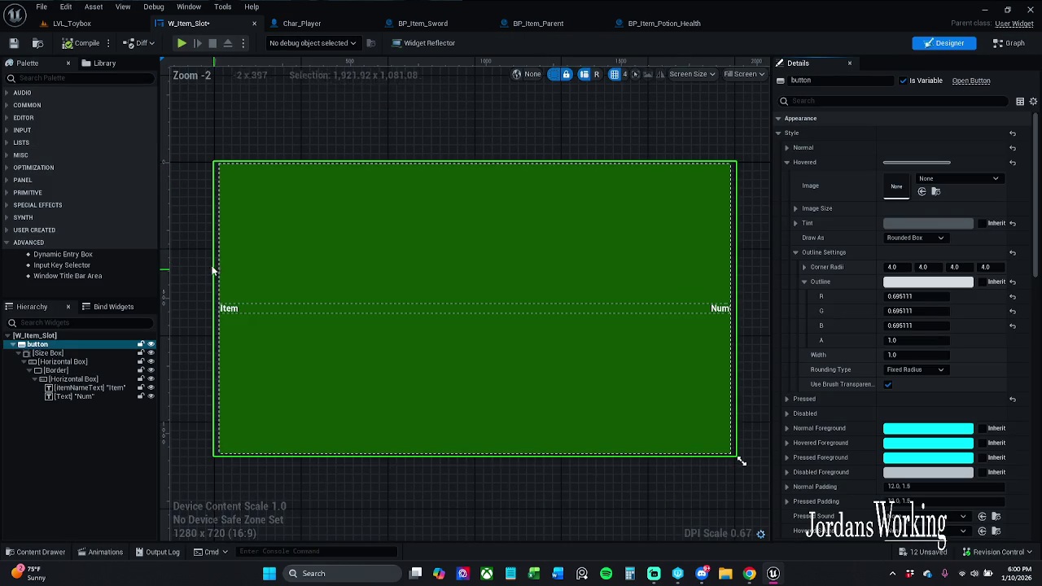
# Step: Check ItemNameText's Text binding, then review the On Clicked spawn chain in the graph
pyautogui.click(234, 311)
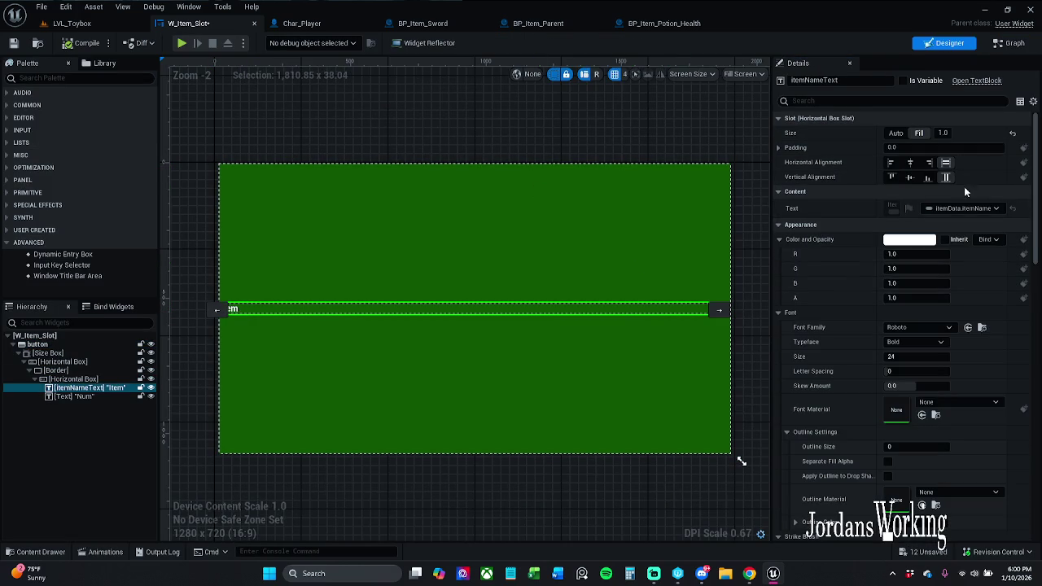
pyautogui.click(1003, 210)
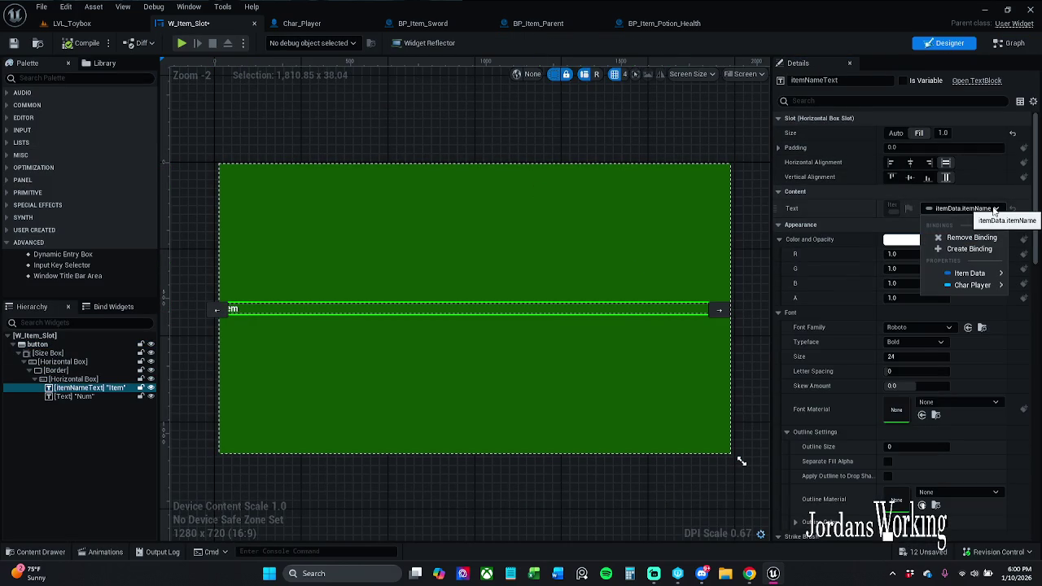
pyautogui.click(964, 216)
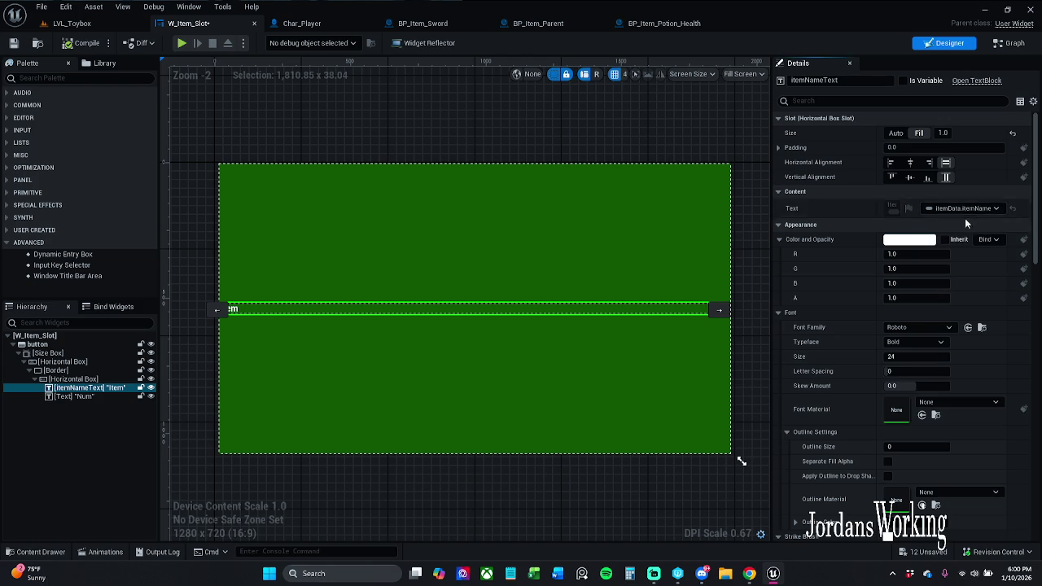
pyautogui.click(1011, 45)
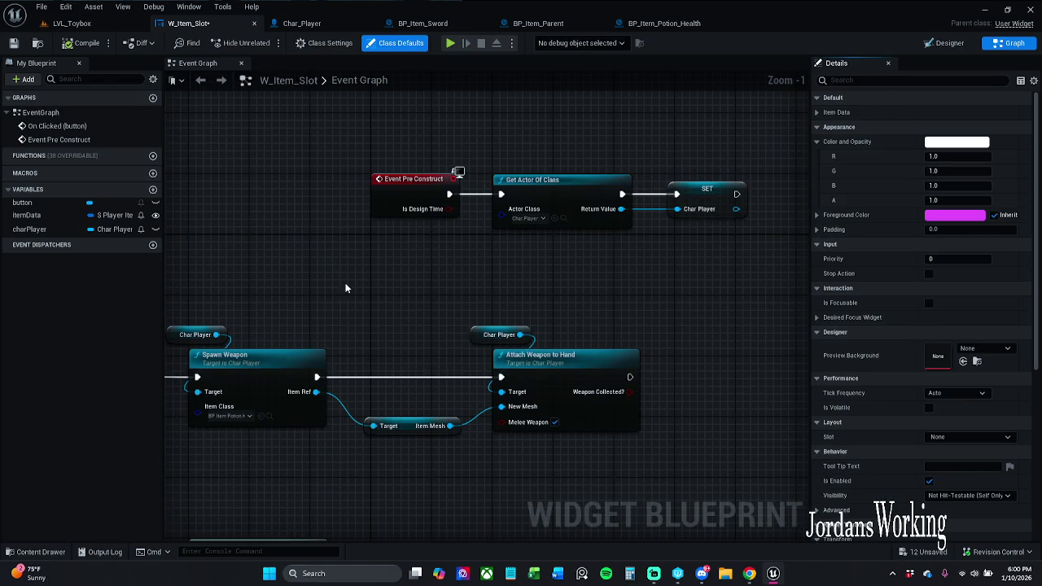
pyautogui.moveTo(363, 282); pyautogui.dragTo(517, 255)
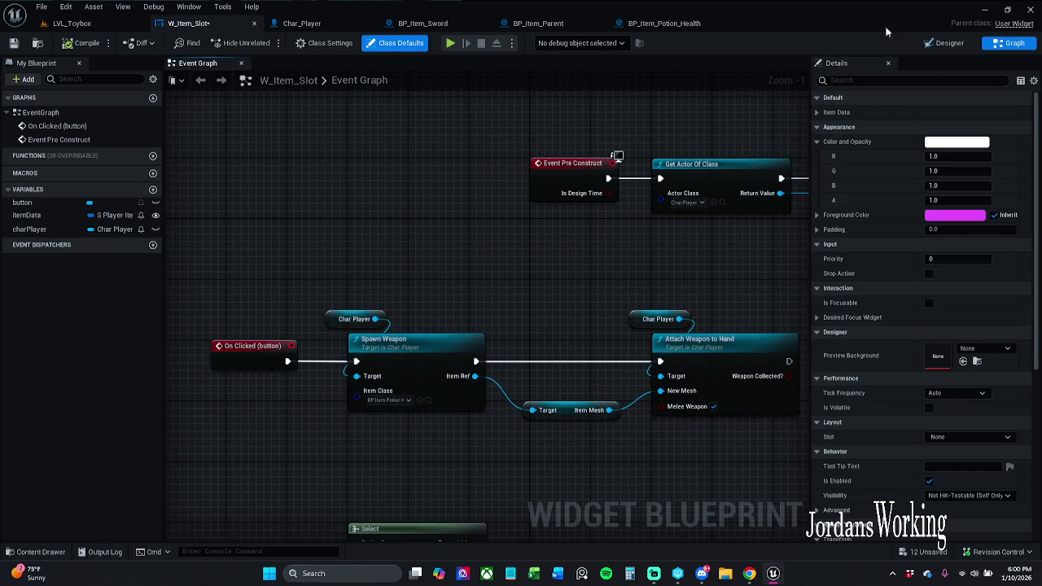
pyautogui.moveTo(496, 232); pyautogui.dragTo(669, 159)
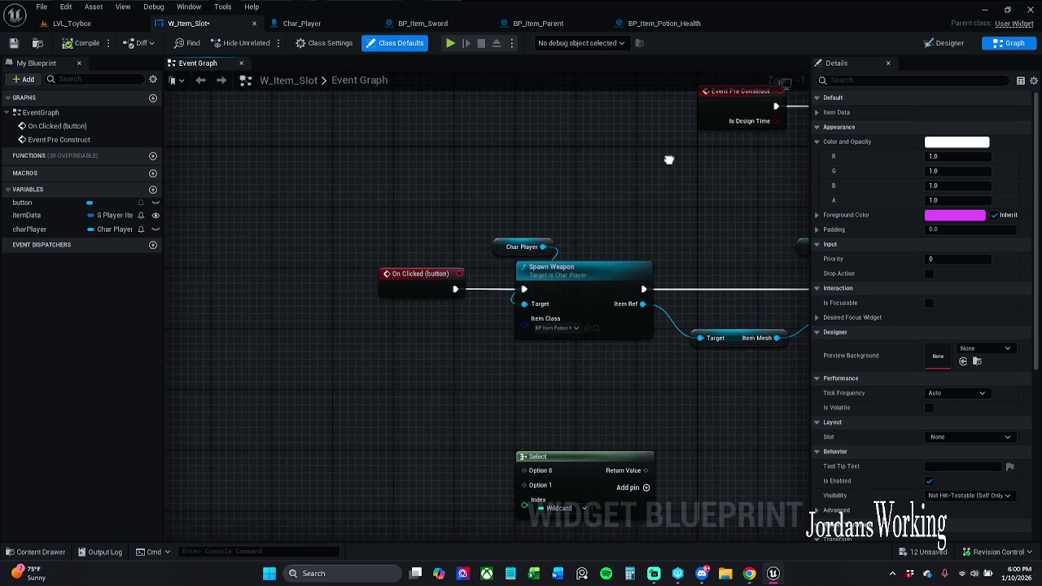
pyautogui.click(956, 45)
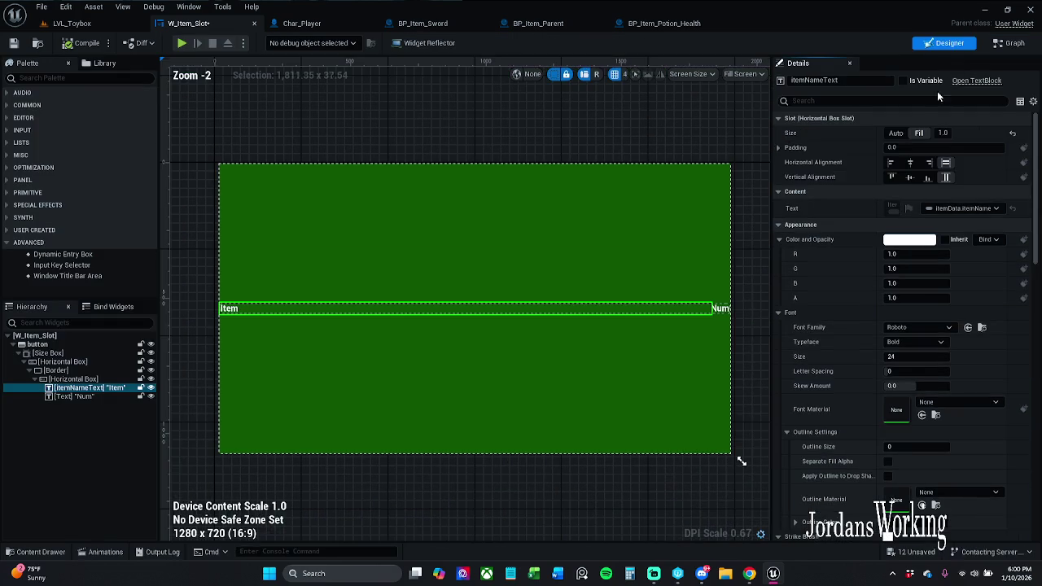
# Step: Recheck the itemData.itemName binding without changes, save W_Item_Slot, and return to Designer
pyautogui.click(971, 210)
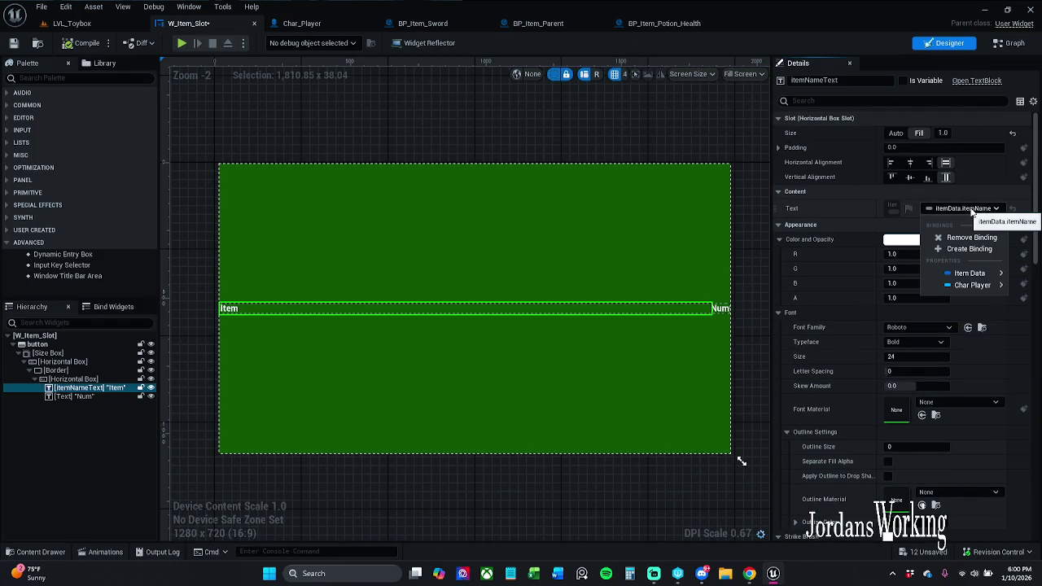
pyautogui.click(971, 210)
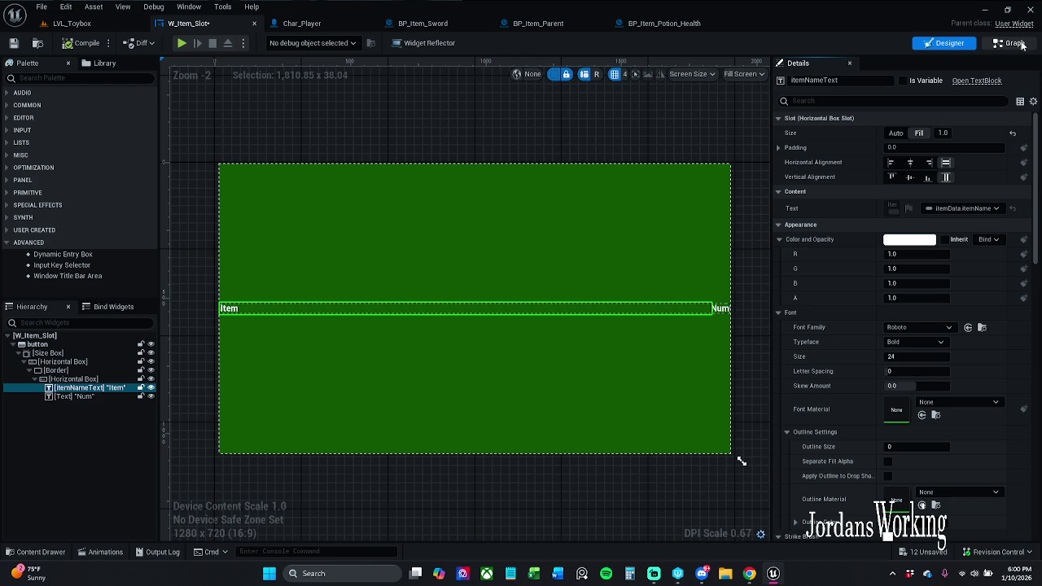
pyautogui.click(986, 209)
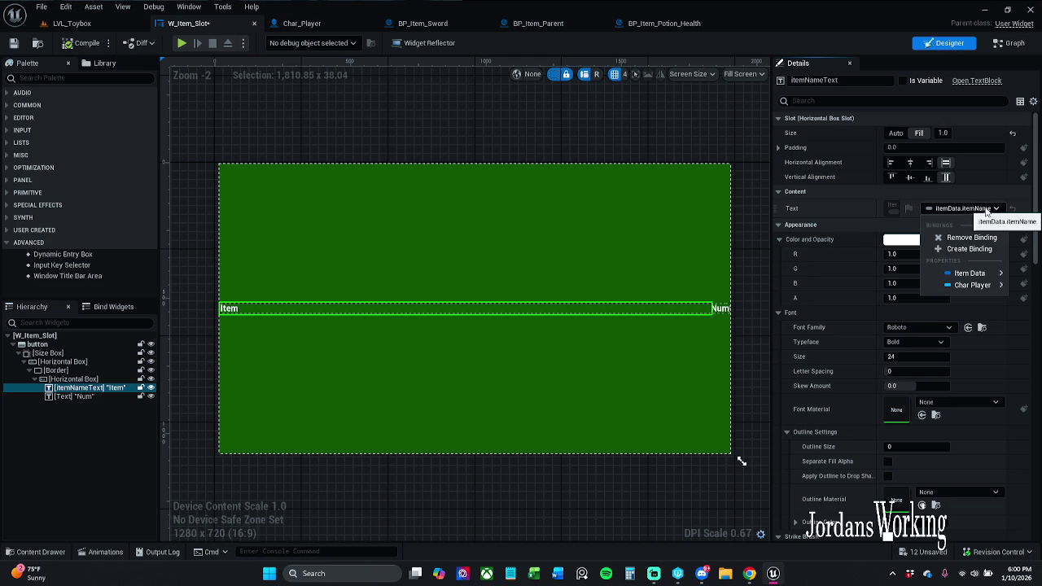
pyautogui.click(987, 210)
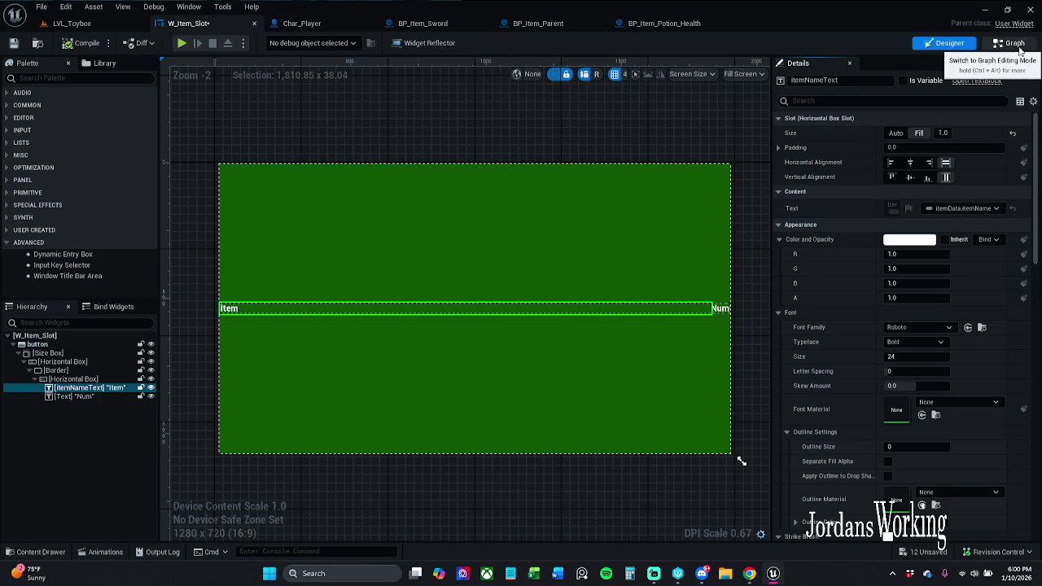
pyautogui.click(1010, 43)
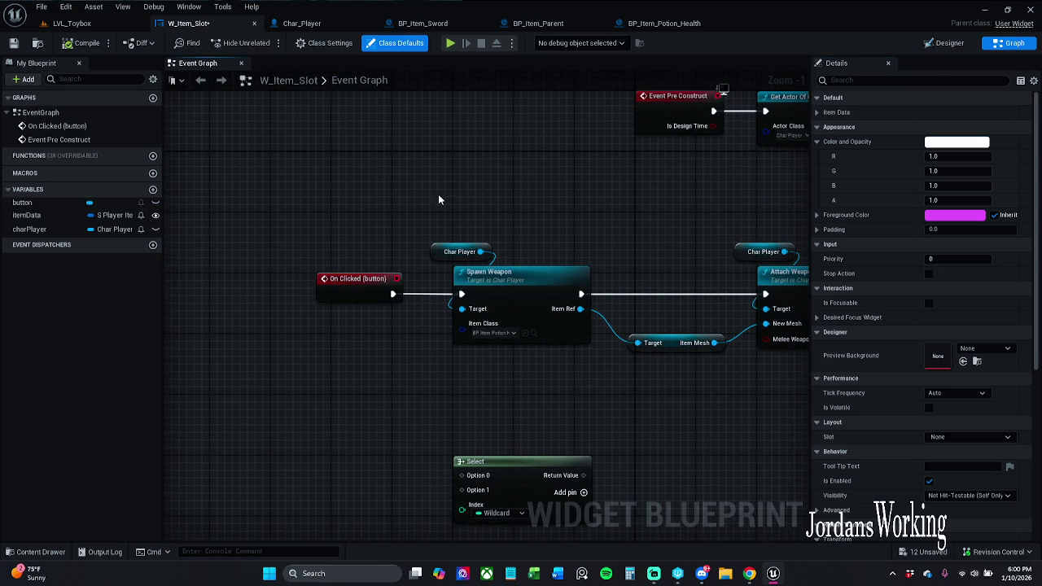
pyautogui.click(13, 43)
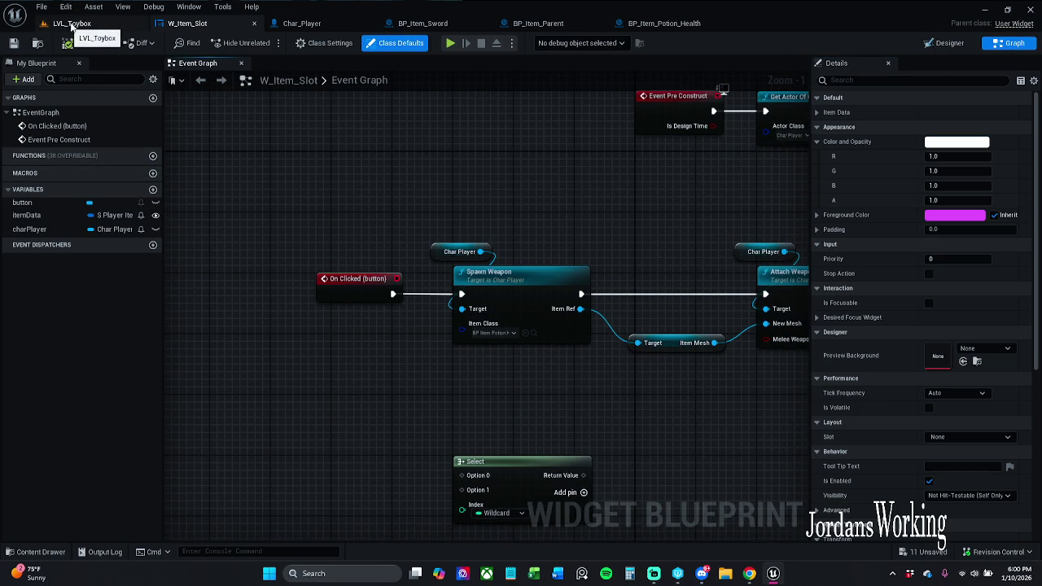
pyautogui.click(949, 44)
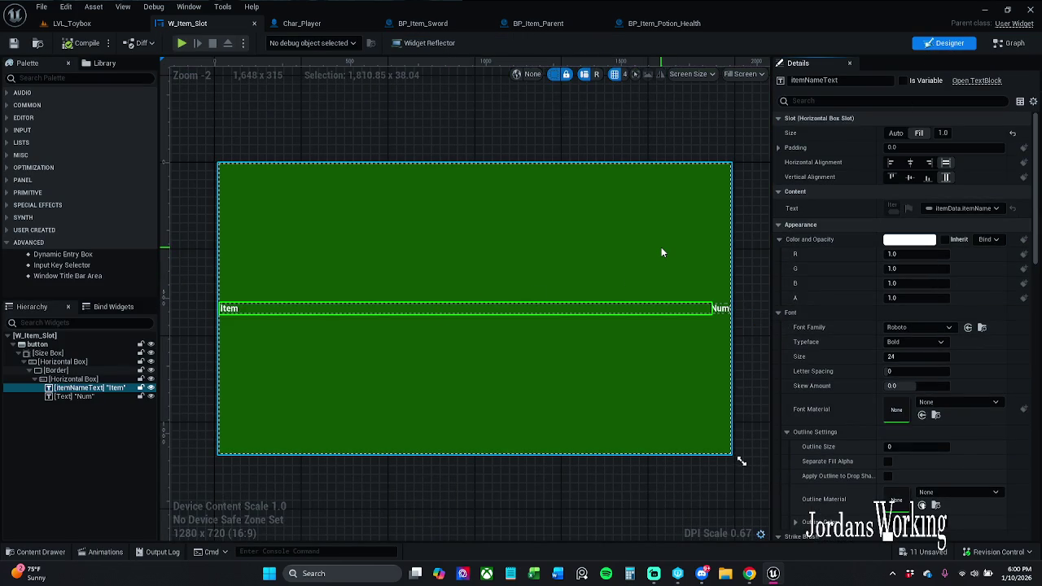
# Step: Select the Num text and the Border, and inspect the Border colour's bindable properties
pyautogui.click(724, 310)
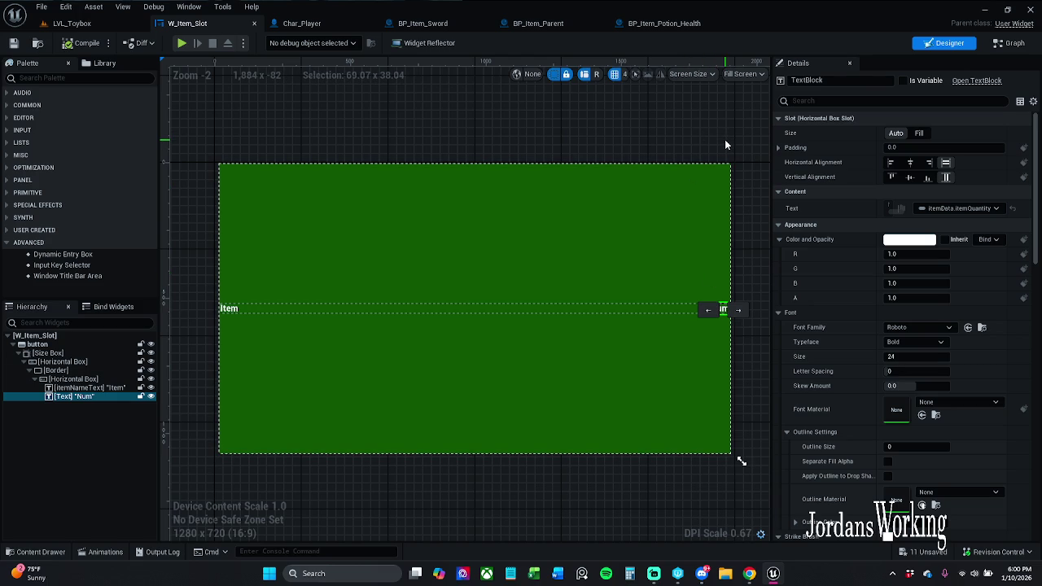
pyautogui.click(649, 205)
pyautogui.click(986, 237)
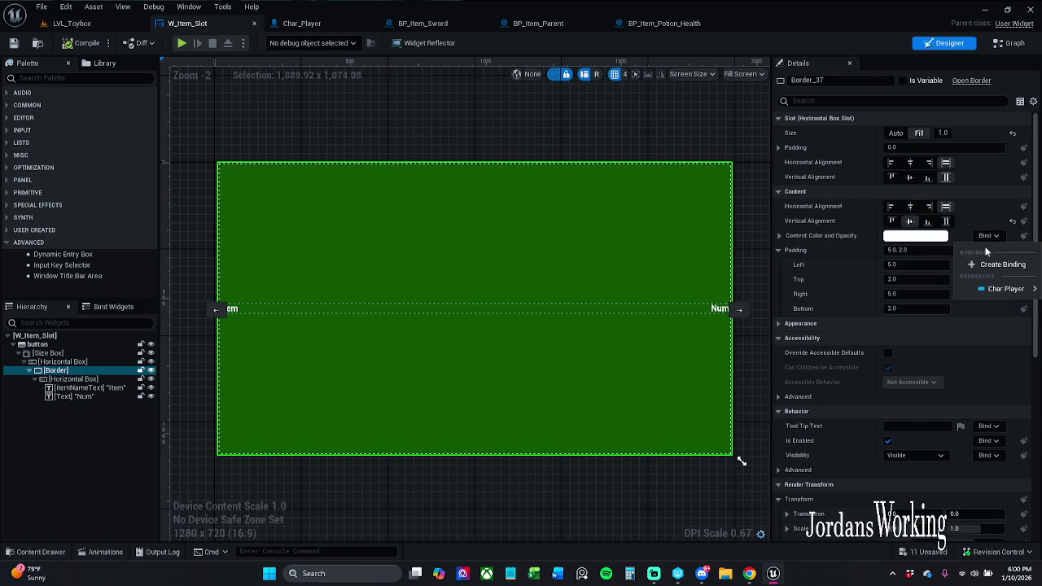
pyautogui.moveTo(1024, 293)
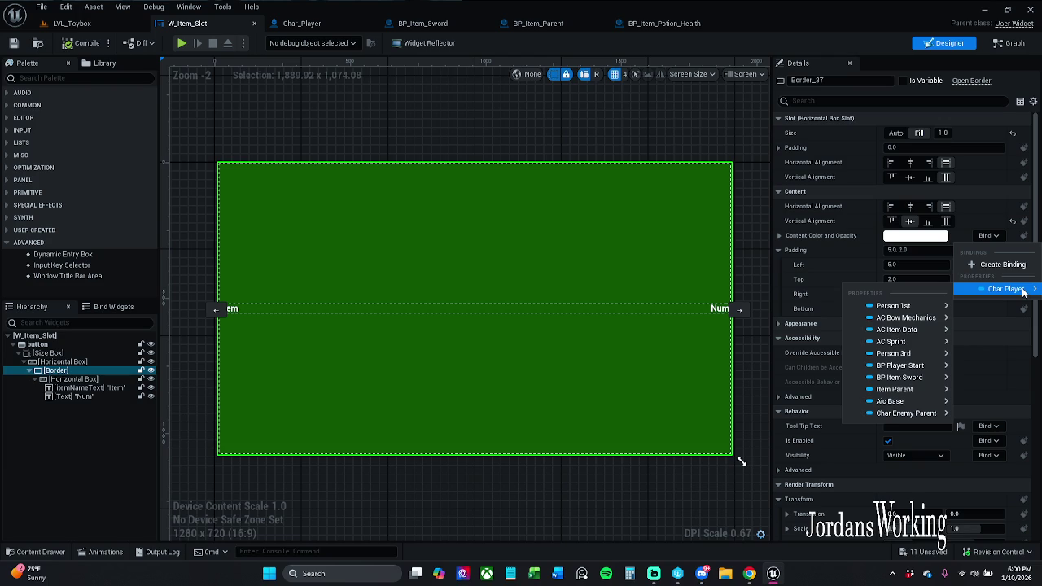
# Step: Browse the Item Data fields offered in ItemNameText's Bind dropdown, then close it unchanged
pyautogui.click(649, 308)
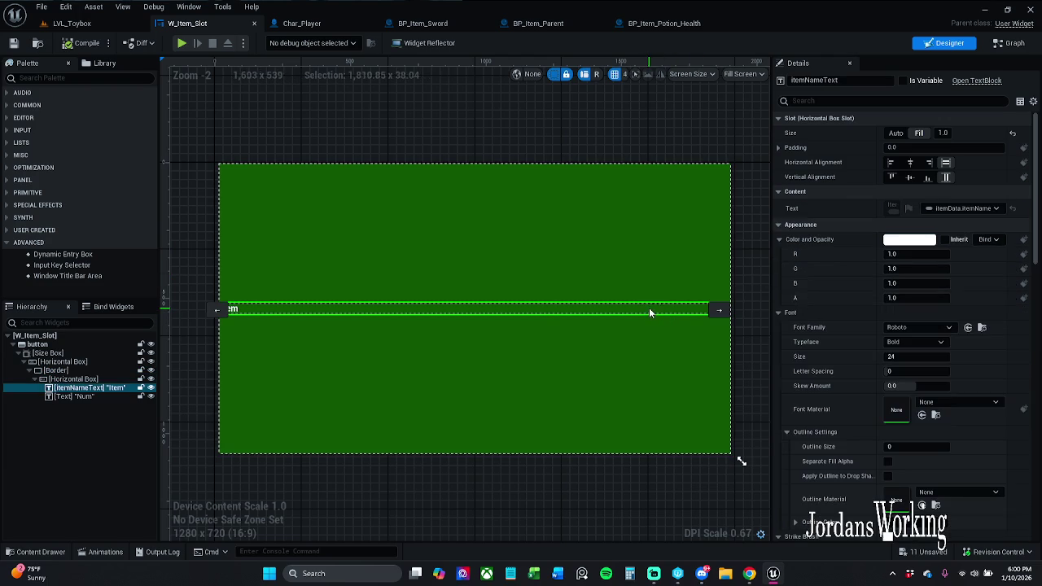
pyautogui.click(979, 208)
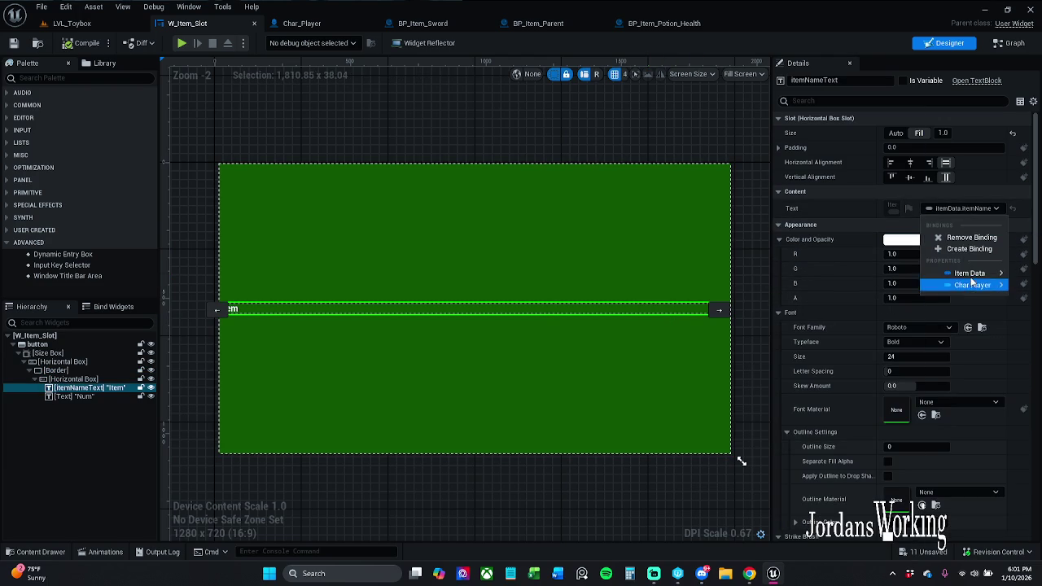
pyautogui.moveTo(972, 275)
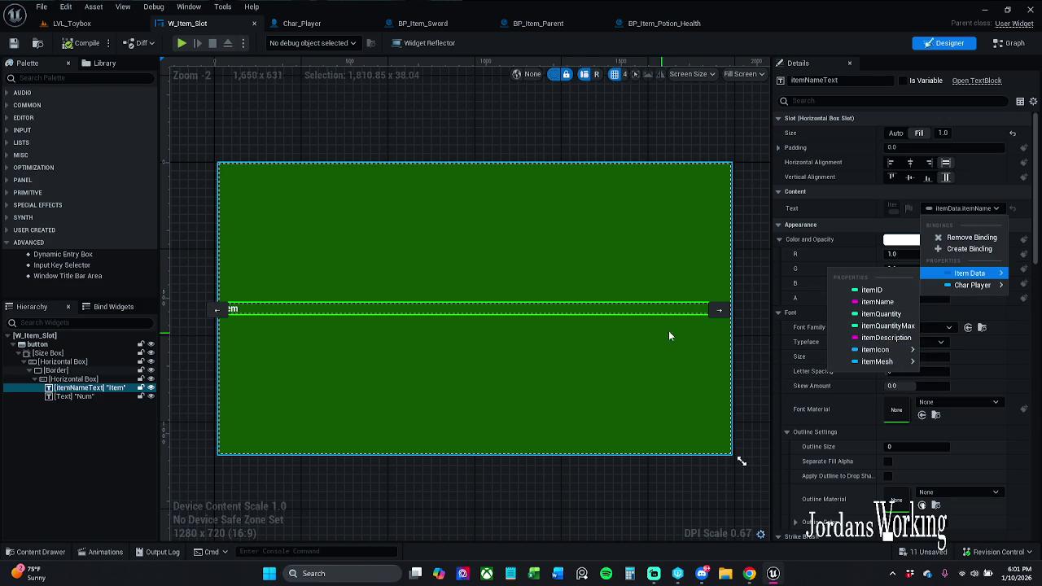
pyautogui.scroll(3, 266, 269)
pyautogui.scroll(-2, 285, 300)
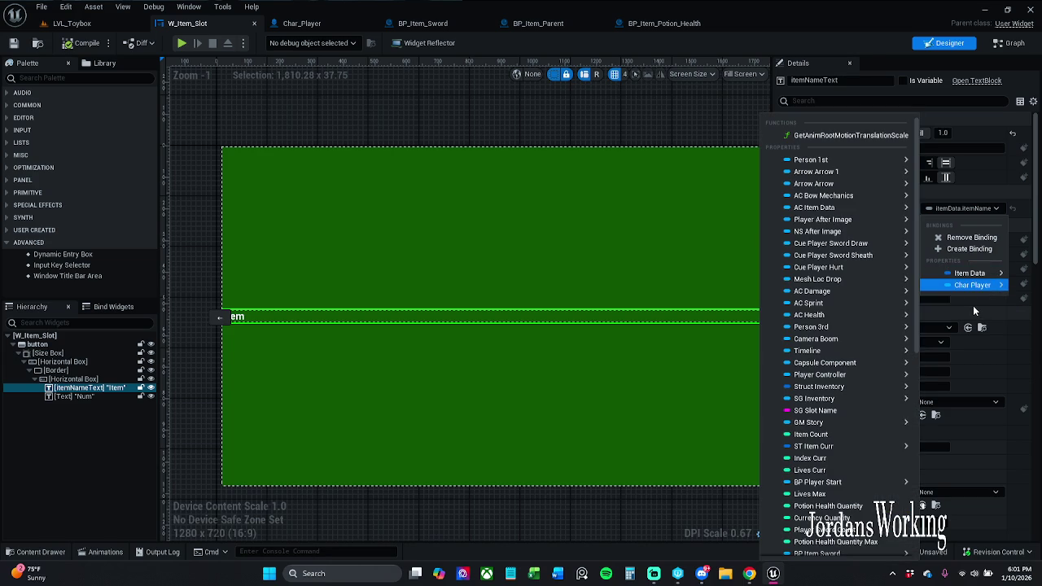
pyautogui.moveTo(831, 363)
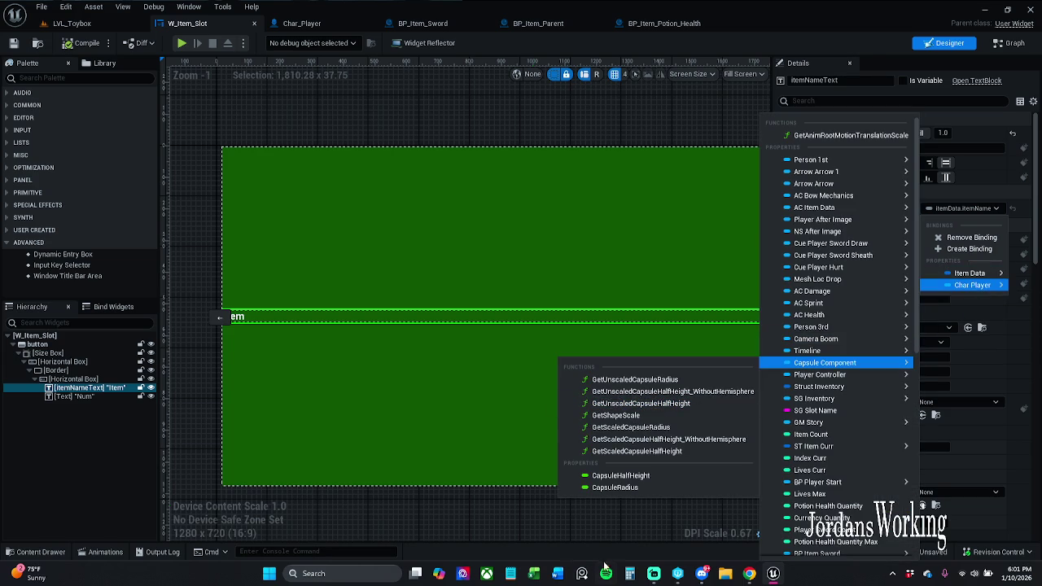
pyautogui.click(545, 513)
# Step: Reopen ItemNameText's binding to review Item Data and Char Player properties, then go to Graph
pyautogui.click(327, 312)
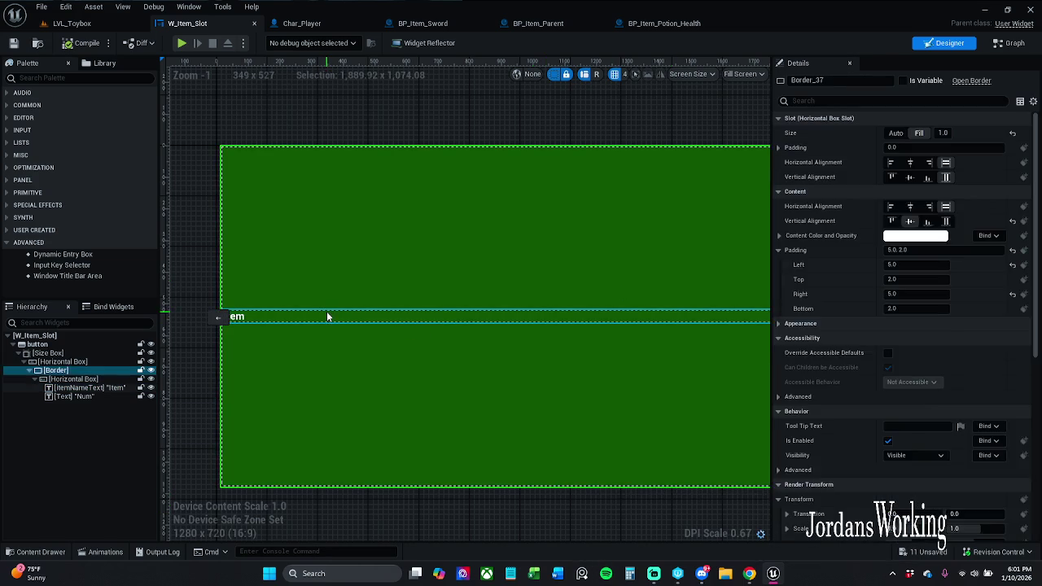
pyautogui.click(984, 193)
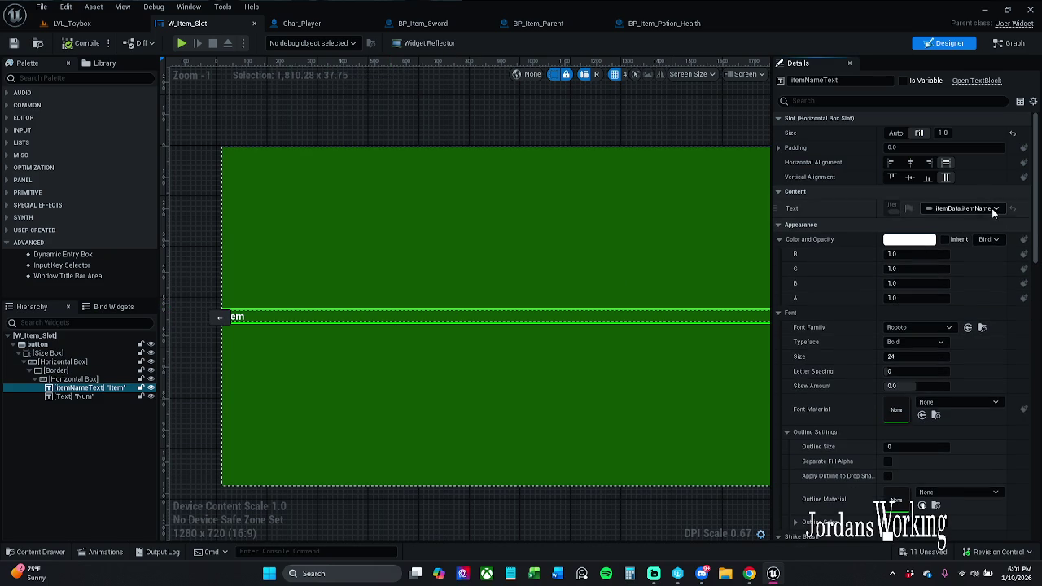
pyautogui.click(994, 208)
pyautogui.moveTo(969, 273)
pyautogui.moveTo(876, 362)
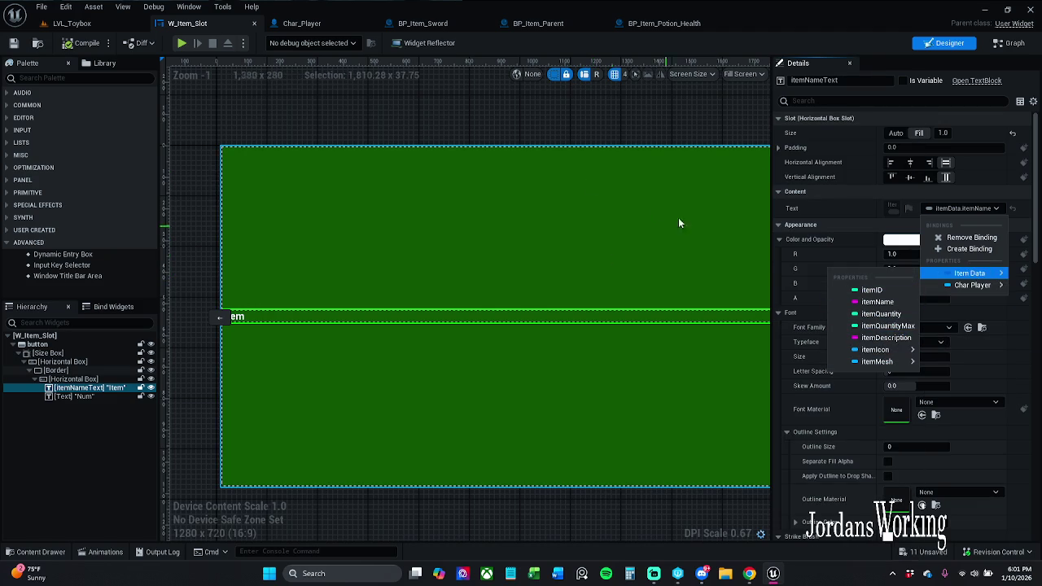
pyautogui.click(1010, 42)
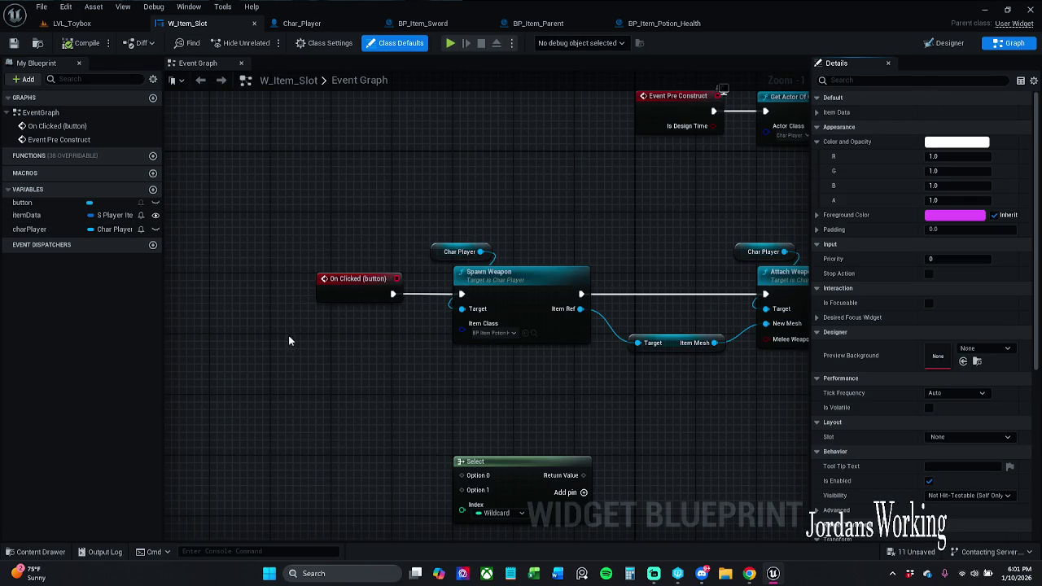
# Step: Add an itemData getter and wire it into a new Break S_Player_Items node
pyautogui.moveTo(45, 216)
pyautogui.mouseDown()
pyautogui.moveTo(186, 276)
pyautogui.moveTo(278, 359)
pyautogui.moveTo(261, 370)
pyautogui.mouseUp()
pyautogui.click(322, 382)
pyautogui.moveTo(425, 405)
pyautogui.mouseDown()
pyautogui.moveTo(353, 500)
pyautogui.moveTo(304, 503)
pyautogui.mouseUp()
pyautogui.moveTo(225, 306)
pyautogui.mouseDown()
pyautogui.moveTo(281, 365)
pyautogui.moveTo(240, 329)
pyautogui.moveTo(349, 353)
pyautogui.moveTo(346, 372)
pyautogui.mouseUp()
pyautogui.write('bre')
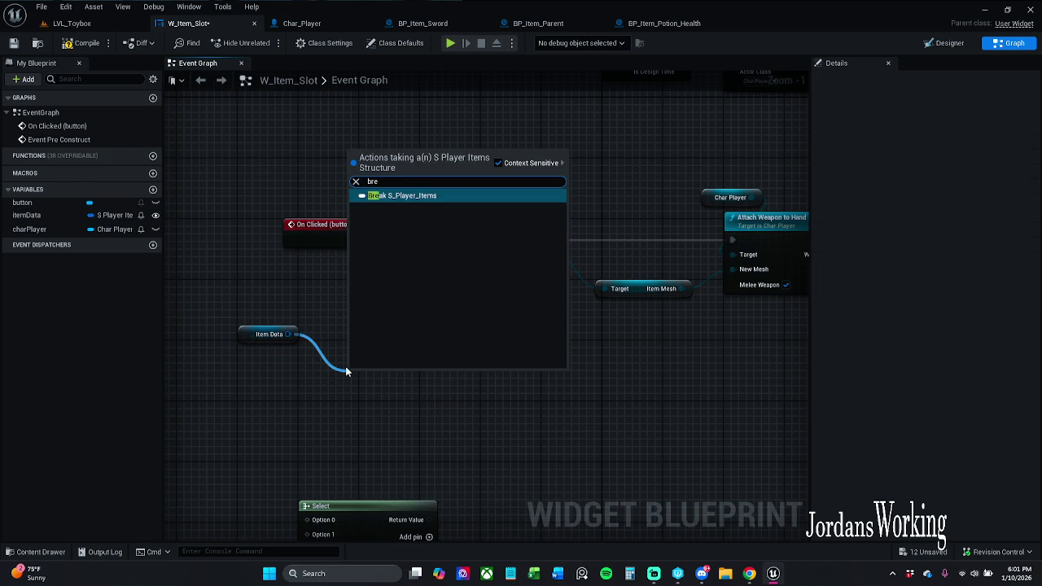
pyautogui.press('Return')
# Step: Expand the Break node to show all fields and arrange it below Item Data
pyautogui.moveTo(358, 502)
pyautogui.mouseDown()
pyautogui.moveTo(167, 380)
pyautogui.moveTo(259, 358)
pyautogui.mouseUp()
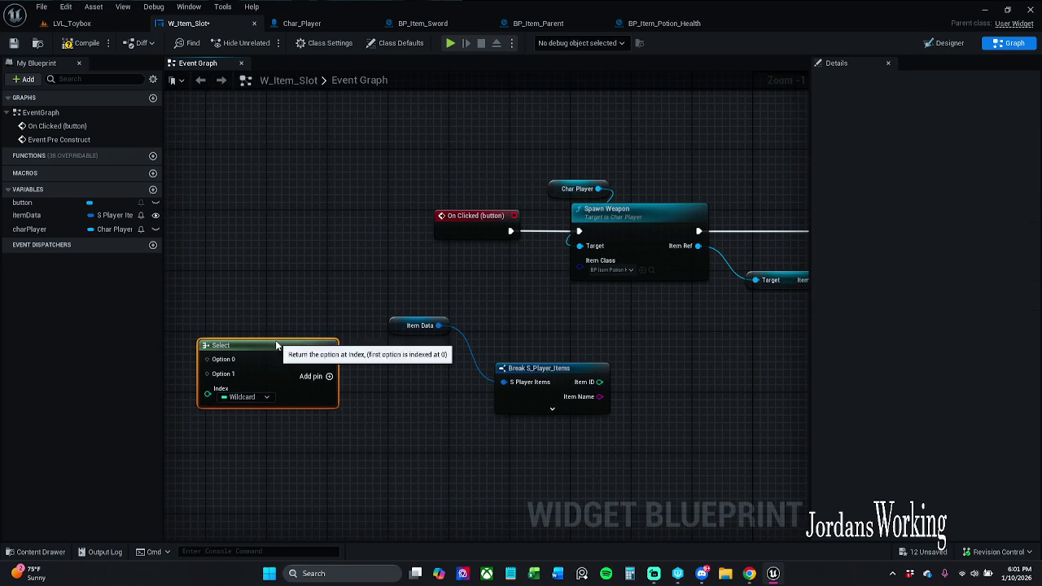
pyautogui.click(383, 446)
pyautogui.click(553, 409)
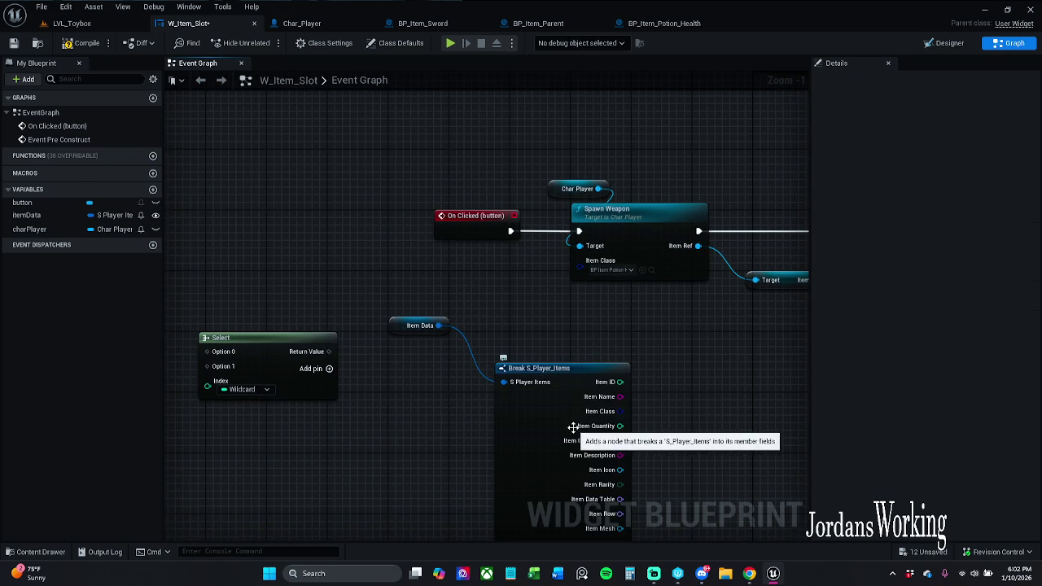
pyautogui.scroll(1, 423, 282)
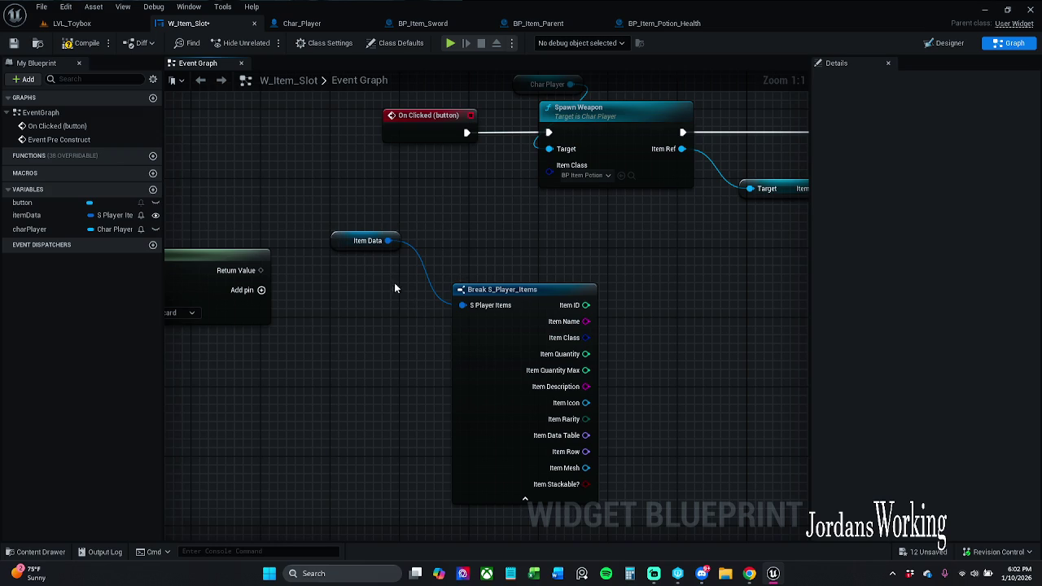
pyautogui.moveTo(357, 246)
pyautogui.mouseDown()
pyautogui.moveTo(472, 262)
pyautogui.moveTo(452, 264)
pyautogui.mouseUp()
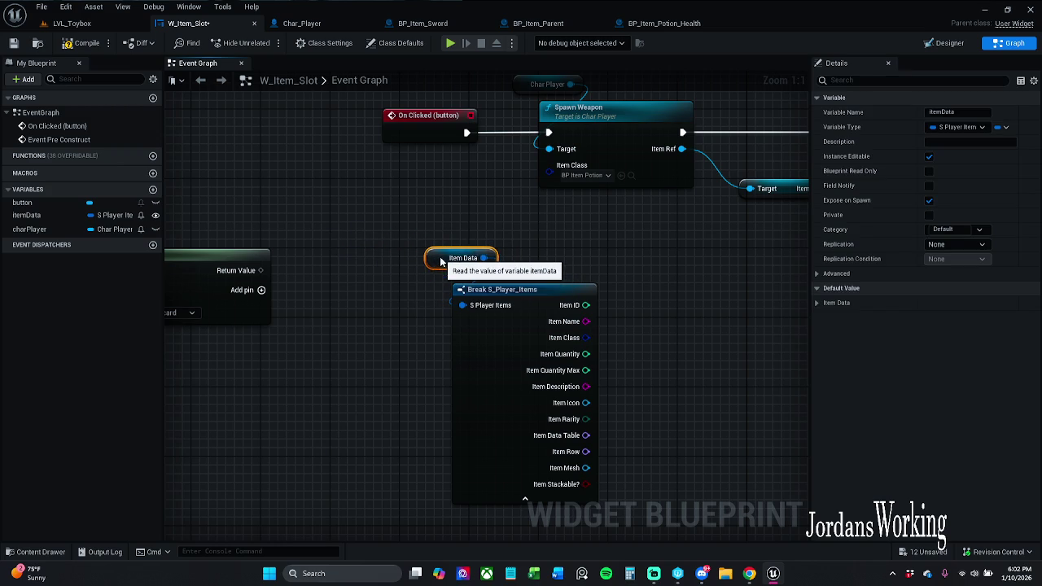
pyautogui.click(560, 248)
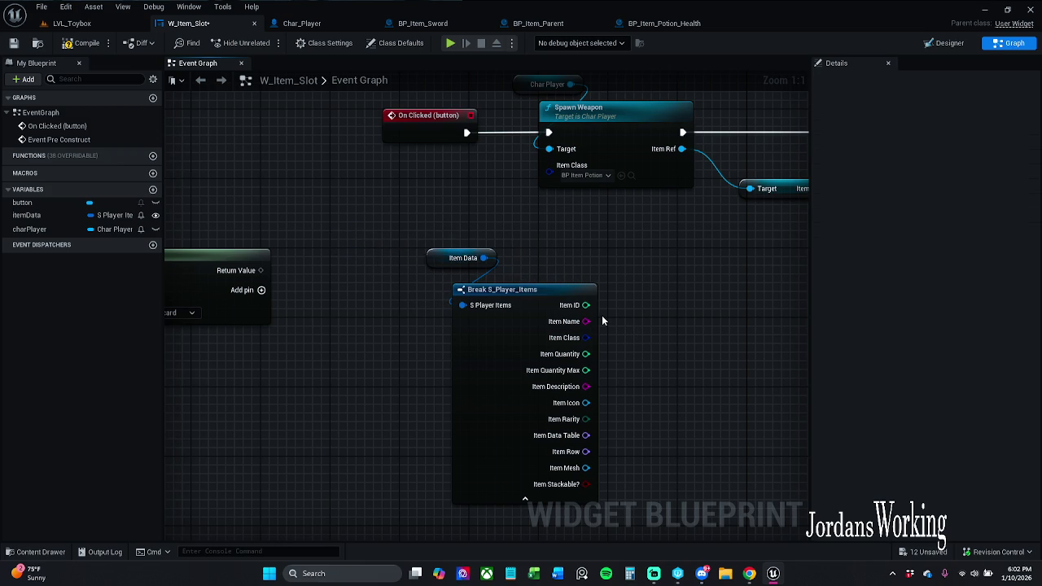
pyautogui.moveTo(605, 320)
pyautogui.mouseDown()
pyautogui.moveTo(577, 205)
pyautogui.moveTo(586, 193)
pyautogui.moveTo(533, 210)
pyautogui.mouseUp()
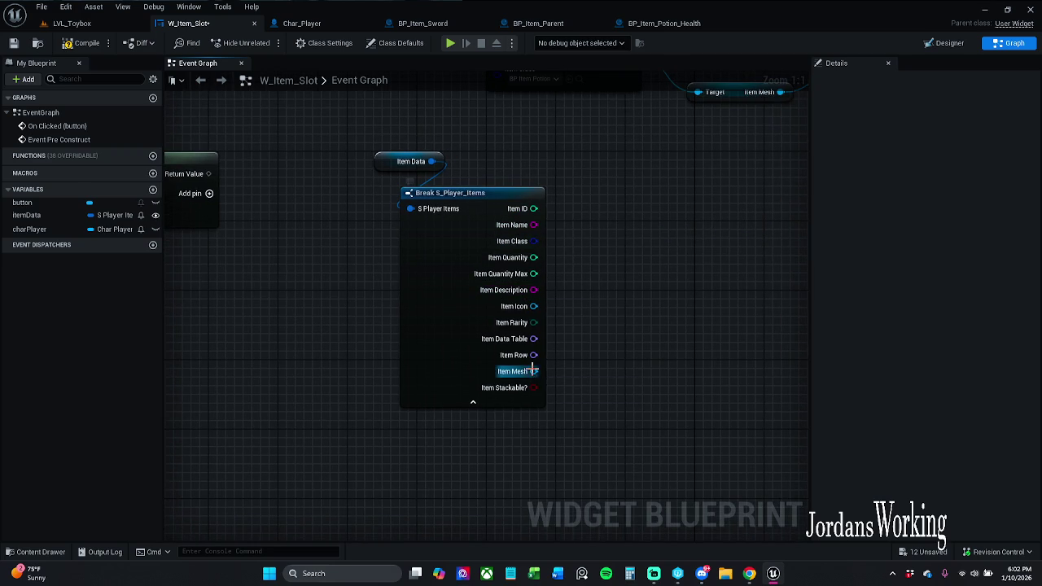
pyautogui.moveTo(384, 114)
pyautogui.mouseDown()
pyautogui.moveTo(505, 257)
pyautogui.moveTo(408, 270)
pyautogui.mouseUp()
pyautogui.click(508, 273)
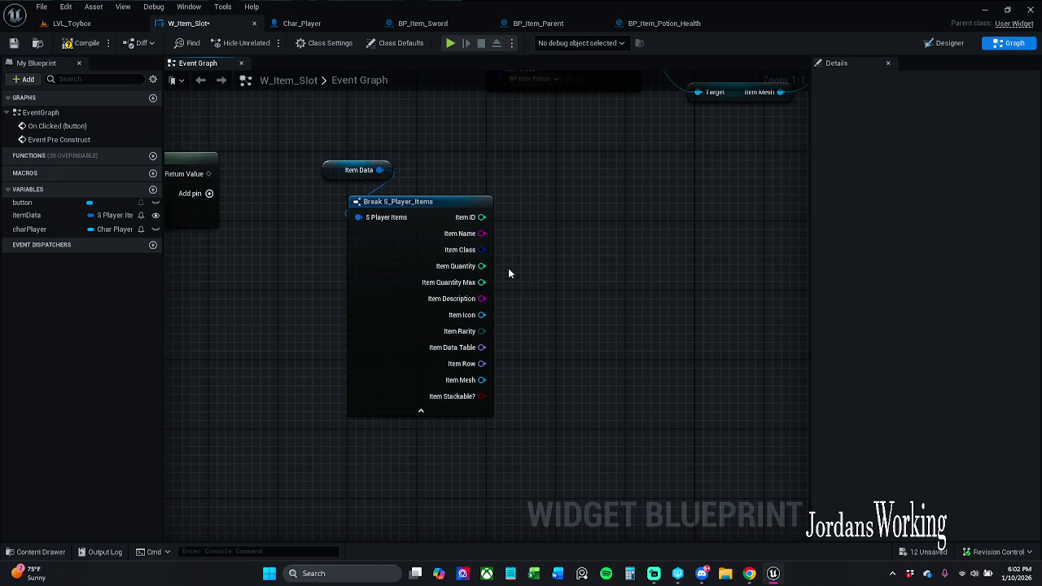
# Step: Connect Item Class to Spawn Weapon's Item Class input and save with Ctrl+S
pyautogui.scroll(-2, 508, 273)
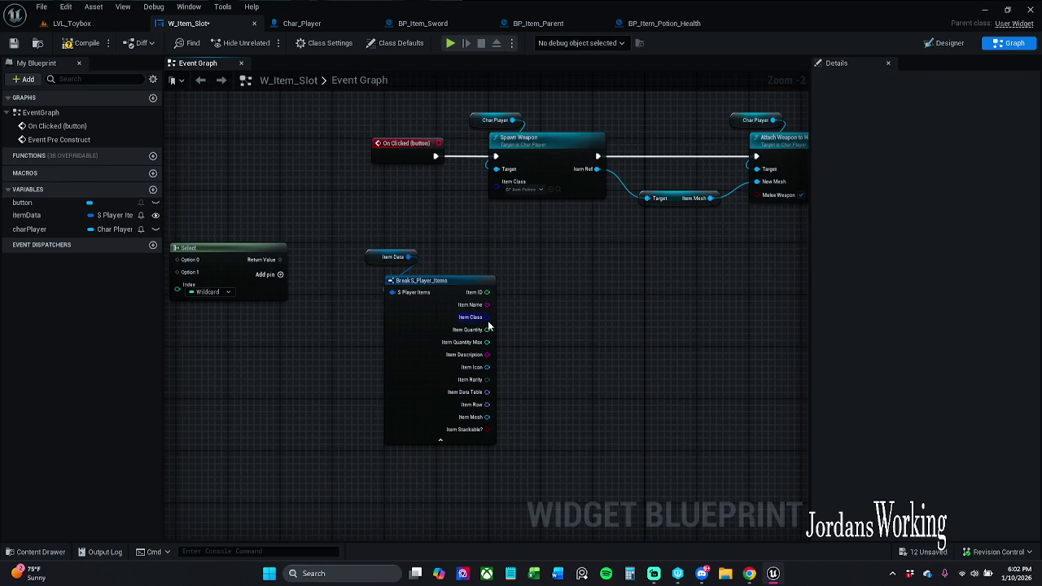
pyautogui.moveTo(487, 317)
pyautogui.mouseDown()
pyautogui.moveTo(495, 324)
pyautogui.moveTo(497, 181)
pyautogui.mouseUp()
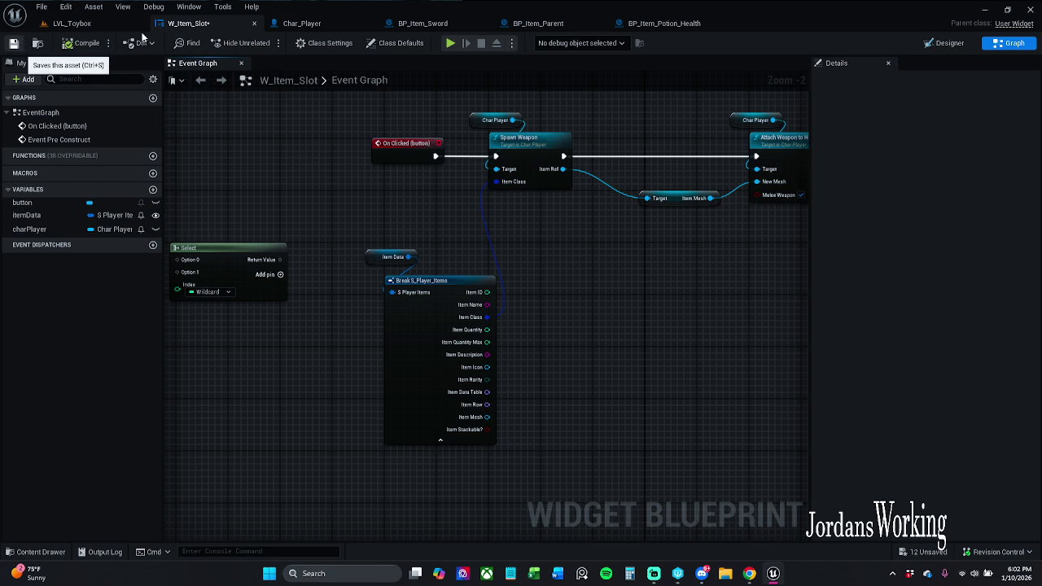
pyautogui.hotkey('ctrl', 's')
# Step: Play LVL_Toybox, glance at the inventory, walk around, then stop the session
pyautogui.click(72, 23)
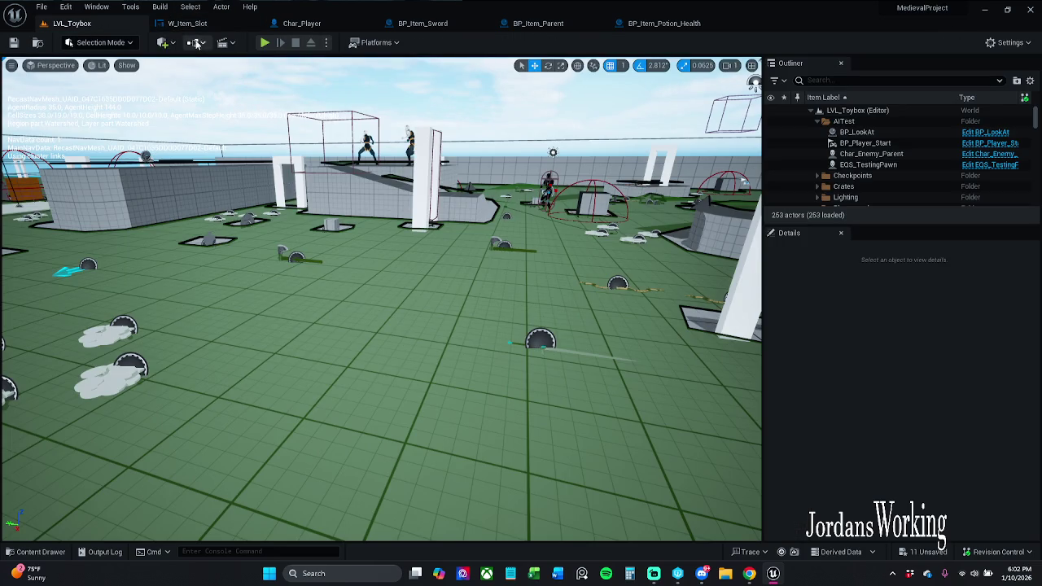
pyautogui.click(265, 43)
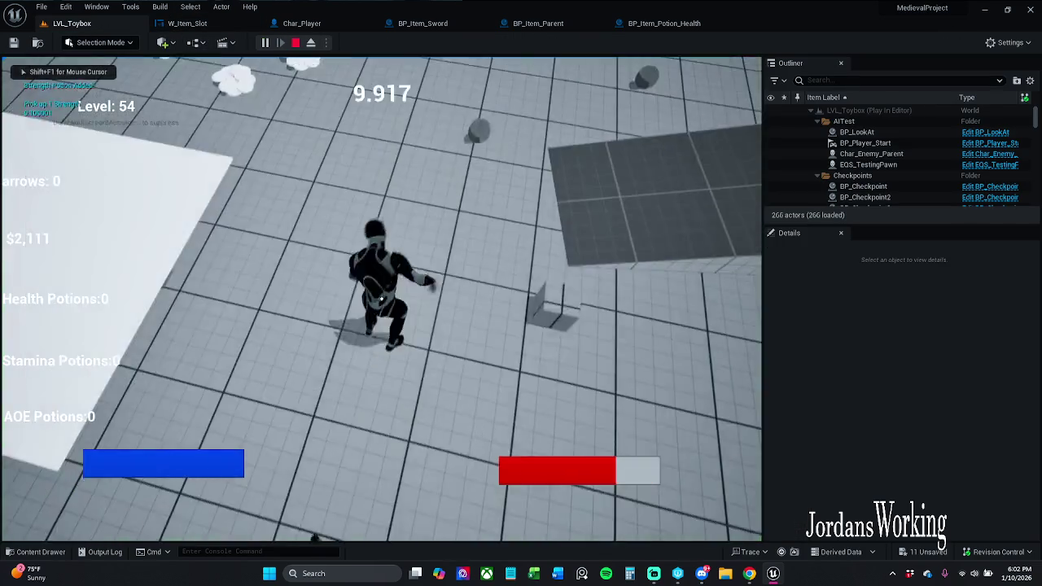
pyautogui.press('i')
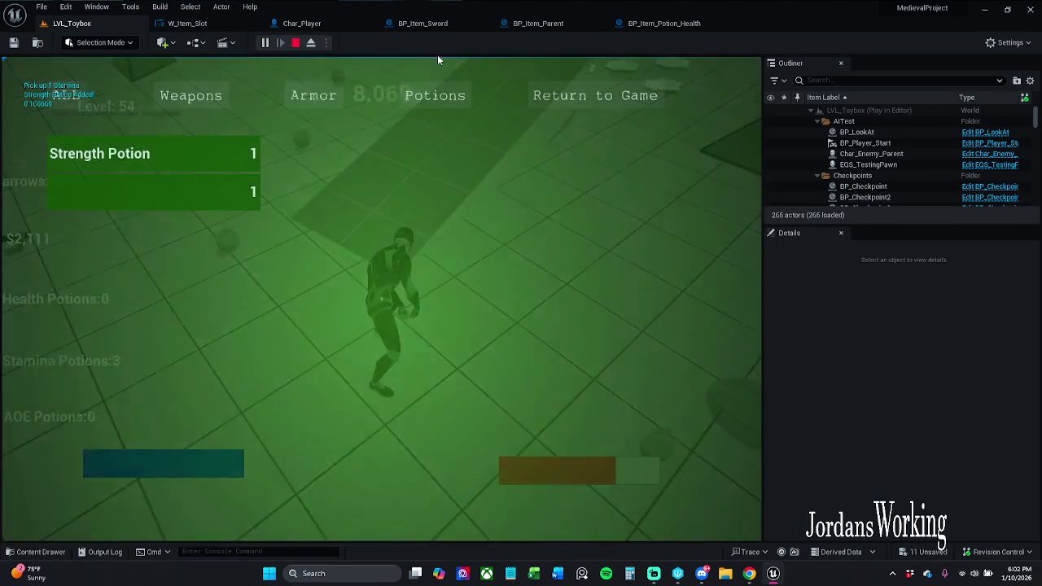
pyautogui.click(570, 97)
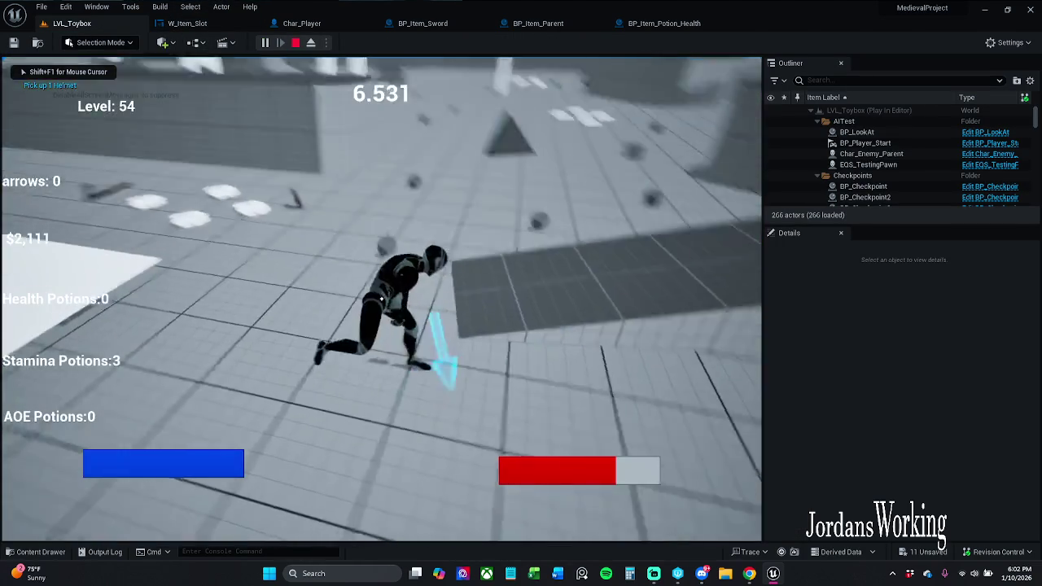
pyautogui.press('w')
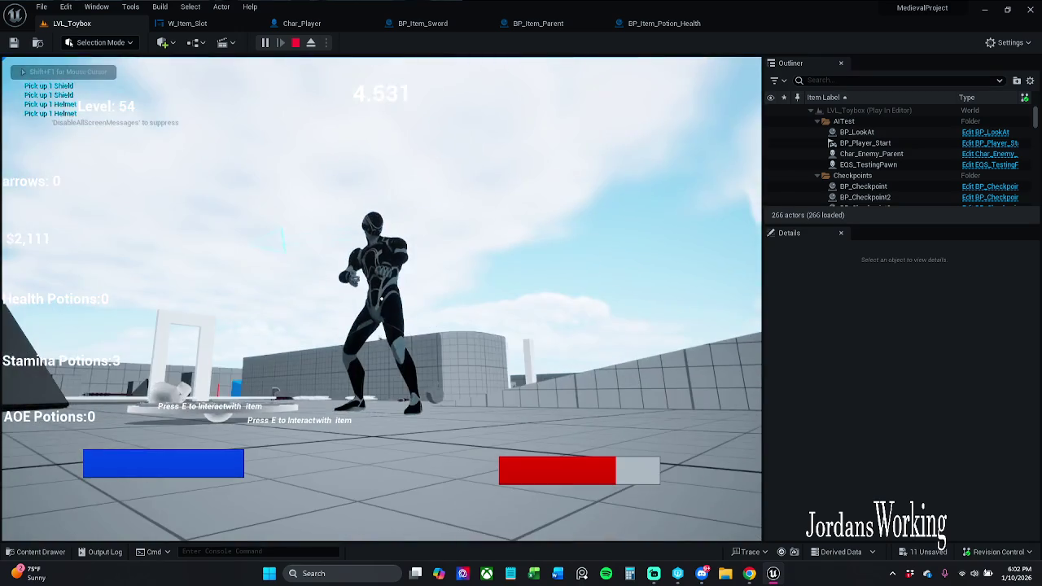
pyautogui.press('w')
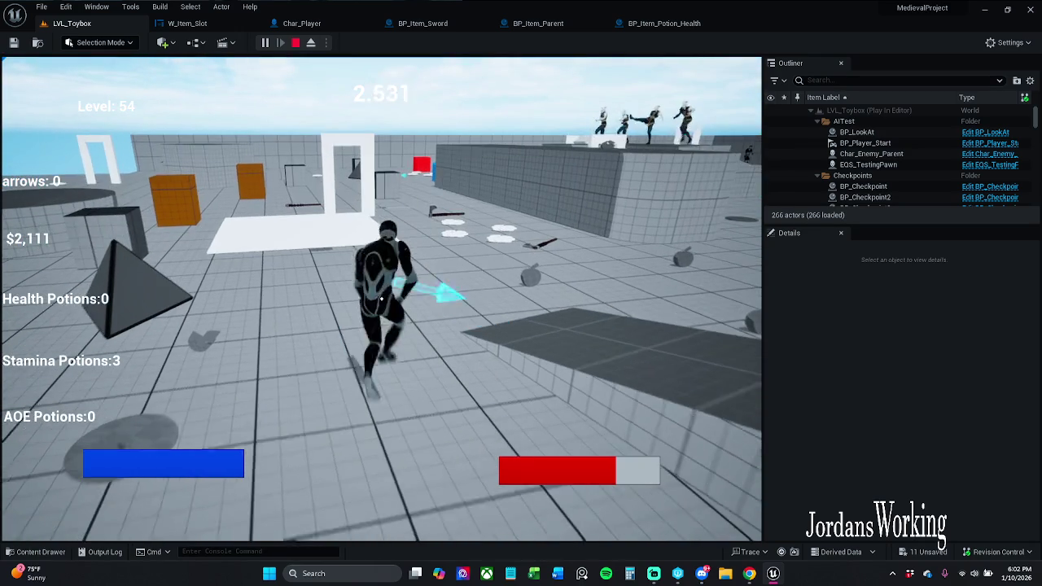
pyautogui.press('Escape')
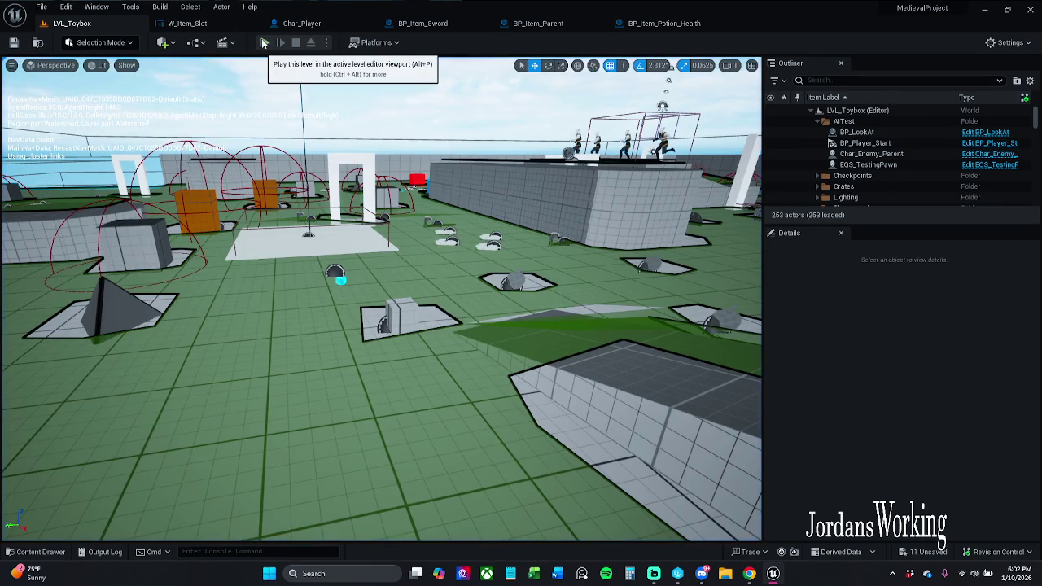
# Step: Start a fresh play session, collect potions and the sword, and click the Health Potion slot
pyautogui.click(268, 42)
pyautogui.press('w')
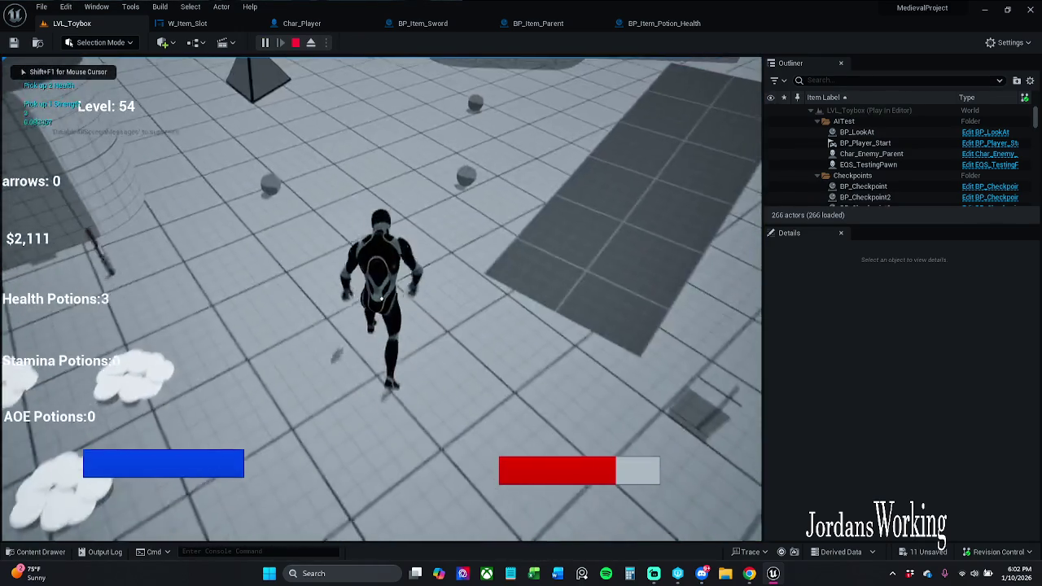
pyautogui.press('w')
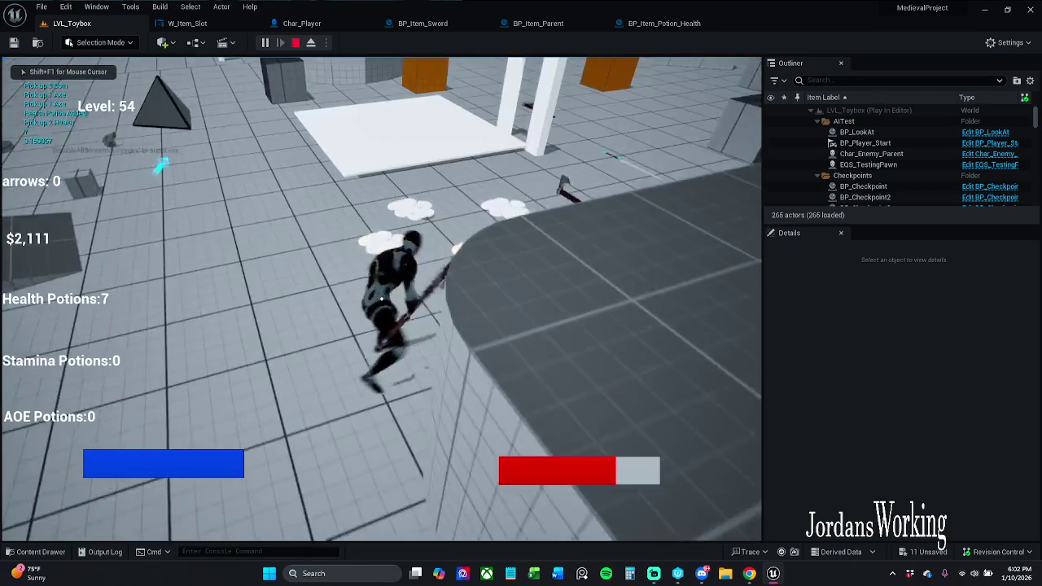
pyautogui.press('e')
pyautogui.press('i')
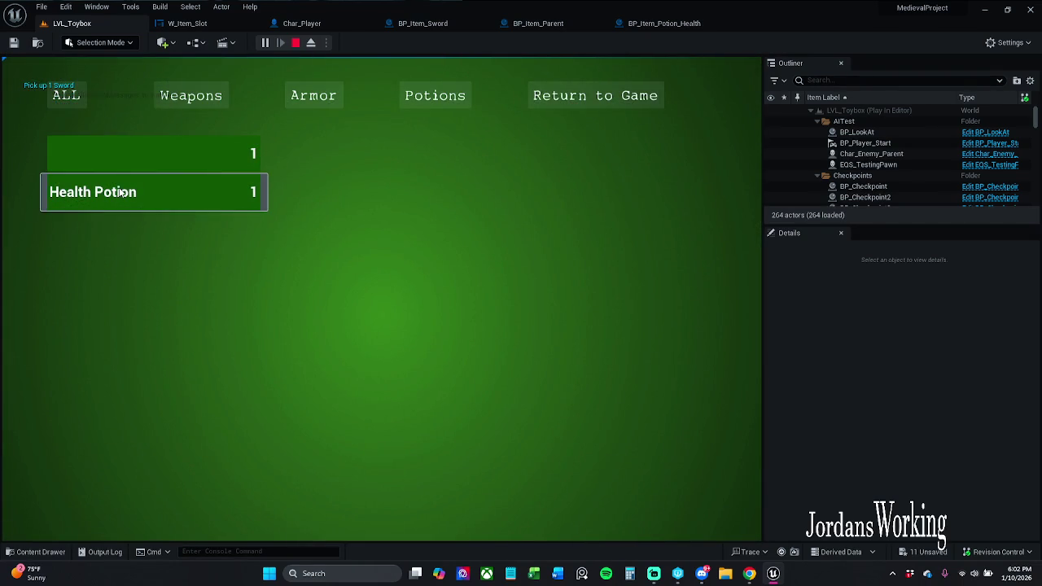
pyautogui.click(595, 95)
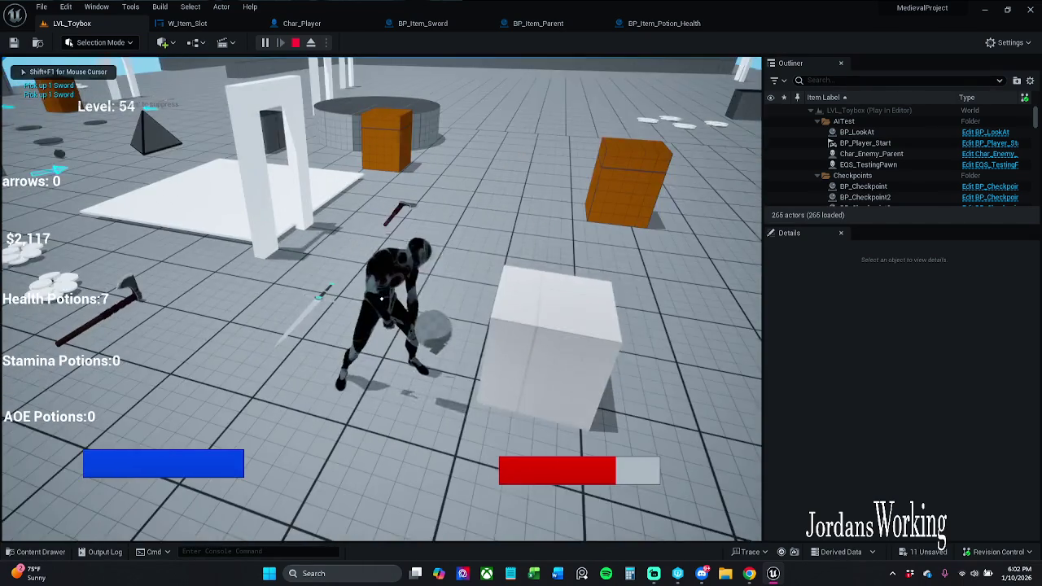
pyautogui.click(381, 298)
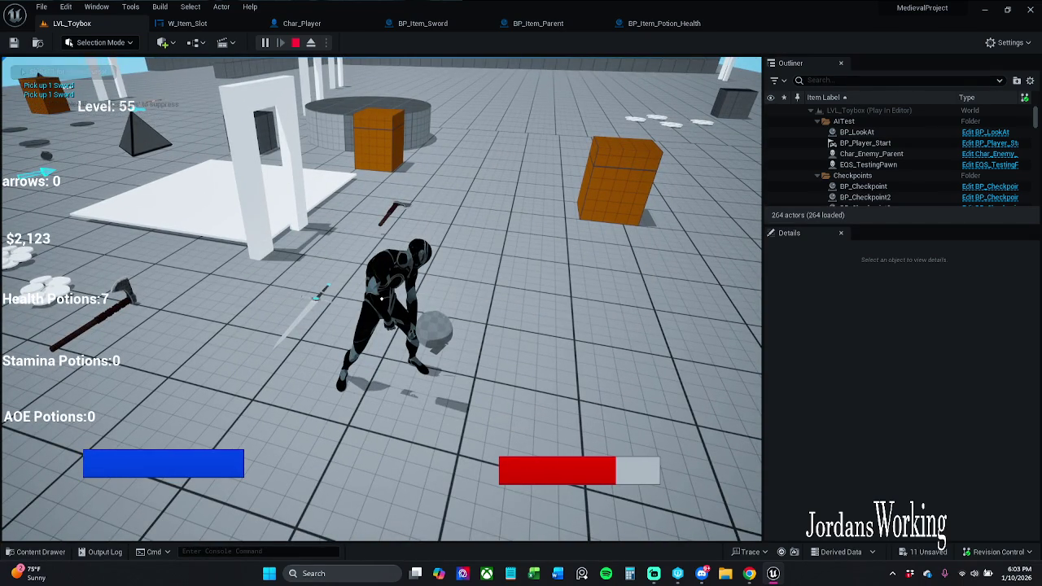
# Step: Pick up arrows, recheck the inventory, quit through the pause menu, and open BP_Item_Potion_Health
pyautogui.press('e')
pyautogui.press('w')
pyautogui.hotkey('shift', 'F1')
pyautogui.press('i')
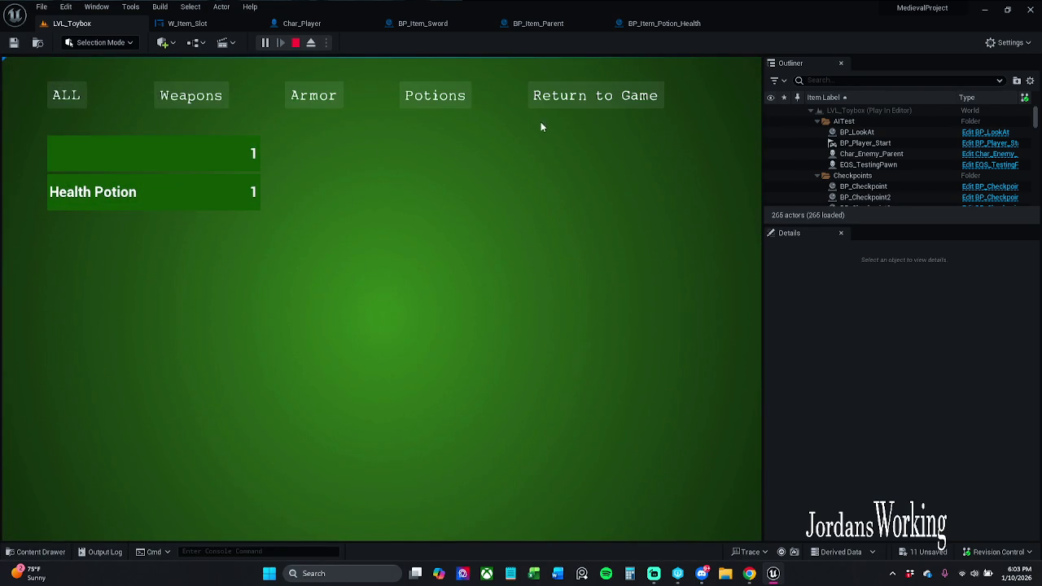
pyautogui.click(569, 98)
pyautogui.press('w')
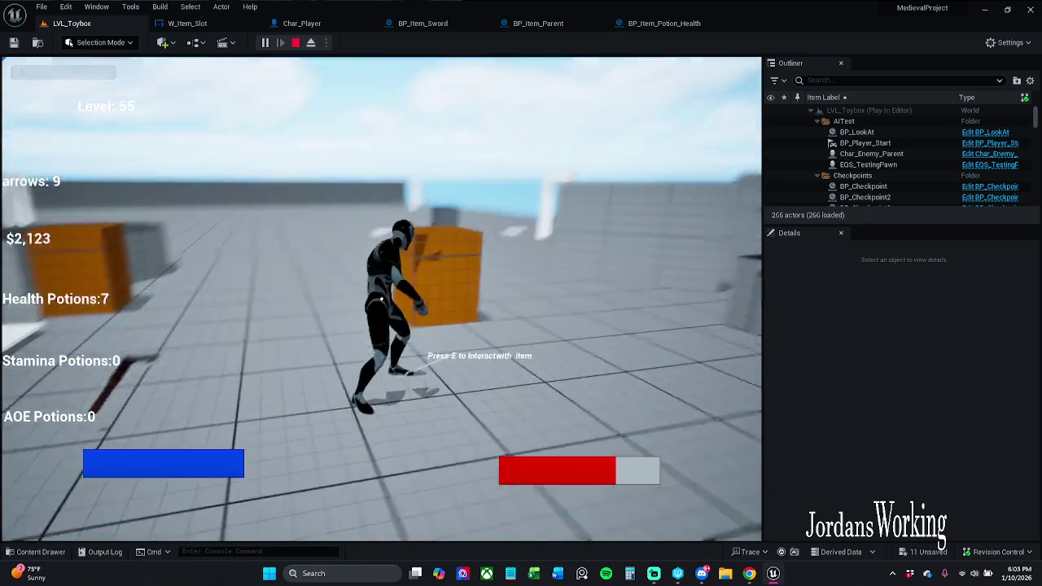
pyautogui.press('p')
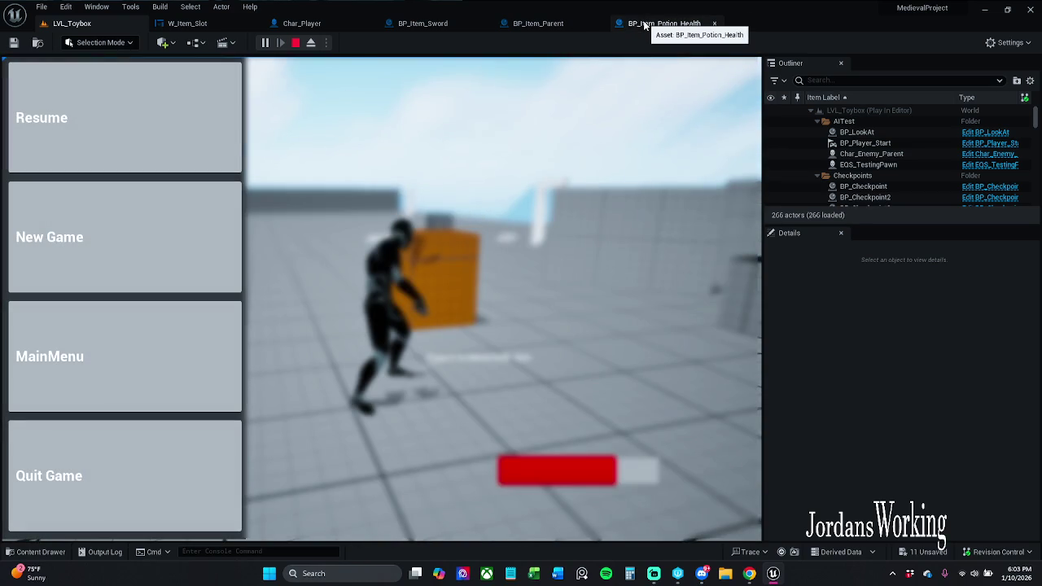
pyautogui.click(156, 431)
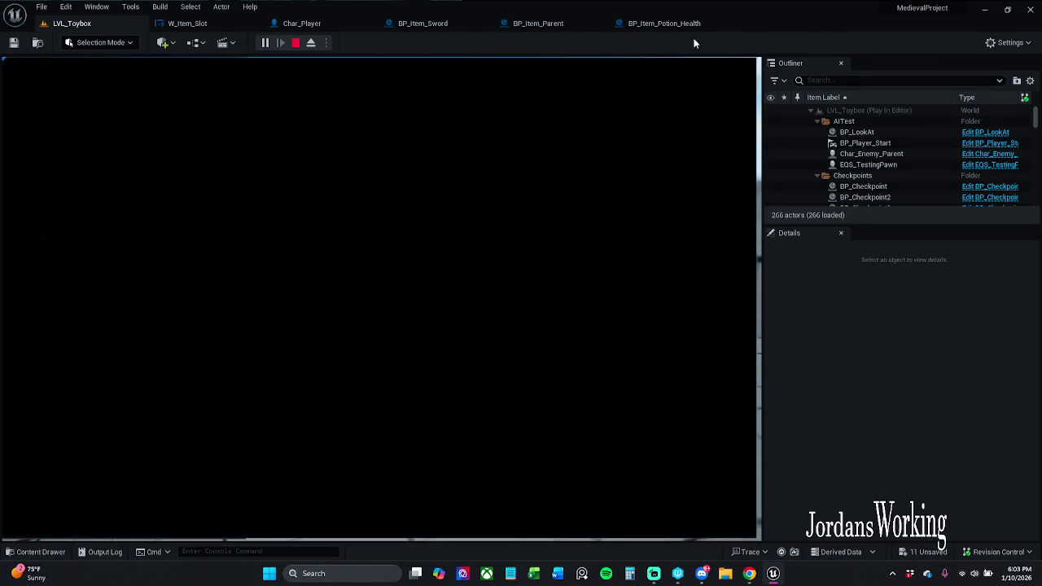
pyautogui.click(694, 30)
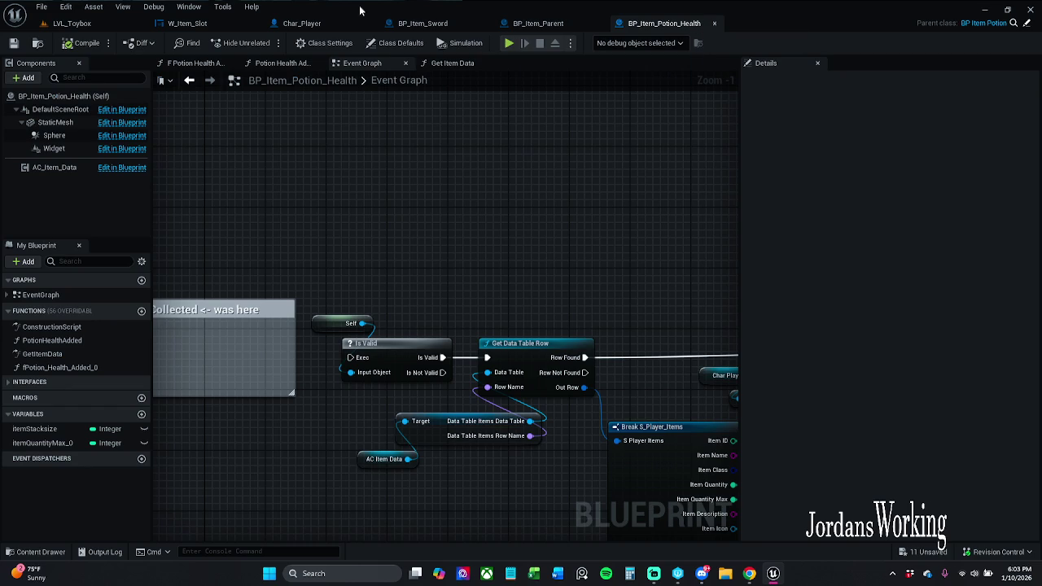
# Step: In W_Item_Slot, delete the unused Select node and move the Item Data and Break nodes up-left
pyautogui.click(229, 26)
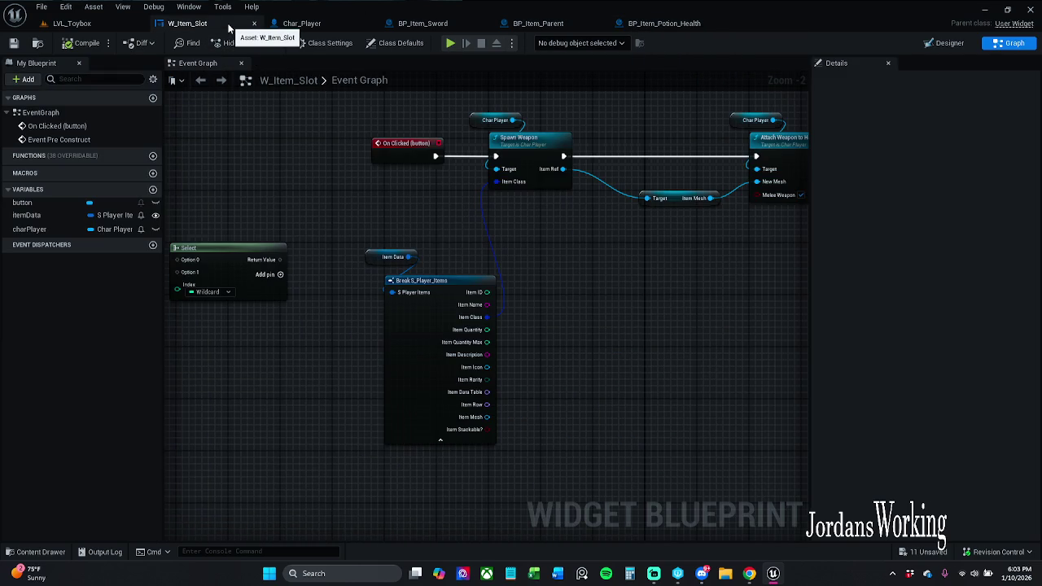
pyautogui.moveTo(309, 217)
pyautogui.mouseDown()
pyautogui.moveTo(364, 329)
pyautogui.moveTo(334, 267)
pyautogui.moveTo(433, 282)
pyautogui.moveTo(539, 277)
pyautogui.mouseUp()
pyautogui.moveTo(477, 350)
pyautogui.mouseDown()
pyautogui.moveTo(396, 291)
pyautogui.moveTo(370, 246)
pyautogui.mouseUp()
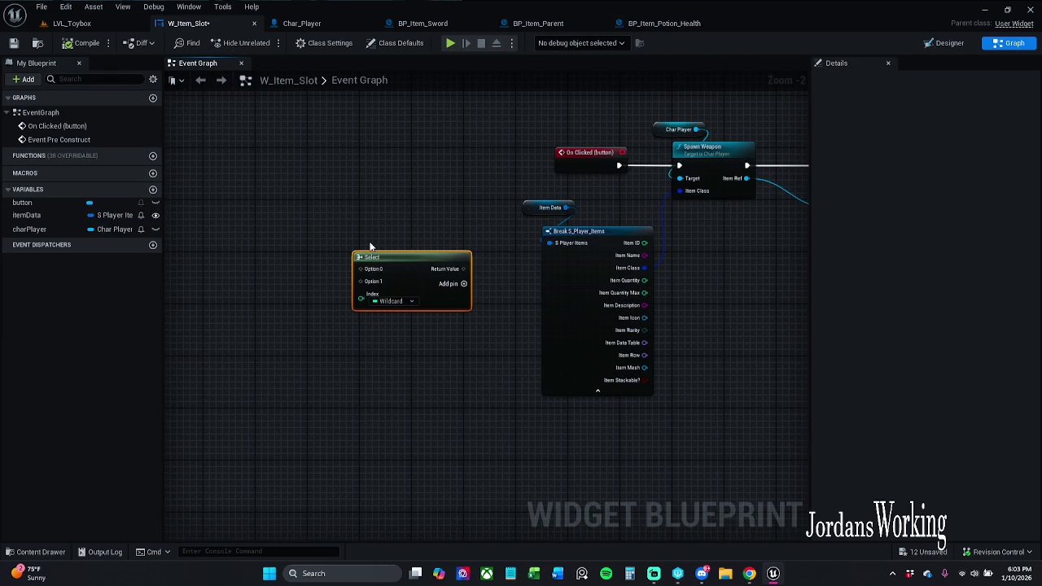
pyautogui.press('Delete')
pyautogui.moveTo(692, 282); pyautogui.dragTo(639, 289)
pyautogui.moveTo(447, 228); pyautogui.dragTo(561, 351)
pyautogui.moveTo(509, 295); pyautogui.dragTo(493, 289)
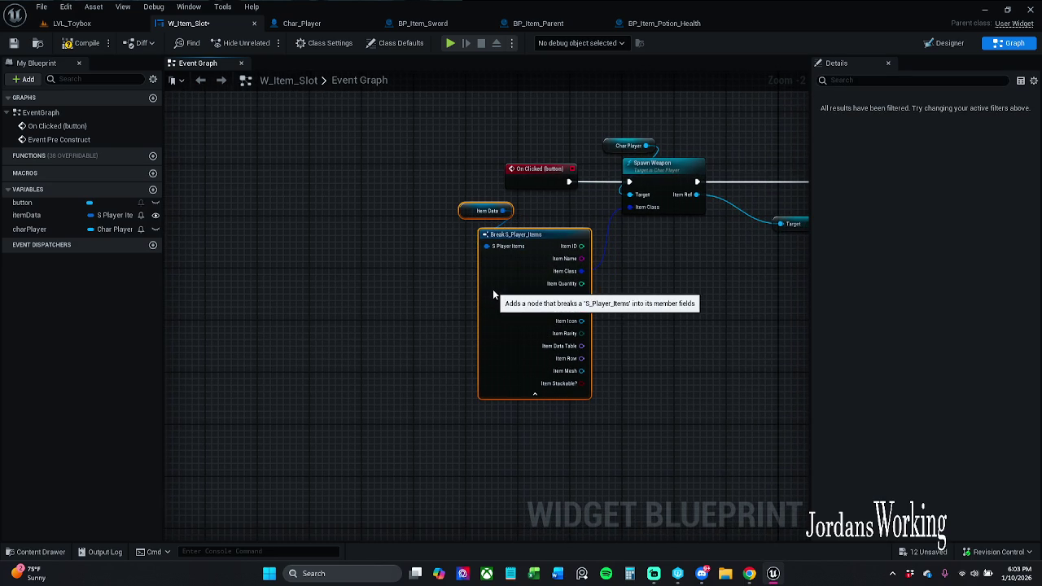
pyautogui.click(677, 283)
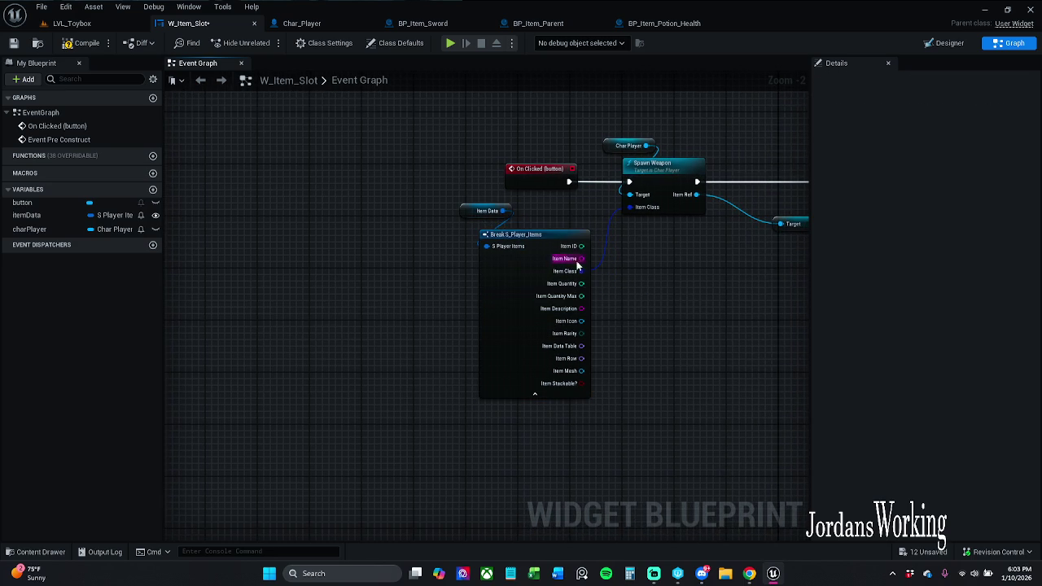
pyautogui.scroll(2, 449, 201)
pyautogui.click(474, 231)
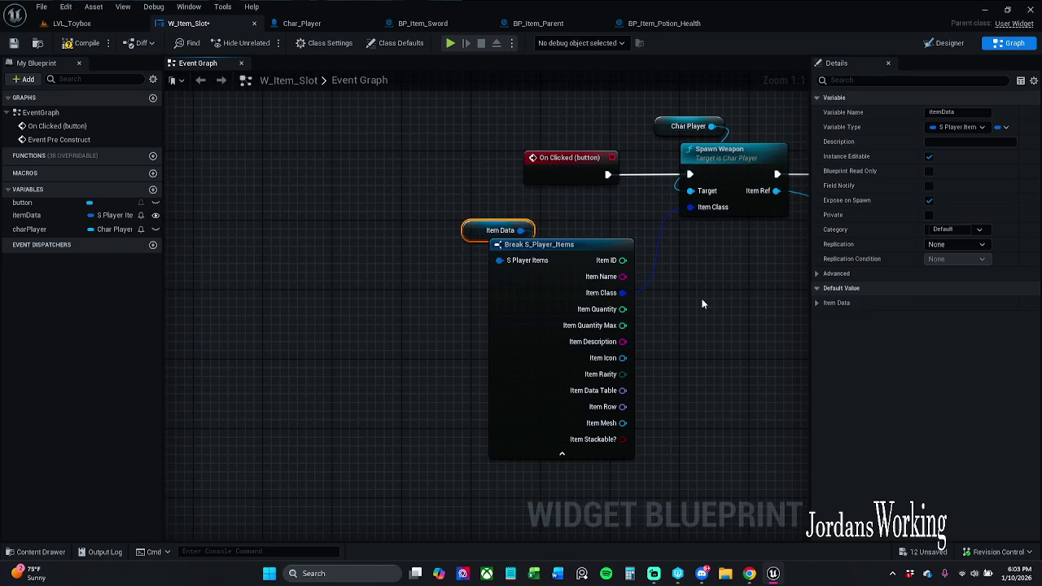
pyautogui.click(658, 286)
pyautogui.scroll(-2, 658, 286)
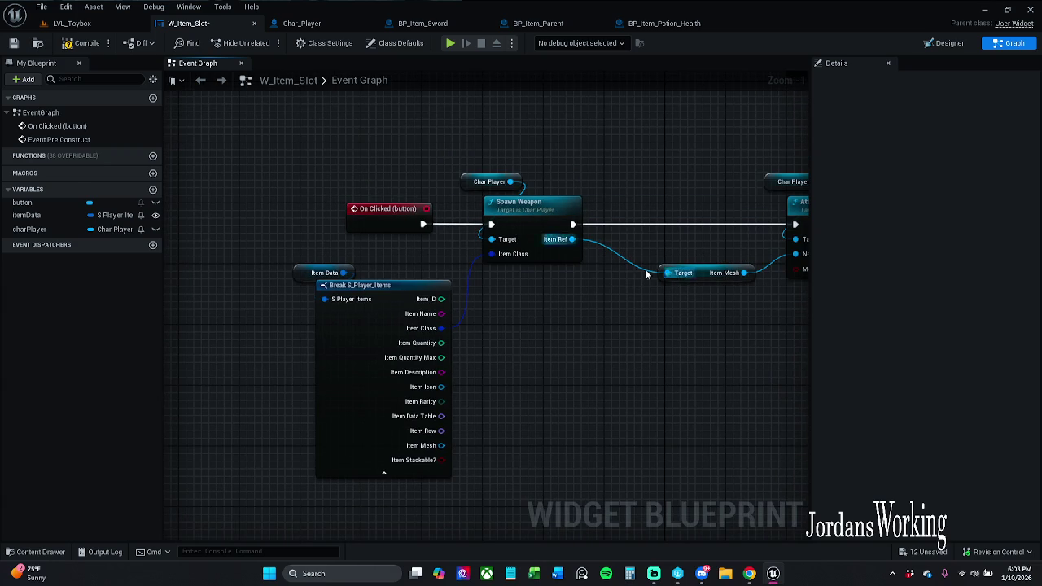
# Step: Shift the On Clicked, Spawn Weapon and Attach Weapon click chain to the right
pyautogui.moveTo(645, 275); pyautogui.dragTo(483, 295)
pyautogui.scroll(-5, 583, 330)
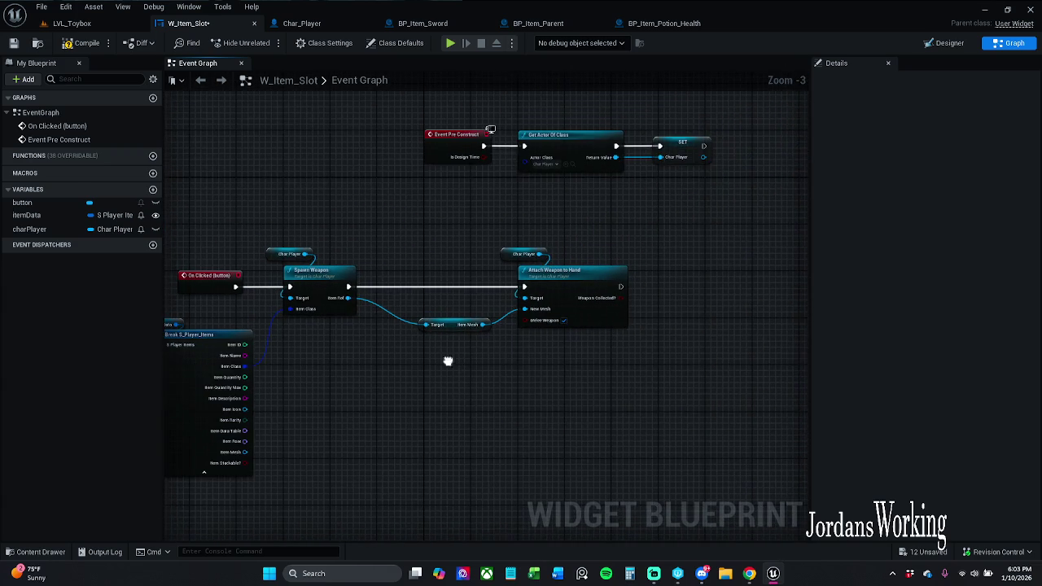
pyautogui.scroll(3, 469, 303)
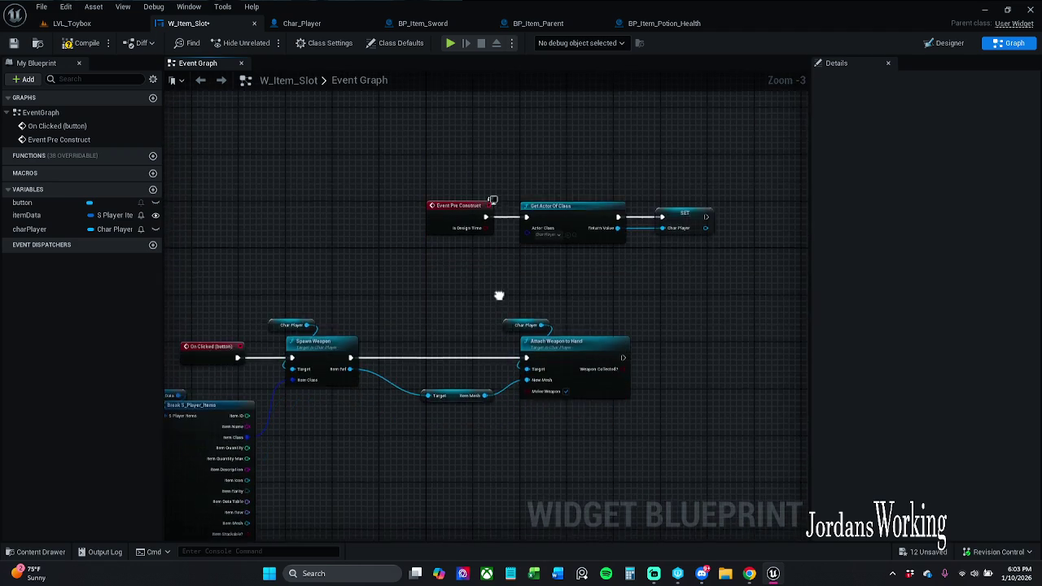
pyautogui.moveTo(257, 287); pyautogui.dragTo(487, 453)
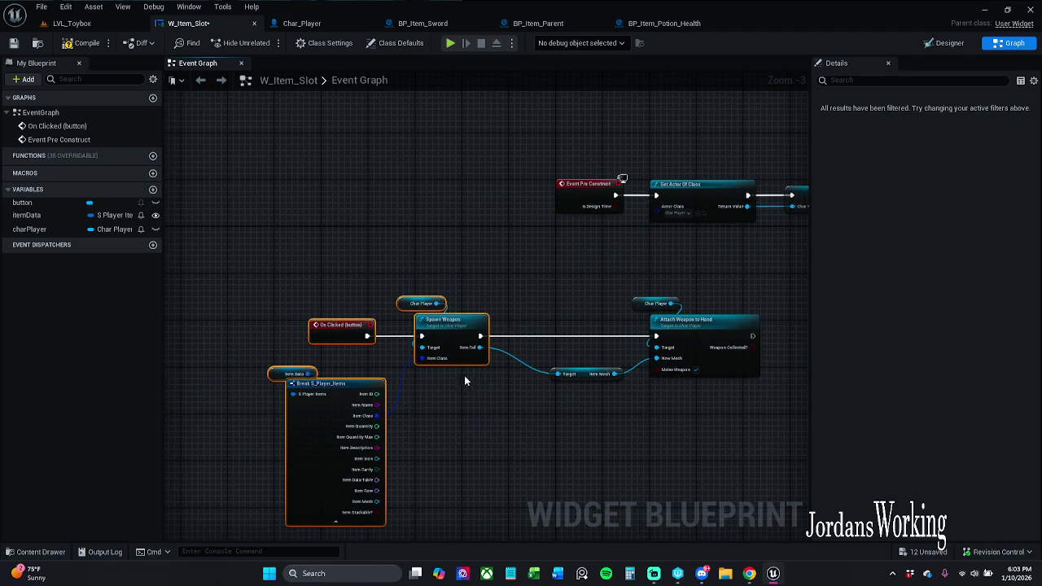
pyautogui.moveTo(456, 326)
pyautogui.mouseDown()
pyautogui.moveTo(504, 326)
pyautogui.moveTo(487, 325)
pyautogui.mouseUp()
pyautogui.moveTo(268, 244)
pyautogui.mouseDown()
pyautogui.moveTo(623, 431)
pyautogui.moveTo(747, 465)
pyautogui.mouseUp()
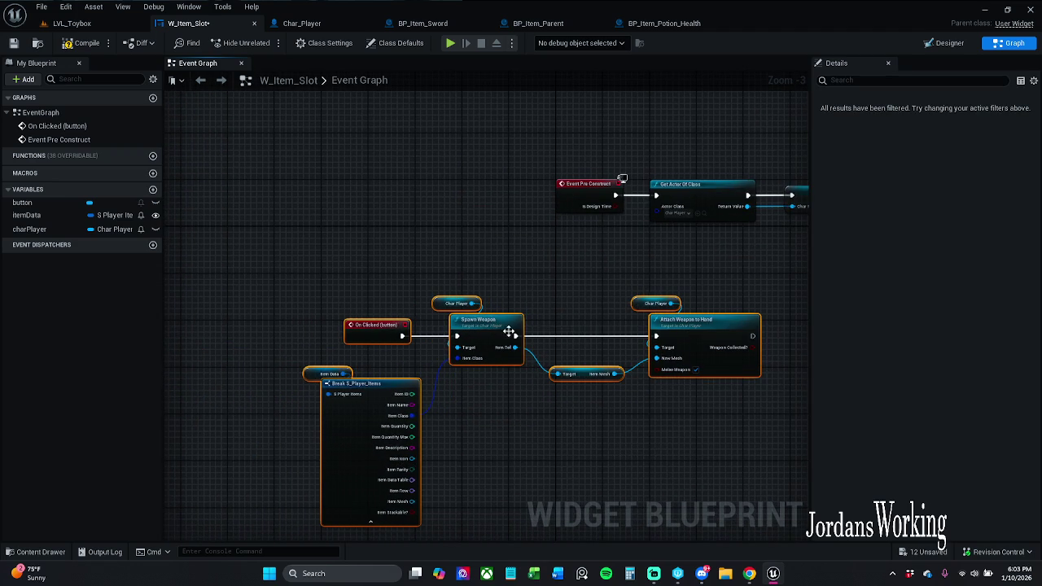
pyautogui.moveTo(388, 334); pyautogui.dragTo(598, 334)
pyautogui.click(705, 425)
# Step: Nudge the itemMesh getter by the SET and Attach Weapon nodes, then bring up BP_Item_Potion_Health
pyautogui.moveTo(705, 425)
pyautogui.mouseDown()
pyautogui.moveTo(660, 400)
pyautogui.moveTo(615, 340)
pyautogui.moveTo(563, 314)
pyautogui.moveTo(551, 274)
pyautogui.moveTo(606, 295)
pyautogui.mouseUp()
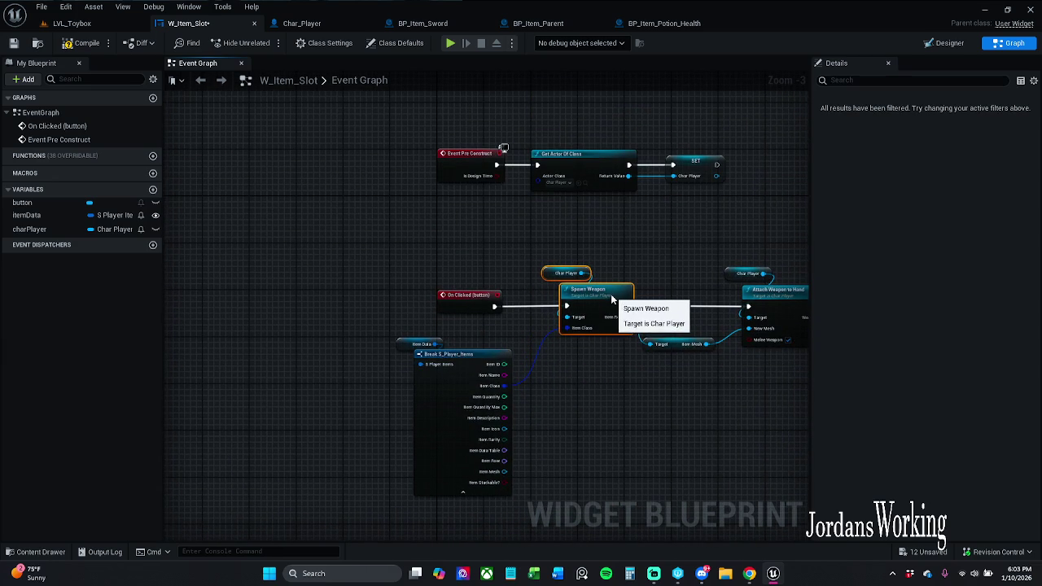
pyautogui.click(671, 355)
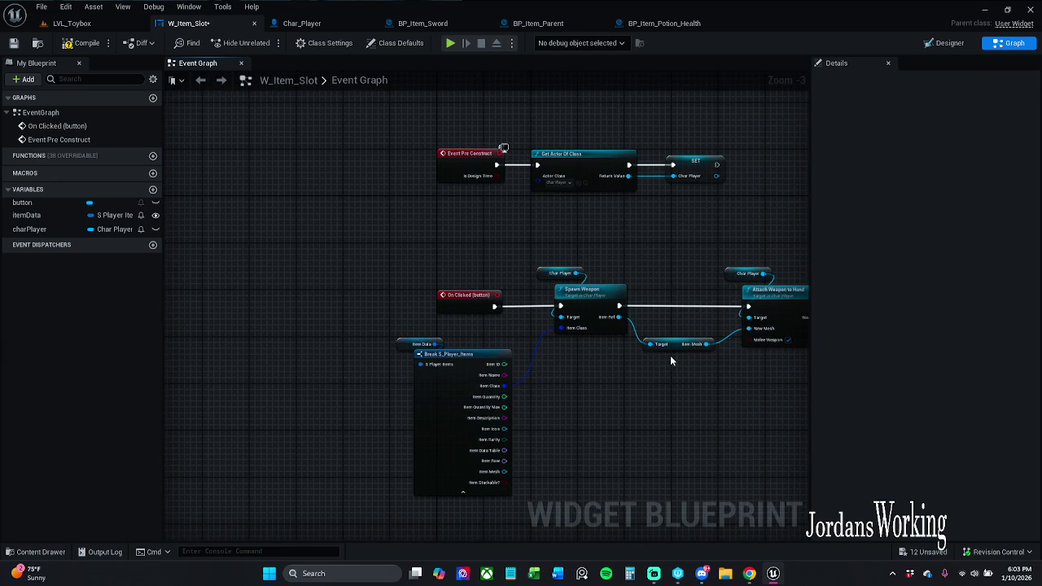
pyautogui.click(683, 349)
pyautogui.moveTo(682, 345); pyautogui.dragTo(688, 339)
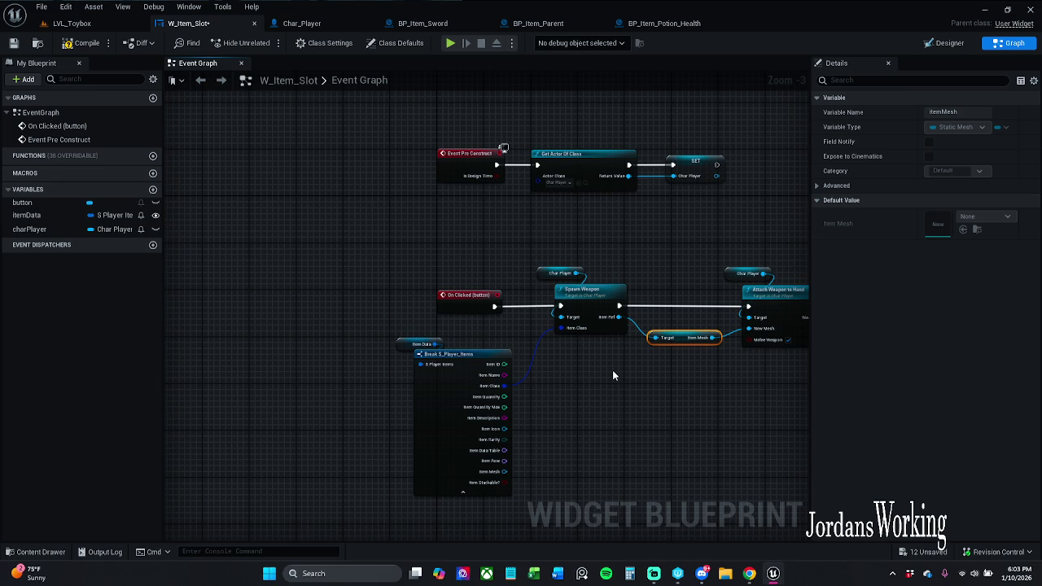
pyautogui.scroll(3, 613, 371)
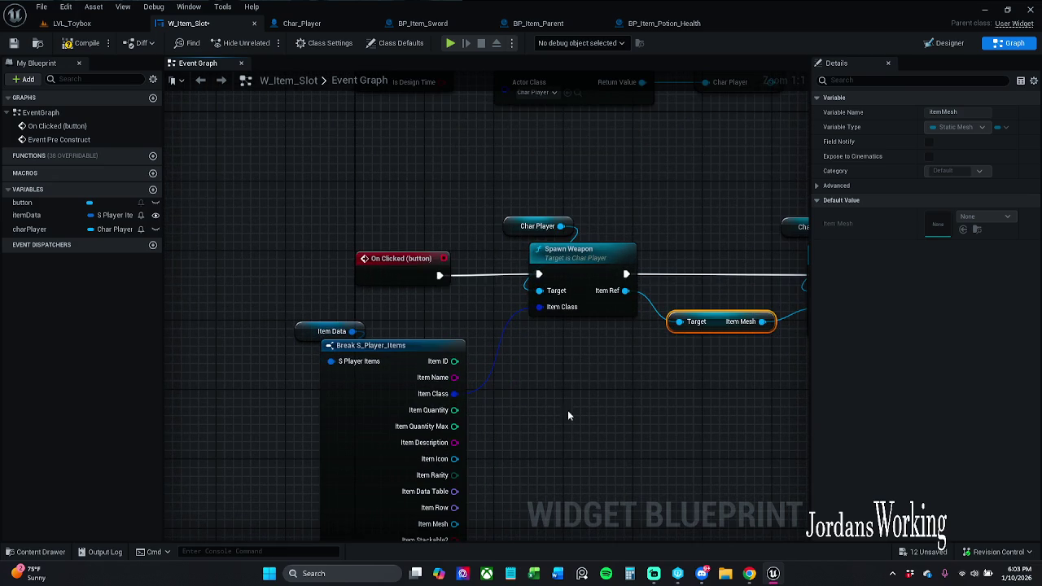
pyautogui.moveTo(591, 431); pyautogui.dragTo(592, 368)
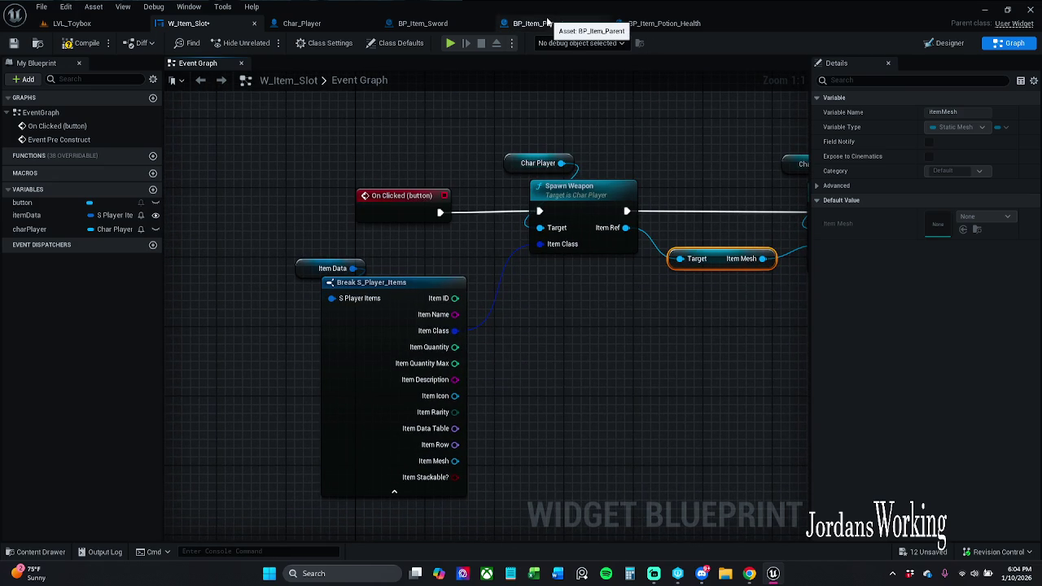
pyautogui.click(654, 26)
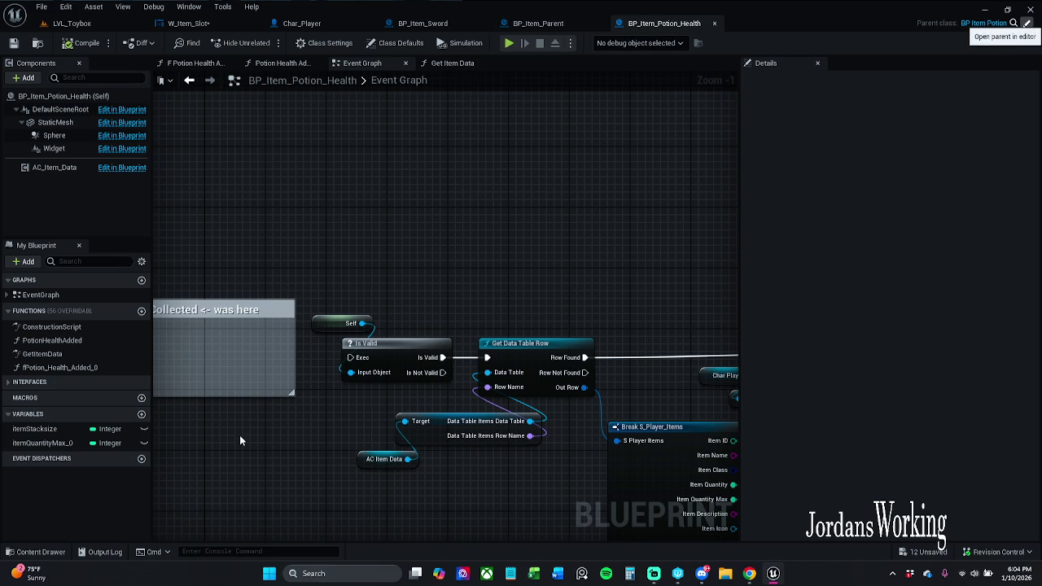
# Step: Open the potion's parent blueprint, widen the variables panel, and switch to BP_Item_Parent
pyautogui.click(1026, 23)
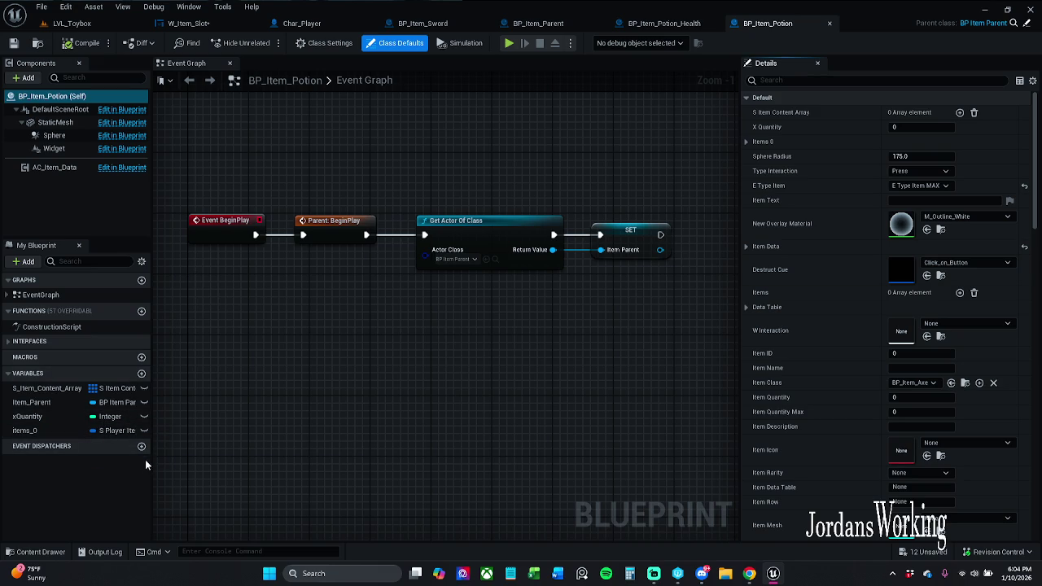
pyautogui.moveTo(151, 460); pyautogui.dragTo(214, 455)
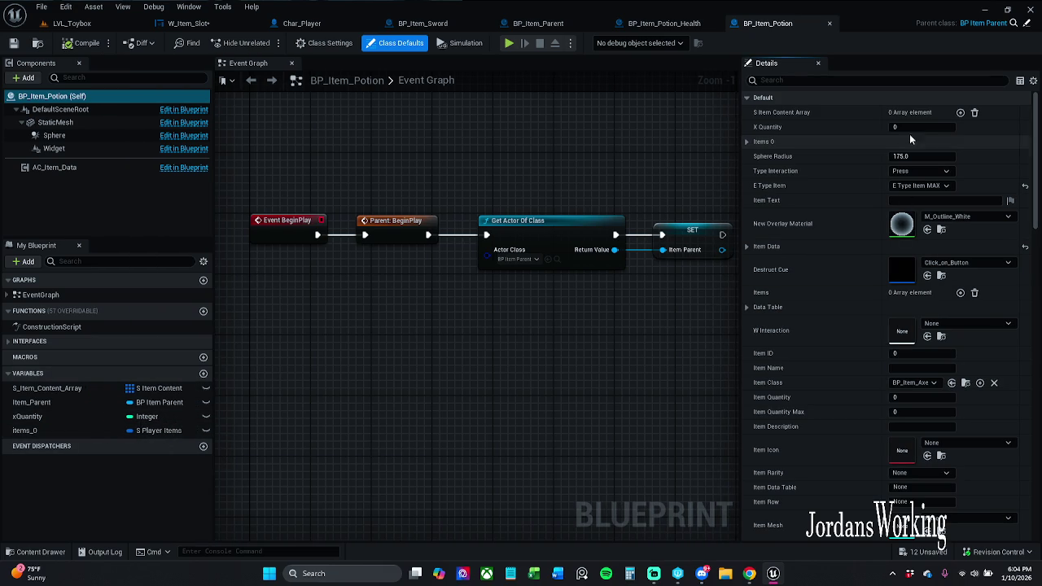
pyautogui.click(1027, 25)
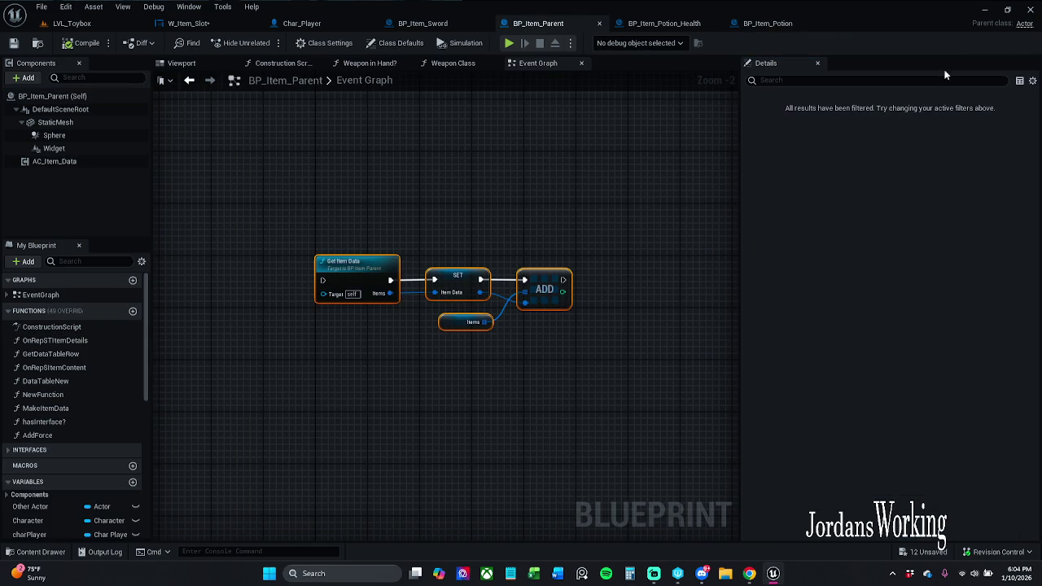
pyautogui.scroll(-10, 109, 473)
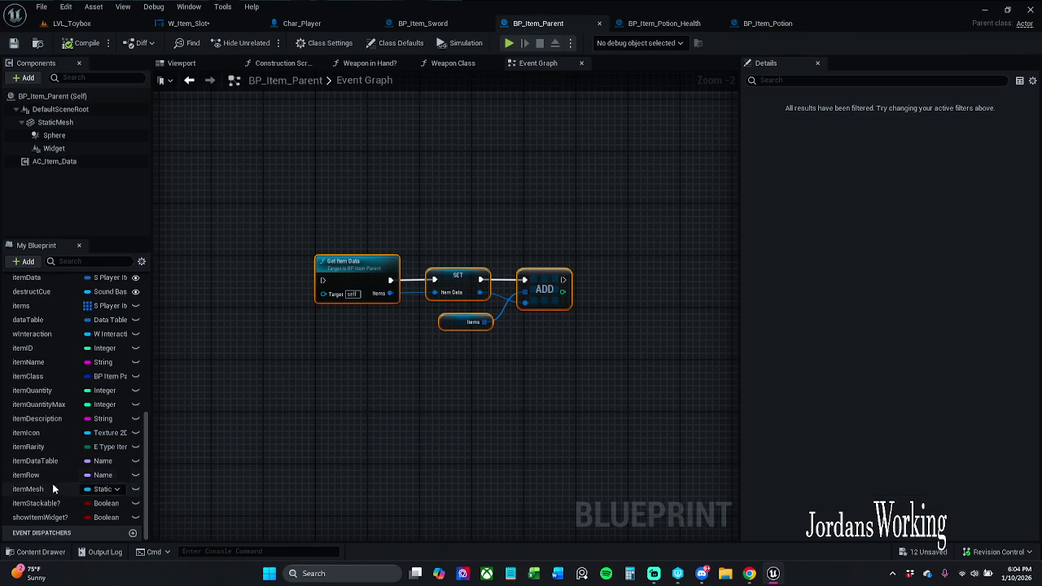
pyautogui.scroll(5, 89, 432)
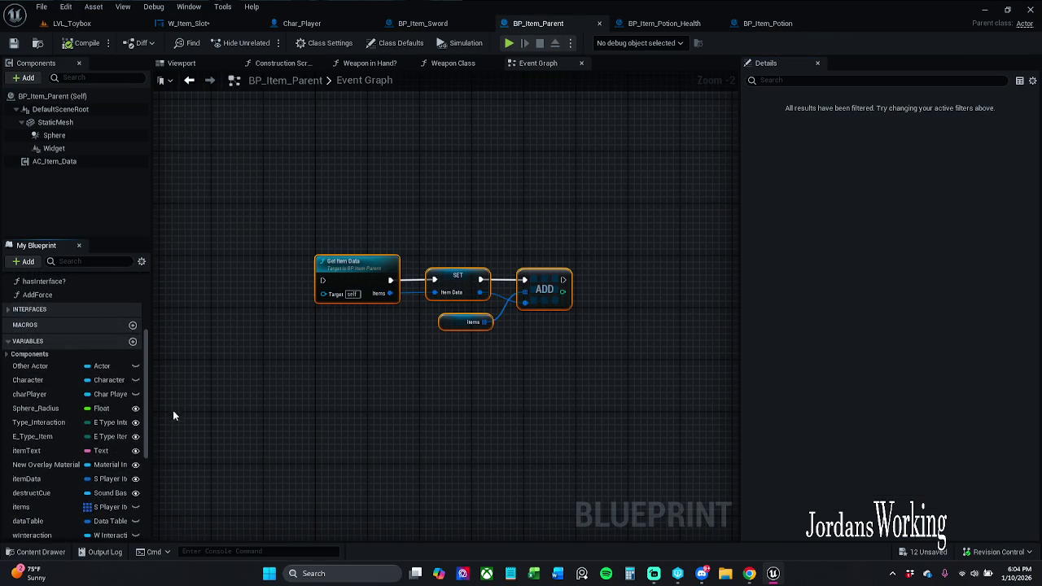
pyautogui.scroll(-2, 86, 431)
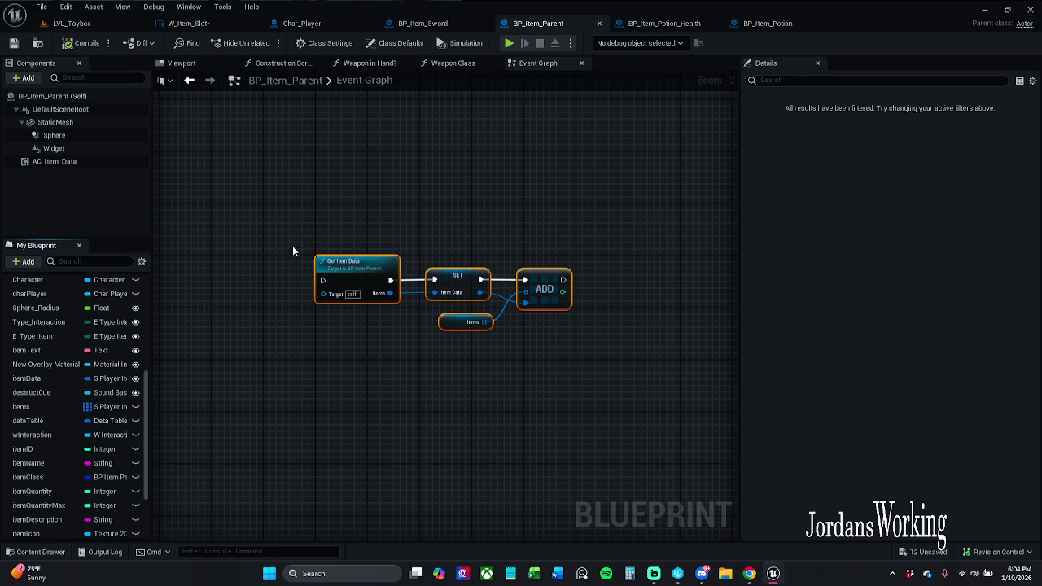
# Step: Expand itemData's Item Data default value, showing itemClass None and itemDataTable DT_Items
pyautogui.click(102, 379)
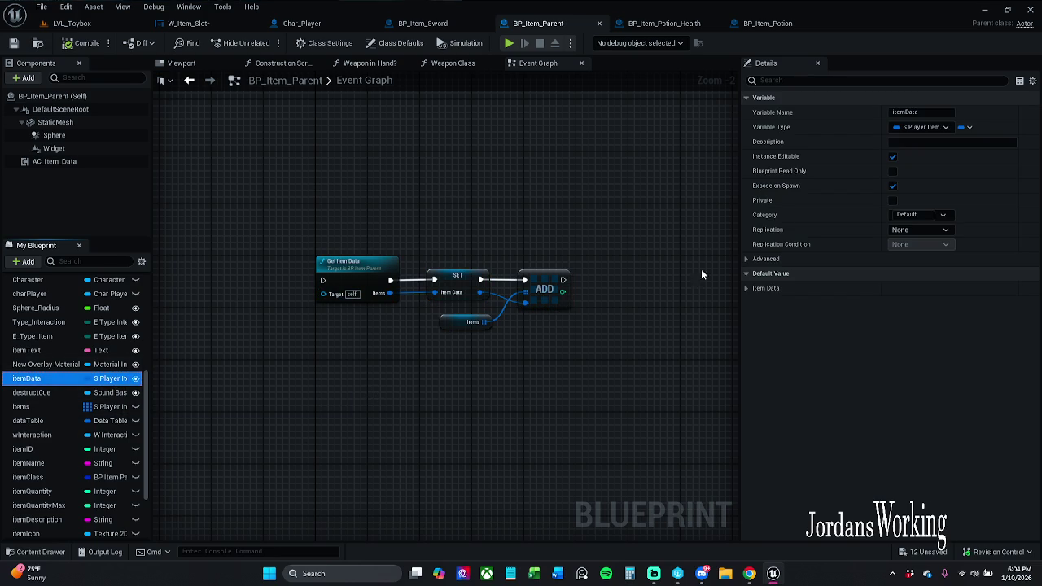
pyautogui.click(746, 289)
pyautogui.click(746, 289)
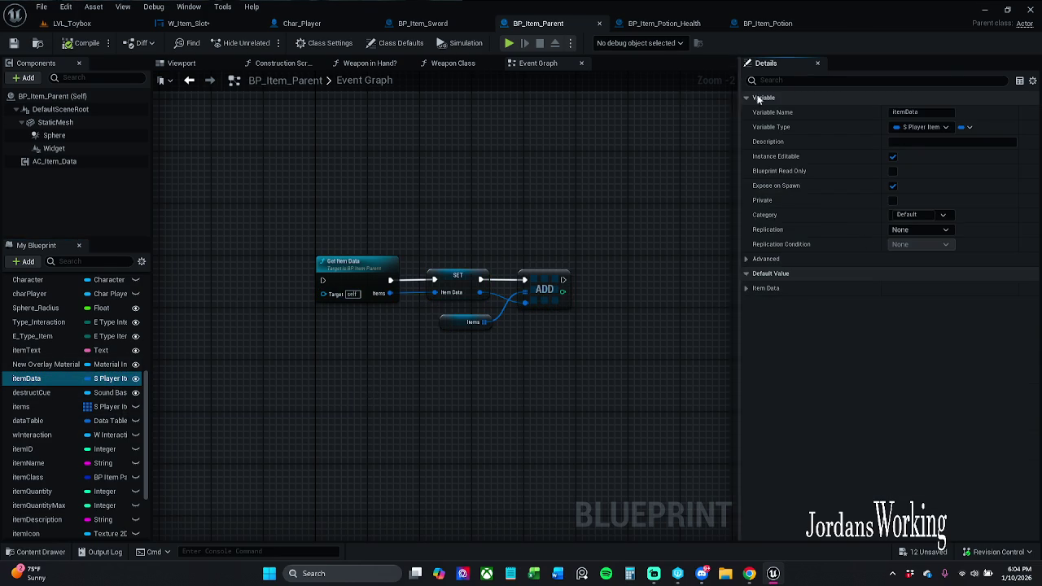
pyautogui.click(743, 287)
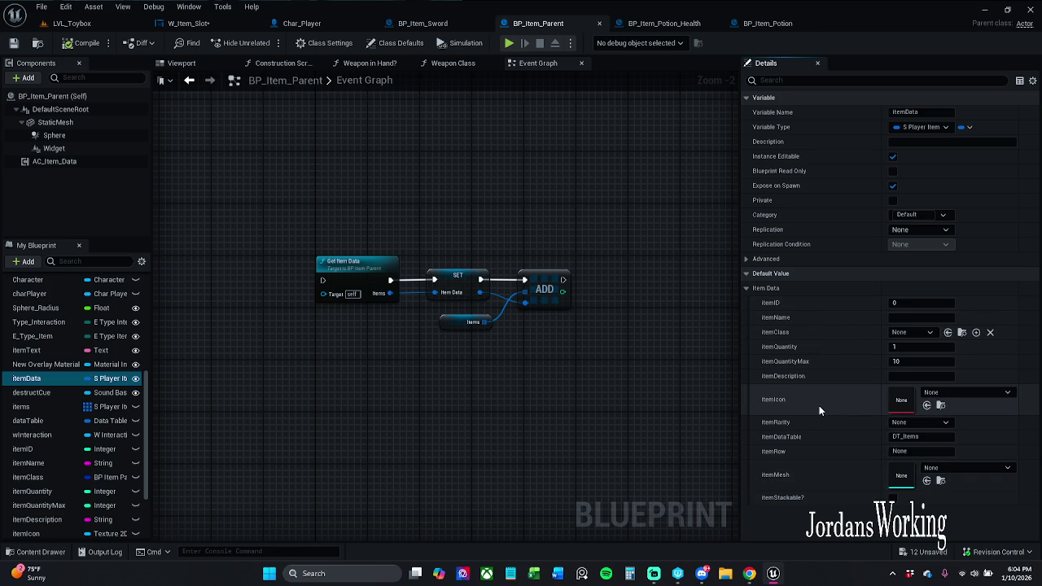
# Step: Browse to _MyContent/Blueprints/Structures, view and close S_Player_Stats, then open S_Player_Items
pyautogui.click(61, 558)
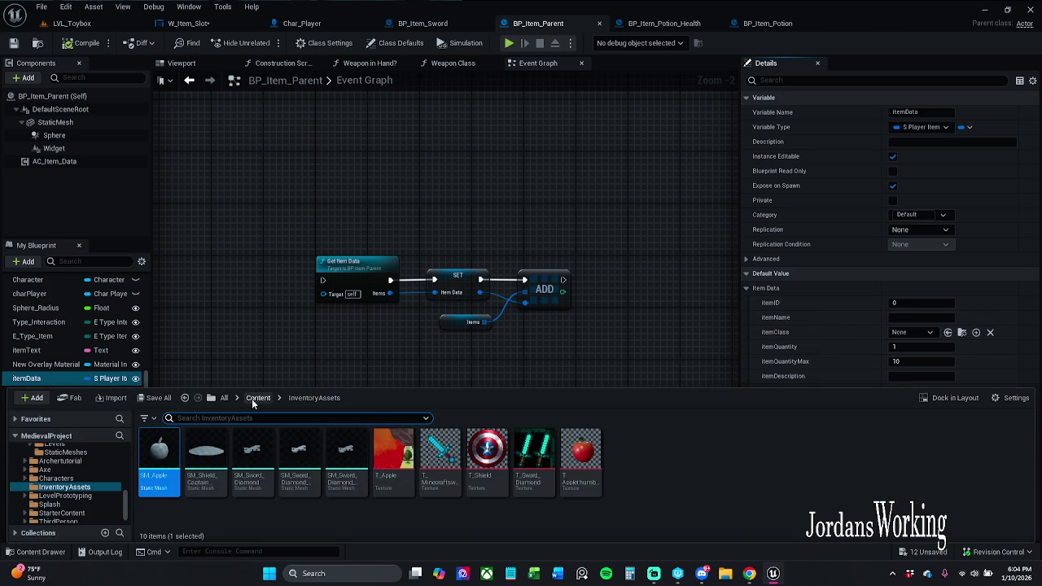
pyautogui.click(229, 399)
pyautogui.doubleClick(163, 458)
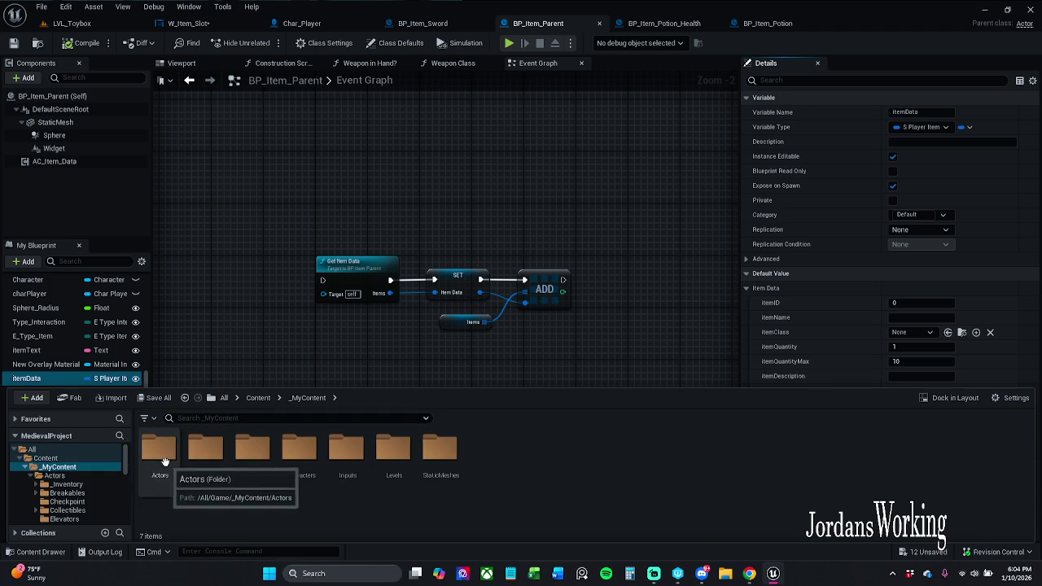
pyautogui.doubleClick(250, 452)
pyautogui.click(873, 474)
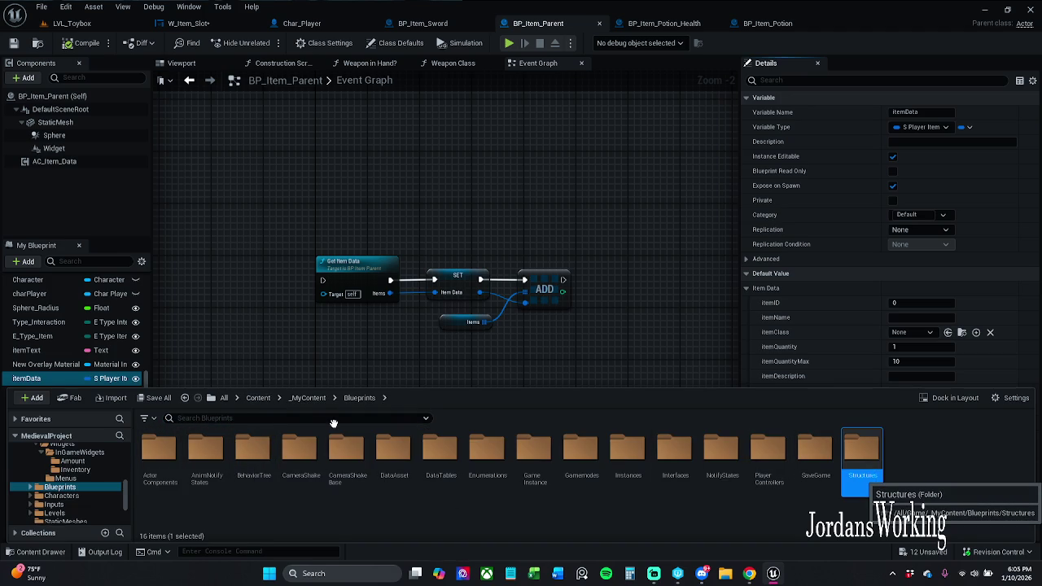
pyautogui.press('Return')
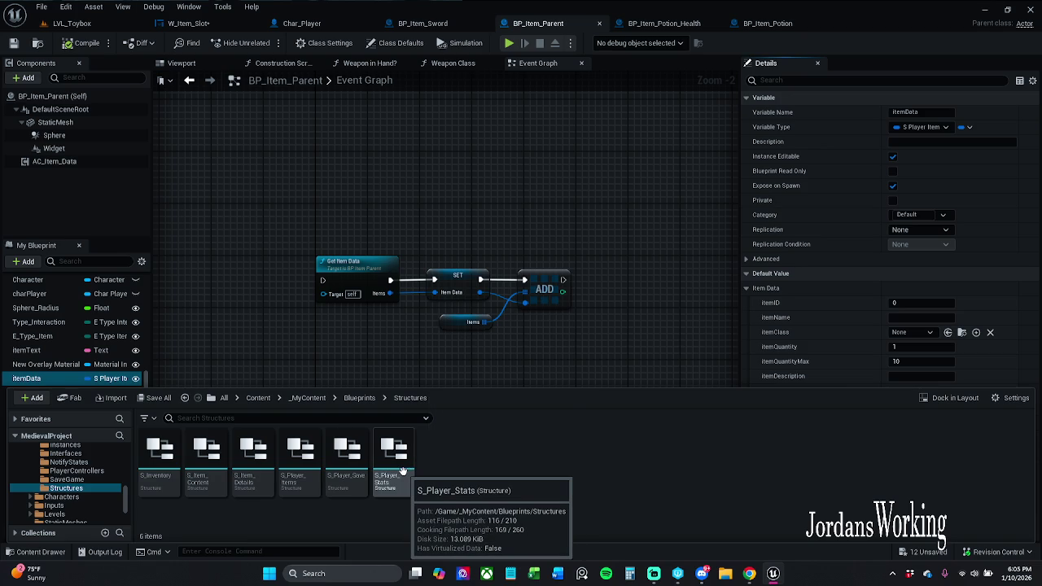
pyautogui.doubleClick(403, 472)
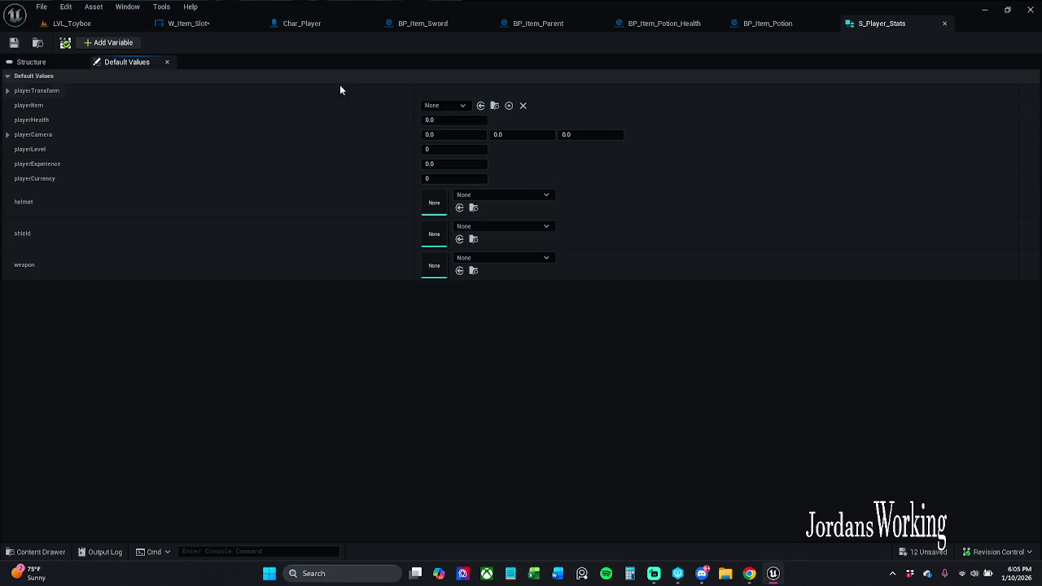
pyautogui.click(945, 25)
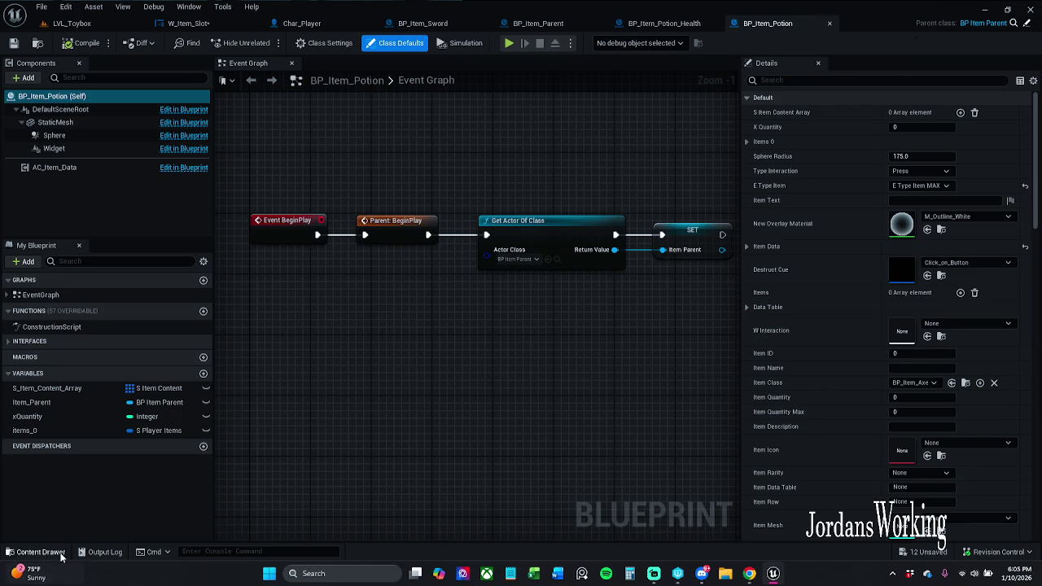
pyautogui.click(61, 554)
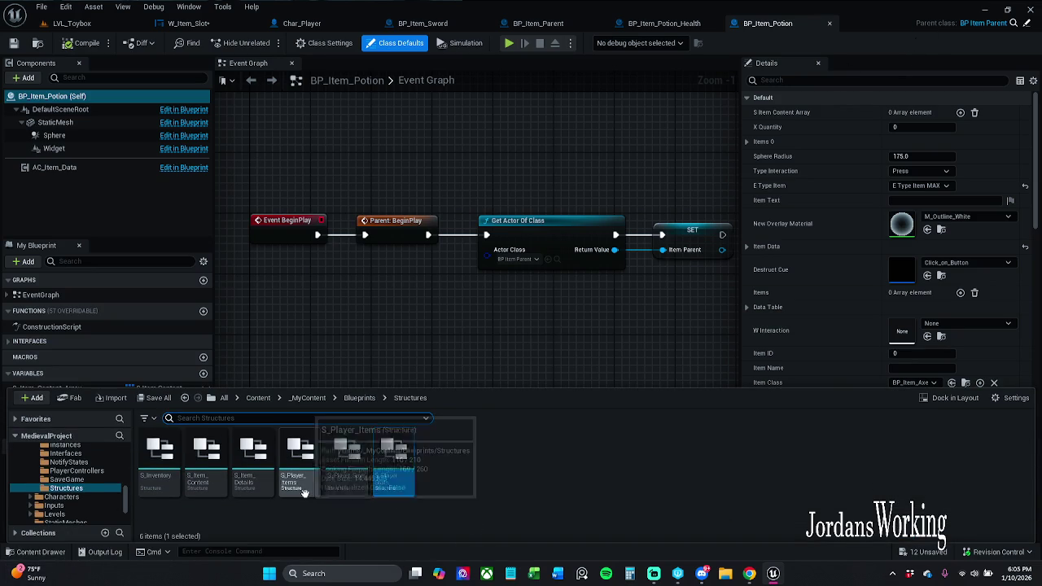
pyautogui.doubleClick(303, 489)
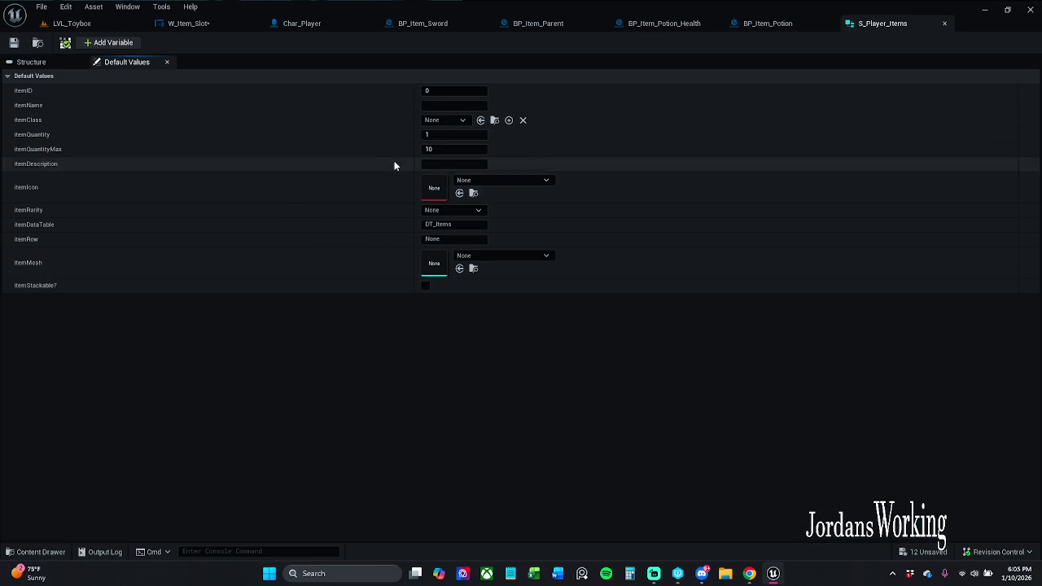
# Step: Inspect BP_Item_Potion's items_0 defaults, close S_Player_Items, and return to BP_Item_Parent
pyautogui.click(774, 23)
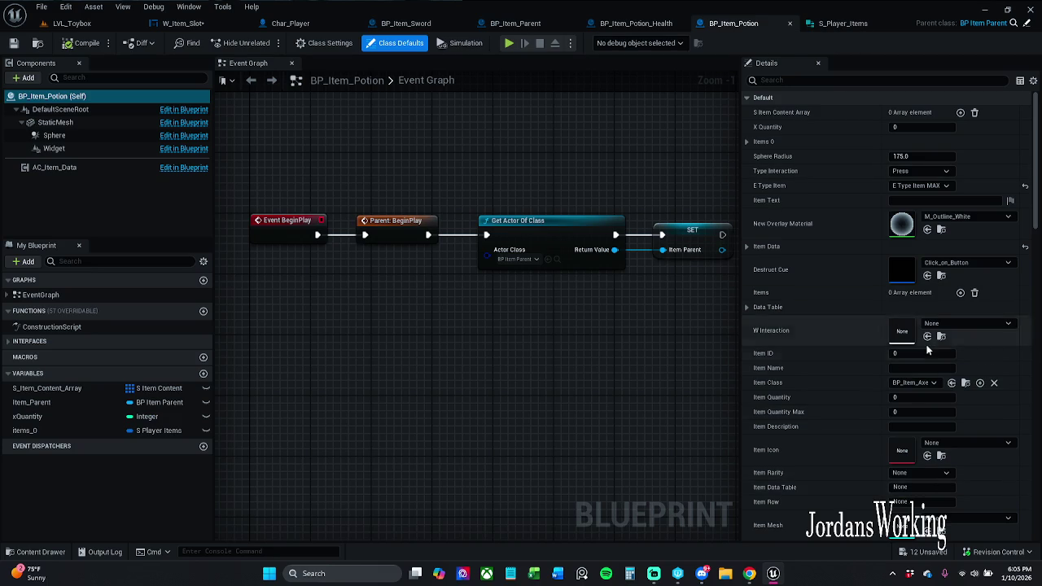
pyautogui.scroll(-2, 900, 387)
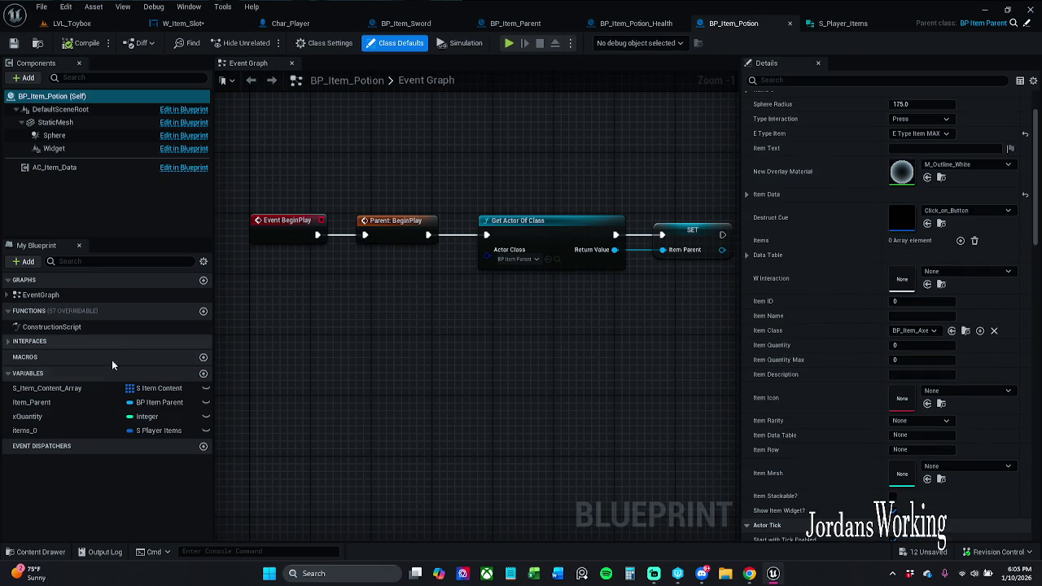
pyautogui.click(56, 430)
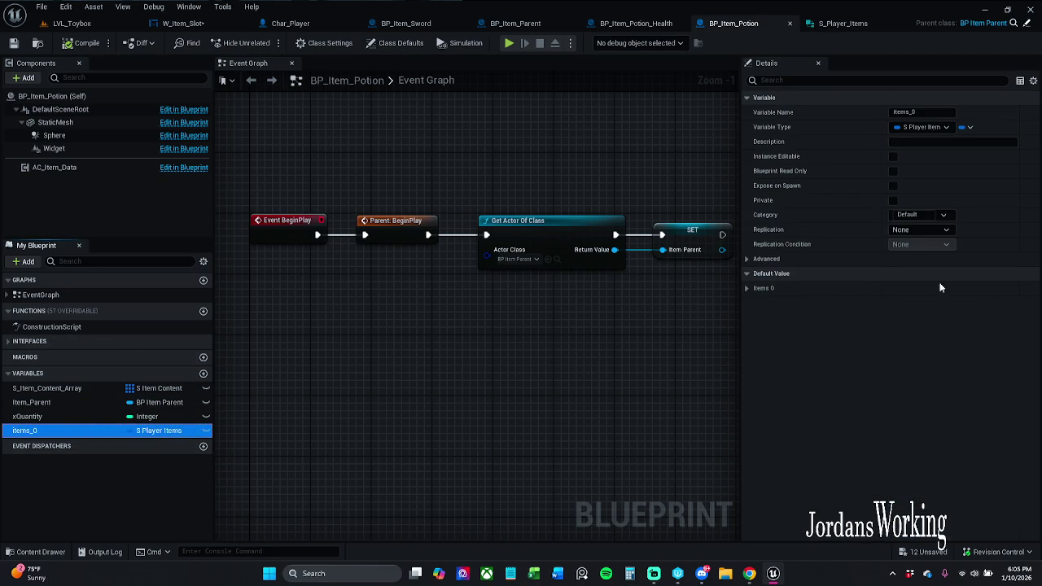
pyautogui.click(745, 287)
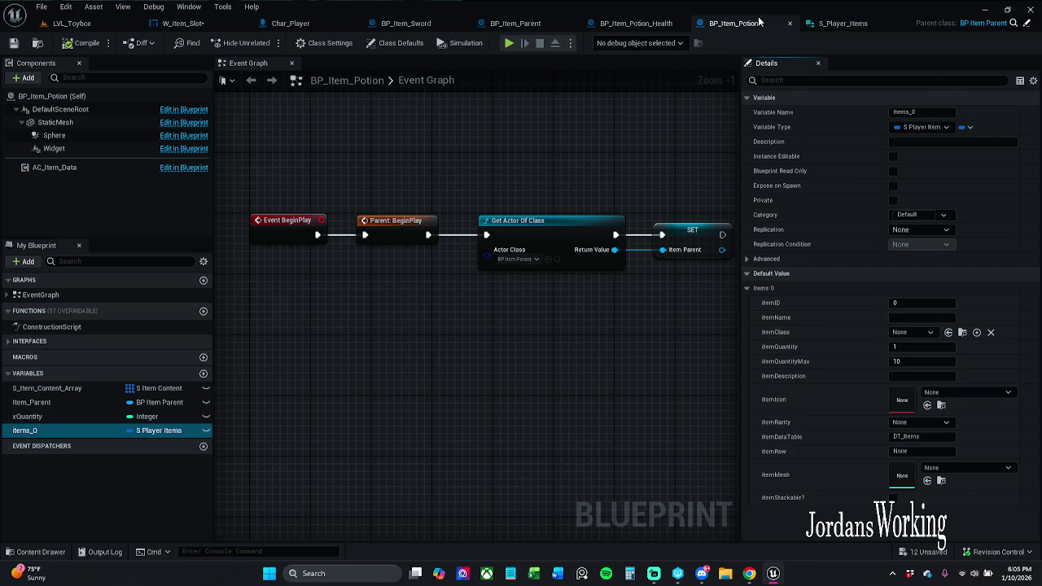
pyautogui.click(851, 23)
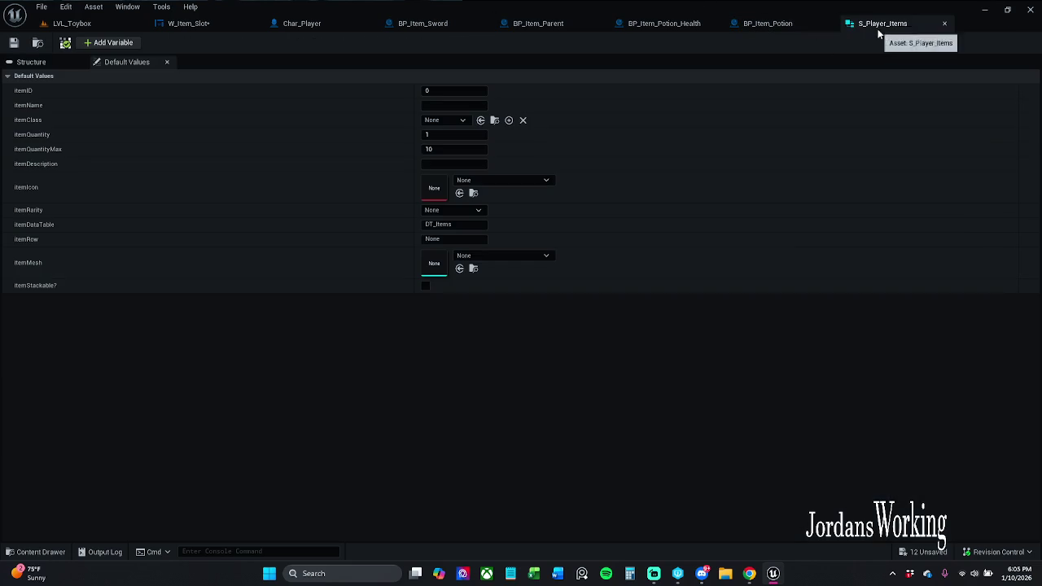
pyautogui.click(944, 24)
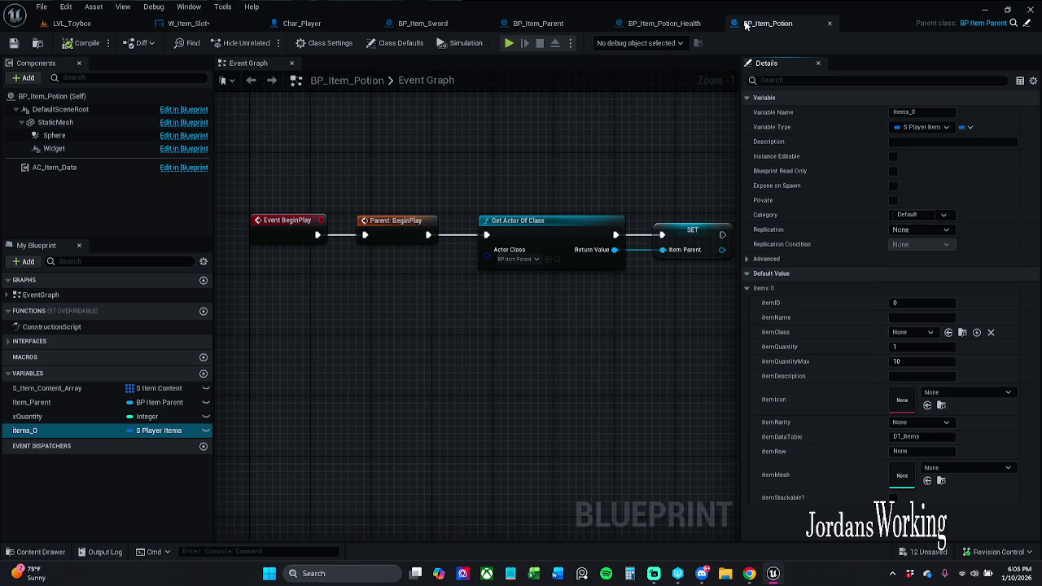
pyautogui.click(668, 24)
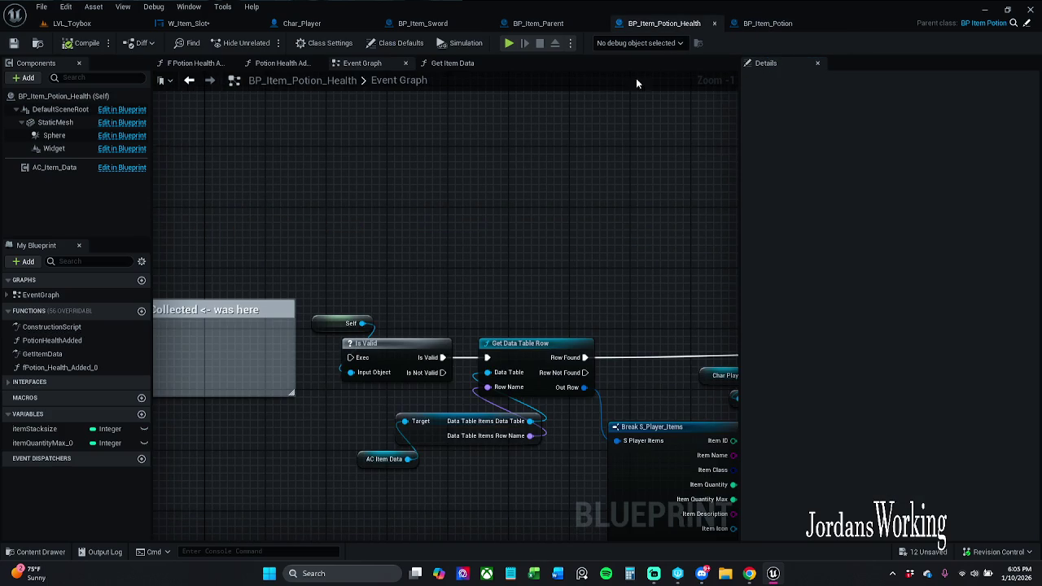
pyautogui.click(554, 23)
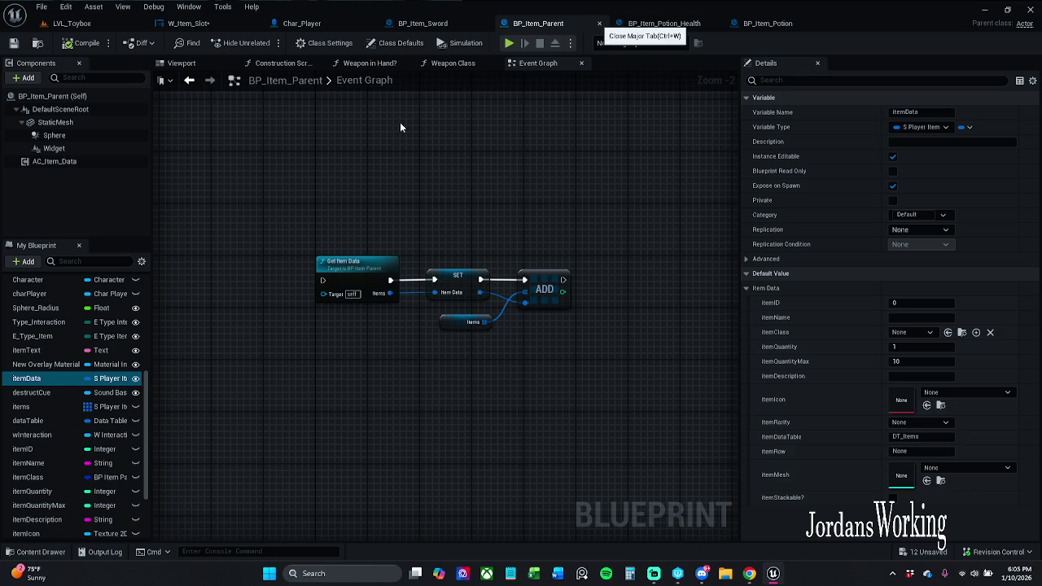
# Step: Close BP_Item_Parent with Ctrl+W and show BP_Item_Sword's Class Defaults
pyautogui.hotkey('ctrl', 'w')
pyautogui.click(548, 24)
pyautogui.click(416, 23)
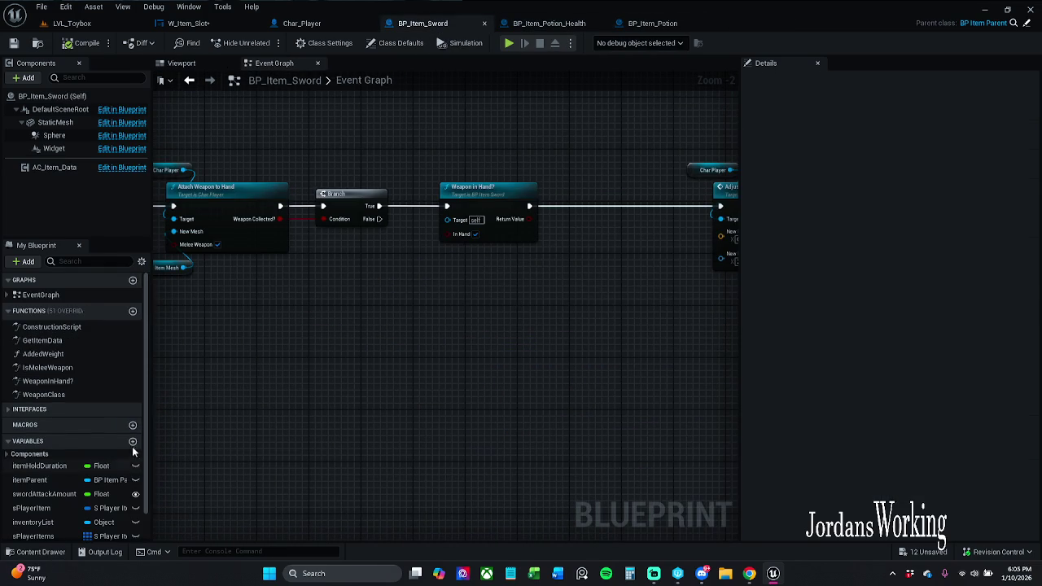
pyautogui.click(324, 44)
pyautogui.click(399, 43)
pyautogui.scroll(-5, 876, 346)
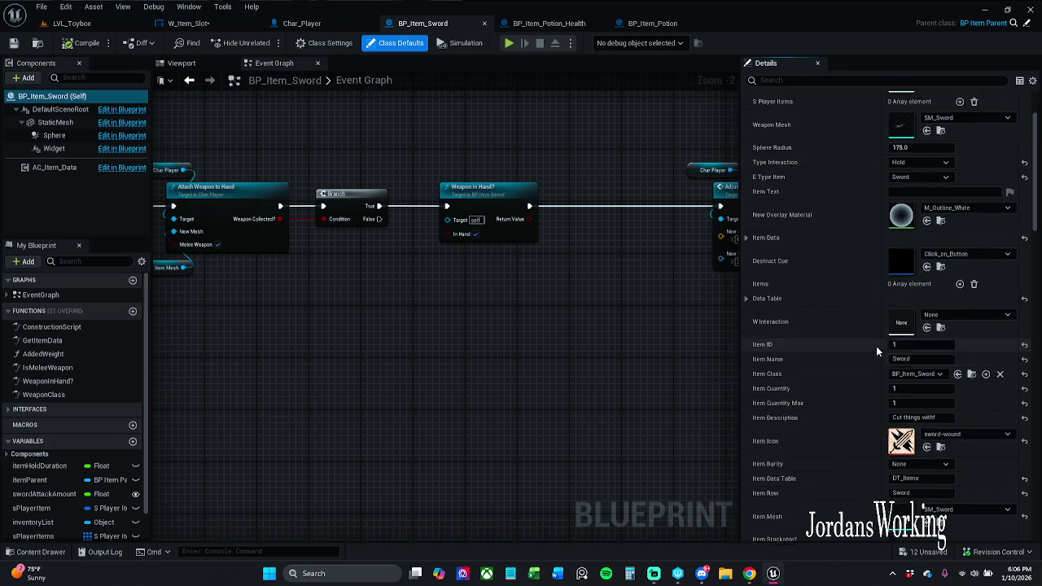
pyautogui.scroll(2, 867, 345)
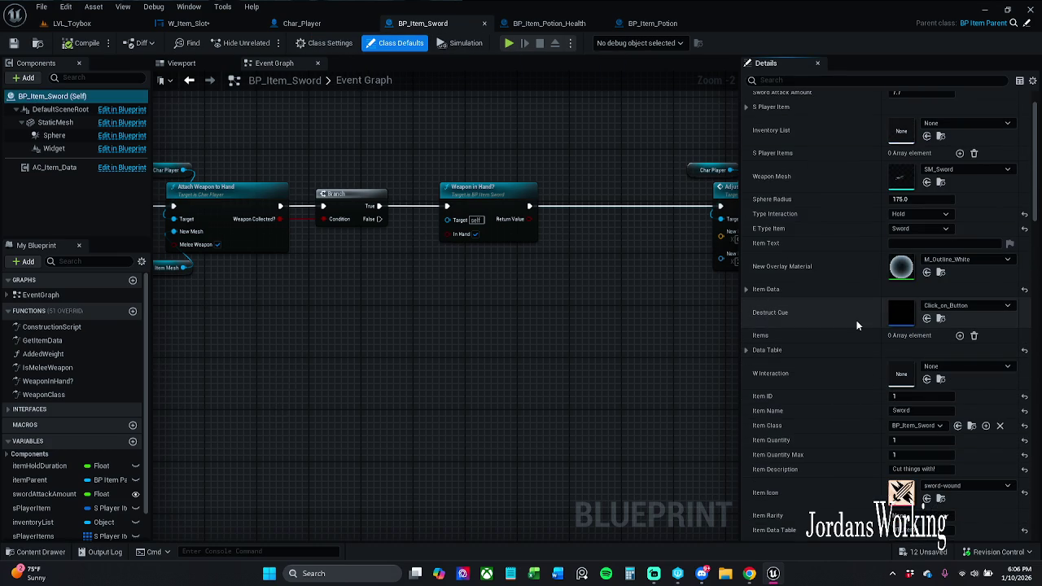
pyautogui.scroll(-6, 872, 309)
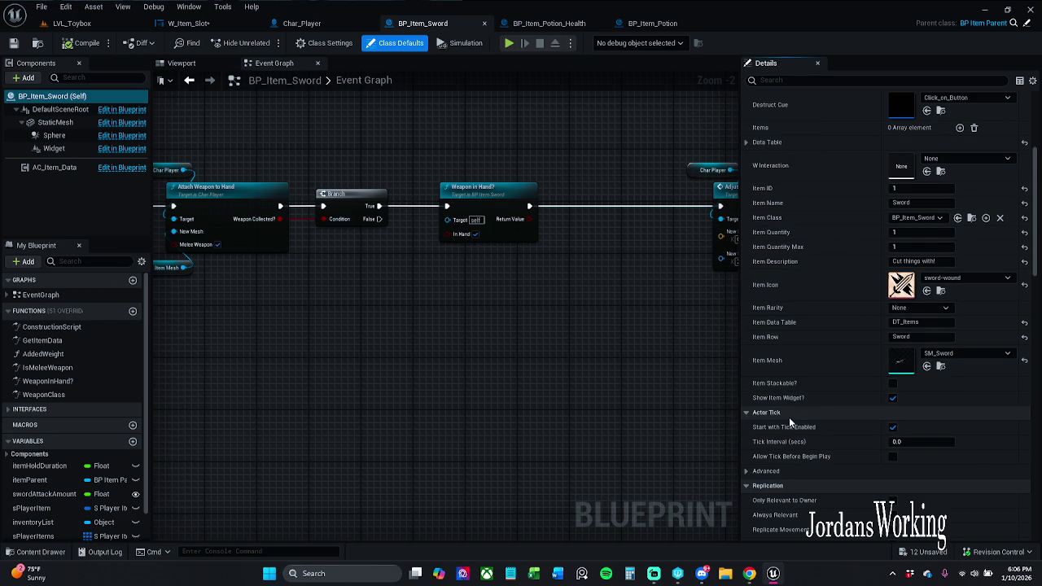
pyautogui.scroll(3, 789, 415)
pyautogui.scroll(2, 789, 415)
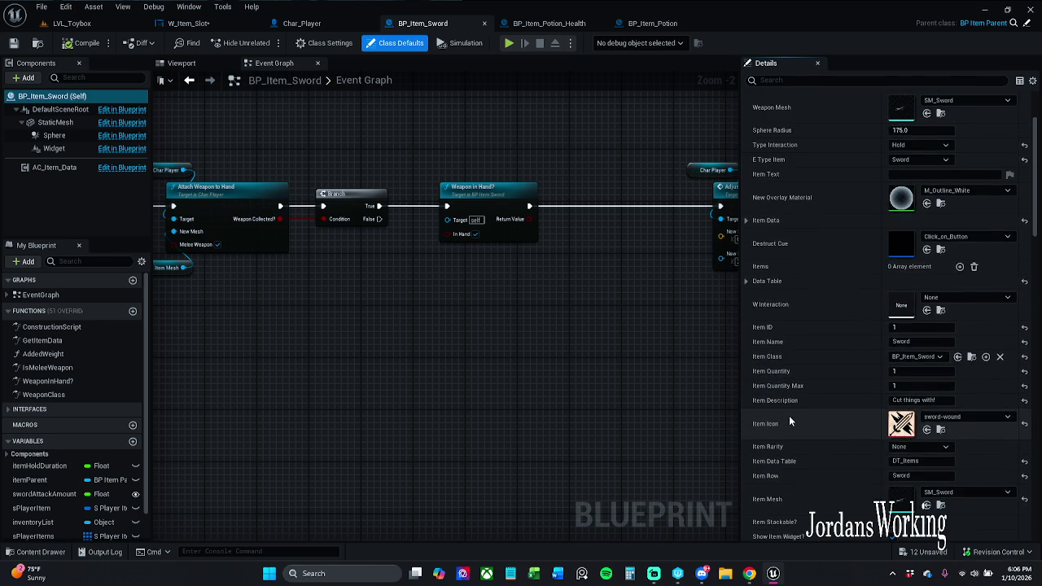
# Step: Expand the sword's Item Data, confirm itemRarity is None, and close BP_Item_Sword
pyautogui.click(746, 273)
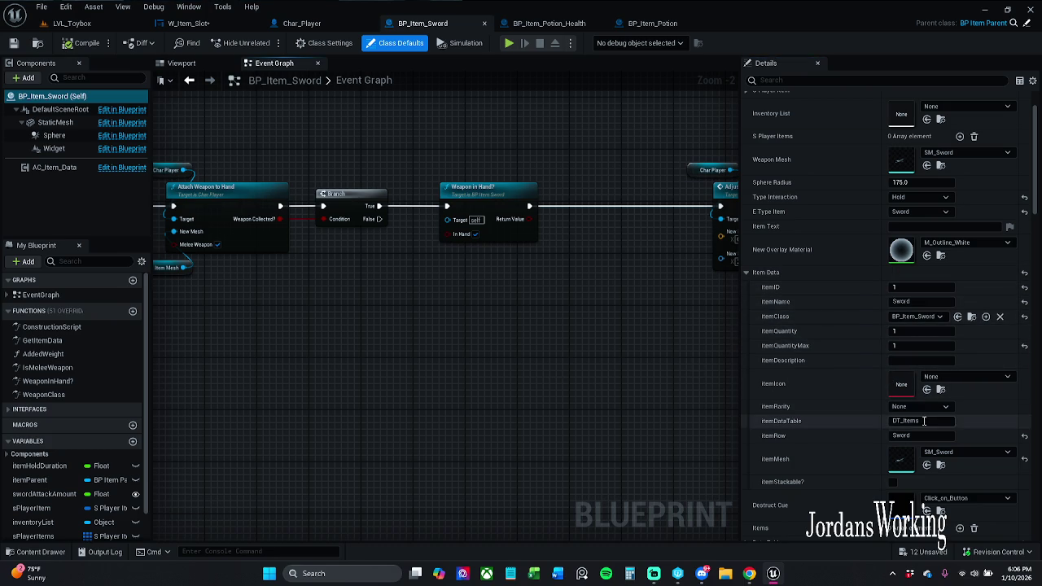
pyautogui.scroll(-1, 919, 376)
pyautogui.click(919, 391)
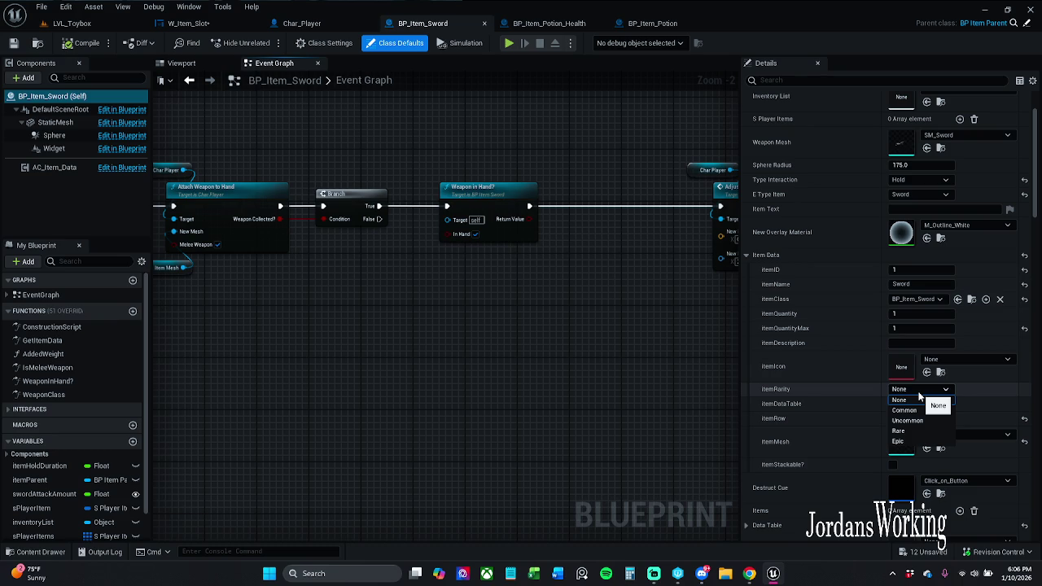
pyautogui.click(918, 393)
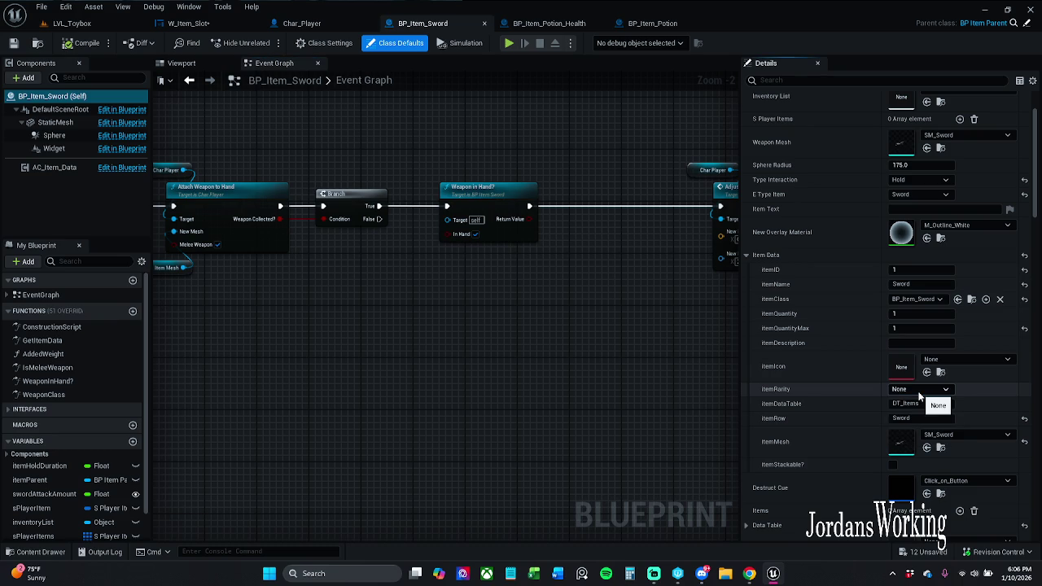
pyautogui.scroll(-2, 929, 394)
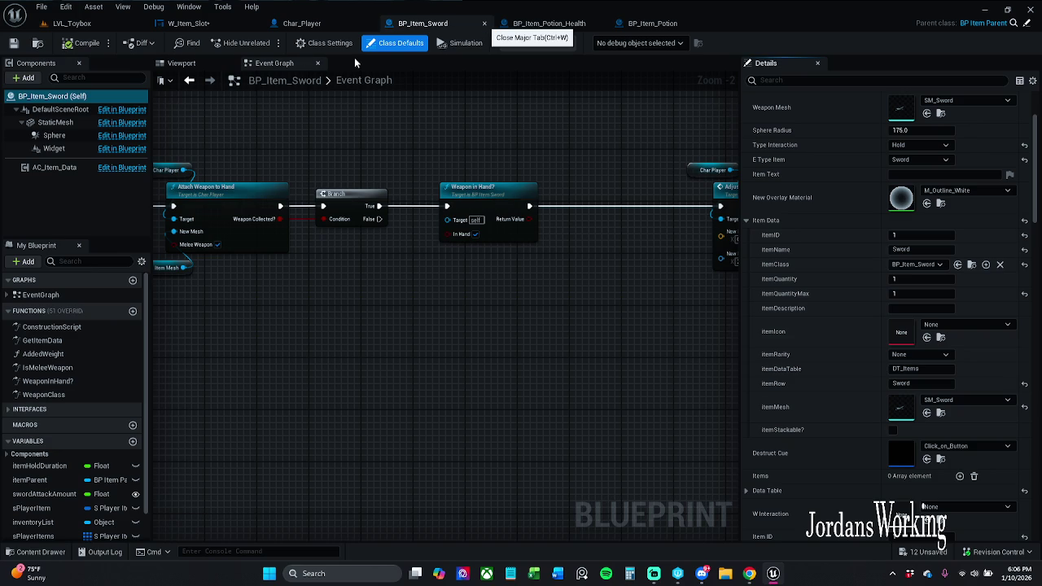
pyautogui.hotkey('ctrl', 'w')
pyautogui.click(483, 28)
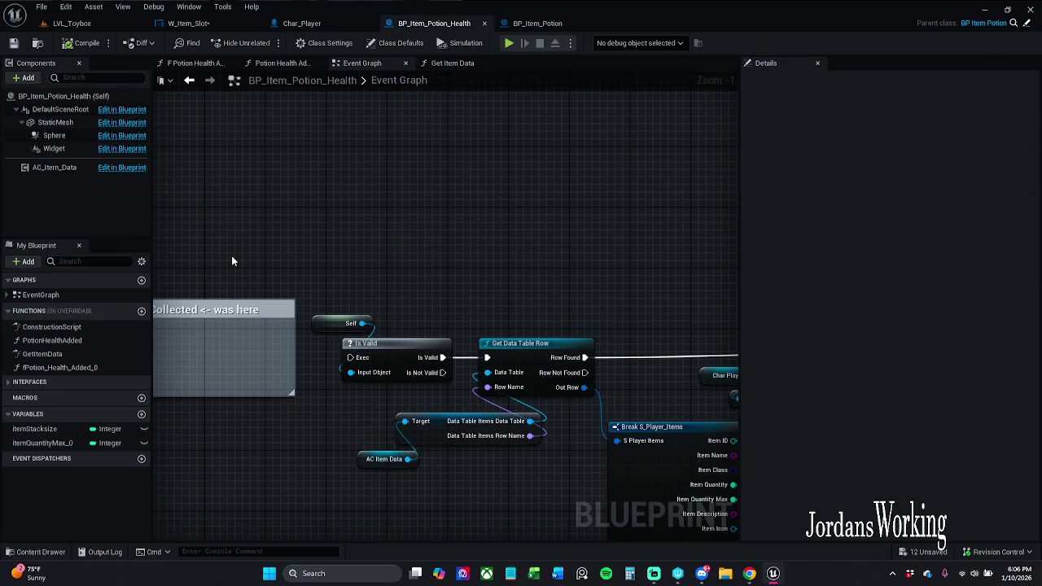
pyautogui.click(199, 22)
# Step: Compile W_Item_Slot and play LVL_Toybox, running through the level to collect pickups
pyautogui.click(65, 45)
pyautogui.click(78, 23)
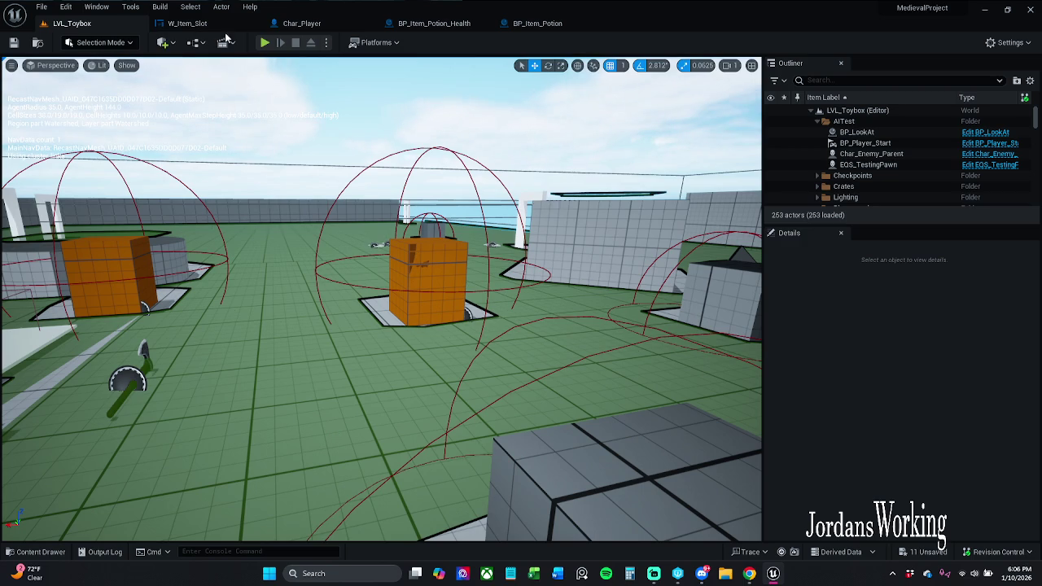
pyautogui.click(265, 43)
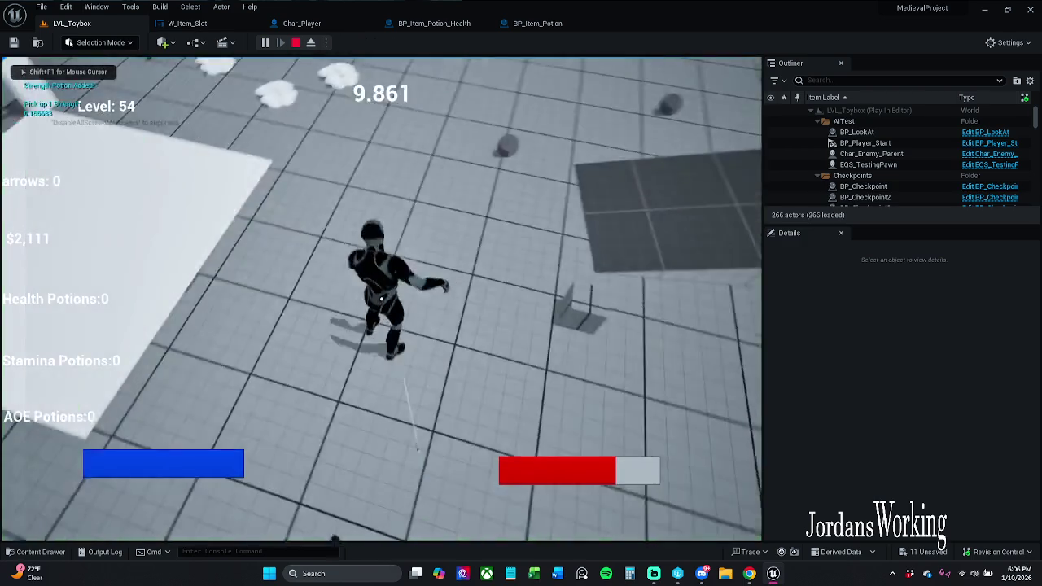
pyautogui.press('w')
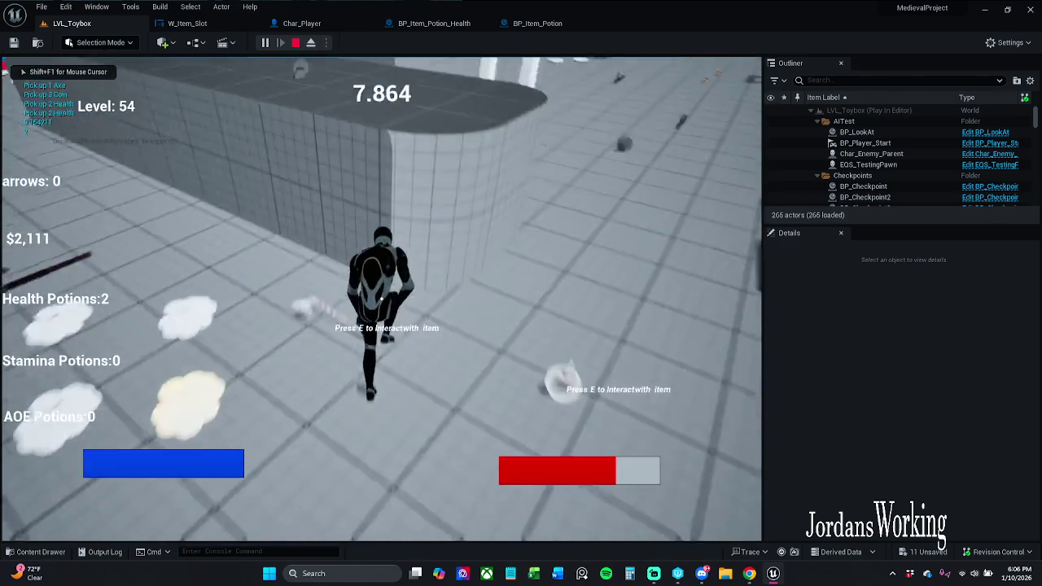
pyautogui.press('w')
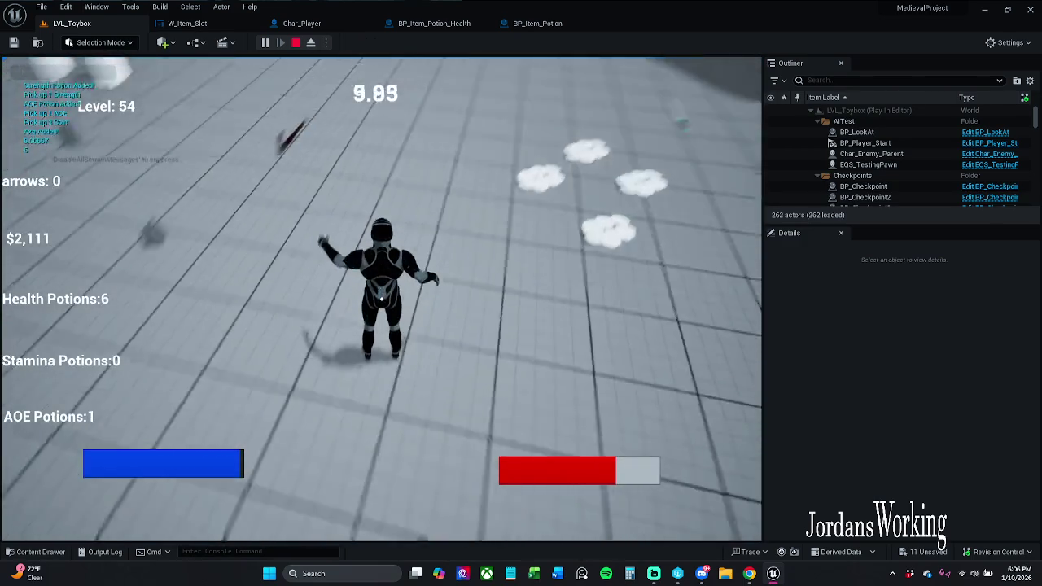
pyautogui.press('w')
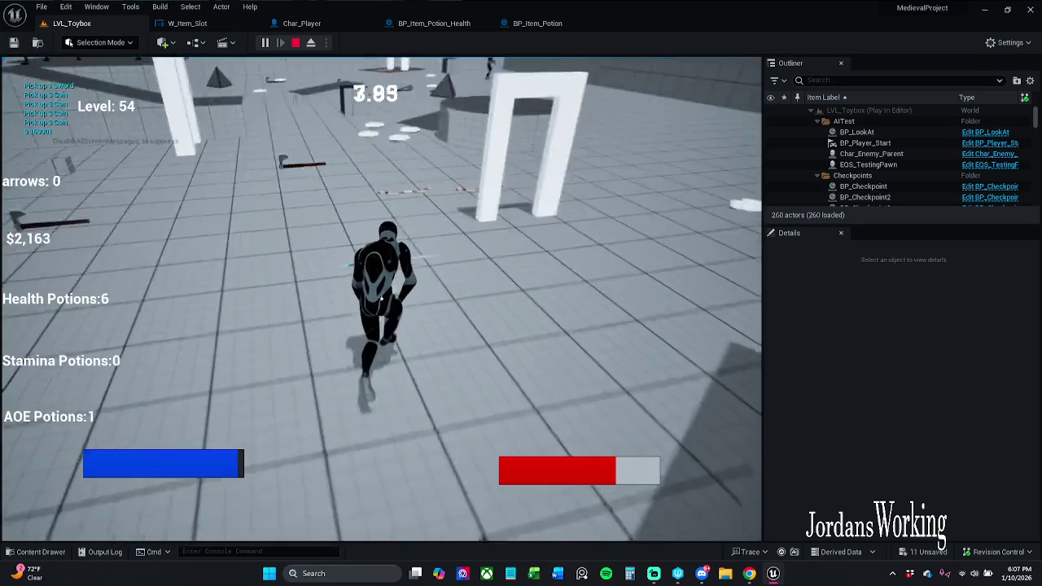
pyautogui.press('w')
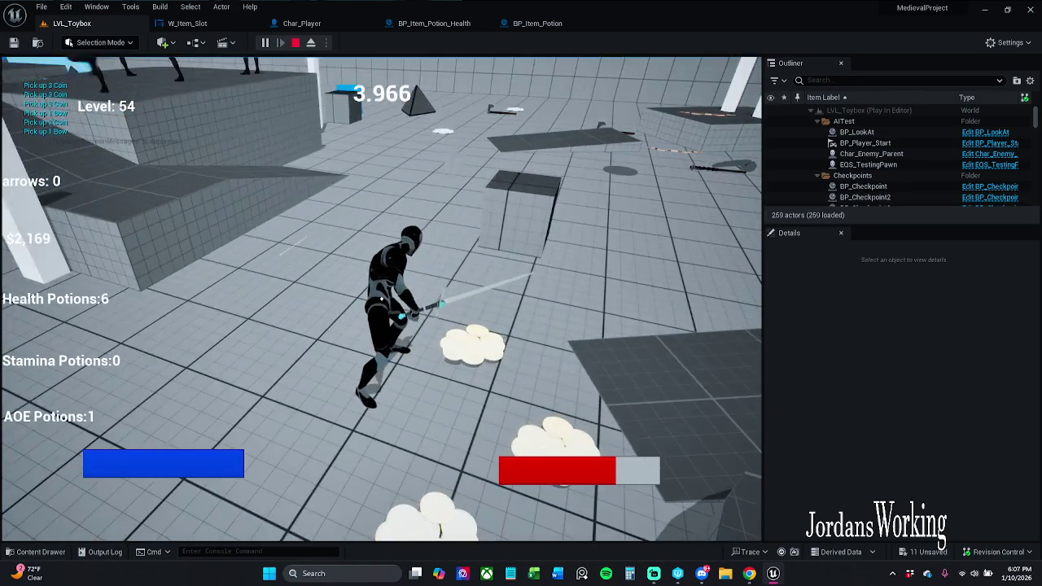
# Step: Open the inventory, select the Strength Potion, swing it, and reopen the inventory
pyautogui.press('i')
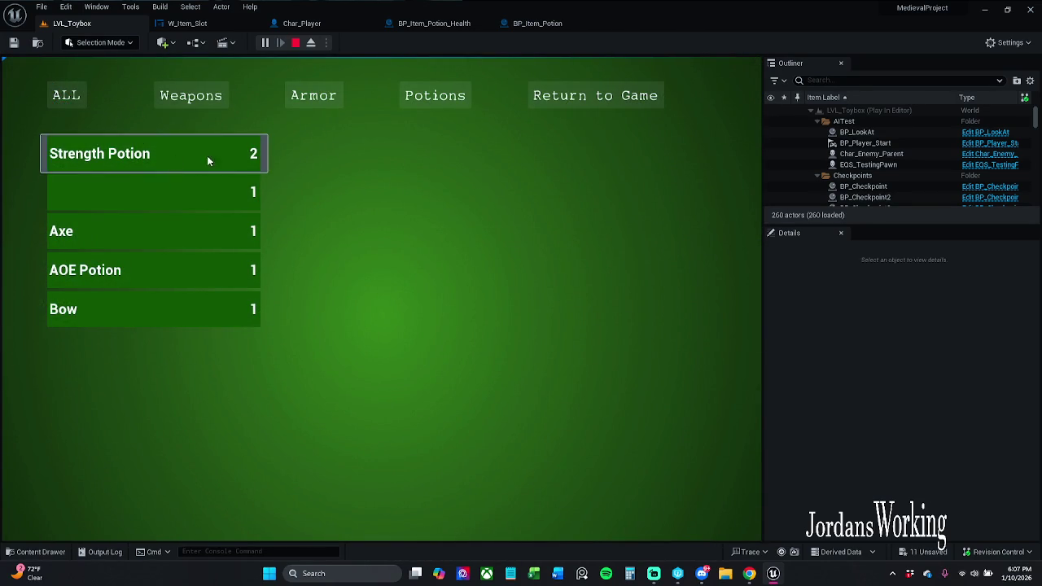
pyautogui.click(594, 97)
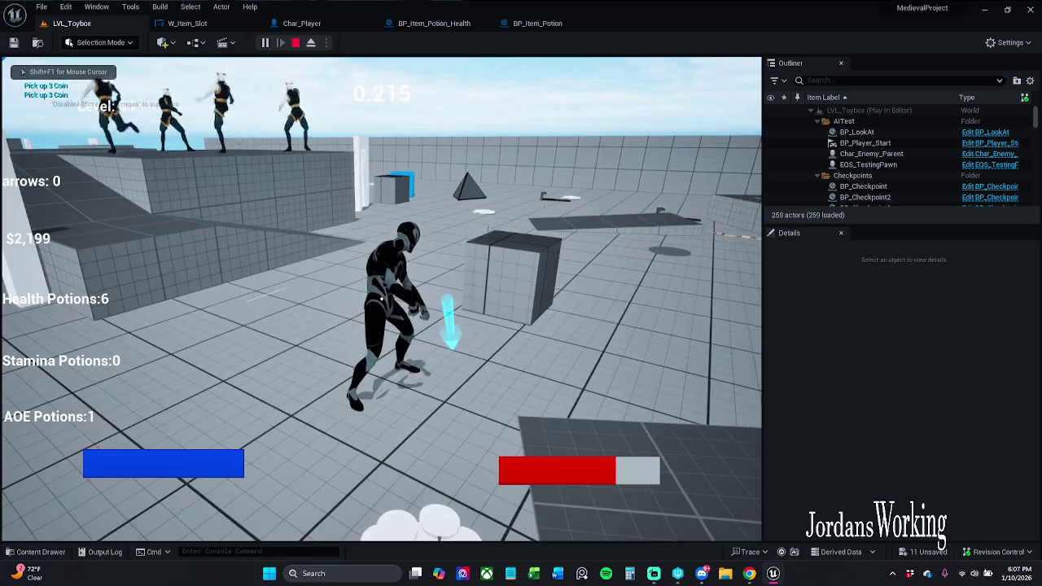
pyautogui.click(381, 299)
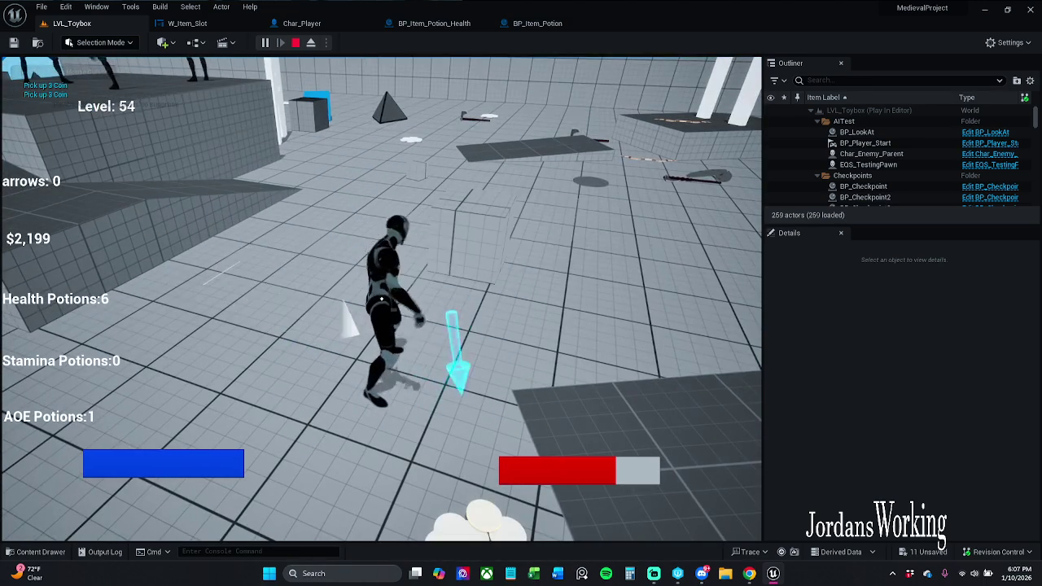
pyautogui.press('i')
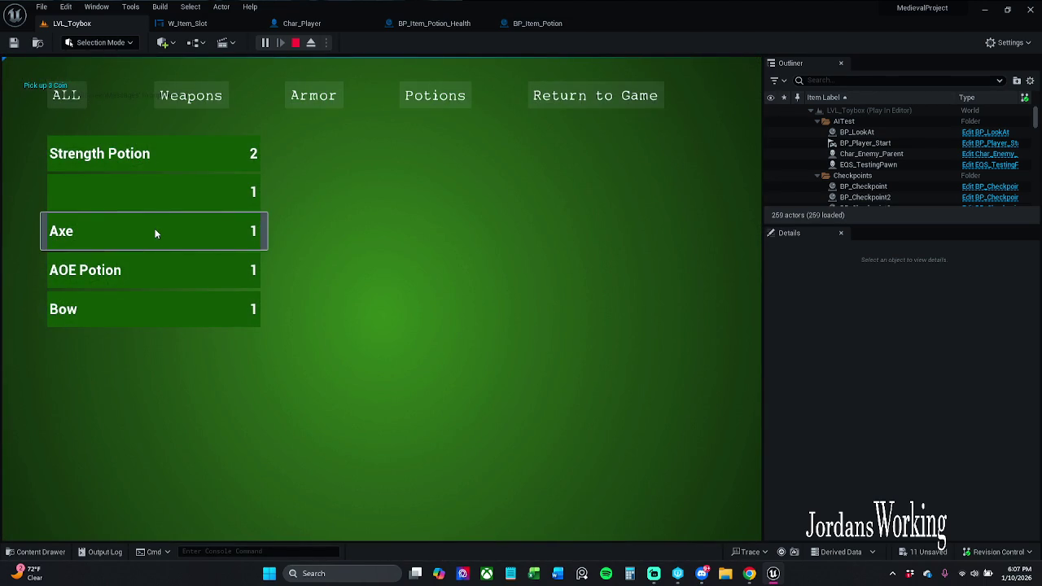